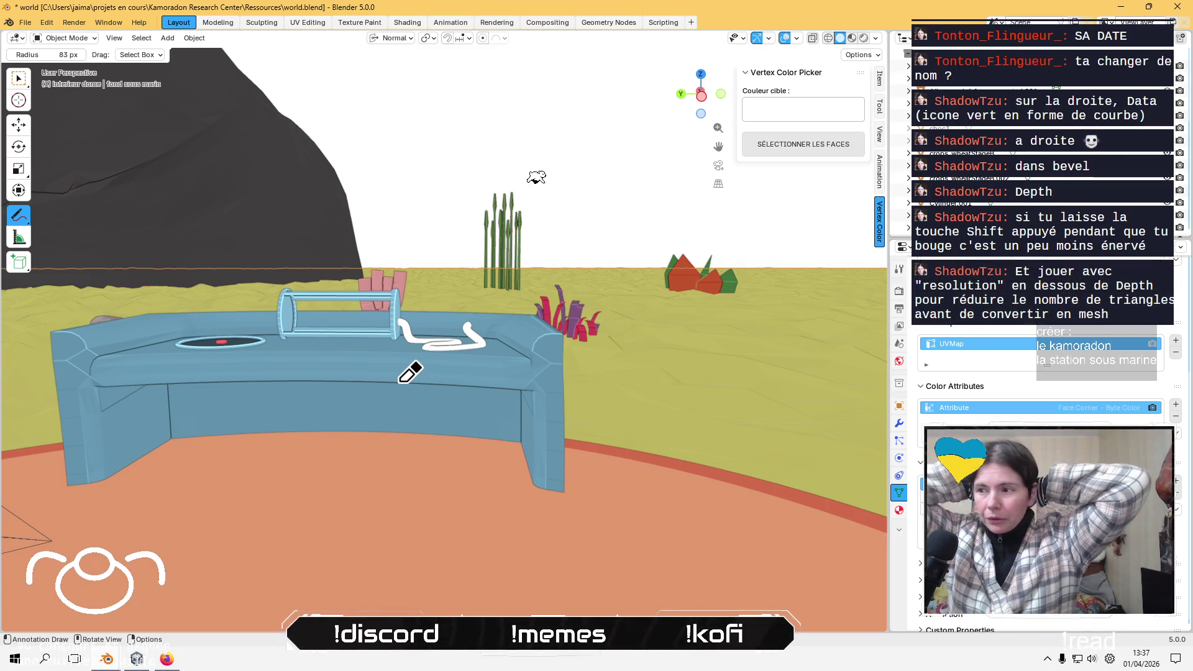
- Toggle the ground plane in and out of Edit Mode, ending back in Object Mode
key("Tab")
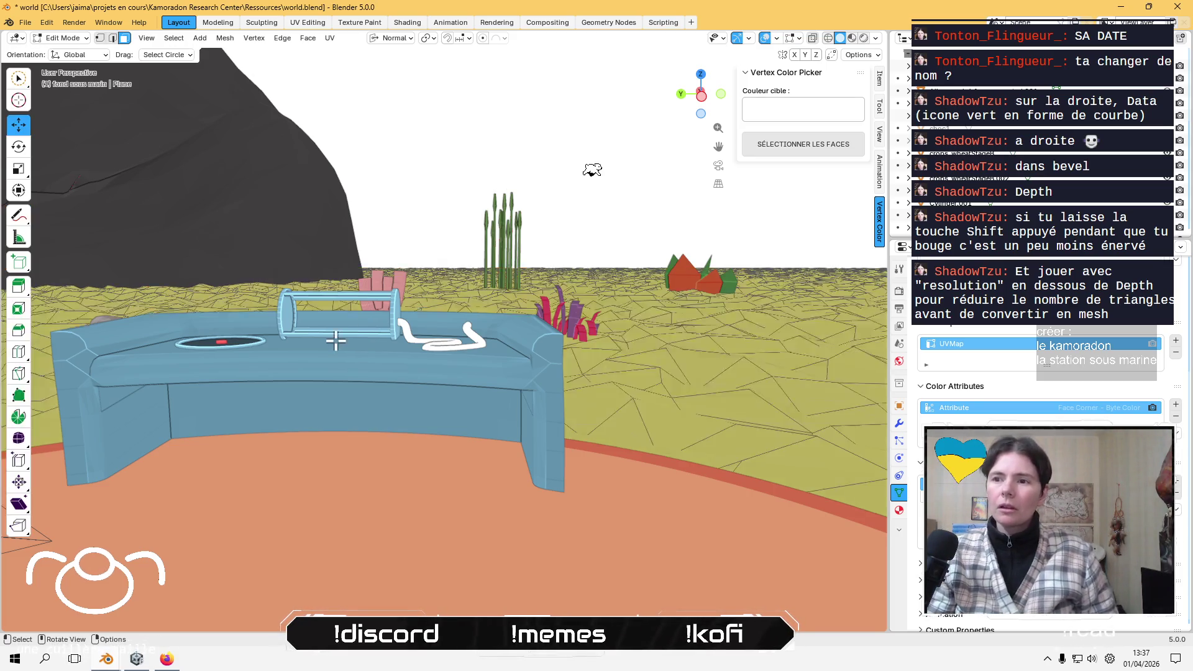
key("ctrl+z")
key("KP_Decimal")
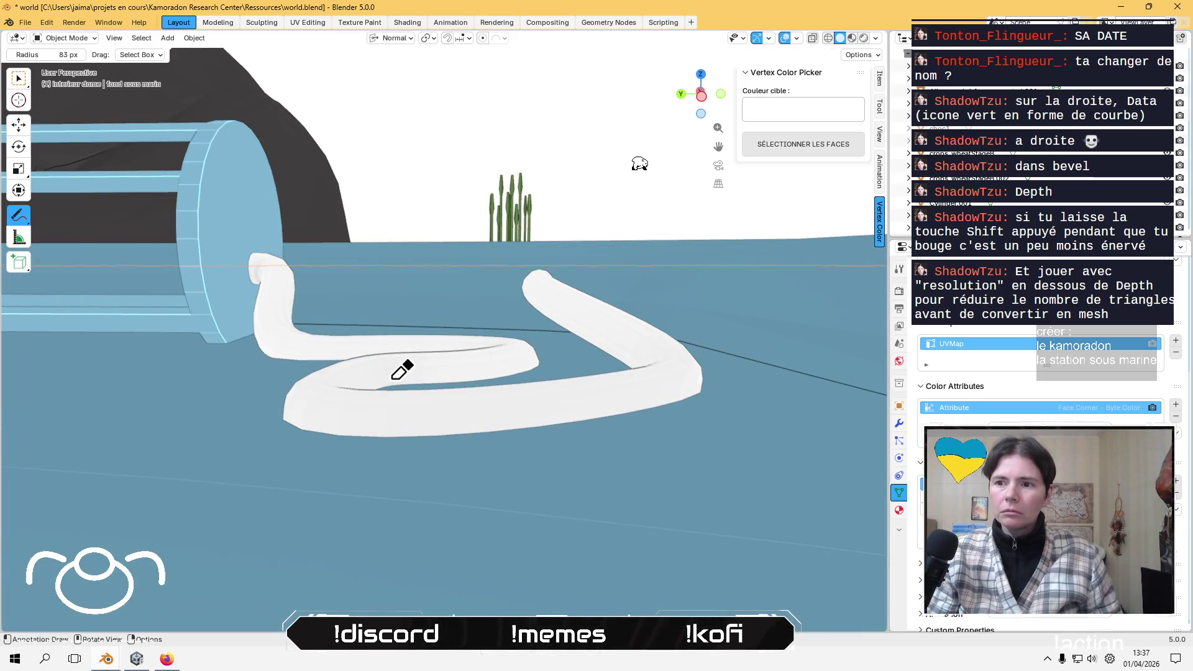
left_click(87, 38)
left_click(69, 68)
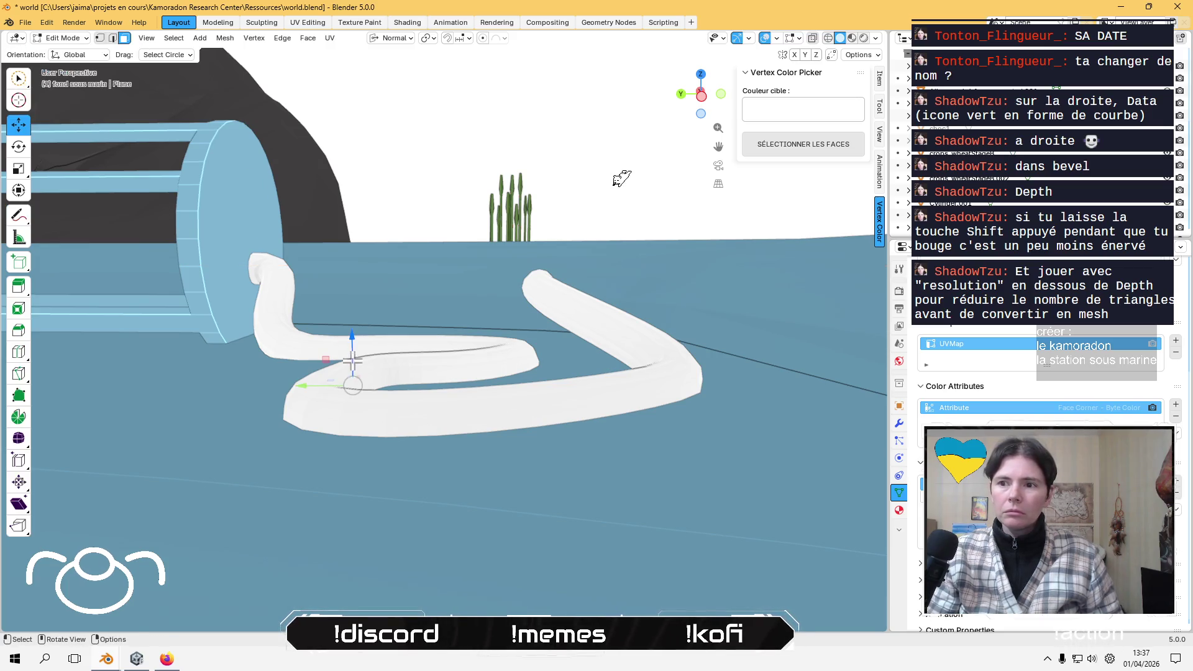
key("ctrl+z")
scroll(406, 360, "up", 3)
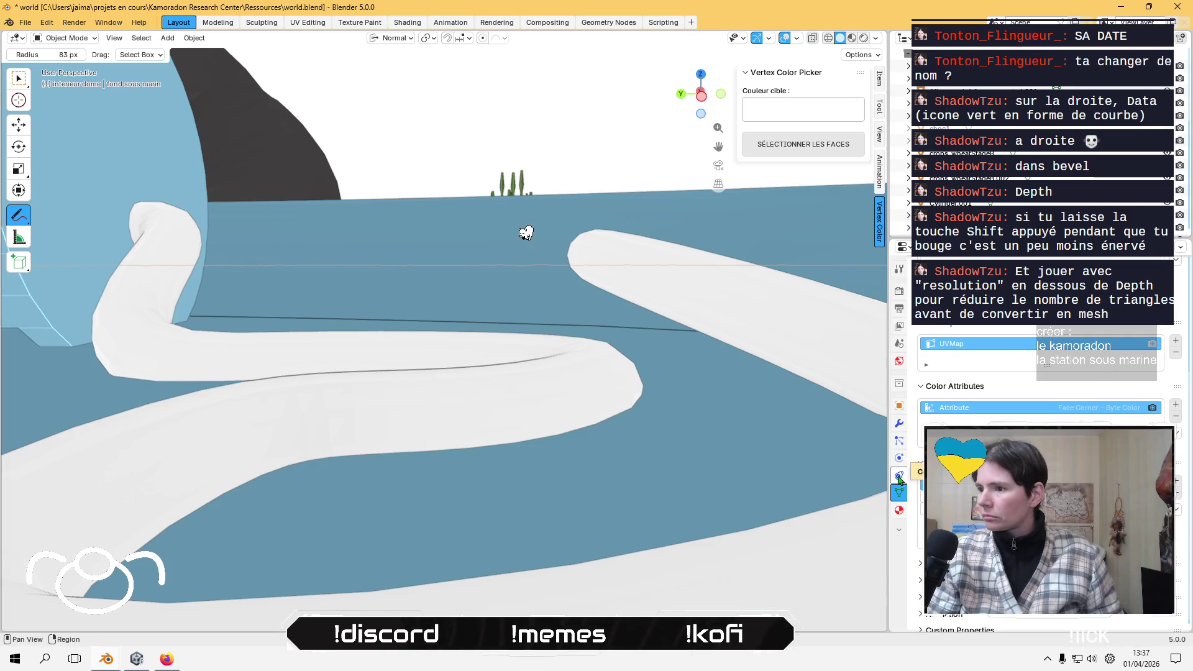
key("ctrl+shift+z")
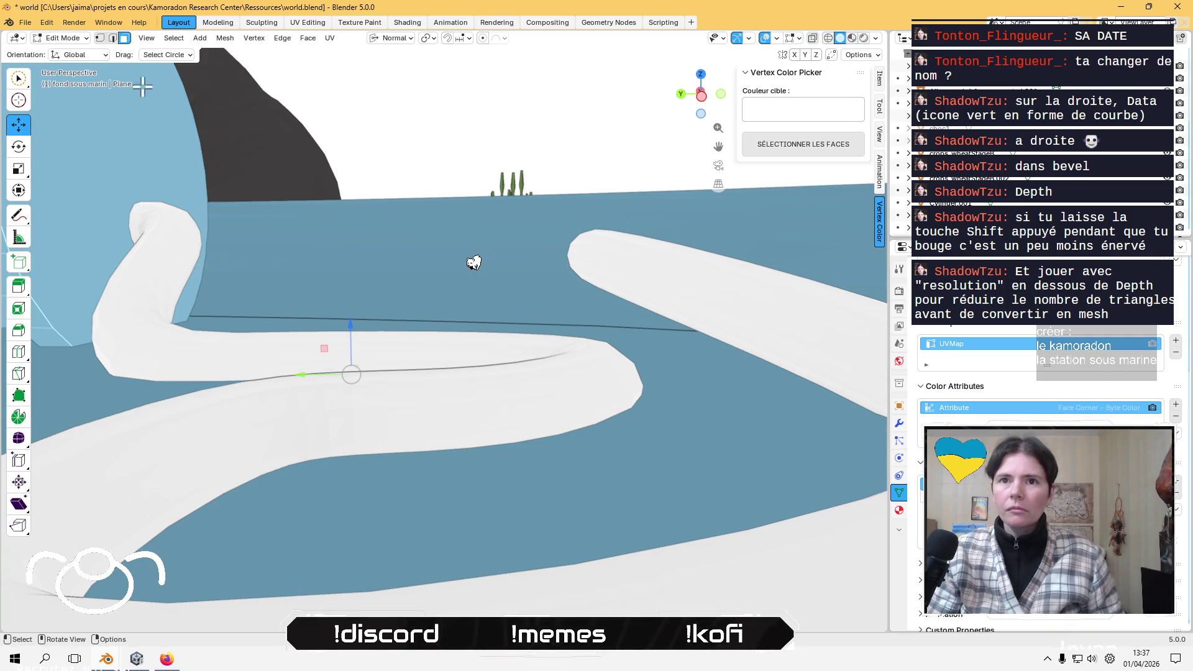
left_click(63, 38)
left_click(68, 49)
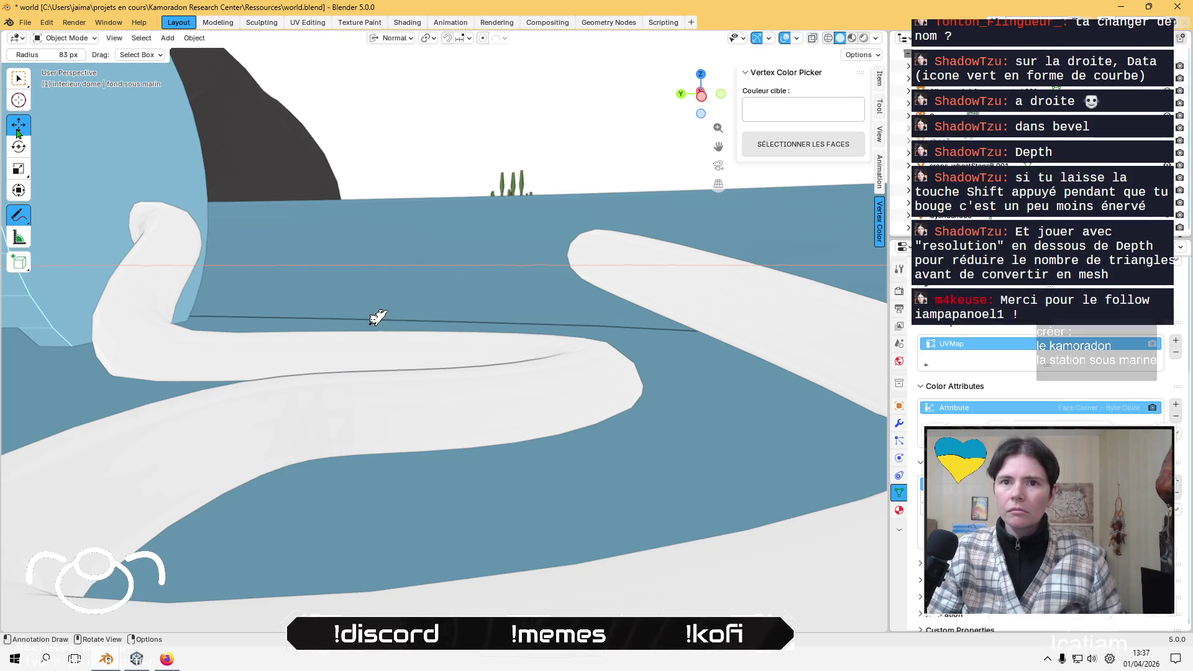
- Select the BezierCurve tube with the Move tool and enter its Edit Mode
left_click(18, 130)
left_click(165, 258)
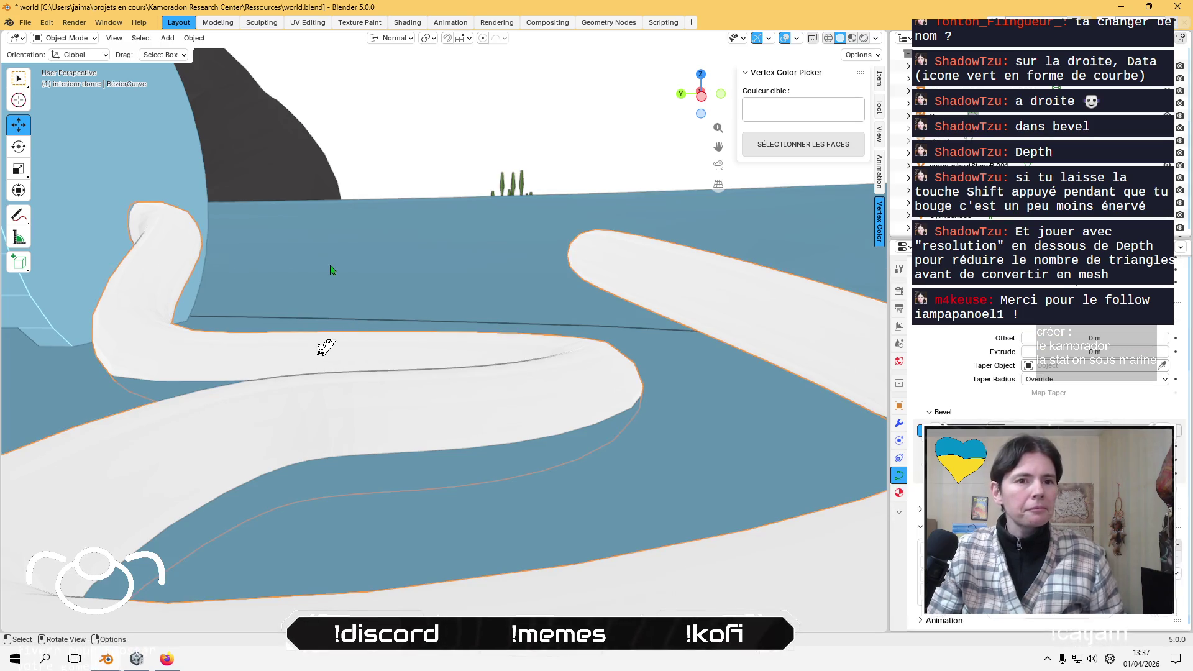
key("Tab")
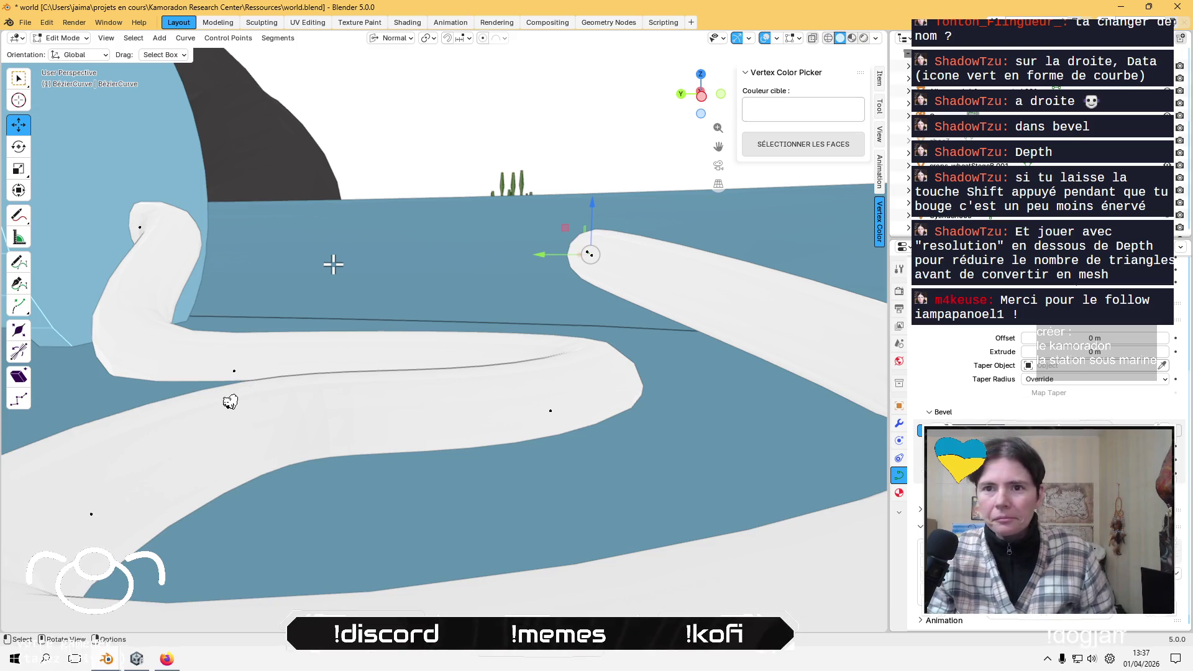
key("shift")
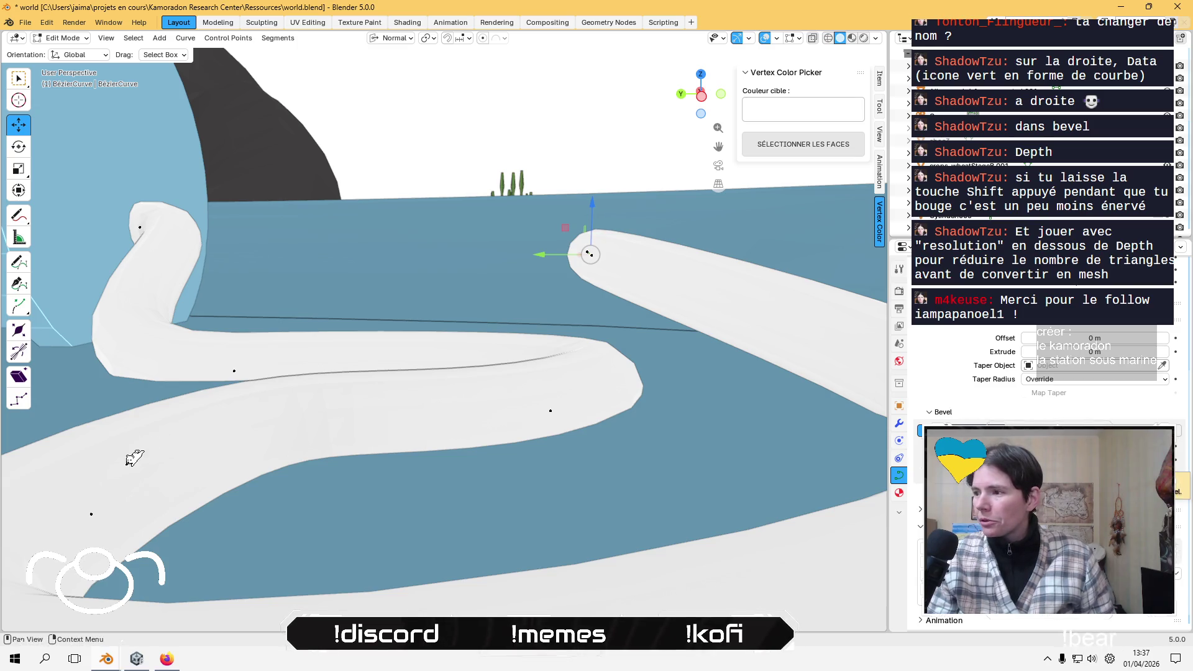
mouse_move(443, 369)
middle_mouse_down()
mouse_move(369, 386)
mouse_move(404, 367)
mouse_move(422, 376)
middle_mouse_up()
scroll(405, 367, "up", 5)
left_click(828, 38)
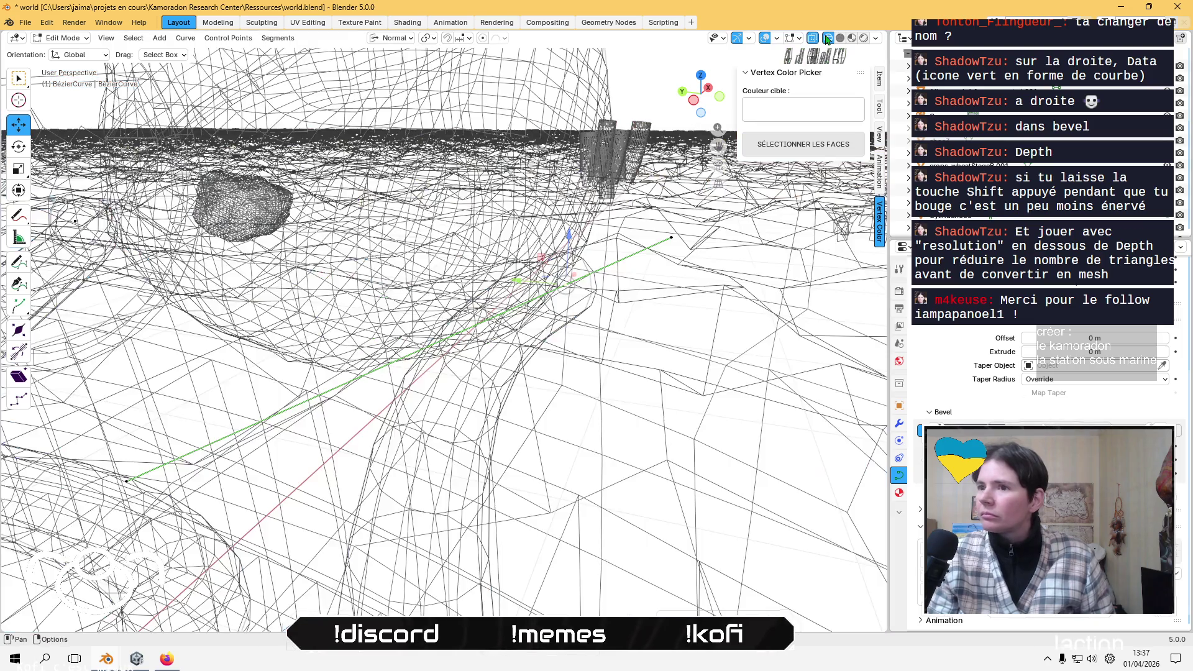
middle_click_drag(435, 341, 482, 356)
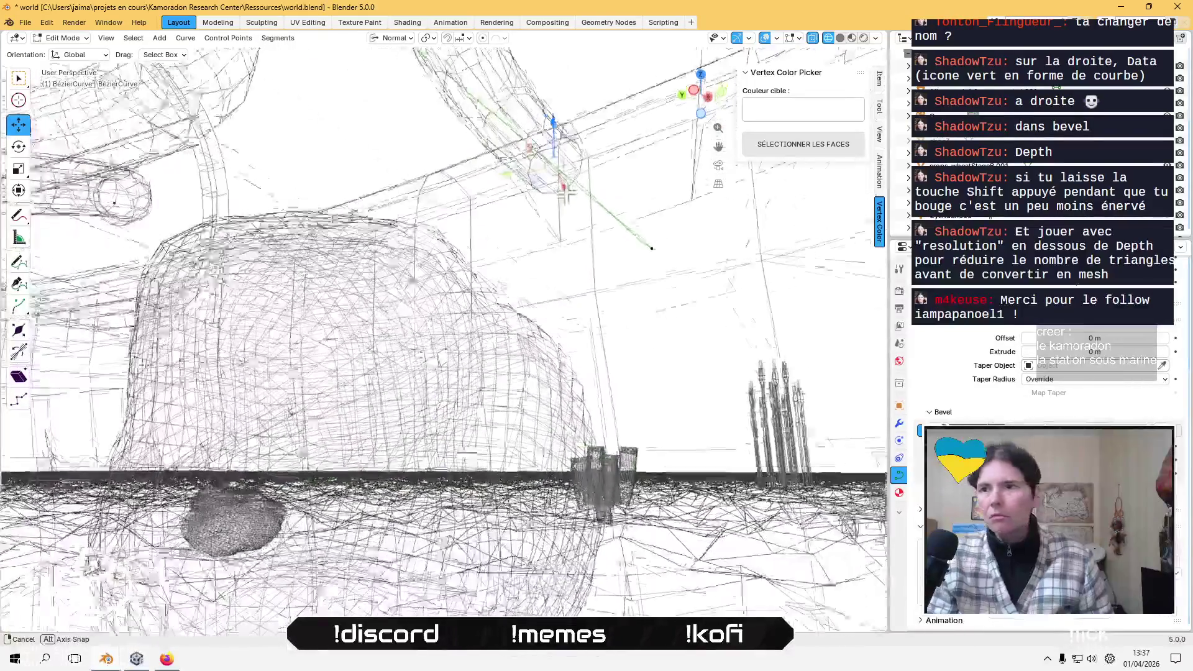
mouse_move(565, 194)
middle_mouse_down()
mouse_move(540, 112)
mouse_move(540, 155)
mouse_move(621, 261)
mouse_move(596, 288)
mouse_move(565, 196)
mouse_move(457, 218)
mouse_move(620, 285)
mouse_move(627, 329)
mouse_move(590, 274)
mouse_move(554, 261)
mouse_move(567, 259)
mouse_move(567, 219)
mouse_move(567, 301)
mouse_move(759, 151)
middle_mouse_up()
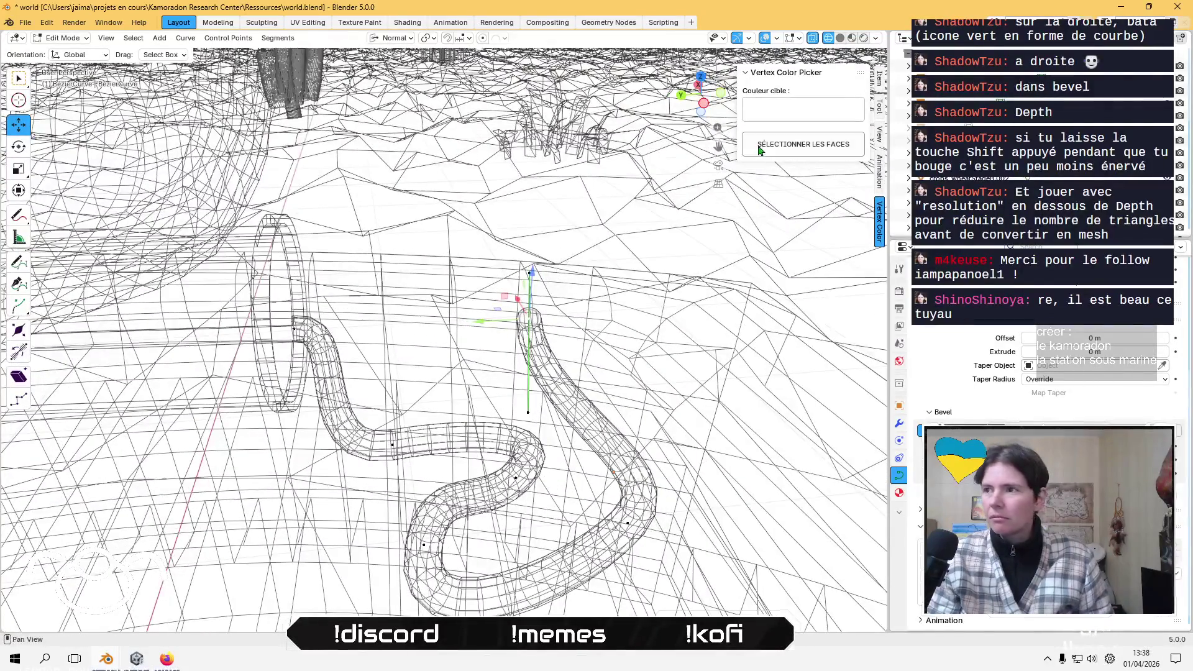
left_click(840, 39)
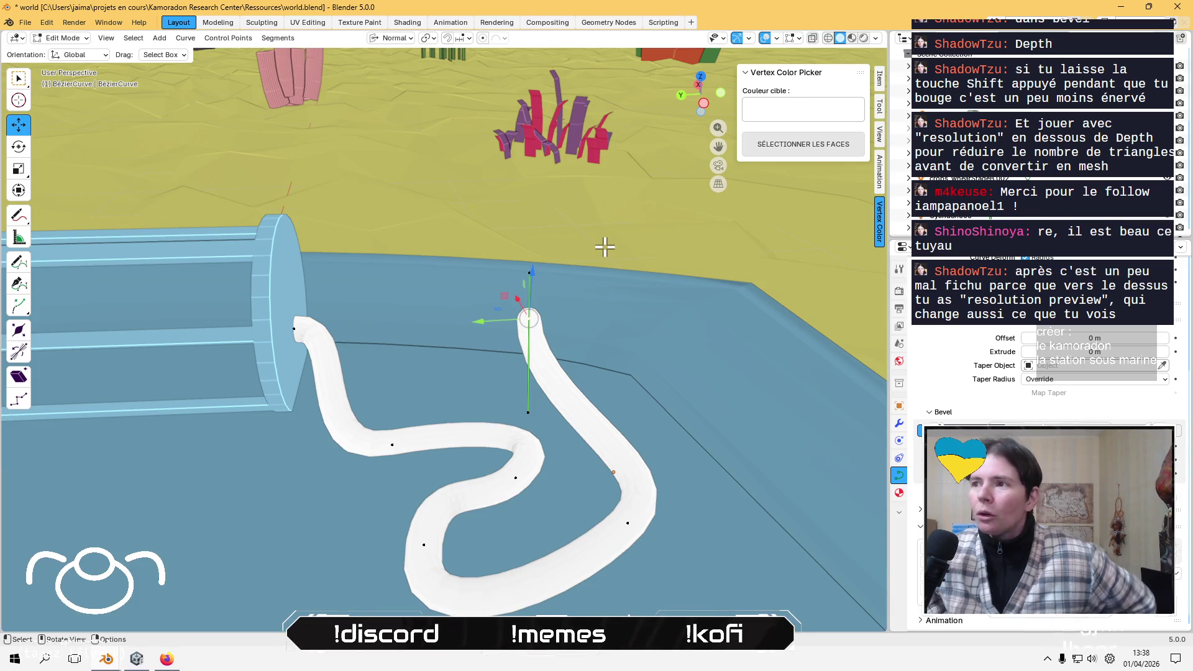
key("Tab")
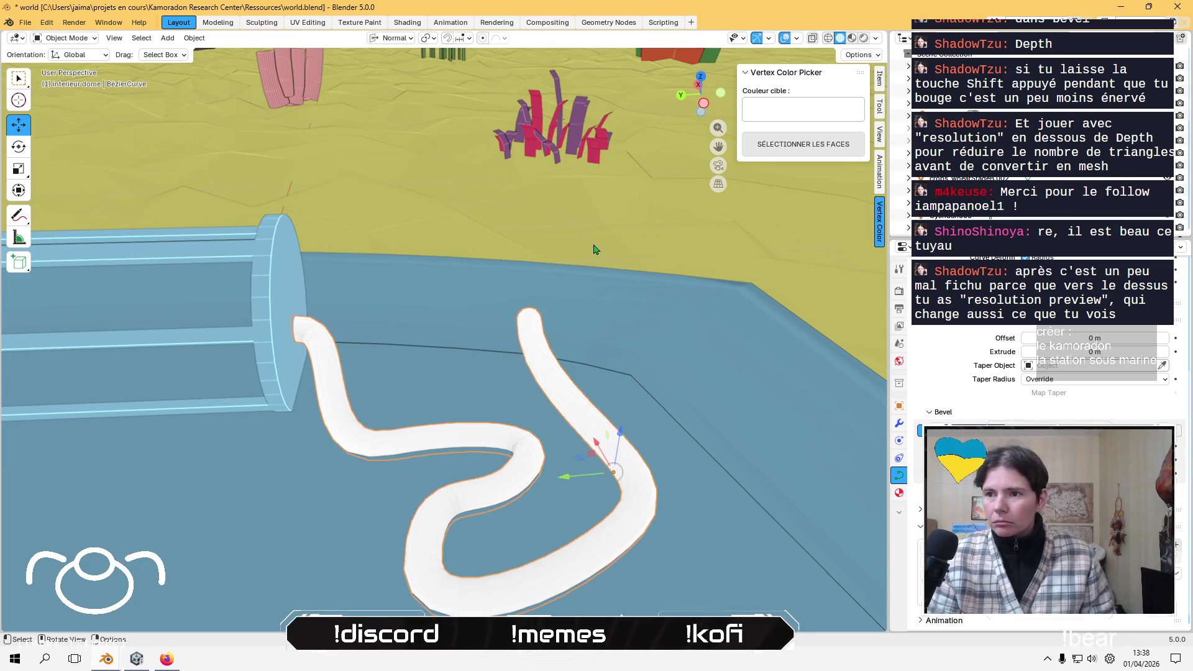
- Convert the white tube curve with Object > Convert > Mesh, then check its geometry in Edit Mode
left_click(193, 38)
mouse_move(286, 397)
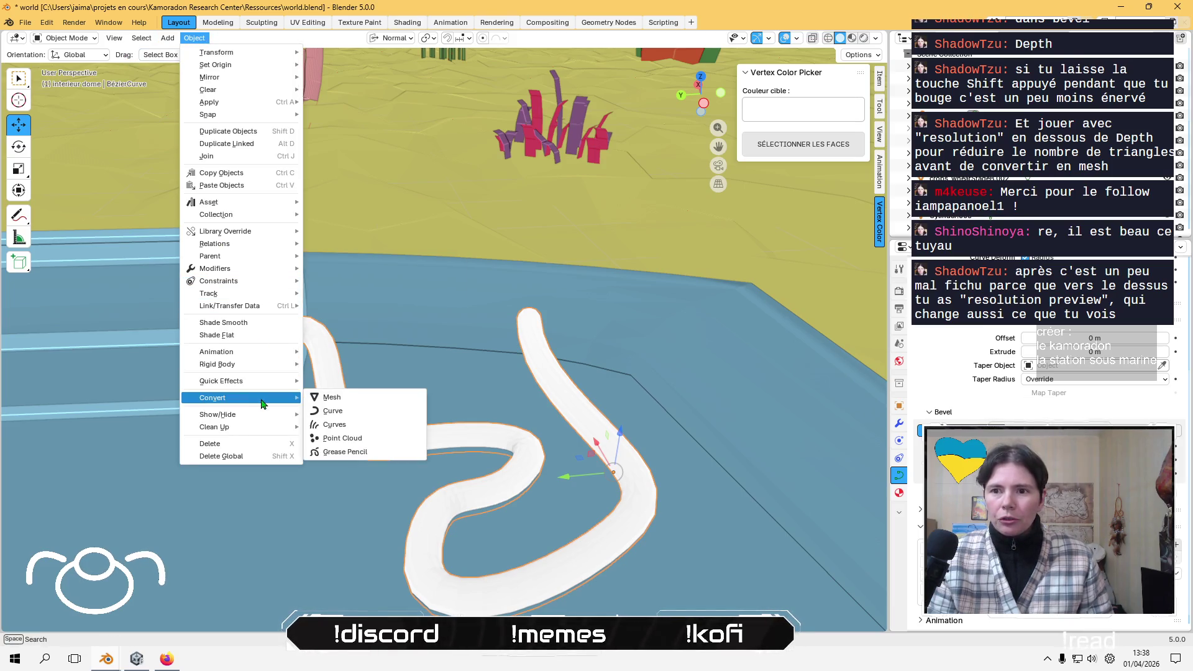
left_click(330, 401)
key("Tab")
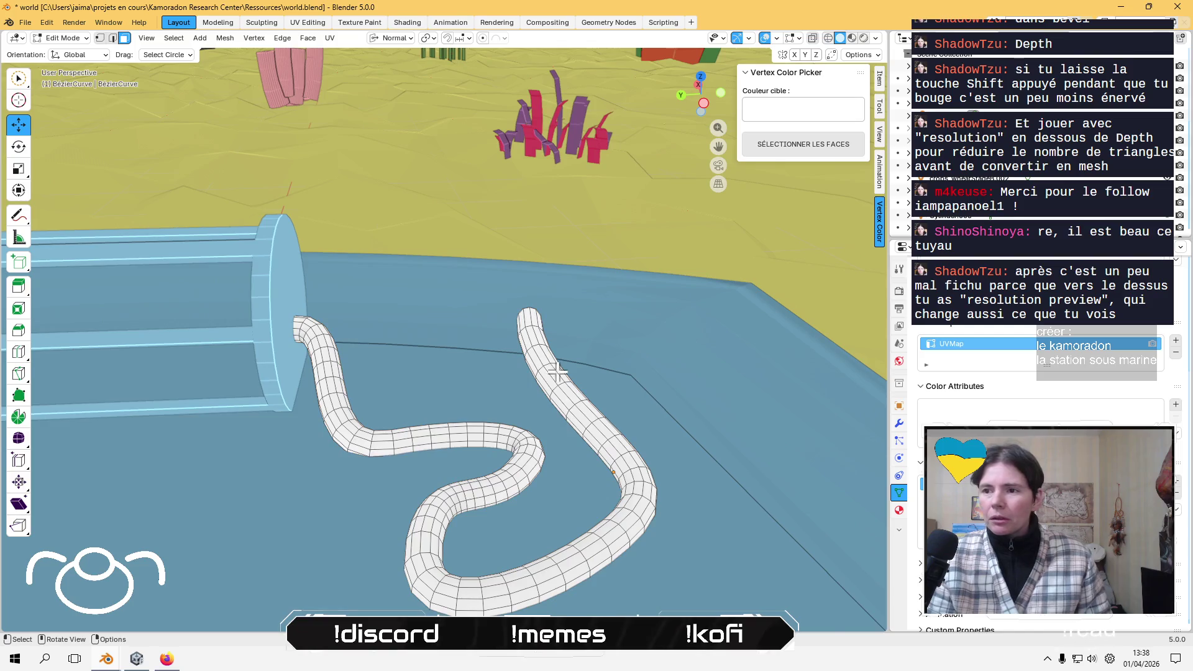
key("Tab")
key("Tab")
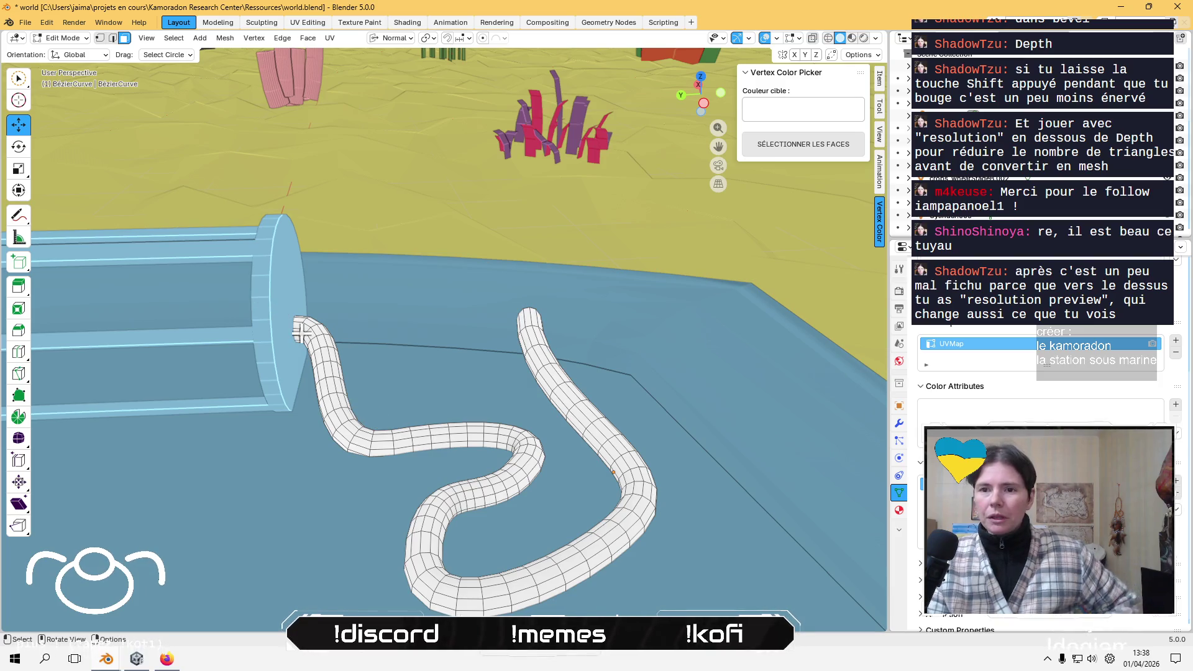
key("Tab")
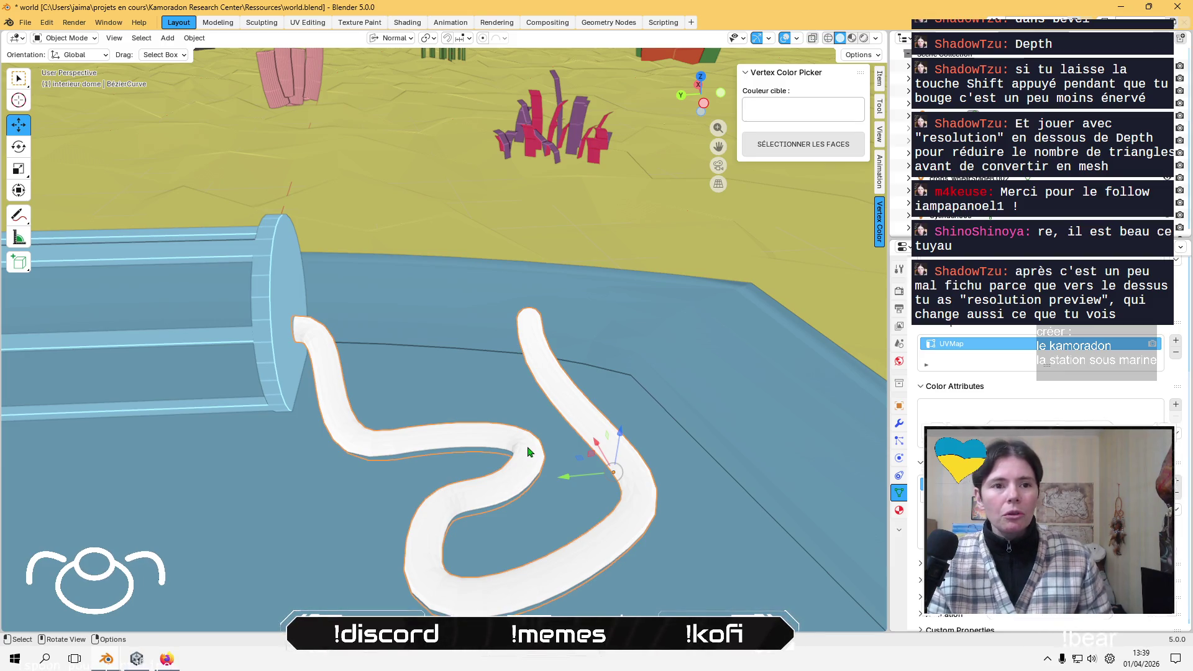
- Select the blue console tray, enter its Edit Mode, and add a cylinder to its mesh
scroll(527, 452, "down", 6)
middle_click_drag(528, 451, 621, 415)
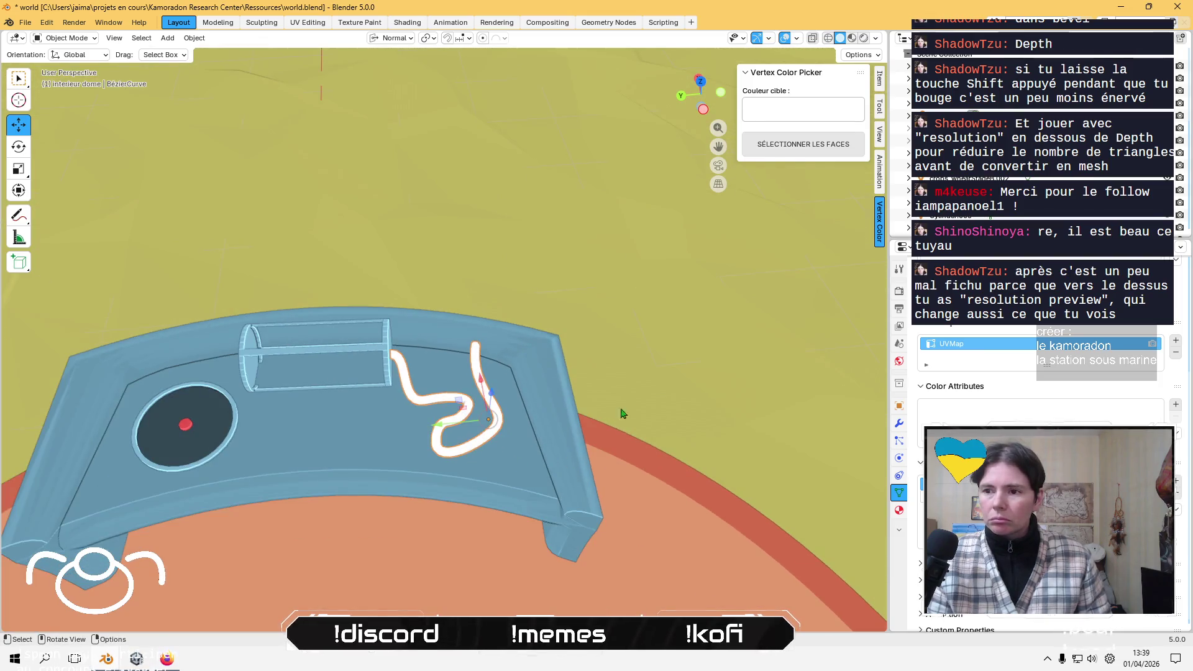
left_click(621, 413)
mouse_move(617, 487)
middle_mouse_down()
mouse_move(333, 487)
mouse_move(400, 306)
mouse_move(444, 292)
mouse_move(422, 348)
mouse_move(373, 310)
mouse_move(322, 347)
mouse_move(820, 391)
mouse_move(530, 448)
middle_mouse_up()
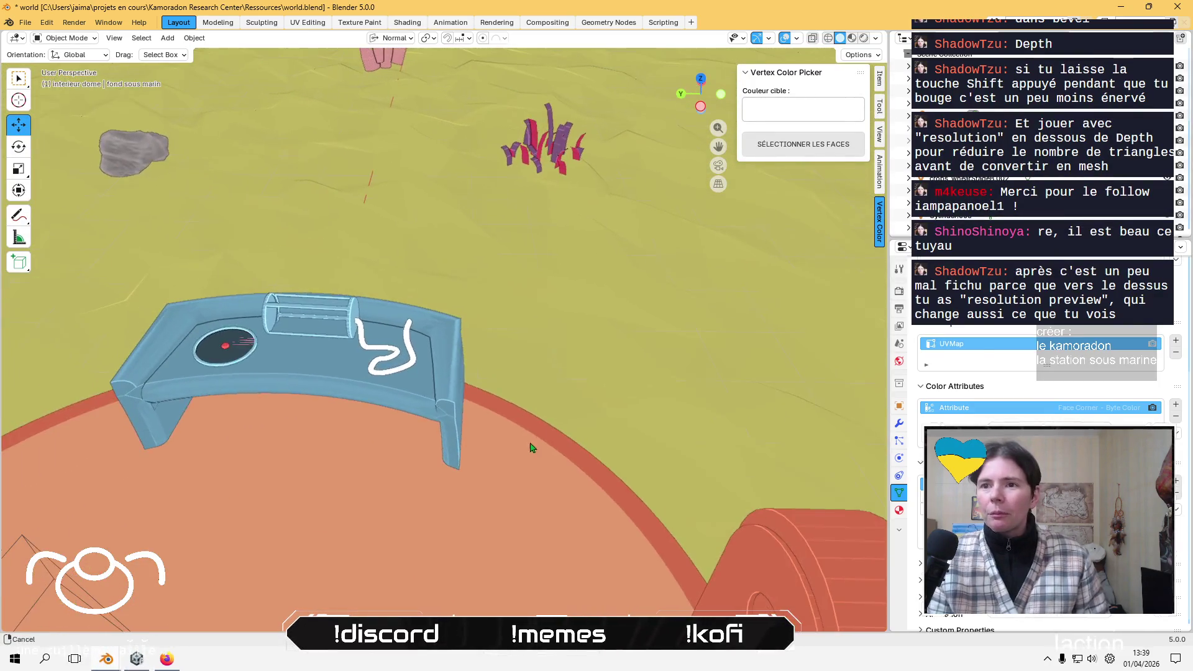
left_click(440, 337)
key("Tab")
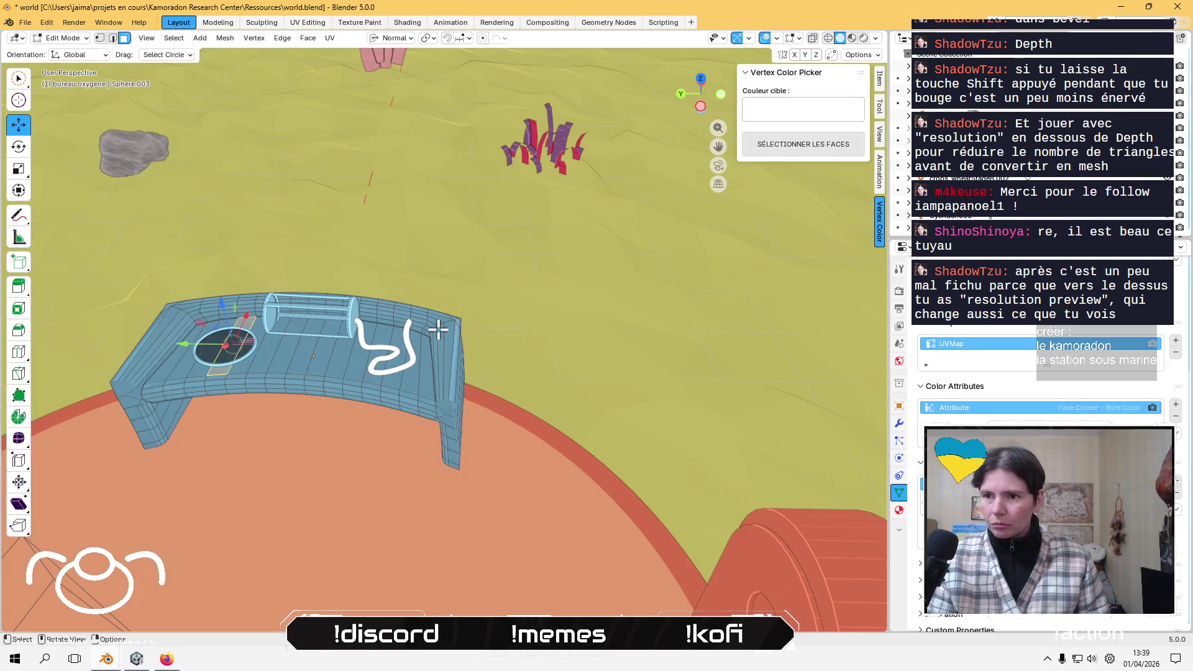
key("KP_Decimal")
mouse_move(474, 320)
middle_mouse_down()
mouse_move(192, 440)
mouse_move(686, 398)
mouse_move(425, 371)
mouse_move(423, 391)
mouse_move(290, 221)
middle_mouse_up()
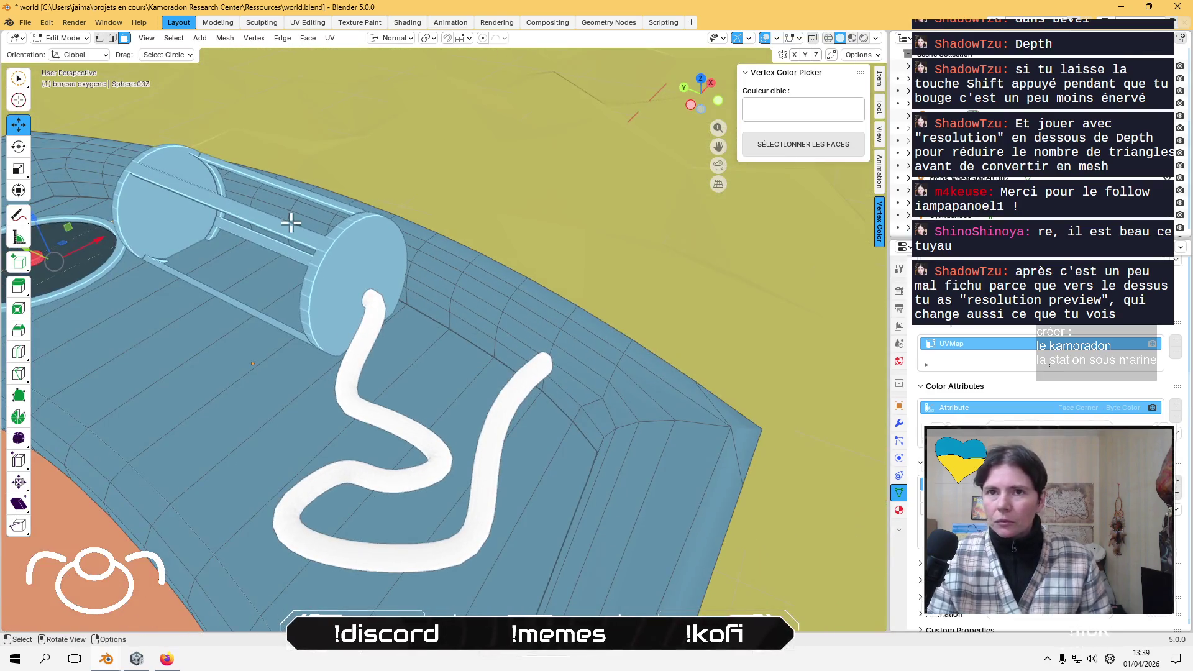
left_click(201, 38)
left_click(211, 115)
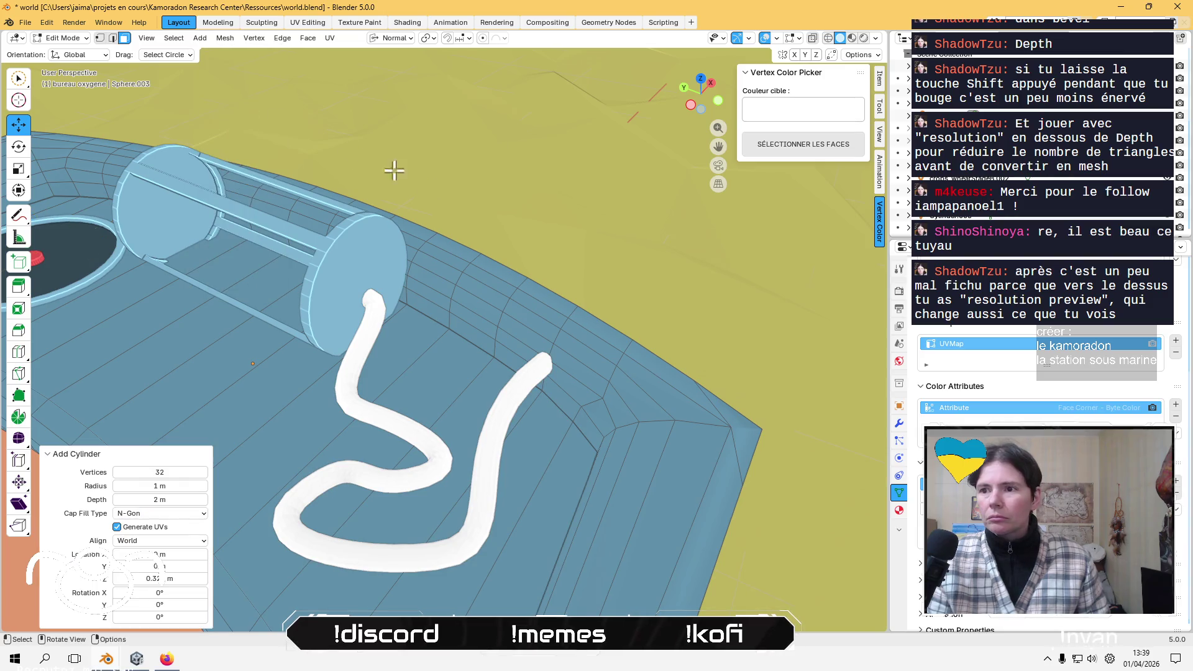
- Move the cylinder along X onto the console and rotate it -60° in Local orientation
scroll(482, 277, "down", 10)
left_click_drag(417, 373, 488, 329)
scroll(414, 348, "up", 2)
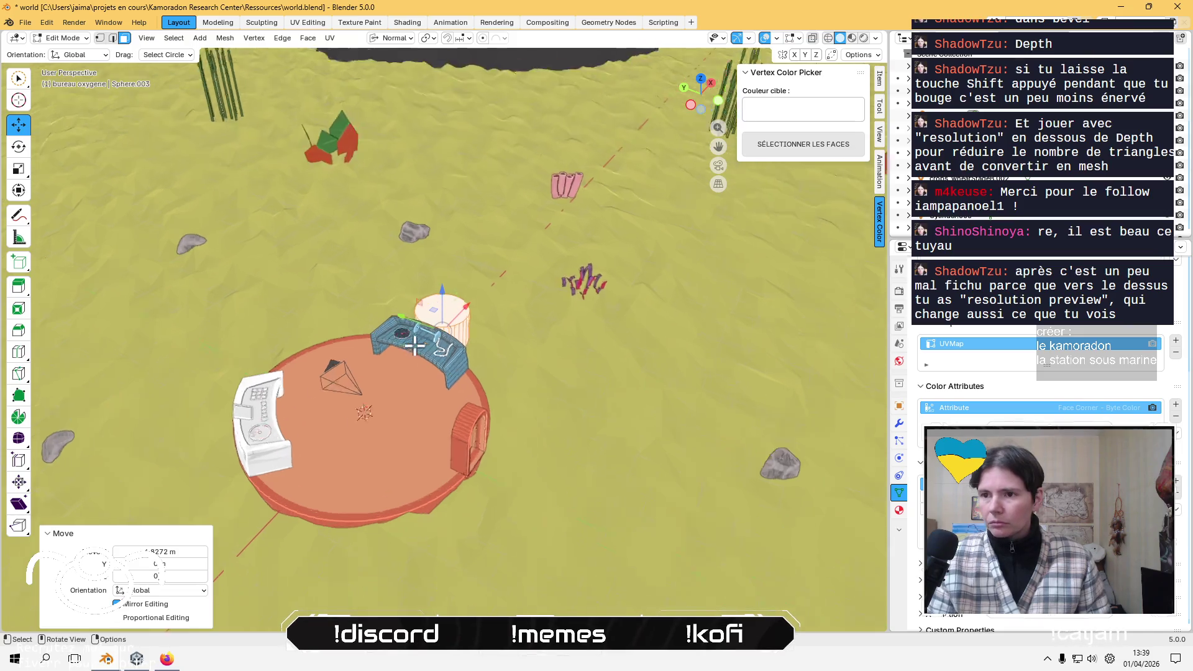
scroll(414, 346, "up", 5)
middle_click_drag(420, 341, 582, 320)
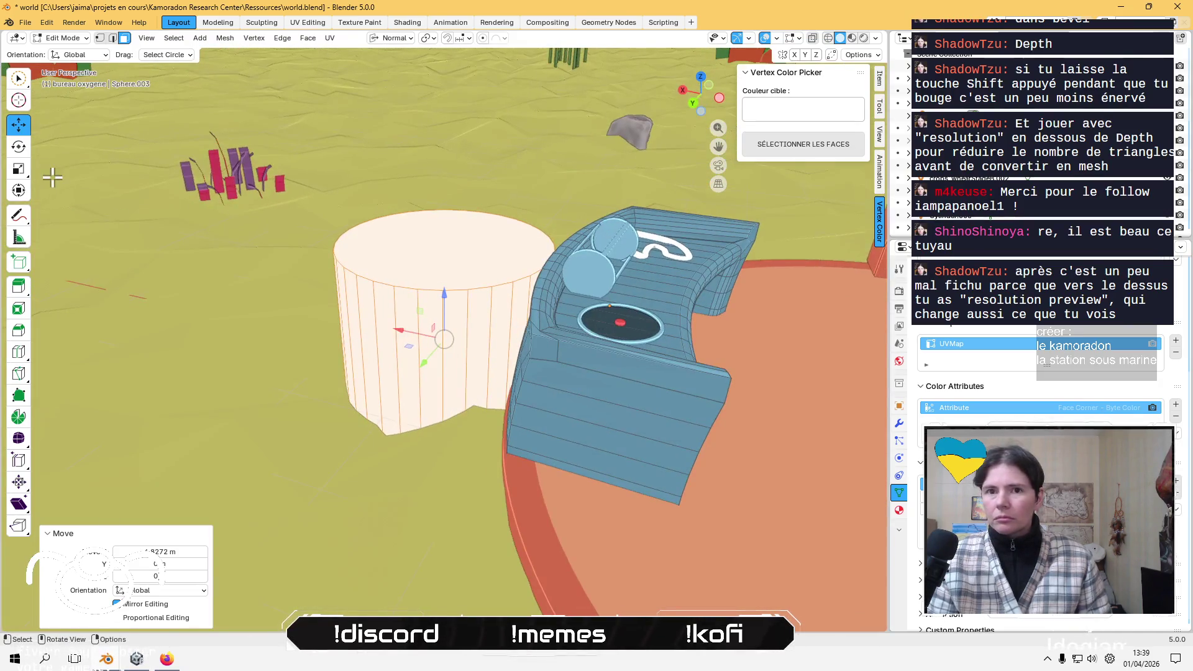
left_click(19, 147)
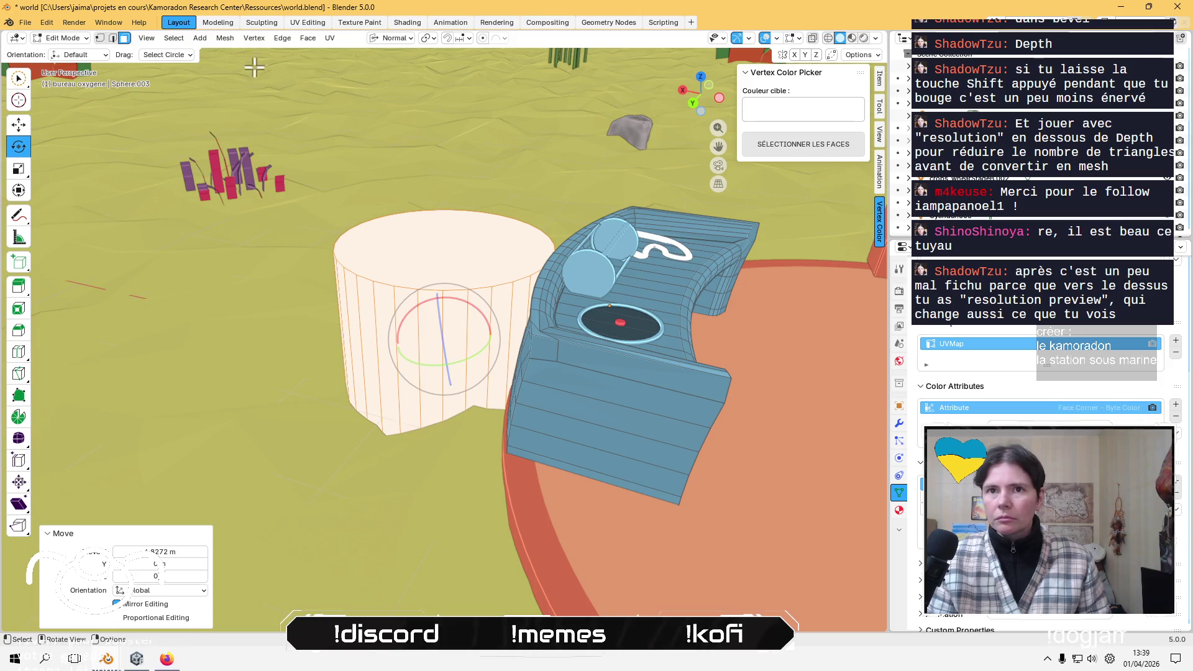
left_click(81, 54)
left_click(75, 102)
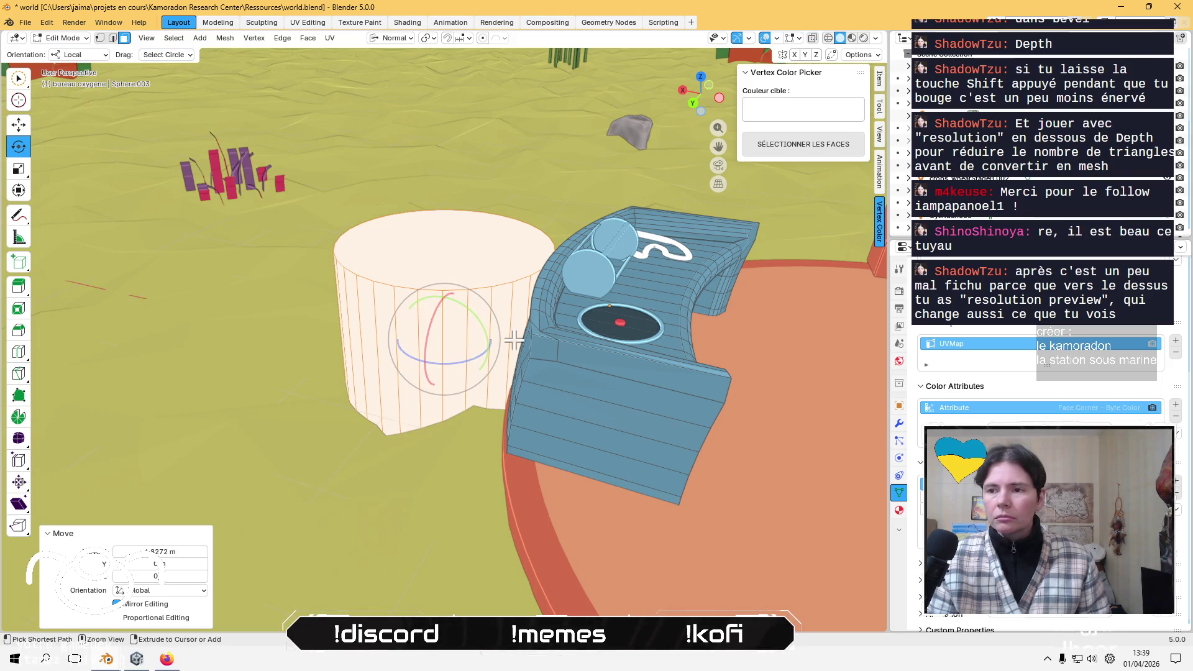
mouse_move(465, 311)
left_mouse_down()
mouse_move(487, 346)
mouse_move(475, 375)
left_mouse_up()
- Raise the cylinder 0.9125 m along Z and place it over the console
left_click(18, 124)
left_click_drag(443, 295, 515, 201)
middle_click_drag(515, 201, 392, 284)
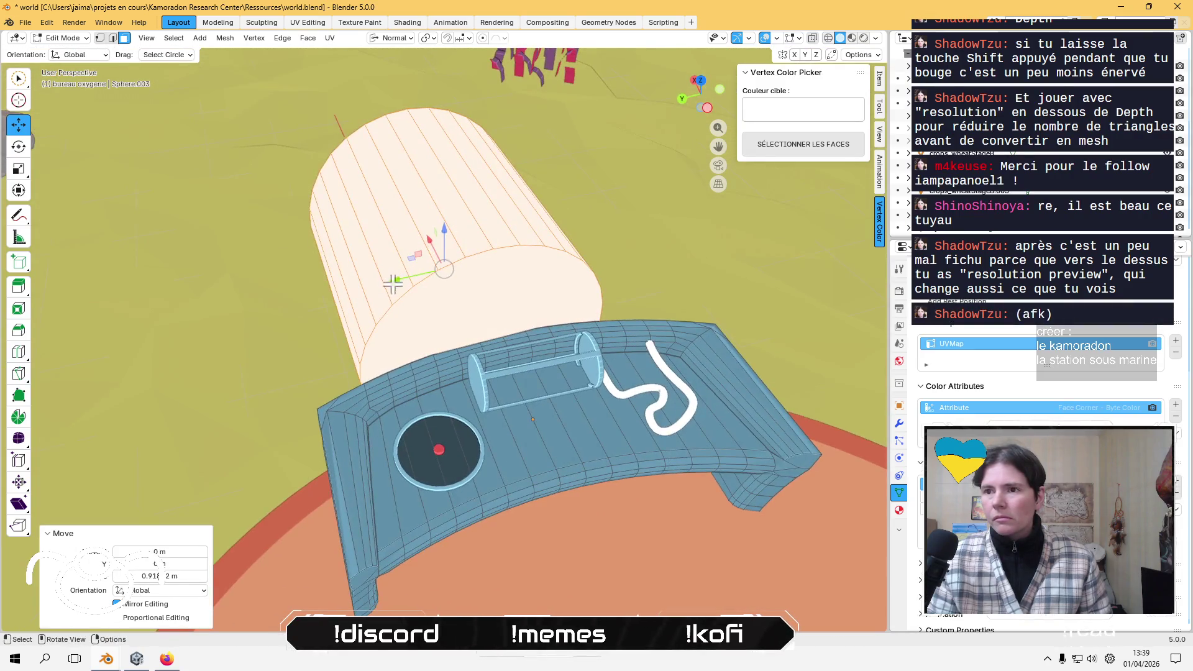
mouse_move(409, 256)
left_mouse_down()
mouse_move(546, 287)
mouse_move(532, 266)
mouse_move(542, 251)
mouse_move(575, 287)
left_mouse_up()
- Scale the cylinder to 0.646, then flatten it along its local axis into a thin disk
key("s")
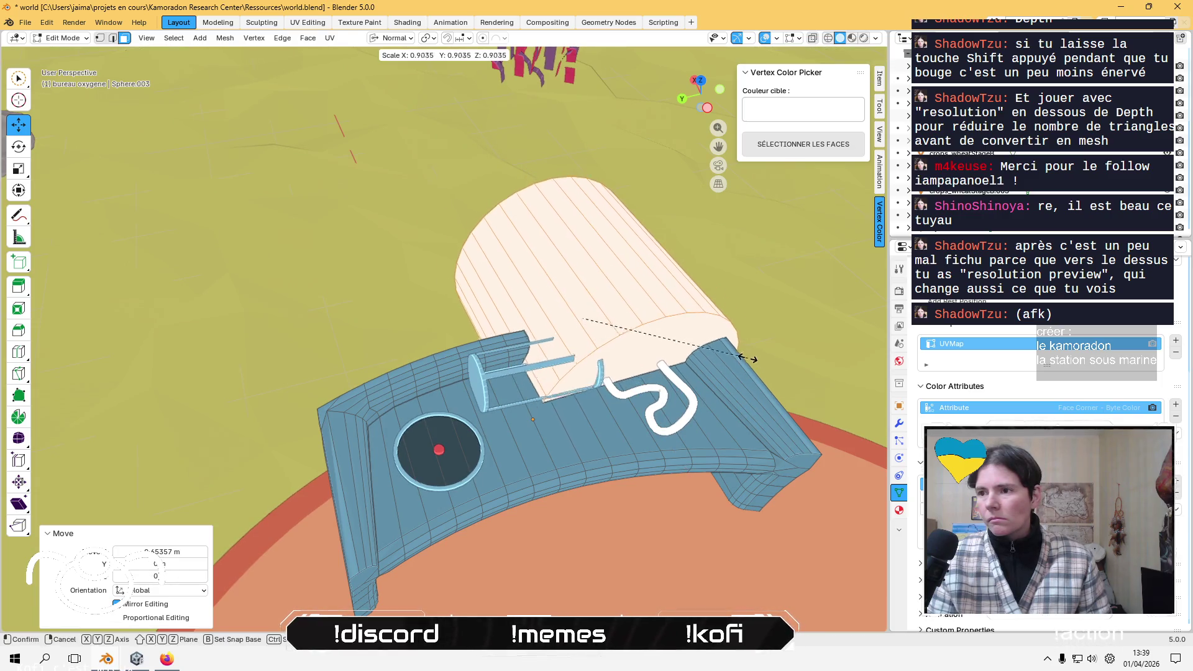
left_click(704, 330)
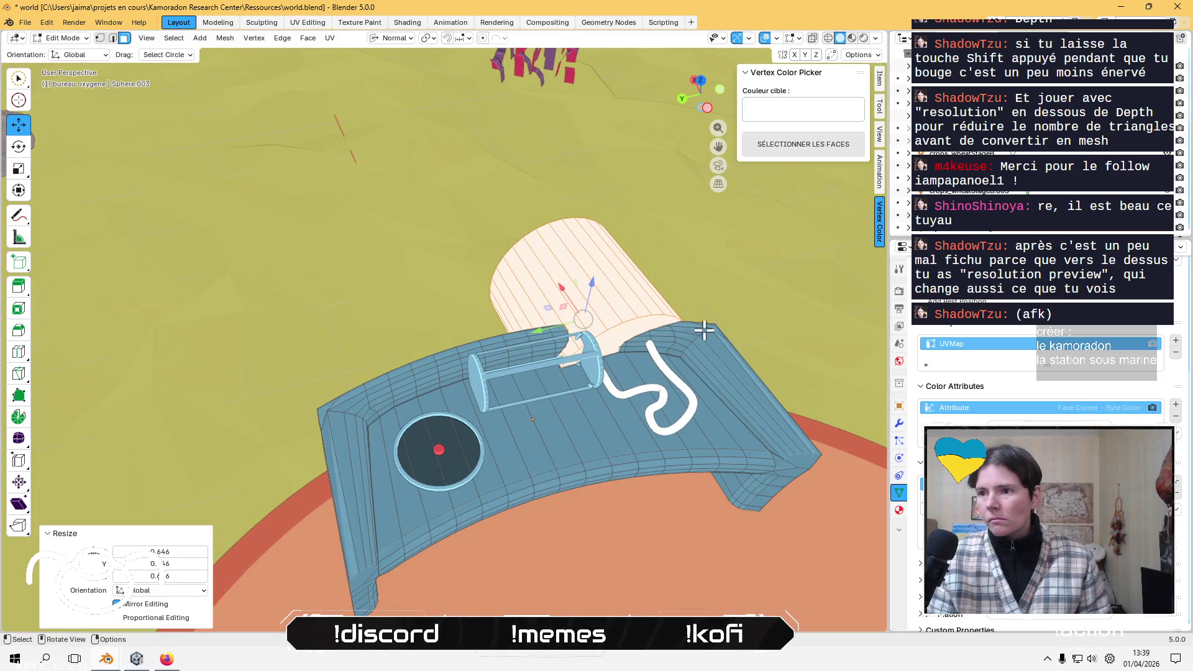
left_click(19, 169)
middle_click_drag(495, 323, 295, 174)
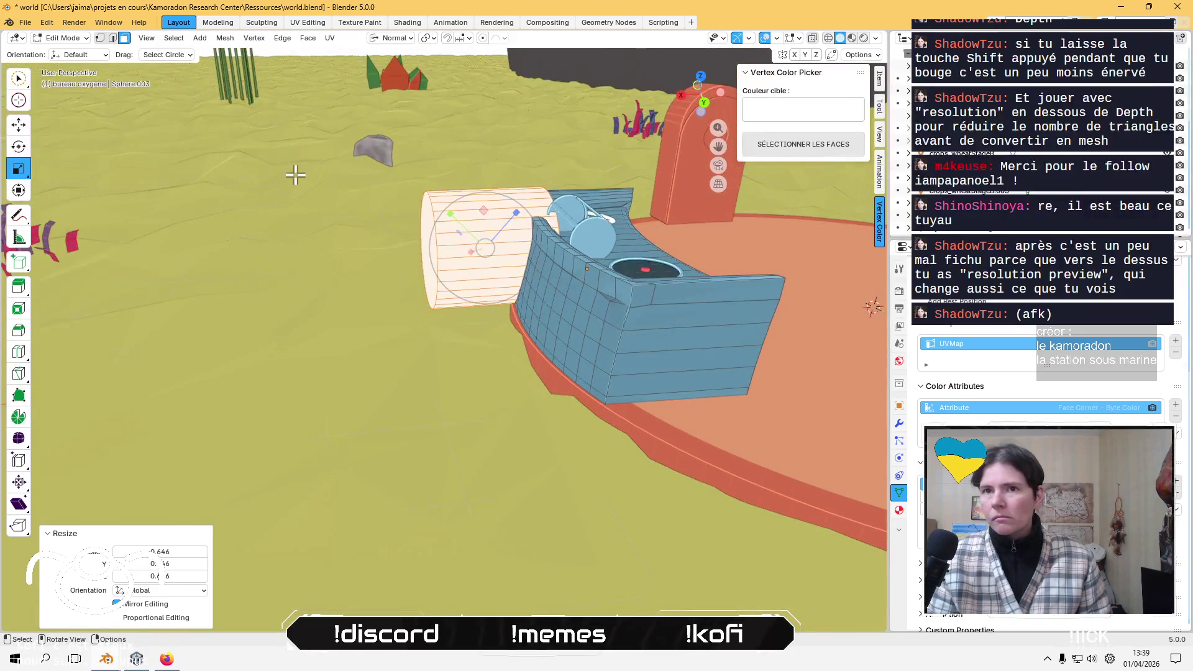
left_click(79, 55)
left_click(78, 93)
left_click_drag(447, 244, 478, 248)
middle_click_drag(479, 248, 450, 269)
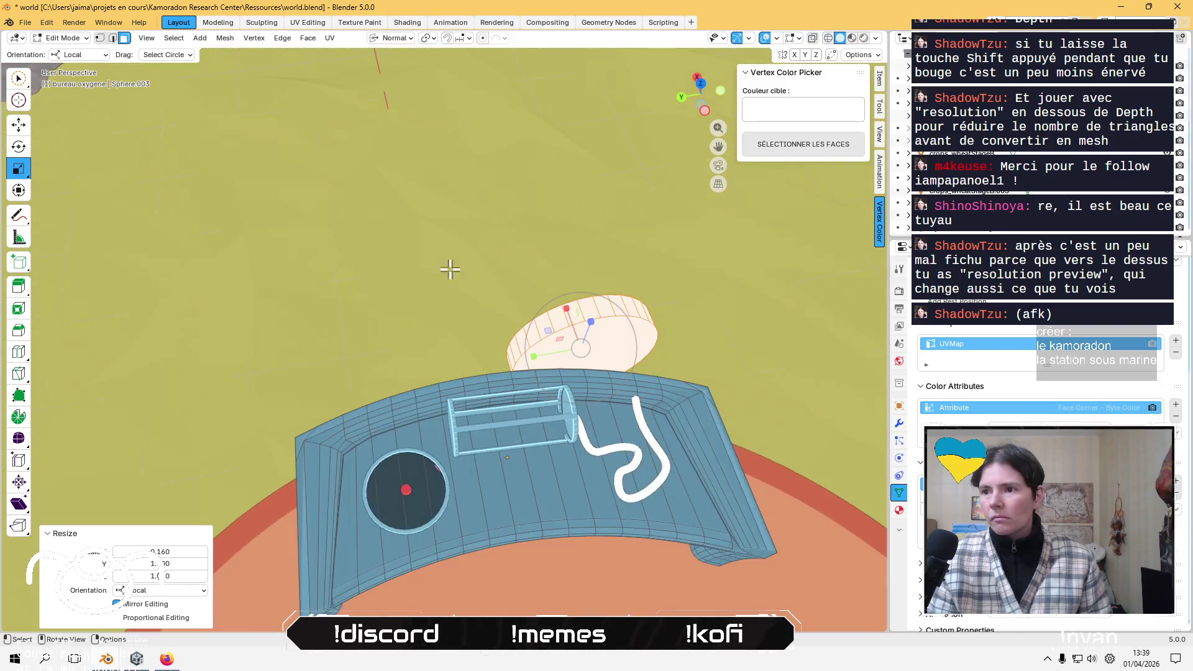
- Move the disk onto the desk top and resize it to a small size
left_click(24, 123)
left_click_drag(546, 327, 595, 387)
key("s")
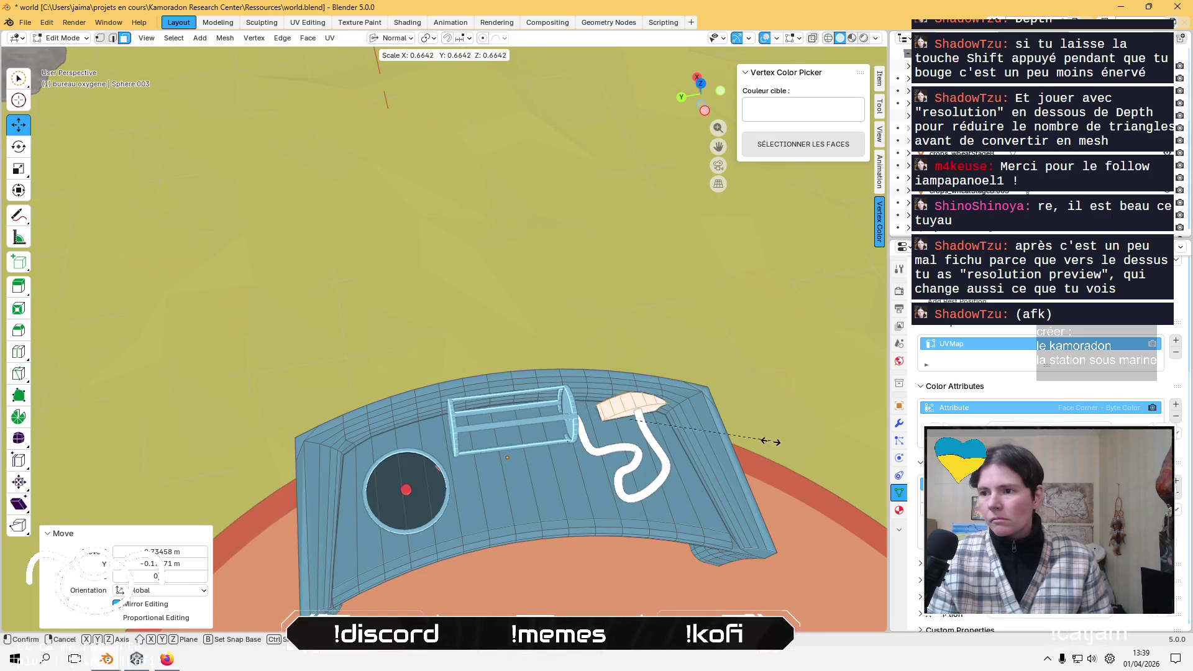
left_click(704, 435)
key("s")
right_click(663, 354)
key("s")
left_click(698, 373)
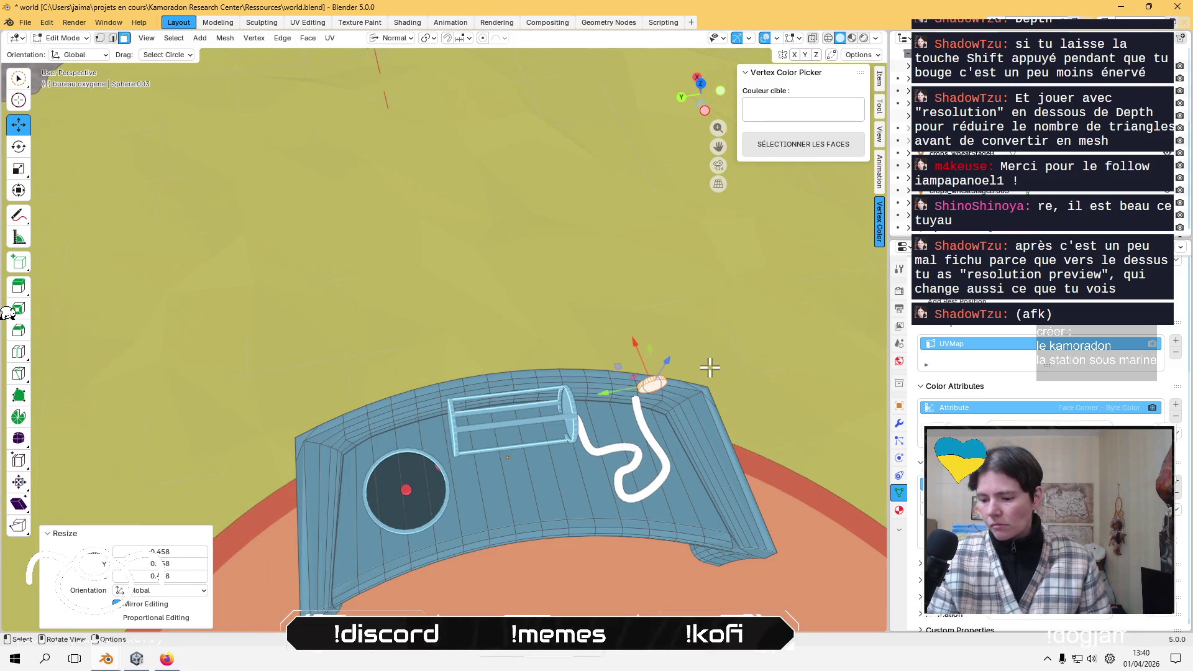
key("KP_Decimal")
scroll(565, 391, "down", 3)
middle_click_drag(564, 392, 578, 420)
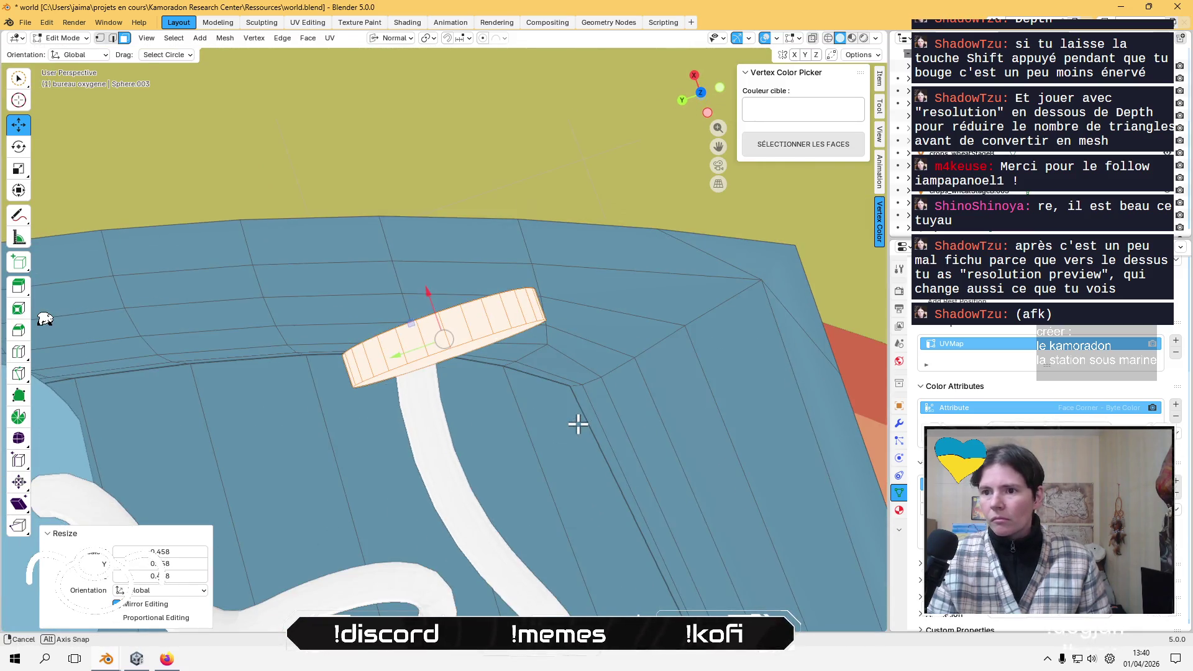
left_click(701, 93)
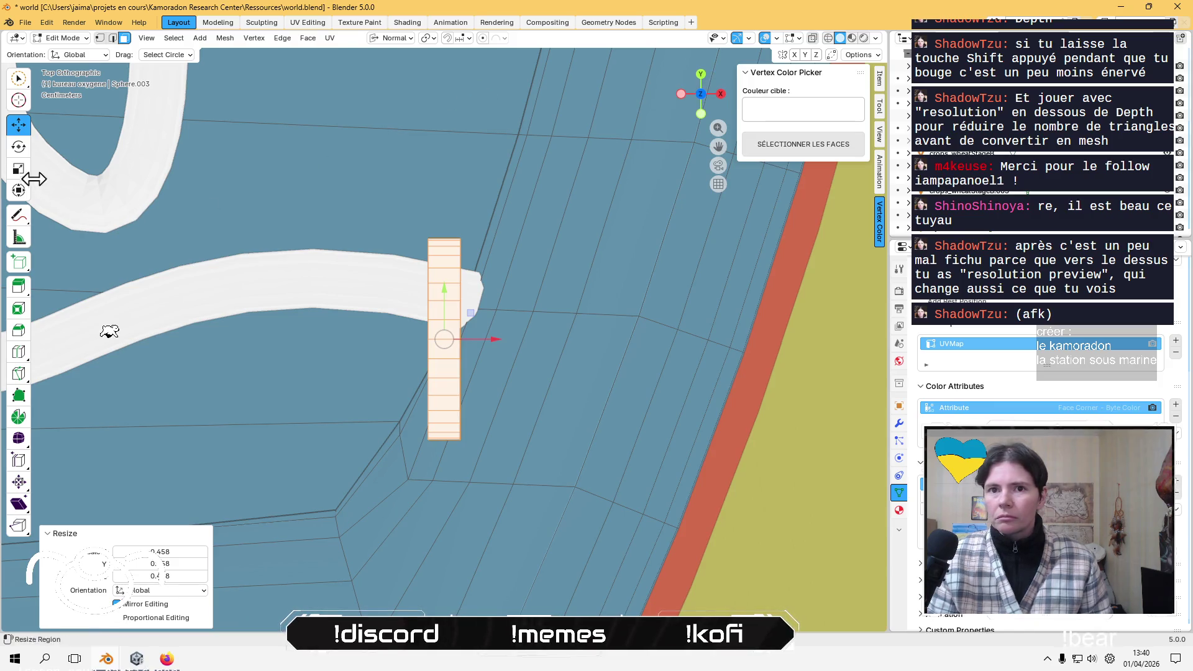
- Rotate the disk about 21° and lower it onto the white pipe's end
left_click(19, 147)
left_click_drag(405, 338, 410, 306)
mouse_move(473, 346)
left_mouse_down()
mouse_move(495, 311)
mouse_move(501, 319)
left_mouse_up()
middle_click_drag(412, 357, 536, 267)
left_click(20, 133)
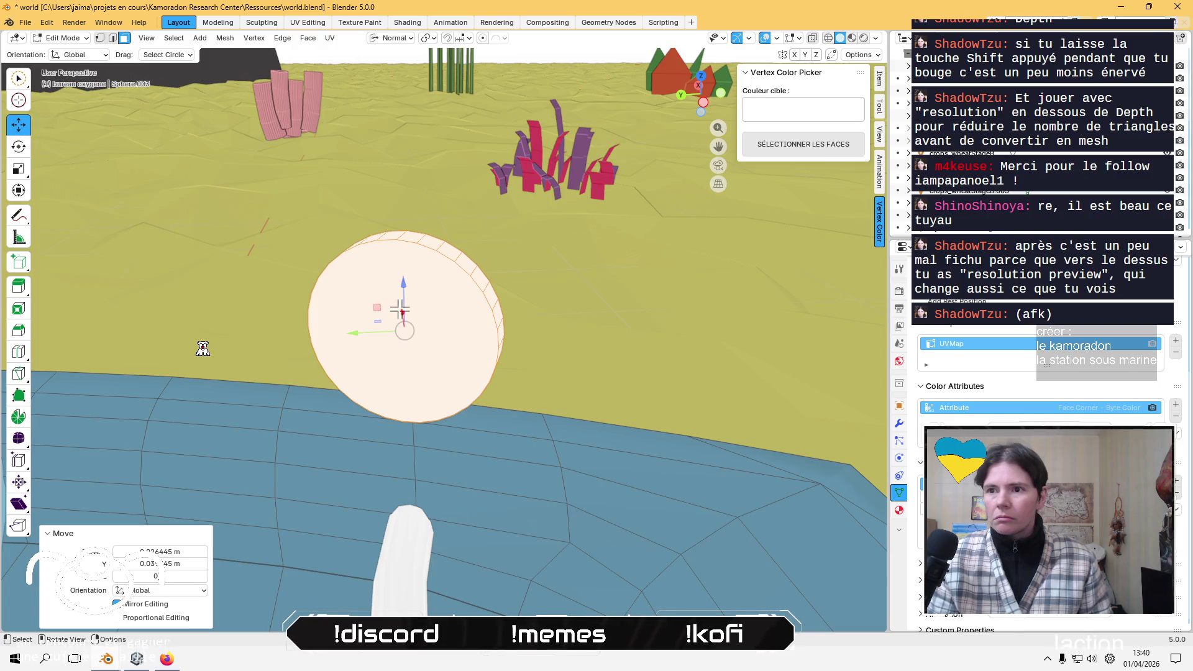
left_click_drag(405, 285, 441, 490)
mouse_move(441, 490)
middle_mouse_down()
mouse_move(435, 500)
mouse_move(457, 504)
middle_mouse_up()
scroll(191, 350, "up", 2)
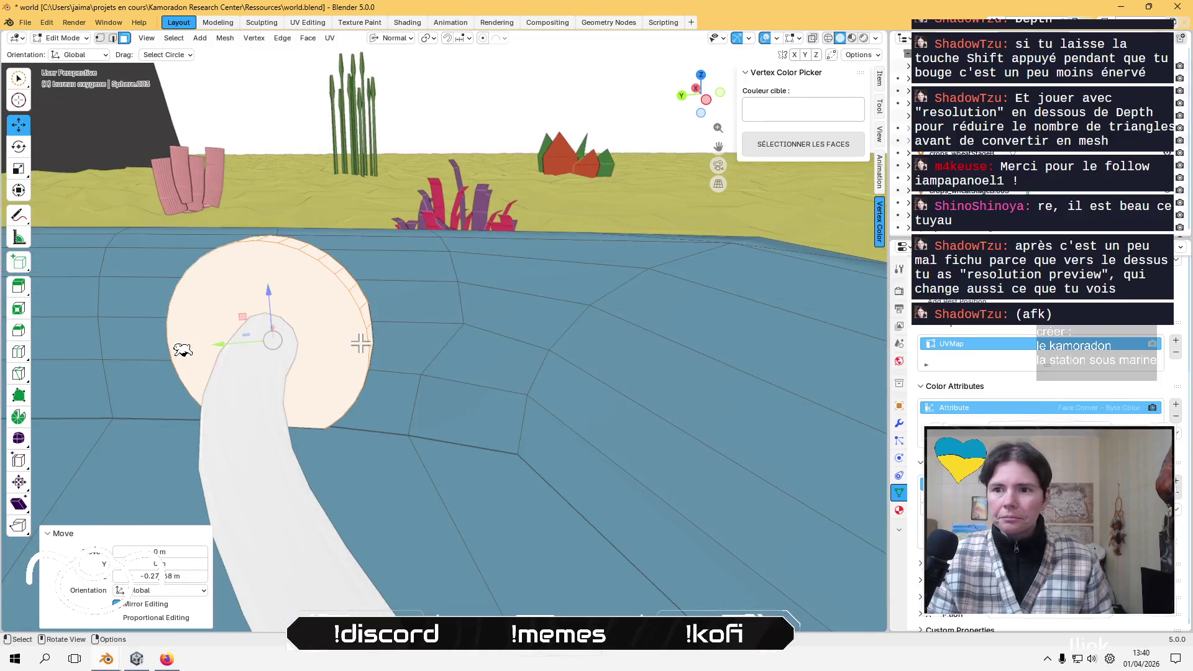
- Shrink the cap, set Normal orientation, and push its face out about 0.033 m
key("s")
left_click(143, 353)
mouse_move(278, 344)
middle_mouse_down()
mouse_move(378, 393)
mouse_move(445, 323)
mouse_move(497, 333)
middle_mouse_up()
middle_click_drag(83, 355, 47, 357)
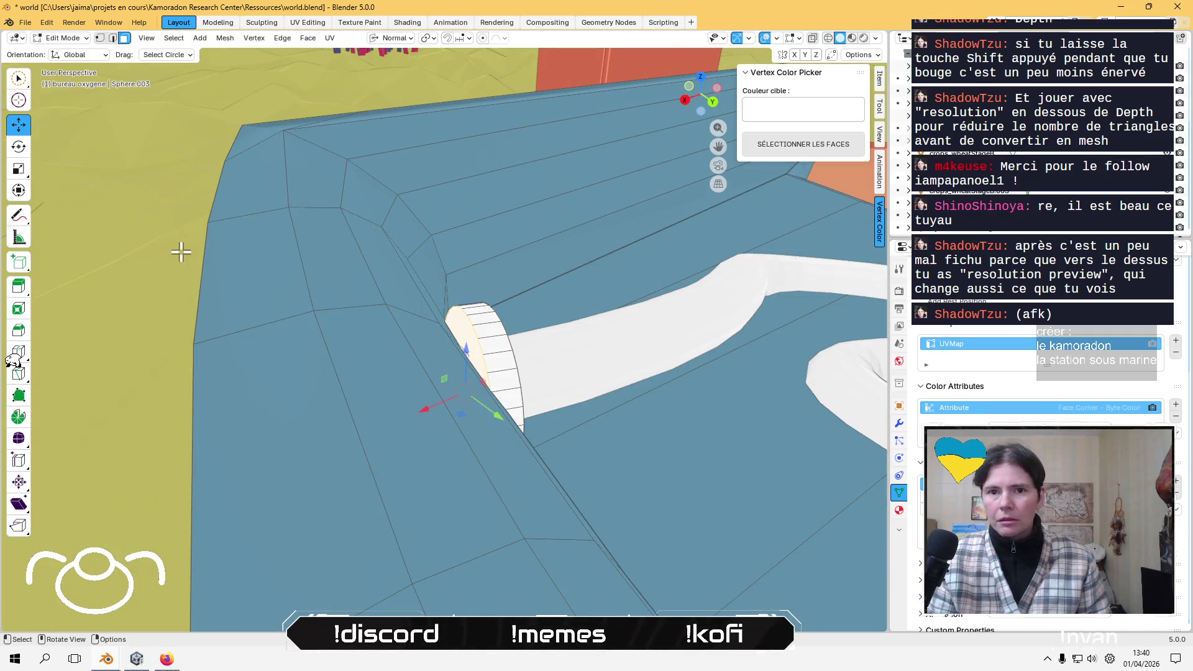
left_click(79, 55)
left_click(75, 123)
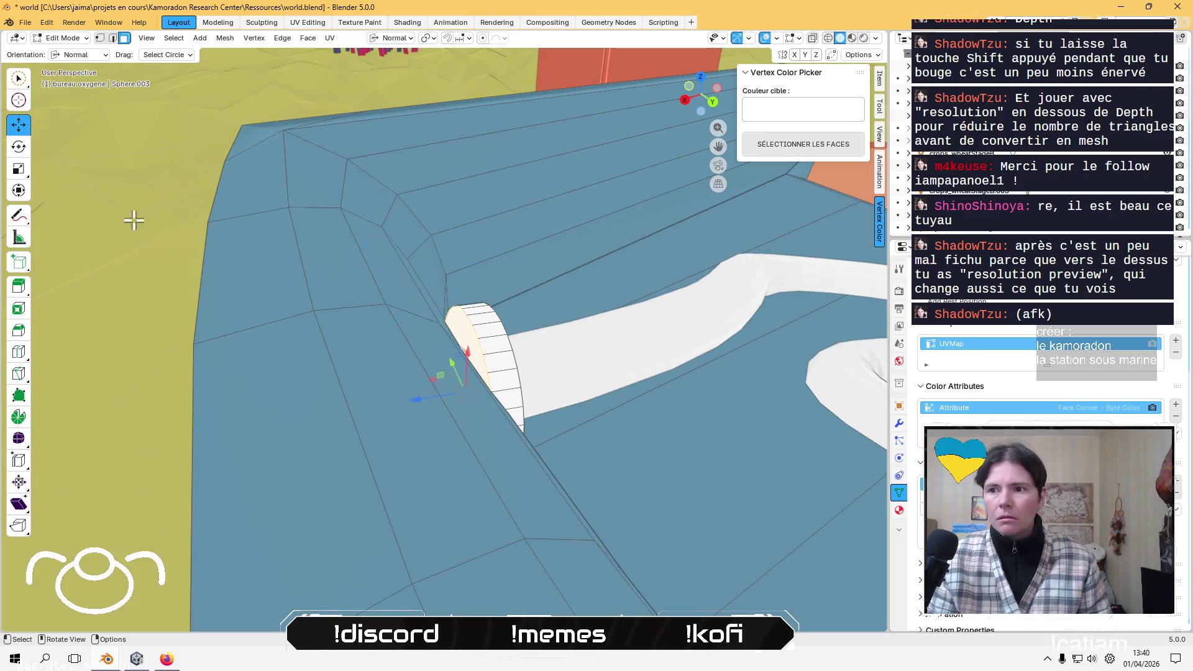
left_click_drag(414, 395, 378, 407)
mouse_move(377, 408)
middle_mouse_down()
mouse_move(300, 397)
mouse_move(263, 371)
mouse_move(330, 331)
middle_mouse_up()
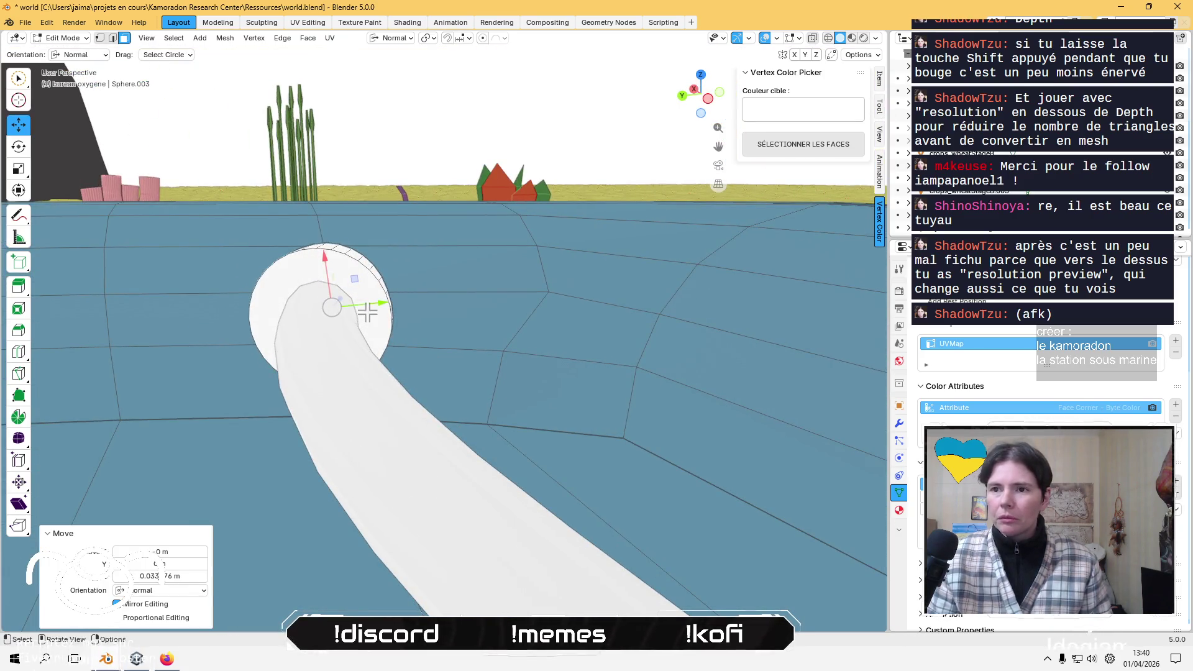
- Toggle Edit Mode on the cap and grow the selection around the pipe end
key("Tab")
key("Tab")
key("Tab")
left_click(85, 54)
left_click(85, 54)
left_click(85, 53)
middle_click_drag(354, 283, 355, 312)
key("Tab")
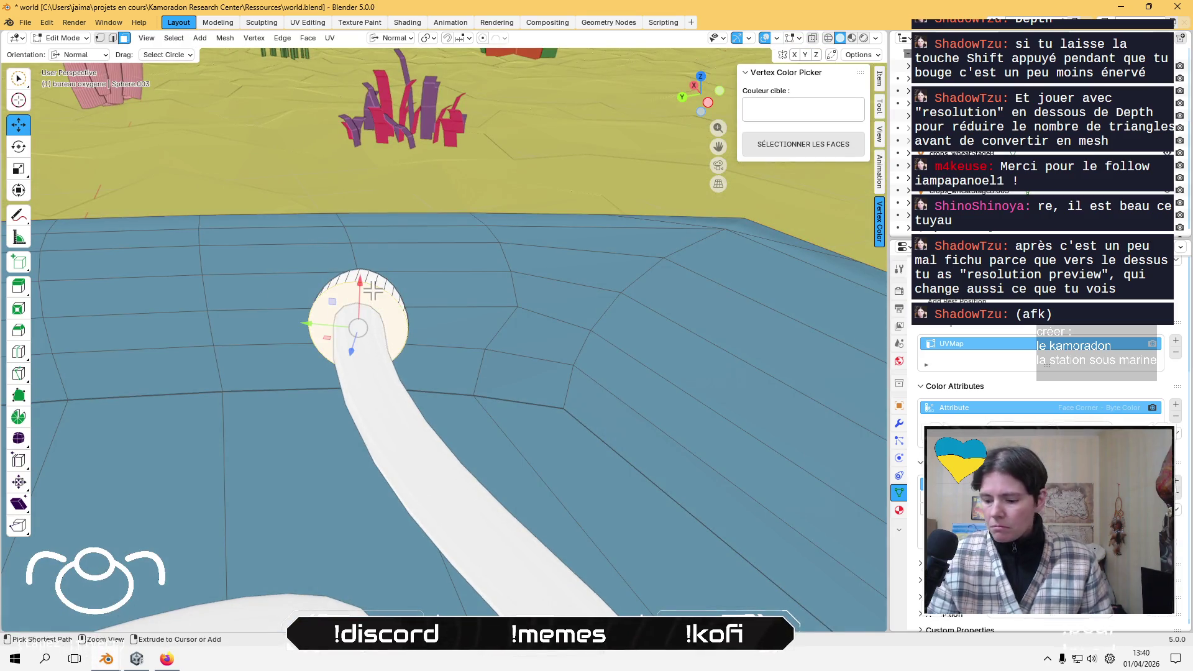
key("ctrl+KP_Add")
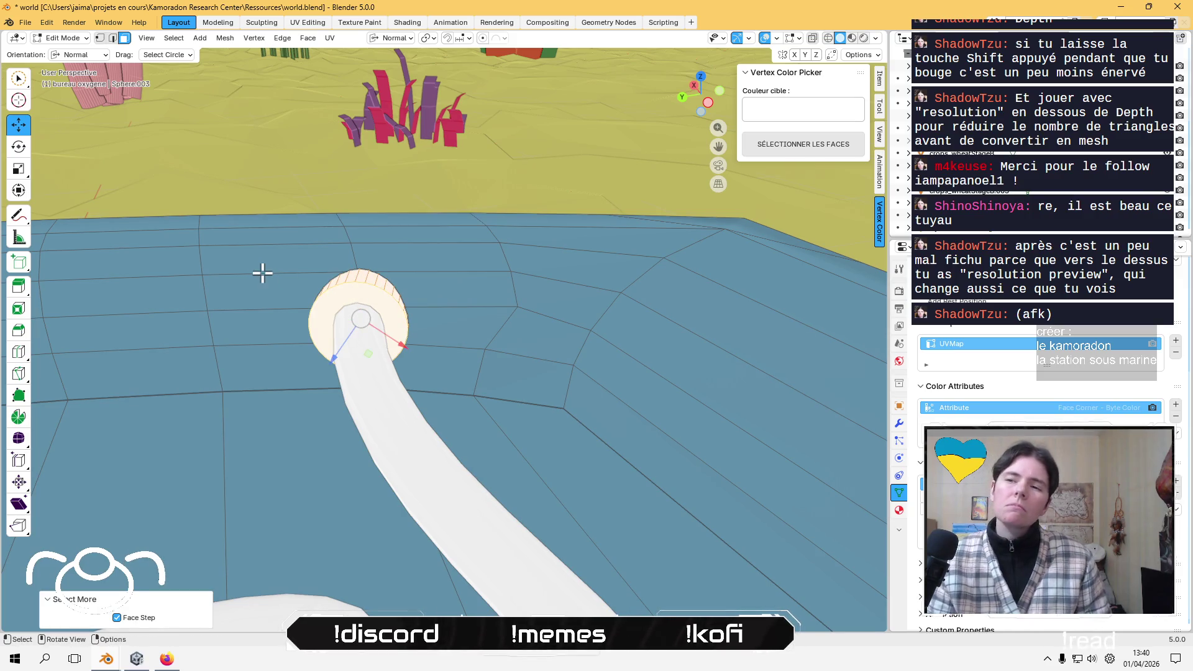
scroll(274, 272, "down", 5)
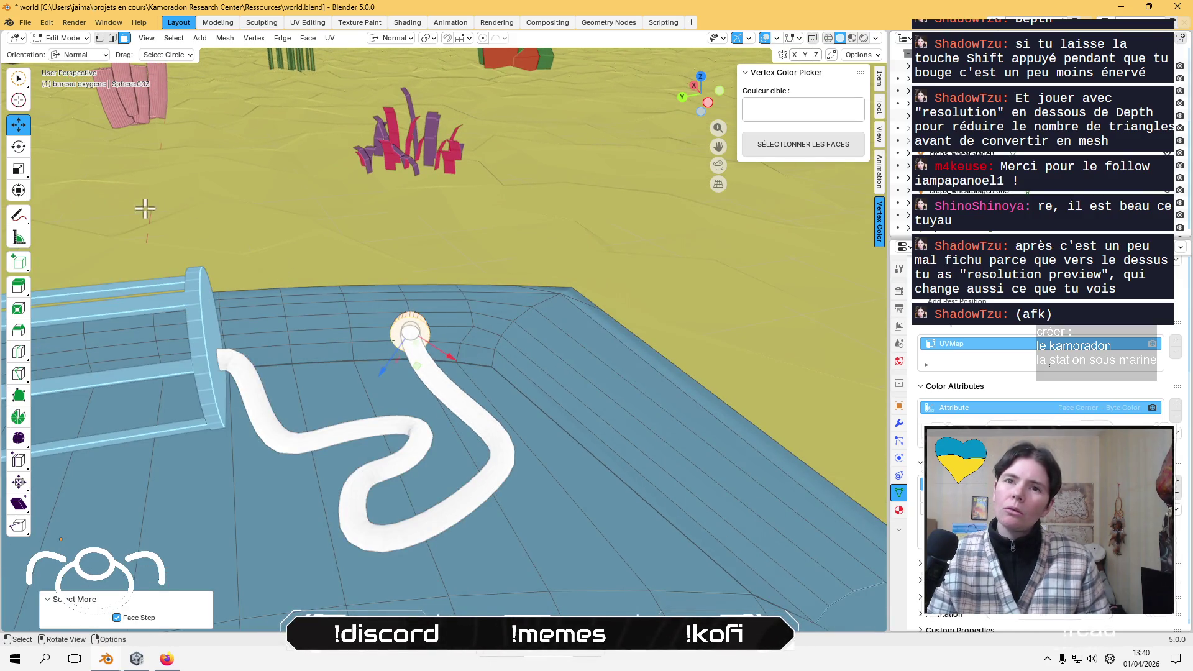
left_click(64, 38)
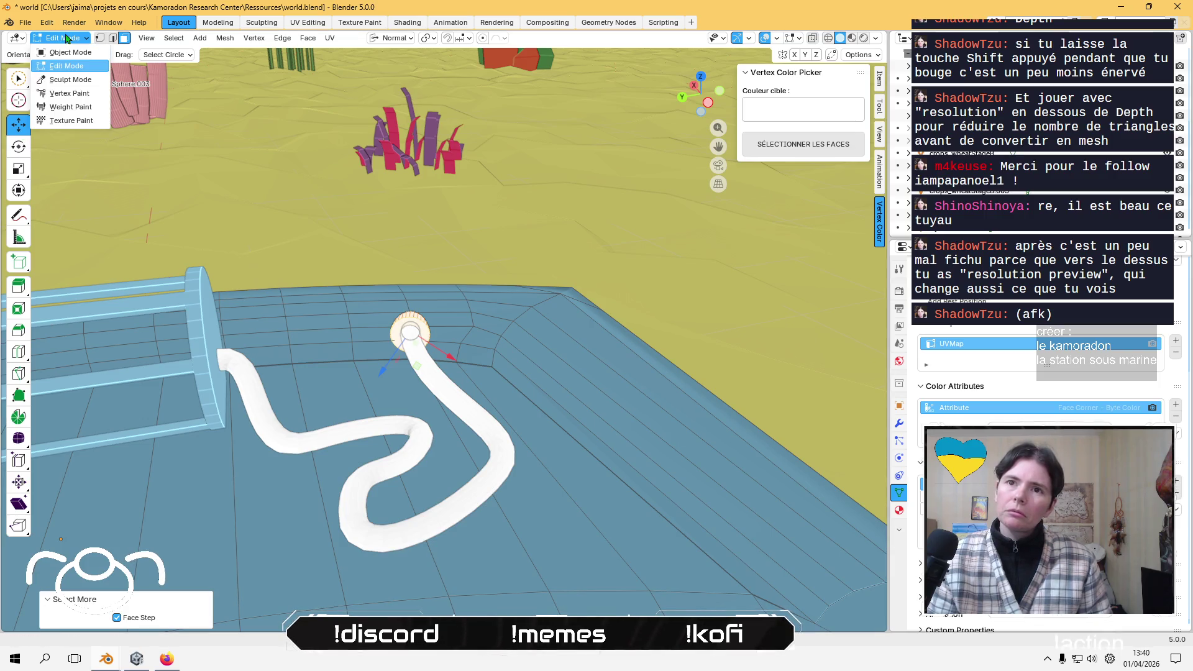
- Switch to Vertex Paint, turn off cavity shading, and sample the console's blue as brush colour
left_click(70, 94)
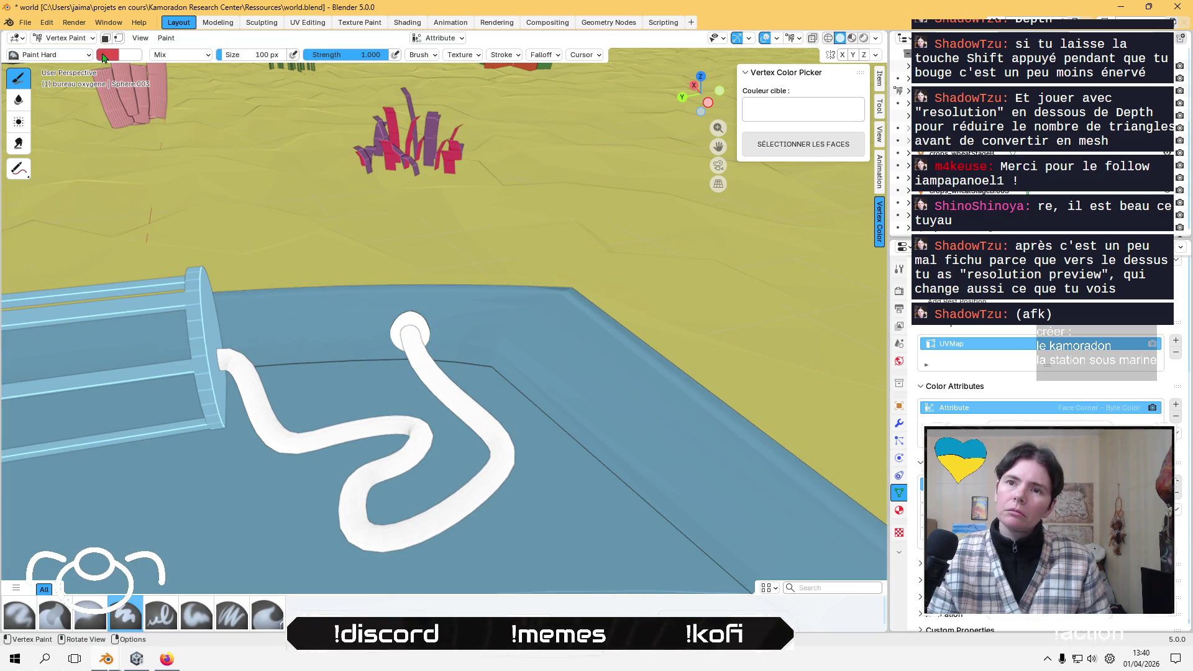
left_click(875, 38)
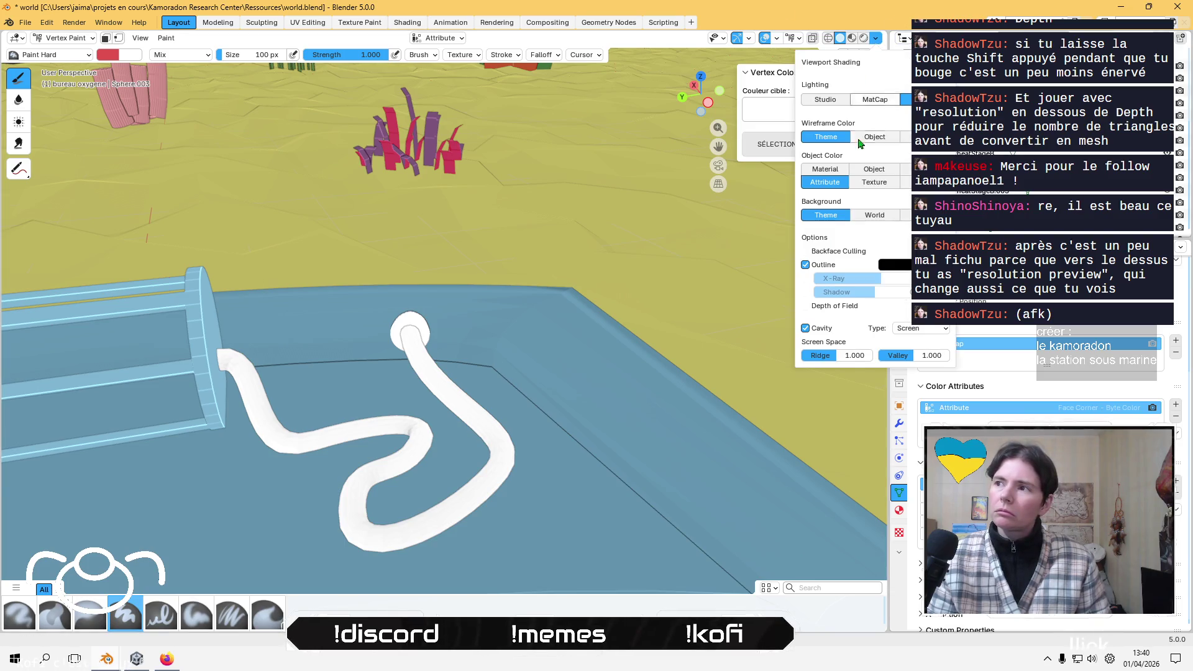
left_click(809, 330)
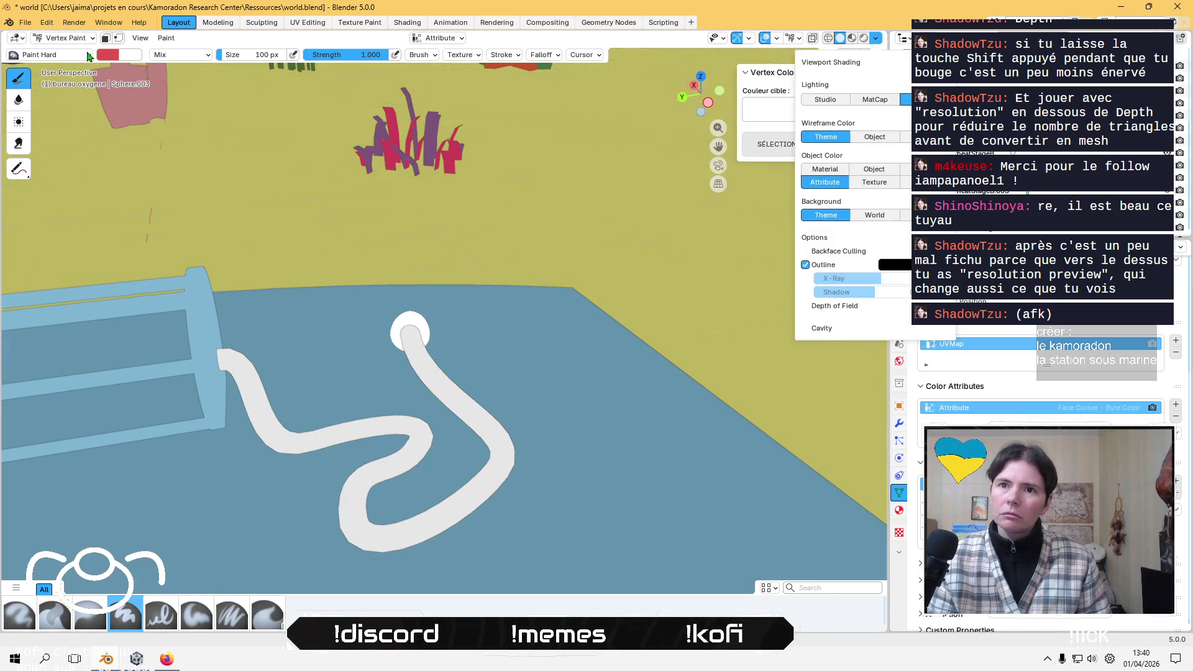
left_click(111, 56)
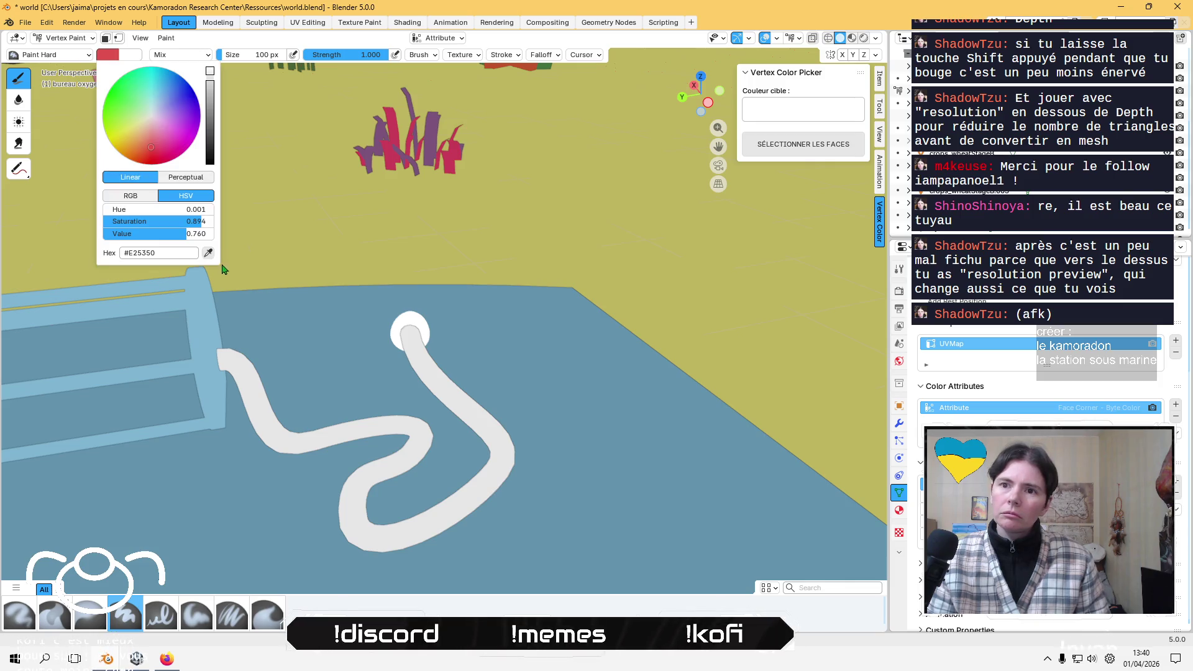
left_click(212, 251)
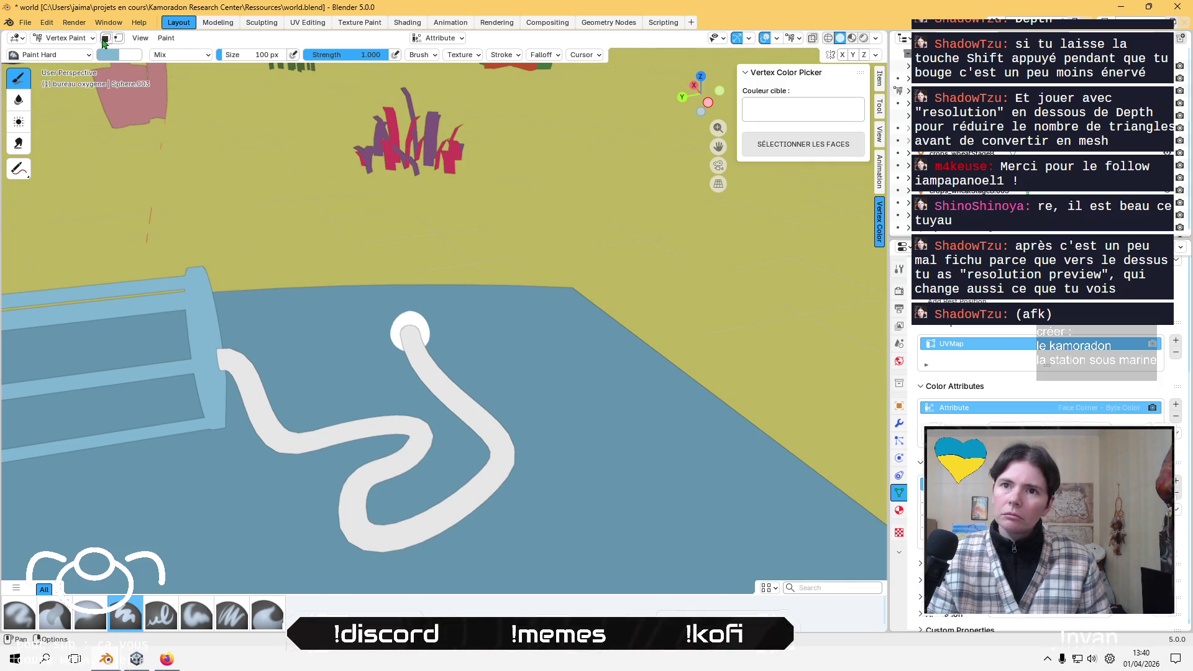
- Fill the masked cap faces with blue via Set Vertex Colors, restore cavity shading, and save
left_click(106, 38)
left_click(196, 39)
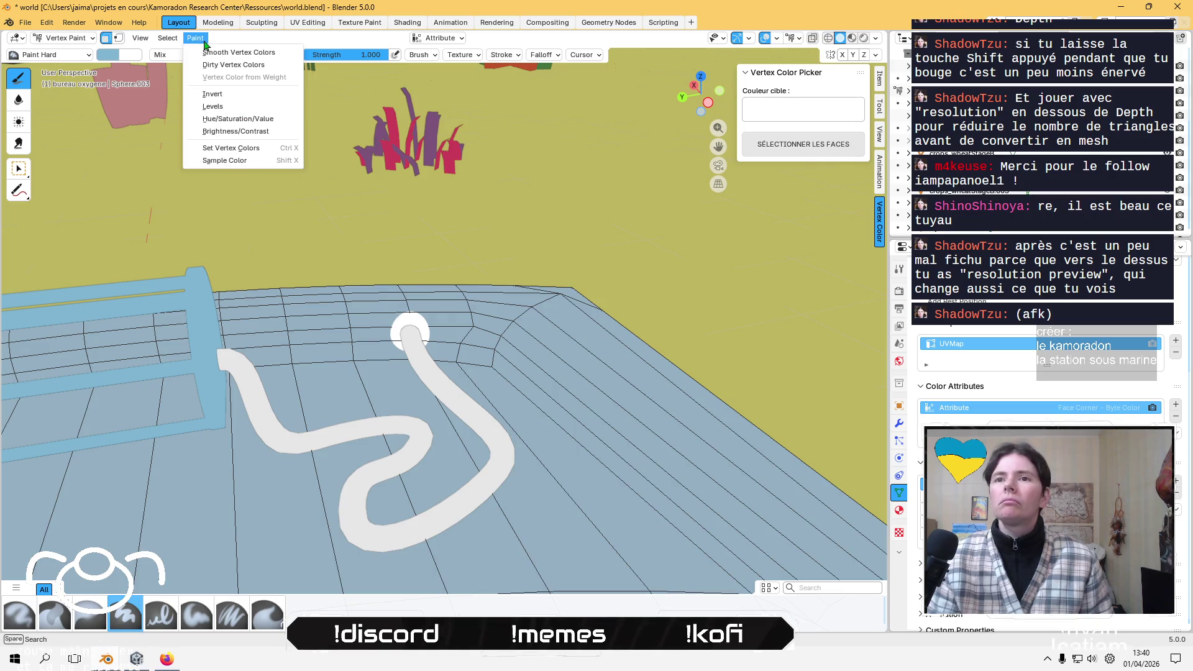
left_click(233, 149)
left_click(106, 39)
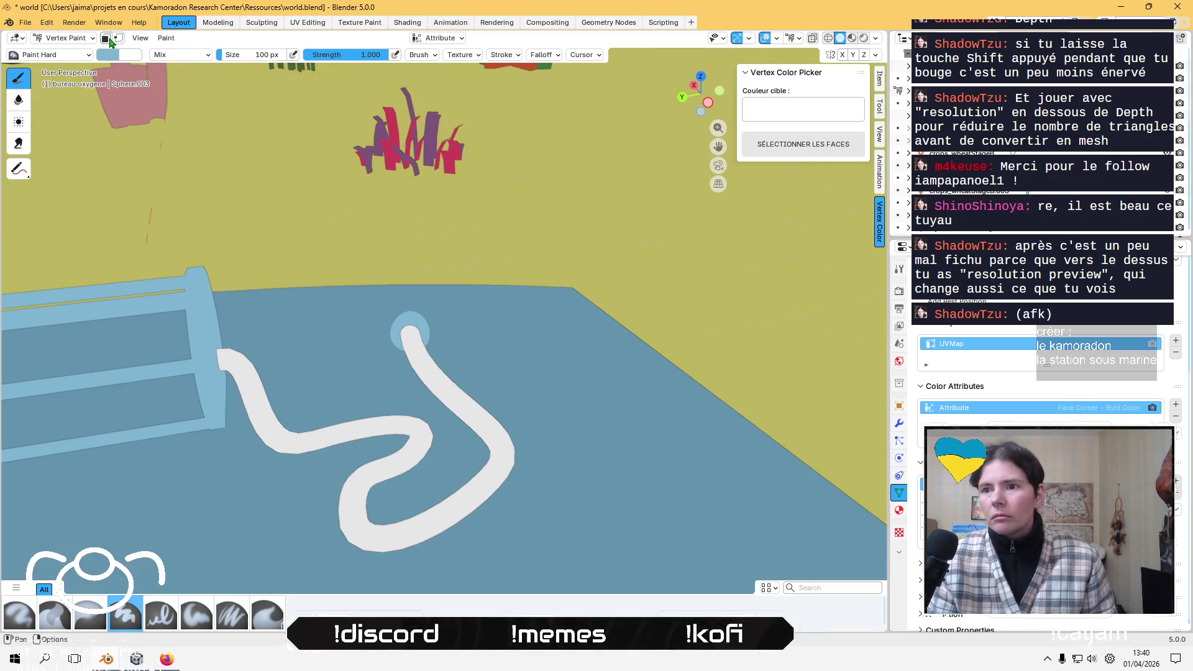
mouse_move(408, 194)
middle_mouse_down()
mouse_move(381, 211)
mouse_move(375, 252)
mouse_move(361, 205)
middle_mouse_up()
left_click(875, 38)
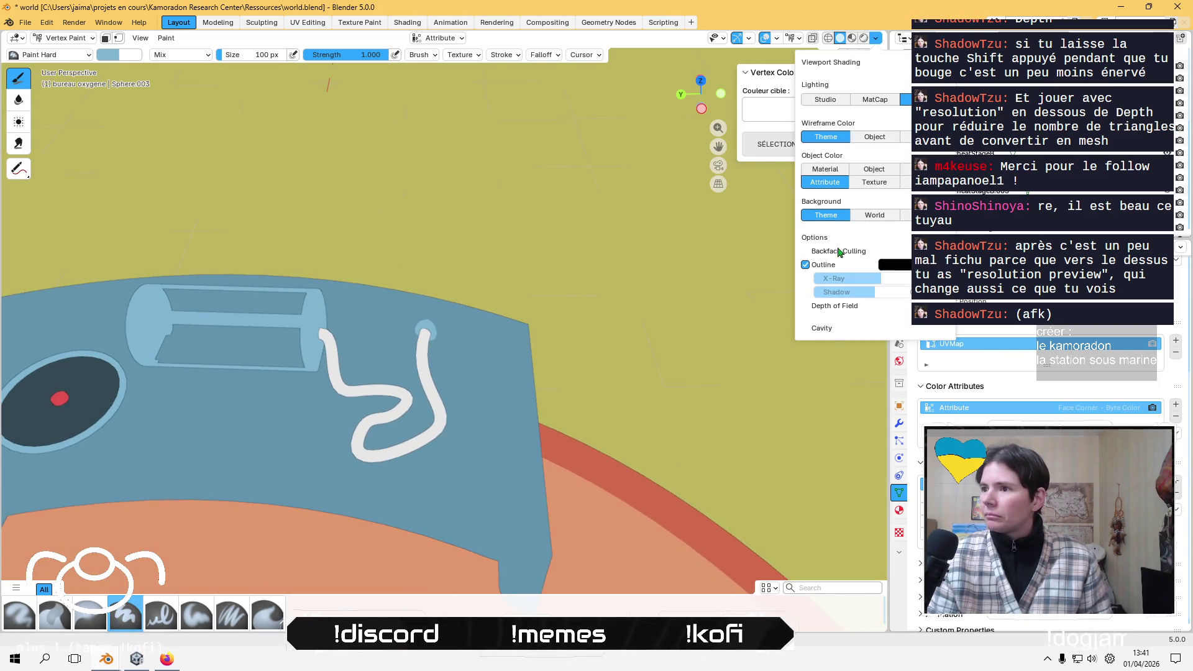
left_click(816, 326)
mouse_move(527, 258)
middle_mouse_down()
mouse_move(541, 243)
mouse_move(491, 169)
mouse_move(607, 174)
mouse_move(604, 106)
mouse_move(600, 151)
mouse_move(551, 192)
mouse_move(555, 260)
middle_mouse_up()
key("ctrl+s")
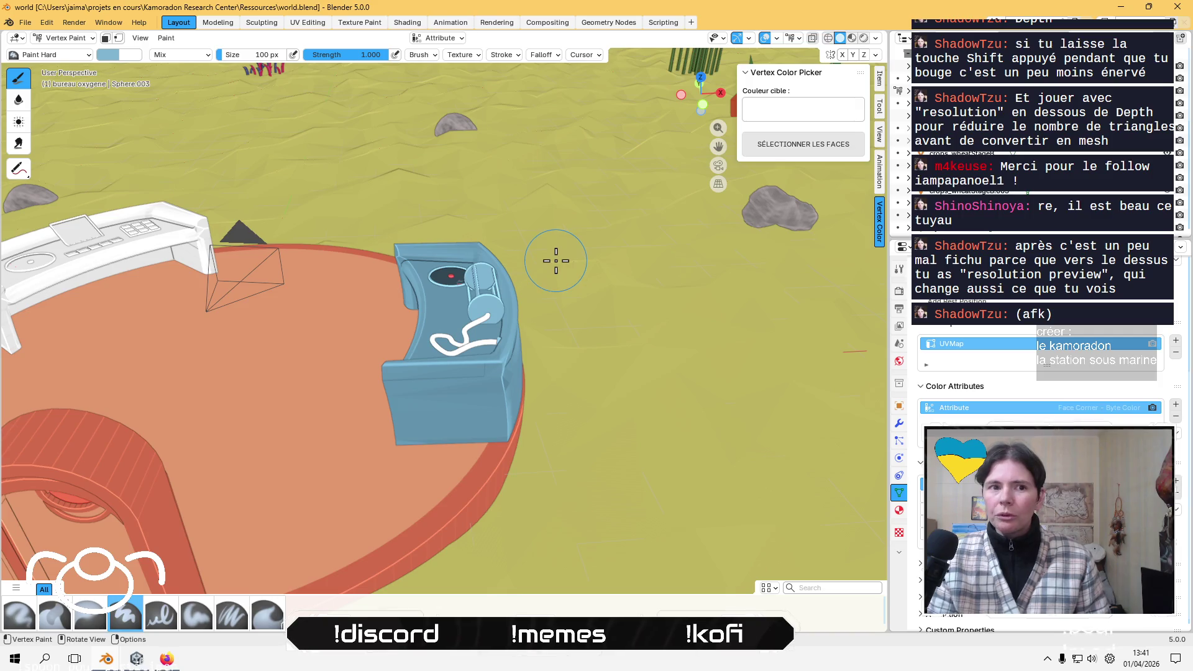
- Return to Object Mode, select the white research desk, and enter its Edit Mode
left_click(62, 38)
left_click(67, 62)
mouse_move(482, 320)
middle_mouse_down()
mouse_move(354, 311)
mouse_move(629, 301)
mouse_move(640, 282)
mouse_move(590, 325)
mouse_move(584, 278)
middle_mouse_up()
left_click(652, 272)
scroll(524, 278, "up", 3)
mouse_move(502, 278)
middle_mouse_down()
mouse_move(487, 298)
mouse_move(513, 418)
mouse_move(503, 267)
mouse_move(503, 377)
middle_mouse_up()
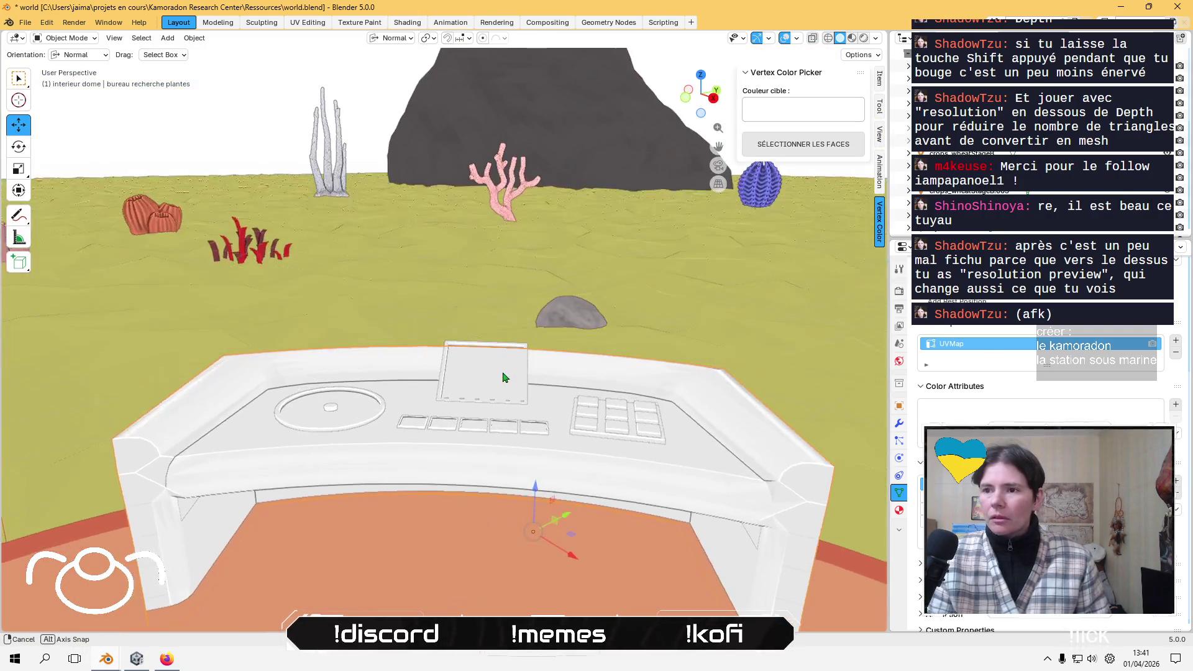
scroll(442, 368, "down", 3)
mouse_move(434, 360)
middle_mouse_down()
mouse_move(354, 346)
mouse_move(436, 337)
mouse_move(460, 437)
mouse_move(496, 448)
mouse_move(500, 428)
mouse_move(449, 371)
mouse_move(497, 429)
mouse_move(404, 439)
mouse_move(338, 394)
mouse_move(348, 386)
middle_mouse_up()
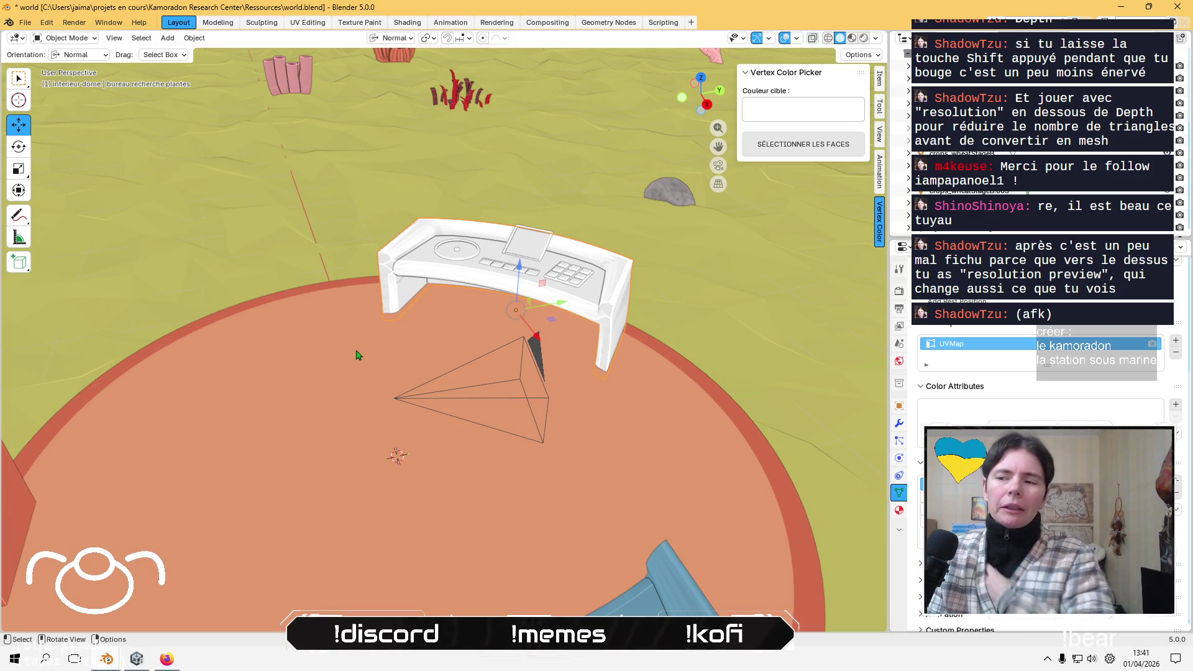
mouse_move(357, 354)
middle_mouse_down()
mouse_move(434, 373)
mouse_move(528, 310)
mouse_move(562, 262)
middle_mouse_up()
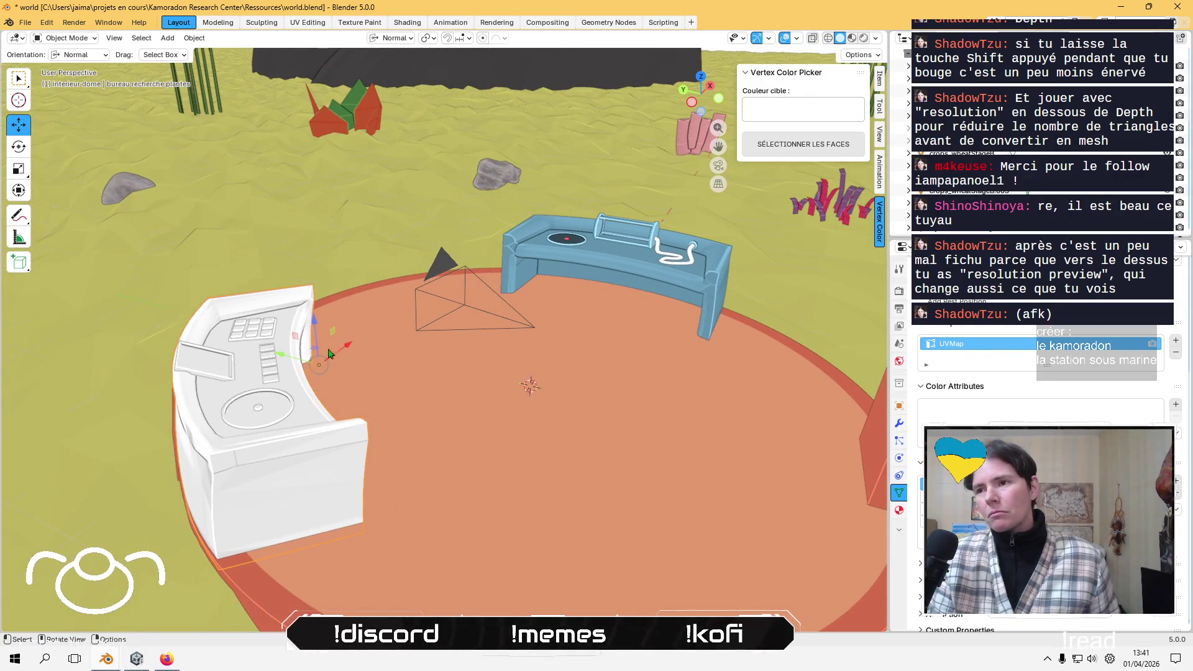
mouse_move(618, 264)
middle_mouse_down()
mouse_move(643, 298)
mouse_move(592, 260)
mouse_move(427, 272)
middle_mouse_up()
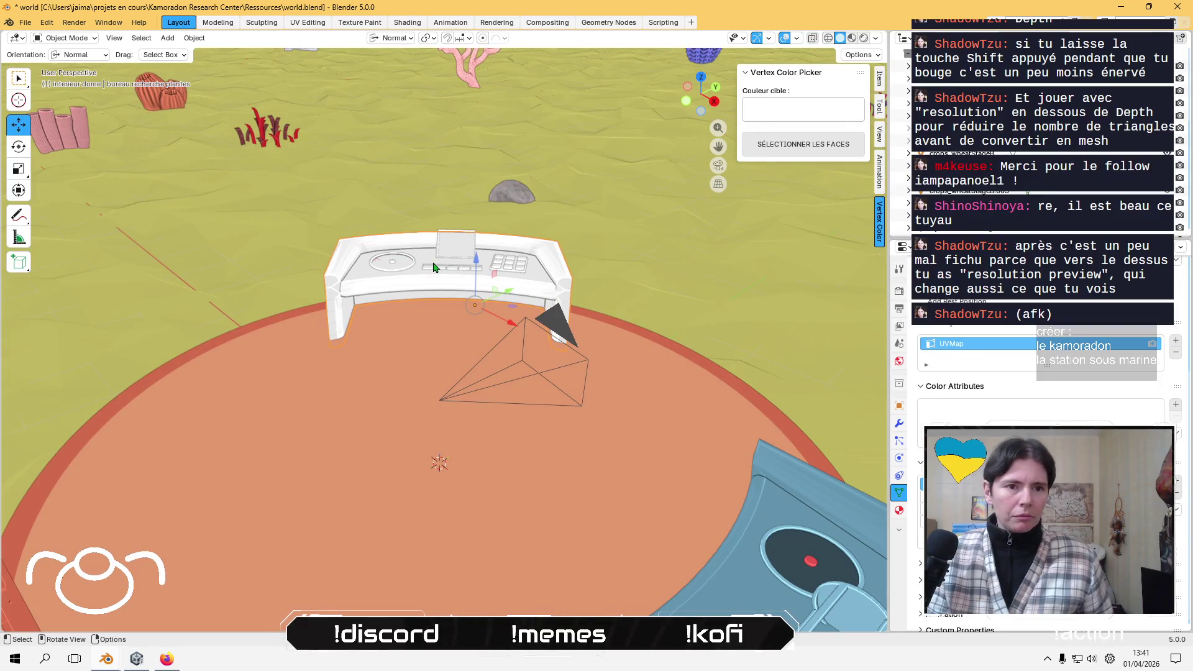
key("Tab")
- Select all desk geometry, switch to Vertex Paint without cavity, and set the brush to green #70AD7B
key("a")
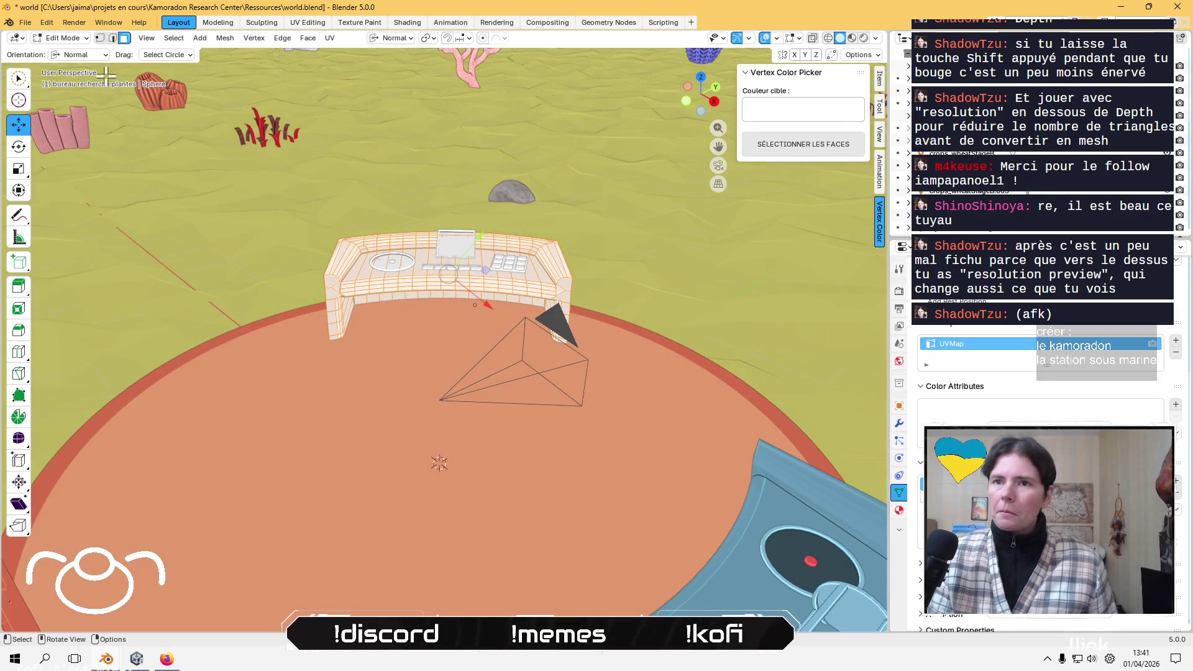
left_click(67, 37)
left_click(62, 100)
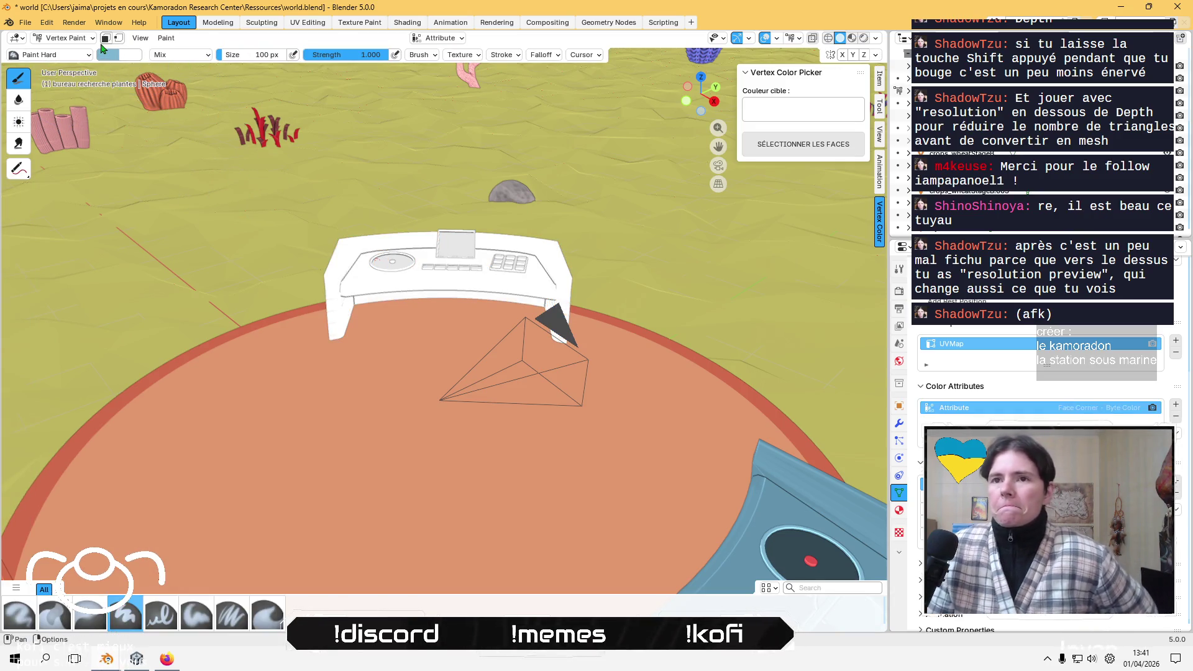
left_click(875, 38)
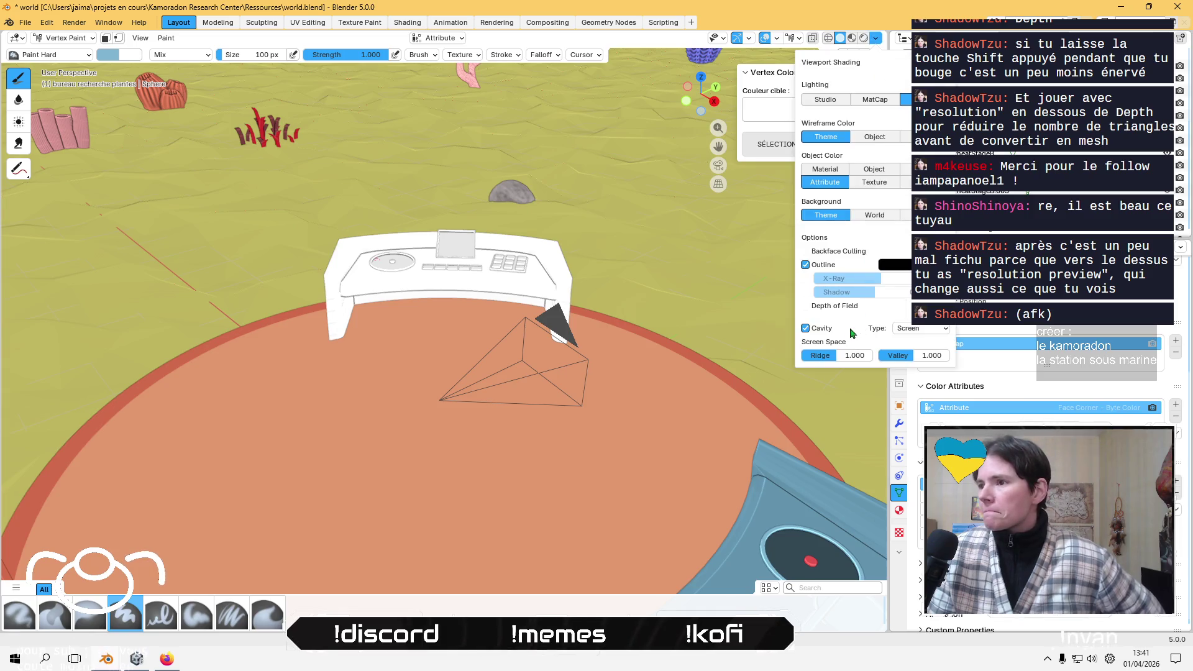
left_click(806, 328)
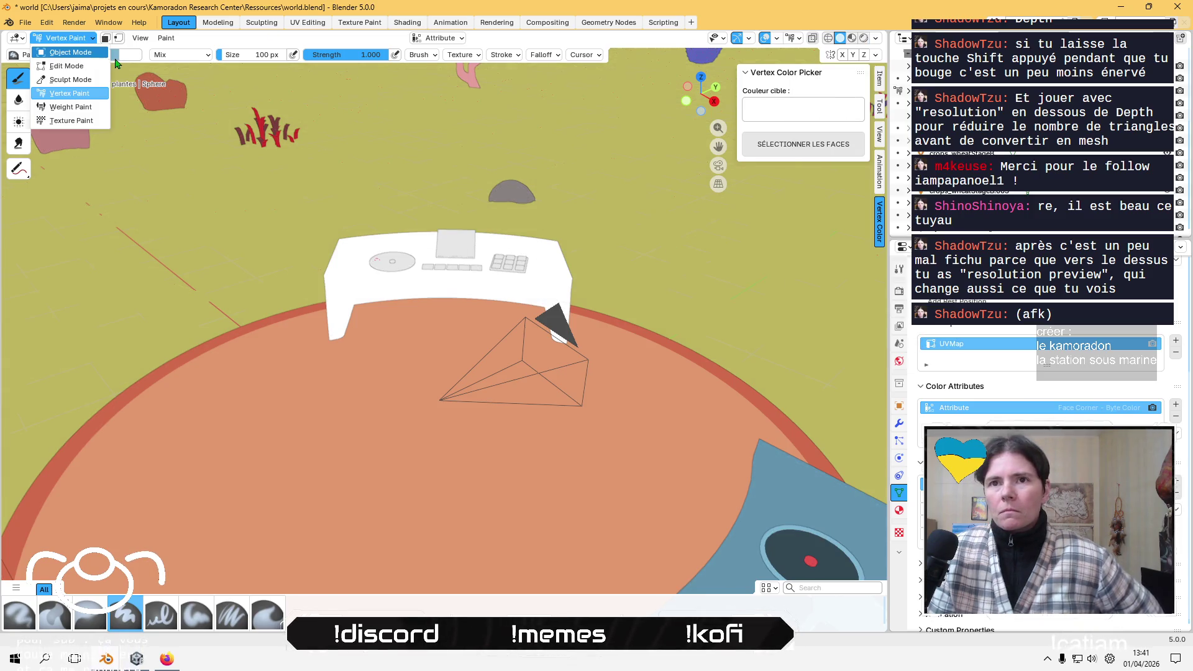
left_click(112, 58)
left_click(207, 252)
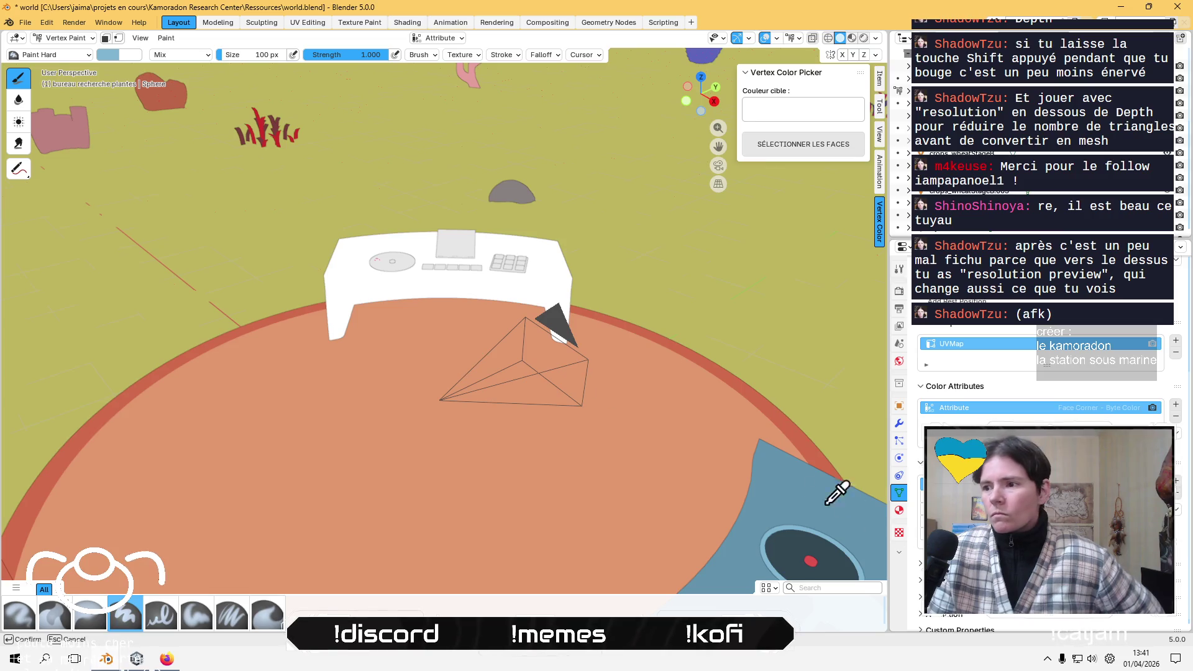
left_click(820, 453)
left_click(107, 56)
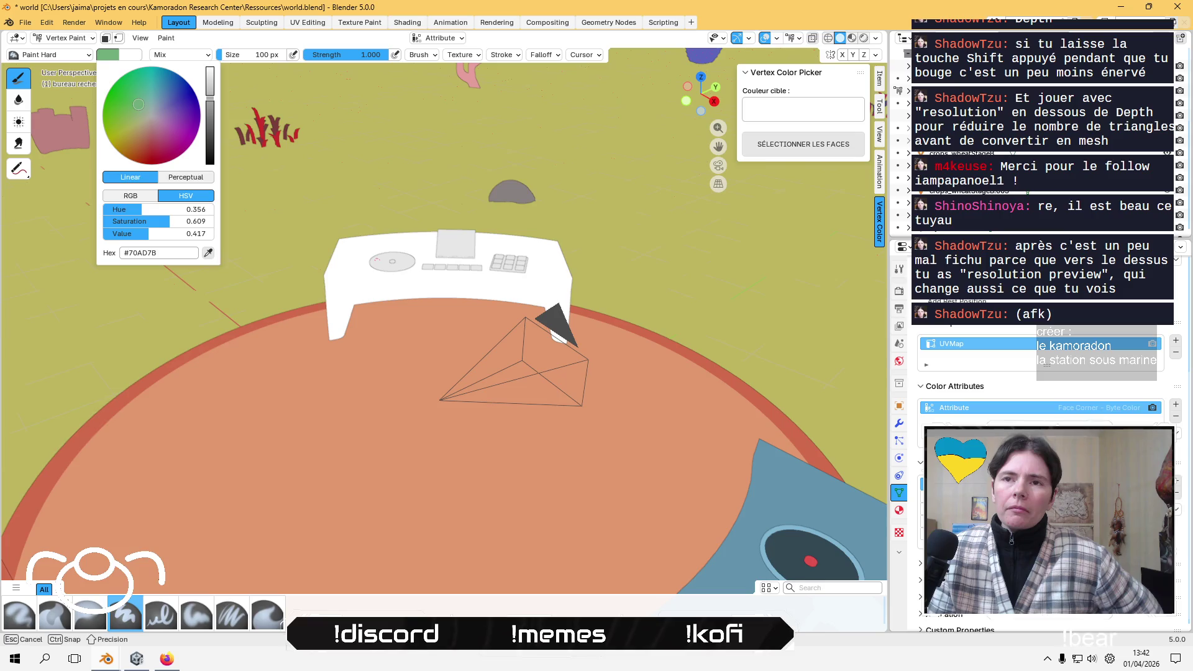
- Fill the whole desk with the green via Set Vertex Colors, then re-enter Edit Mode
left_click(160, 41)
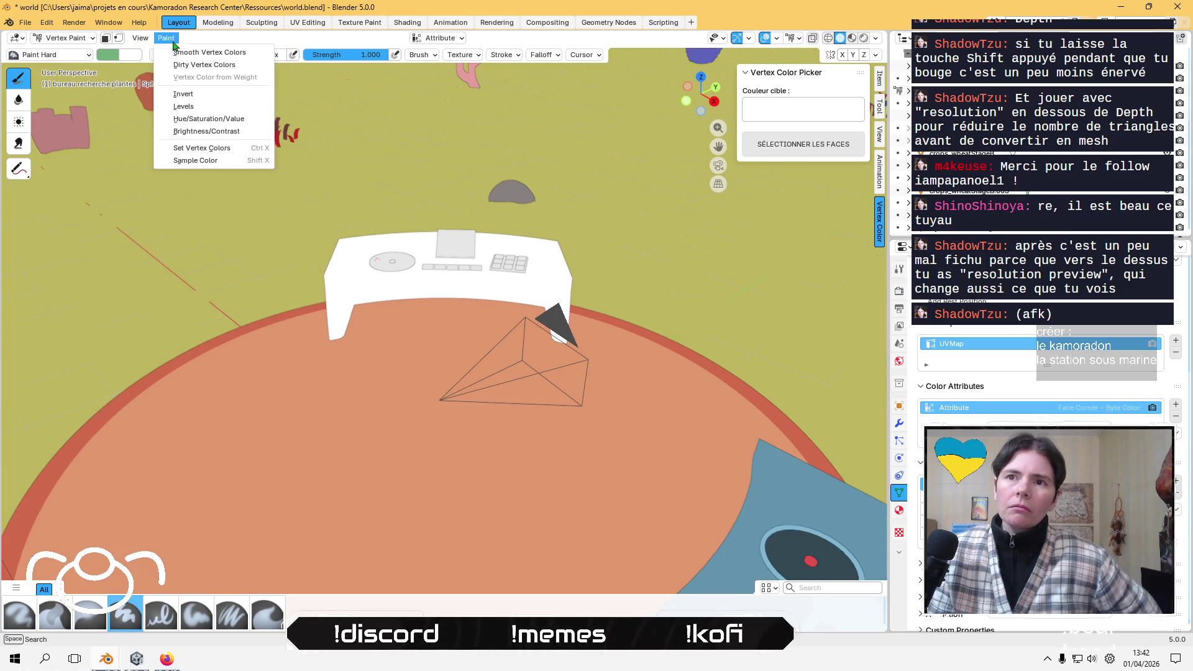
left_click(186, 151)
mouse_move(159, 202)
middle_mouse_down()
mouse_move(317, 251)
mouse_move(349, 263)
mouse_move(344, 275)
middle_mouse_up()
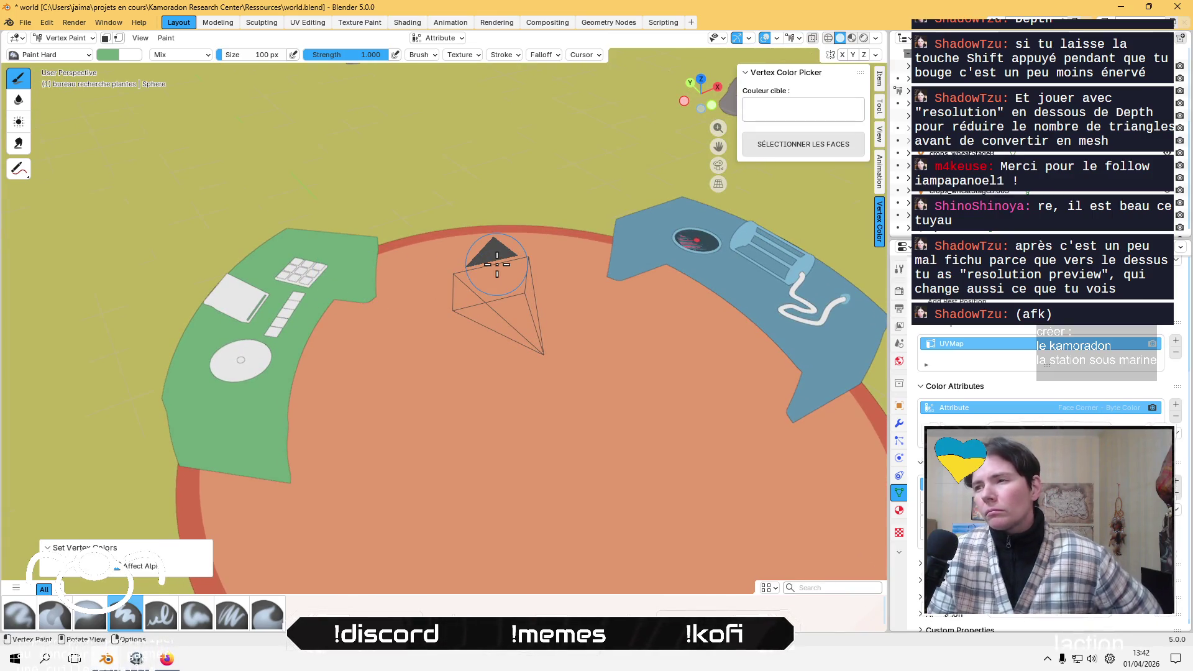
mouse_move(497, 264)
middle_mouse_down()
mouse_move(413, 272)
mouse_move(316, 259)
middle_mouse_up()
key("Tab")
scroll(316, 259, "up", 4)
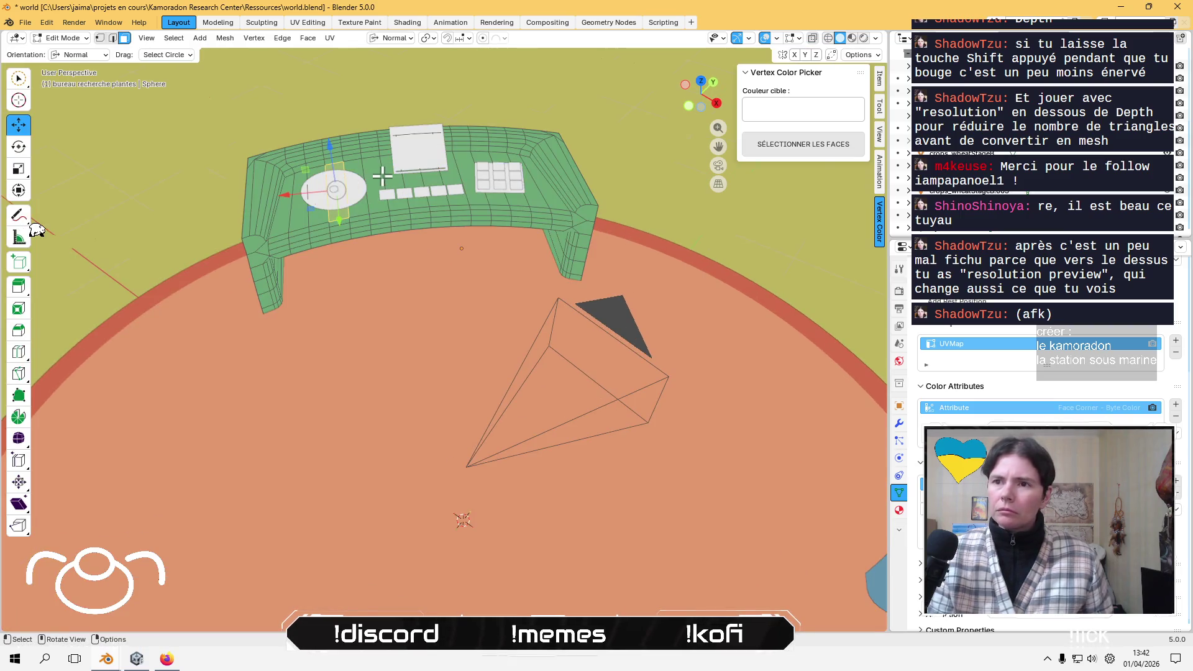
- Select the white disc on the desk and keep only its outer ring of faces selected
key("KP_Decimal")
scroll(391, 218, "down", 2)
key("Tab")
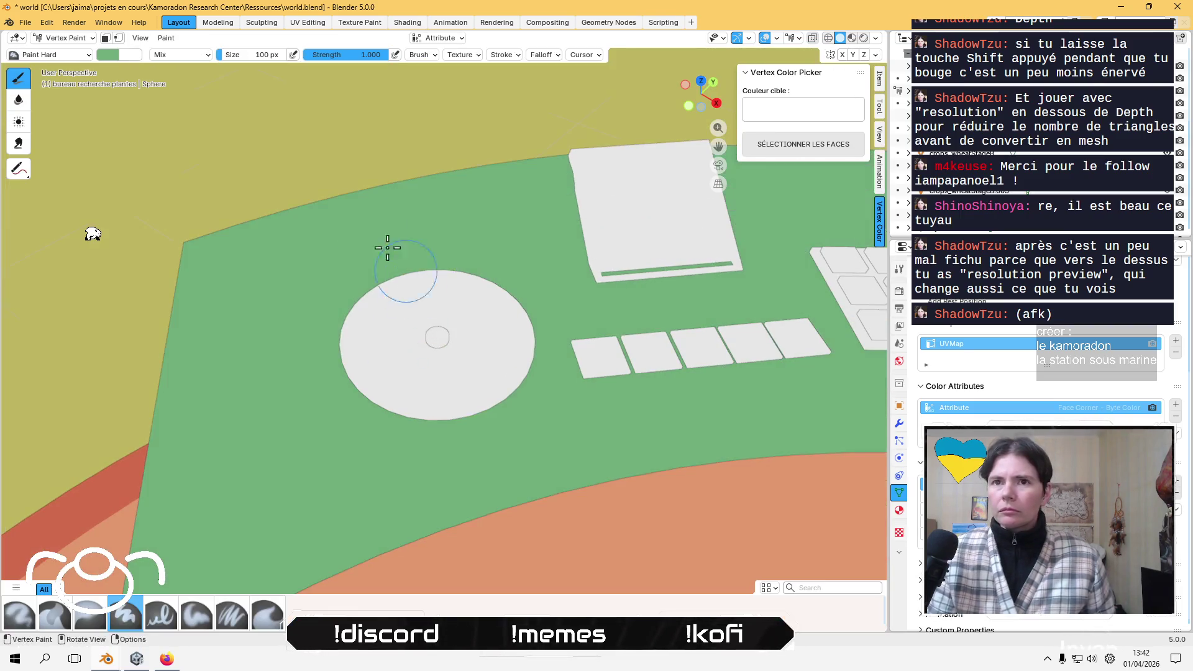
left_click(59, 41)
left_click(62, 66)
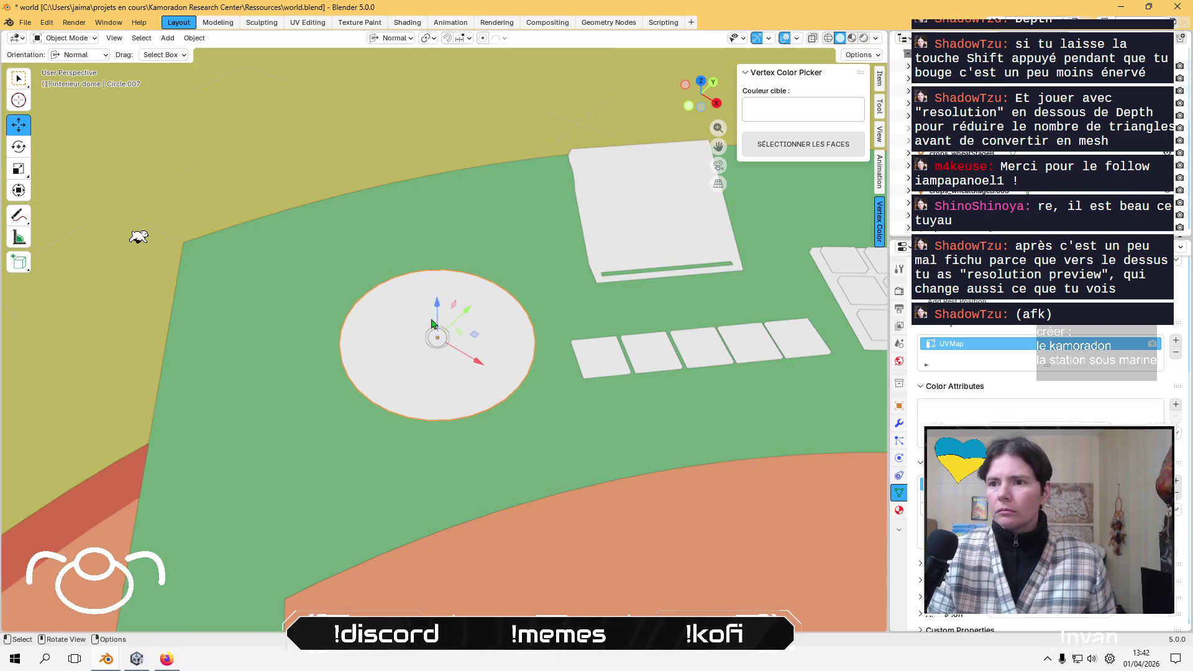
middle_click_drag(157, 237, 165, 237)
key("ctrl+KP_Add")
key("ctrl+KP_Add")
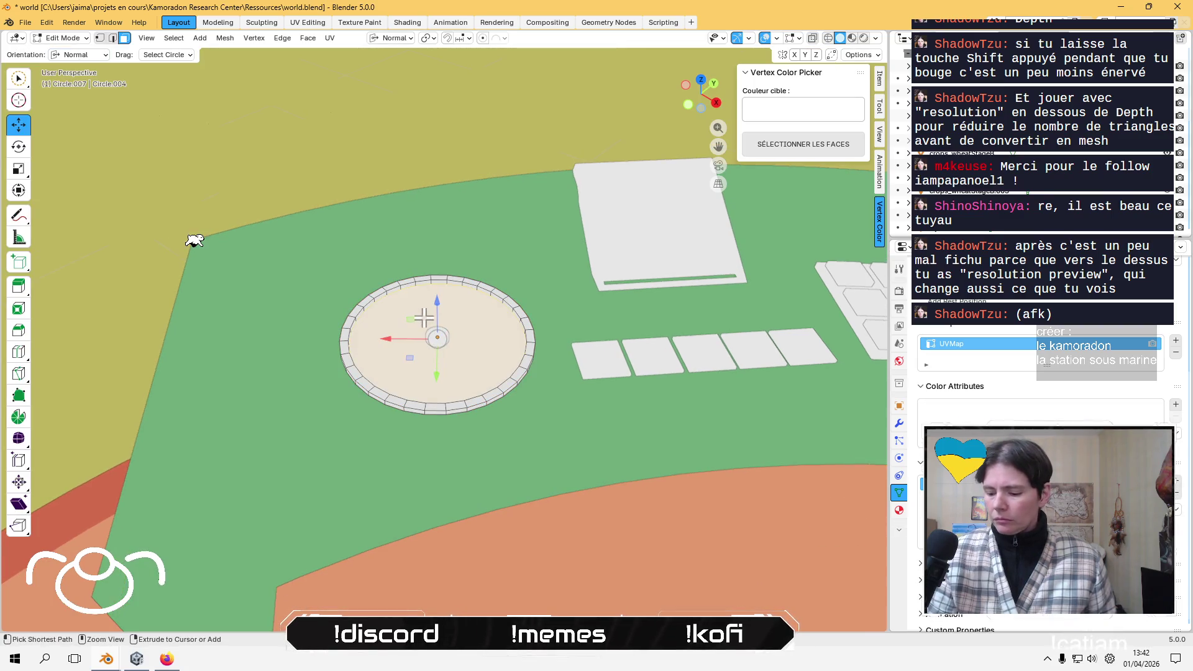
key("ctrl+z")
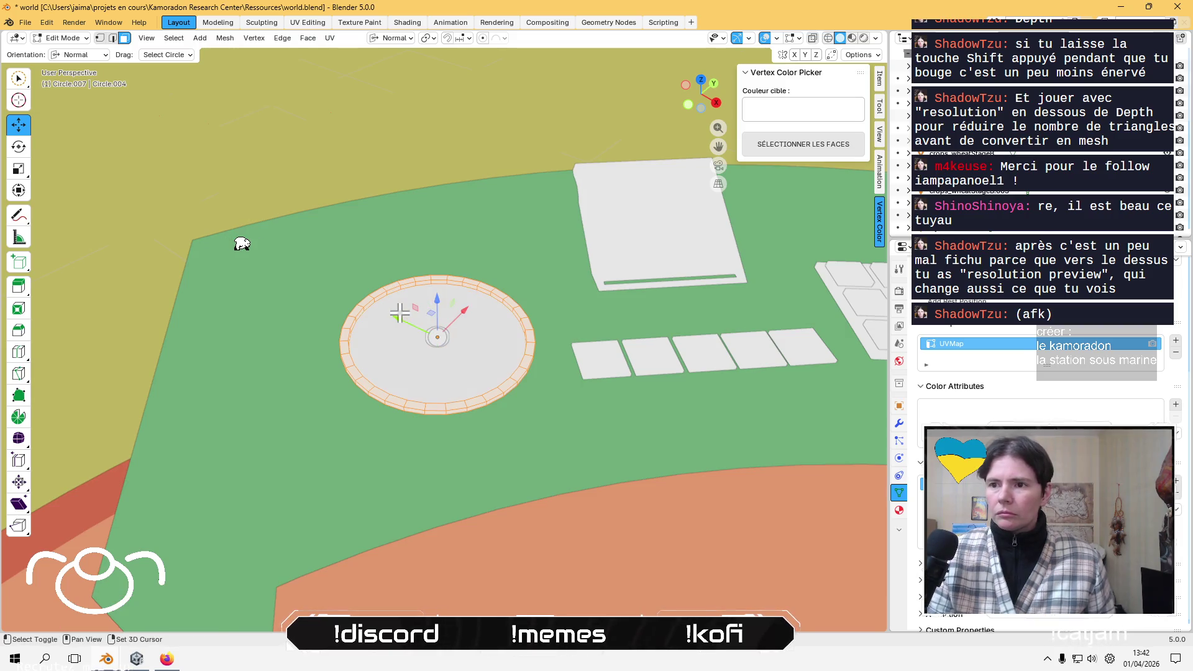
- In Vertex Paint, brighten the brush colour to light green #91DF9F (Value 0.736)
left_click(62, 38)
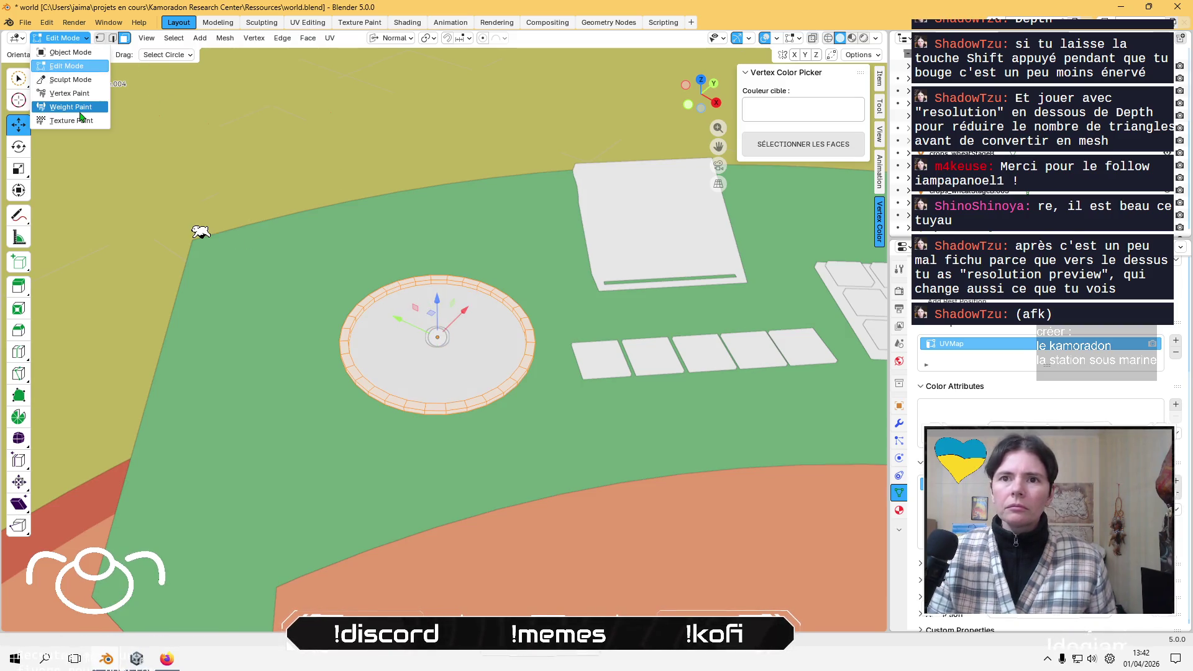
left_click(79, 109)
left_click(62, 38)
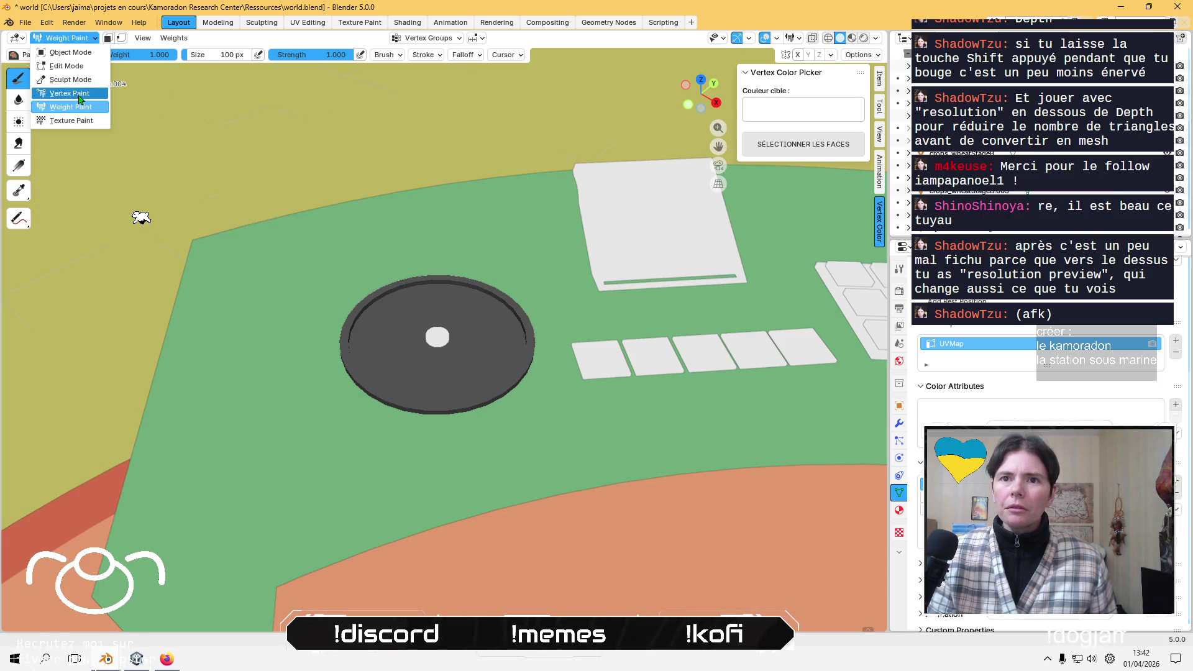
left_click(70, 93)
left_click(112, 55)
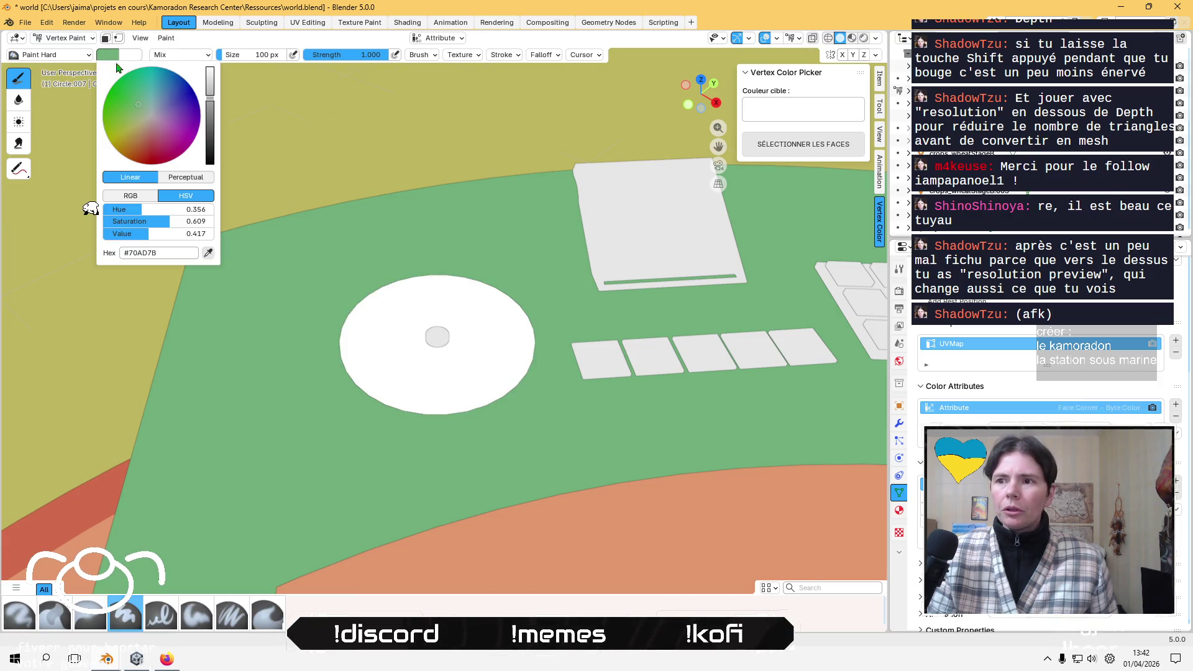
left_click_drag(210, 110, 210, 71)
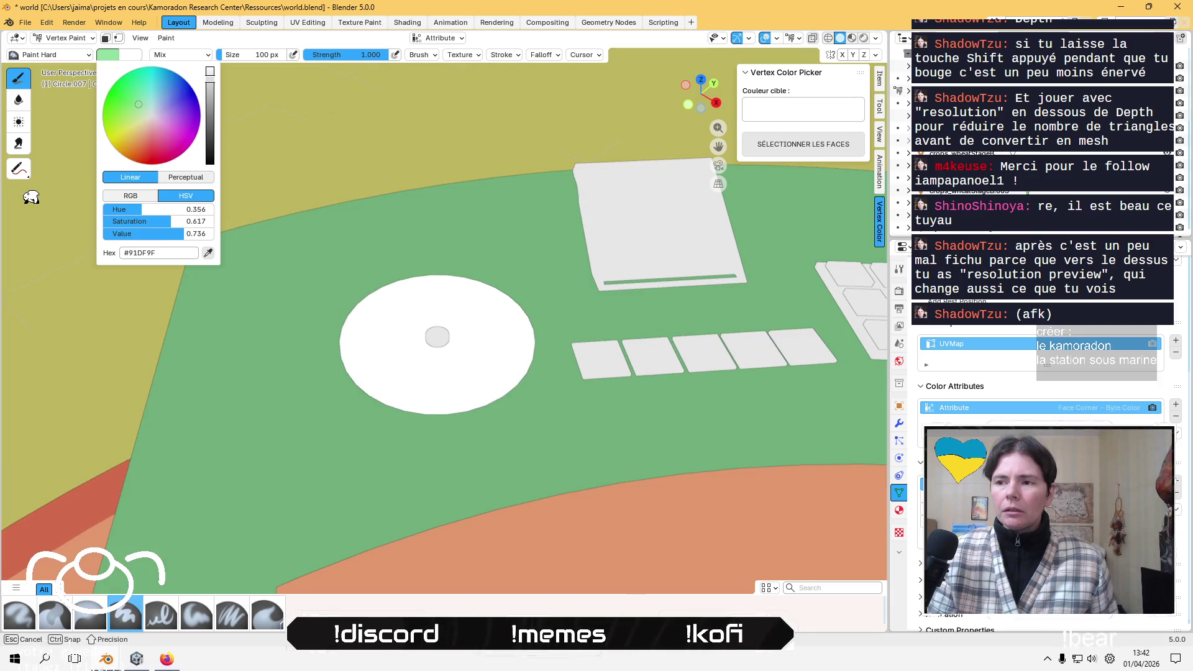
left_click(166, 38)
- With face masking on, fill the disc's outer ring with the light green, then return to Object Mode
left_click(105, 39)
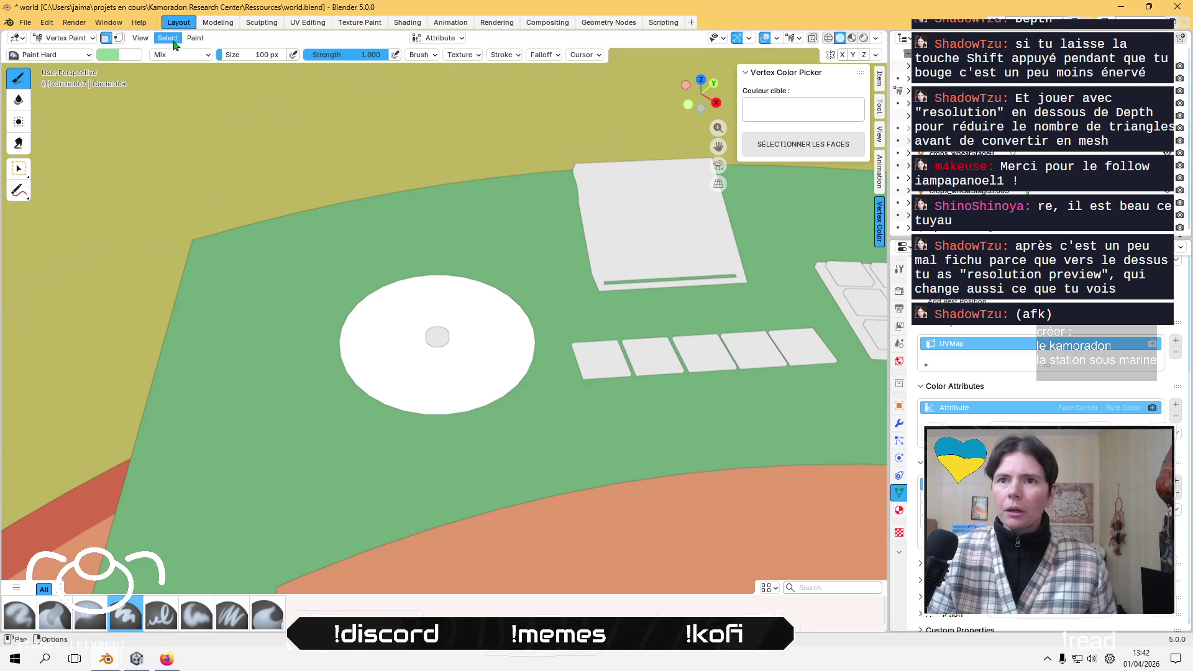
left_click(179, 42)
left_click(224, 148)
mouse_move(267, 249)
middle_mouse_down()
mouse_move(311, 266)
mouse_move(472, 229)
mouse_move(468, 214)
mouse_move(466, 232)
mouse_move(442, 234)
mouse_move(418, 152)
mouse_move(304, 255)
mouse_move(223, 234)
mouse_move(211, 274)
mouse_move(492, 293)
mouse_move(447, 322)
middle_mouse_up()
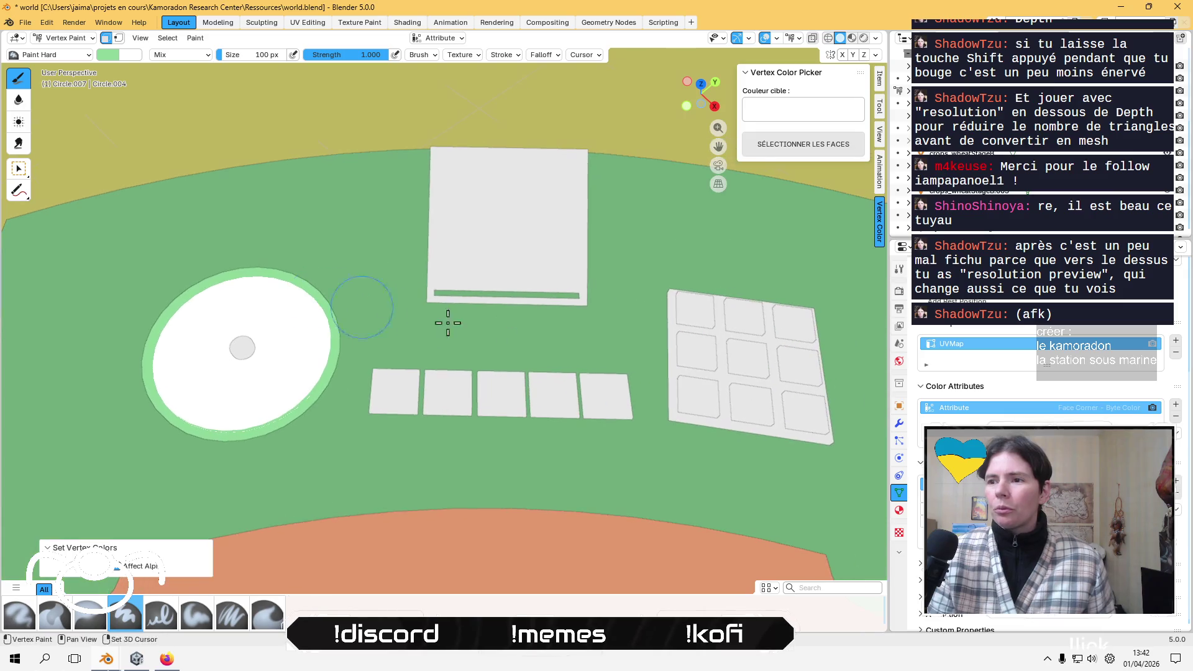
middle_click_drag(521, 349, 591, 329)
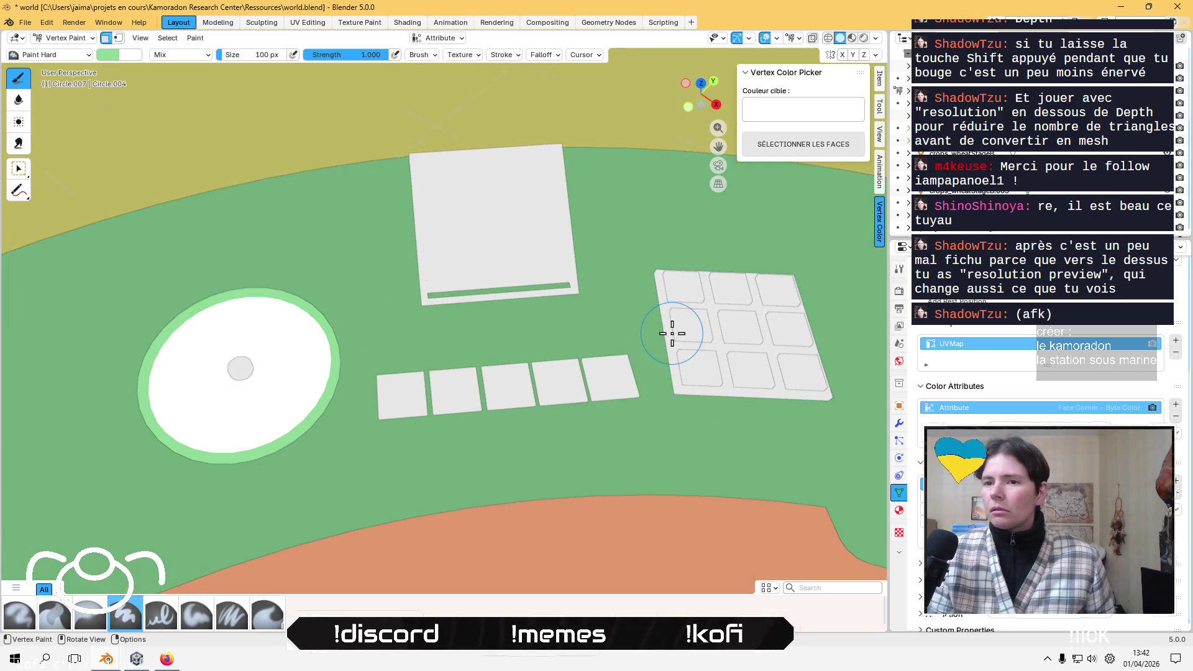
left_click(65, 38)
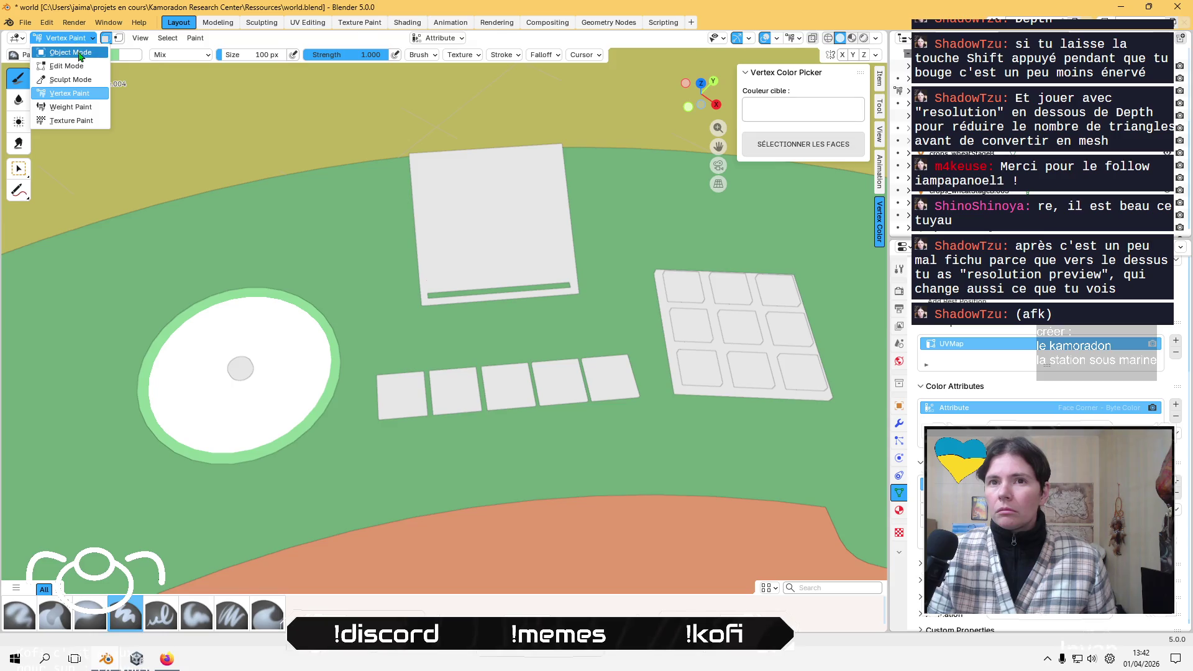
left_click(62, 50)
left_click(666, 312)
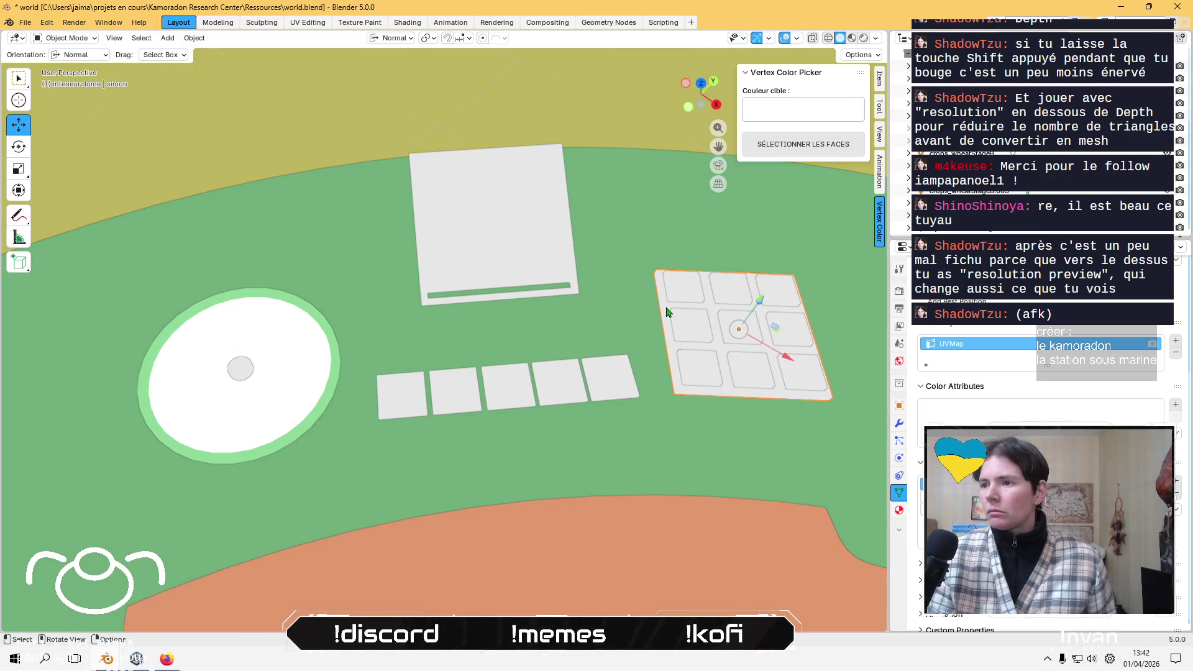
- Fill the keypad tile grid's frame with the light green vertex colour
key("Tab")
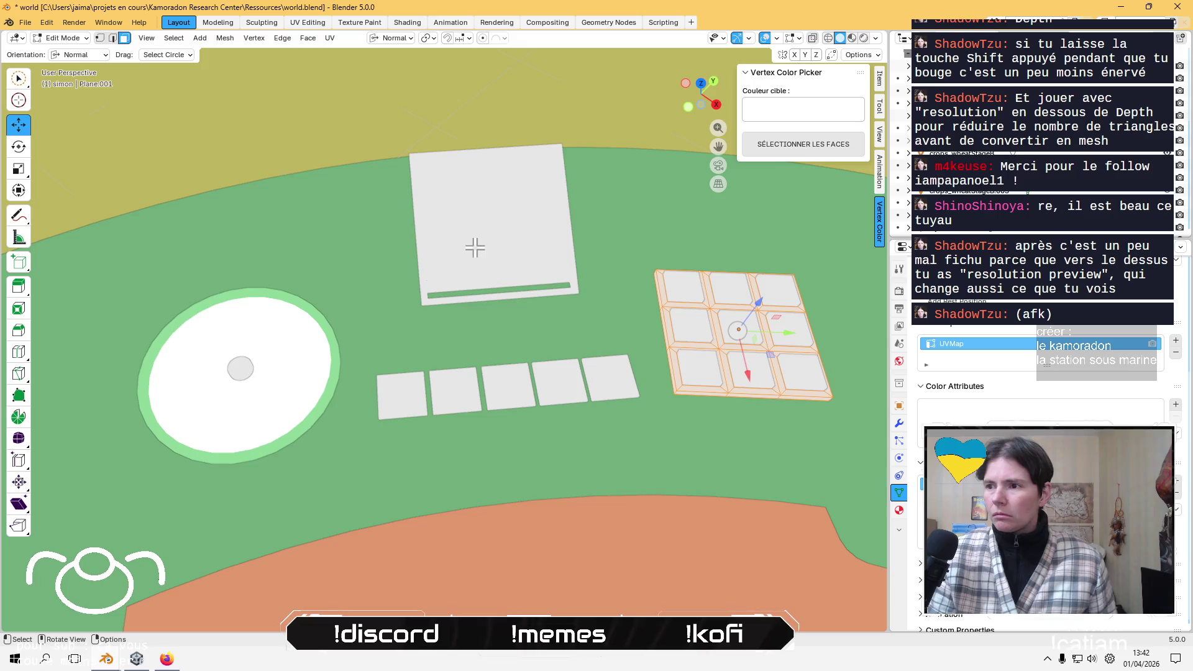
left_click(63, 38)
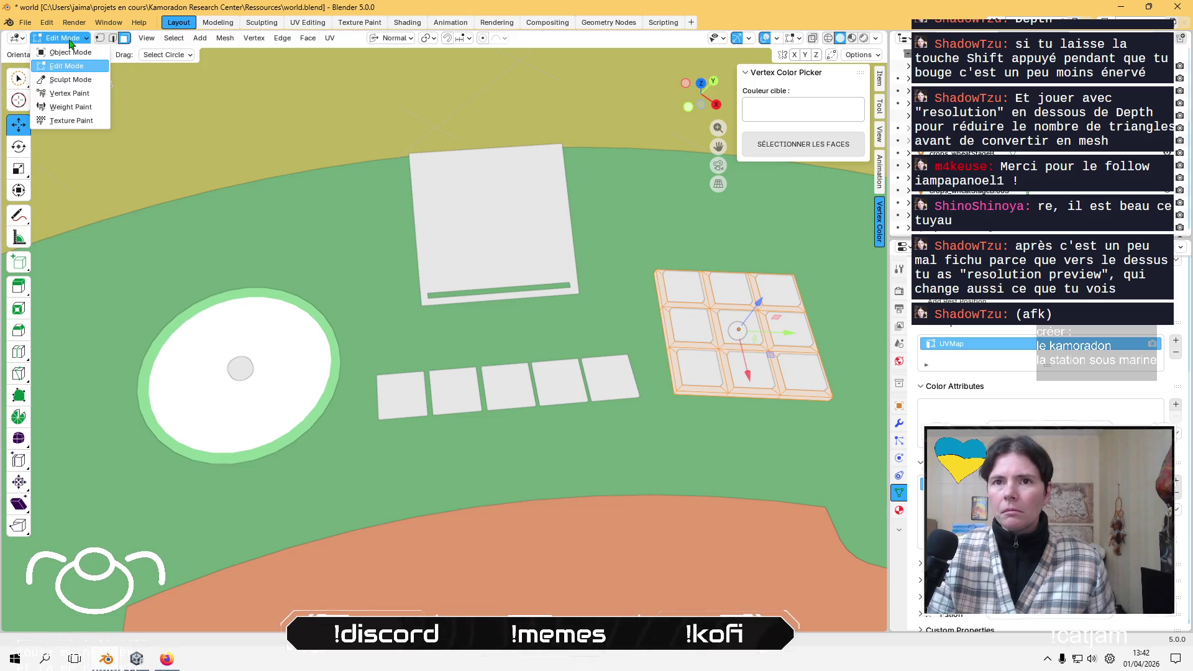
left_click(59, 87)
left_click(166, 38)
left_click(200, 148)
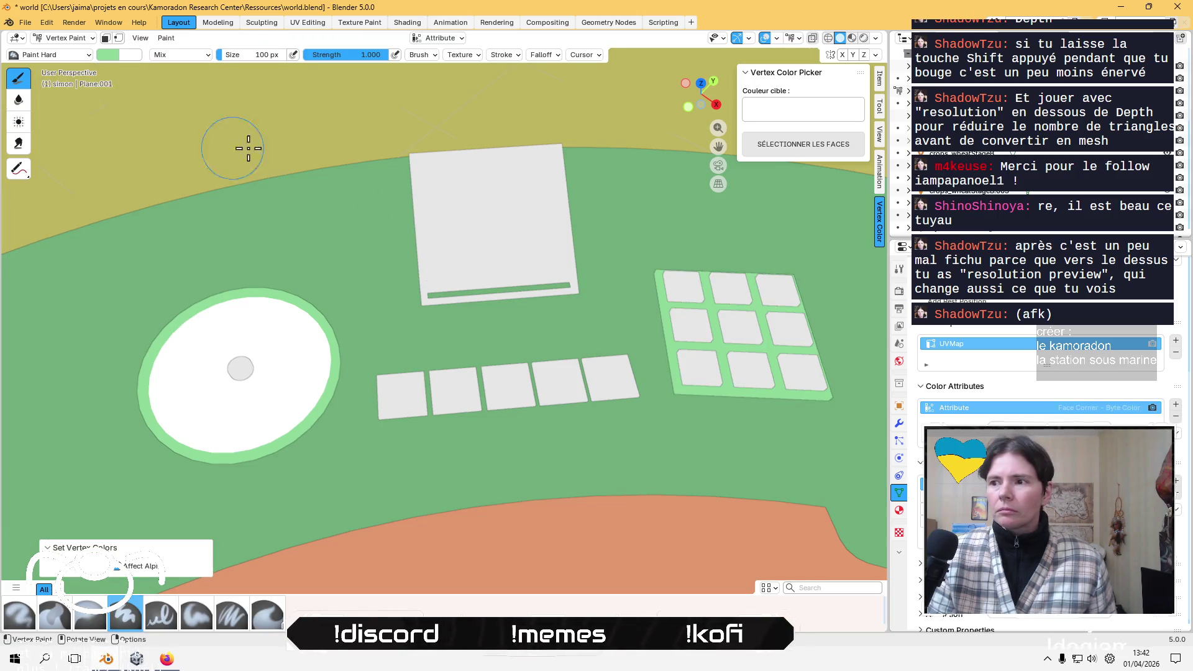
mouse_move(431, 170)
middle_mouse_down()
mouse_move(428, 145)
mouse_move(434, 192)
mouse_move(440, 180)
middle_mouse_up()
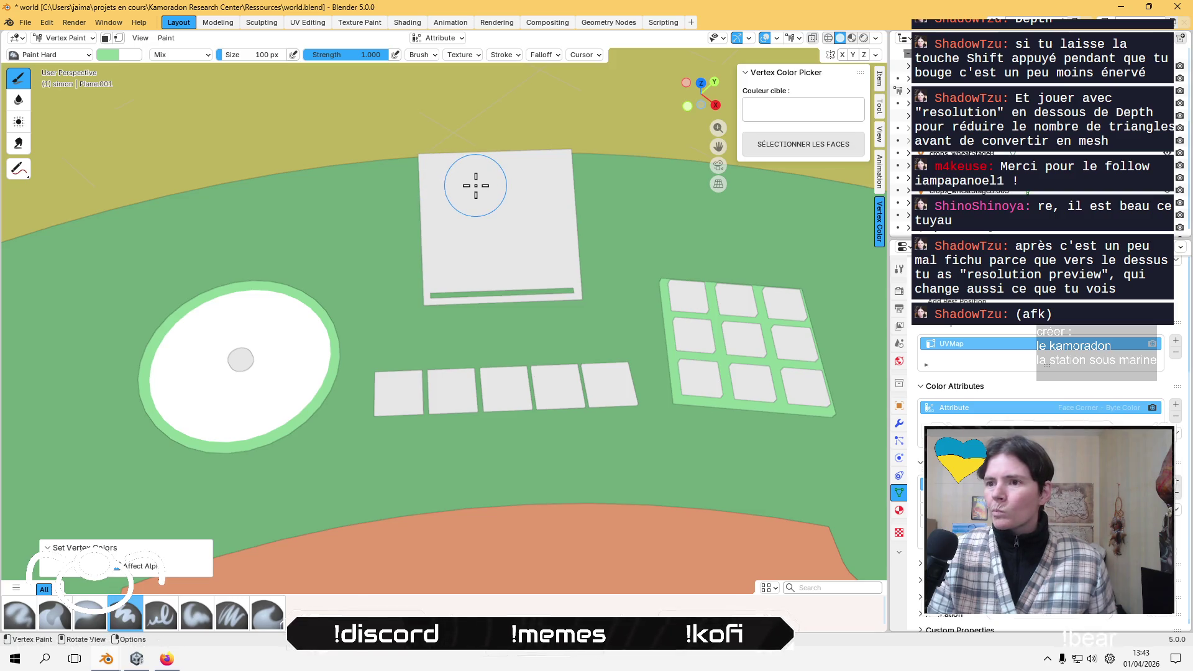
left_click(64, 38)
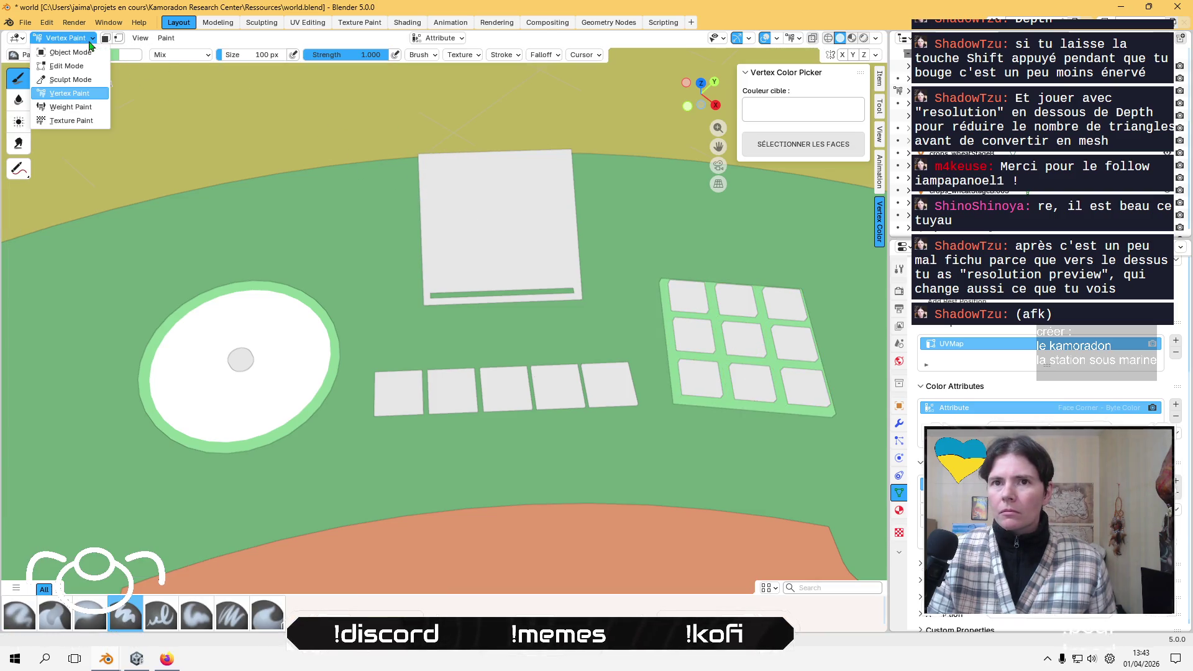
left_click(68, 52)
- Raise the large square panel 0.009 m on Z and fill it with light green
left_click(480, 236)
left_click_drag(508, 200, 501, 187)
mouse_move(473, 260)
middle_mouse_down()
mouse_move(501, 266)
mouse_move(452, 251)
middle_mouse_up()
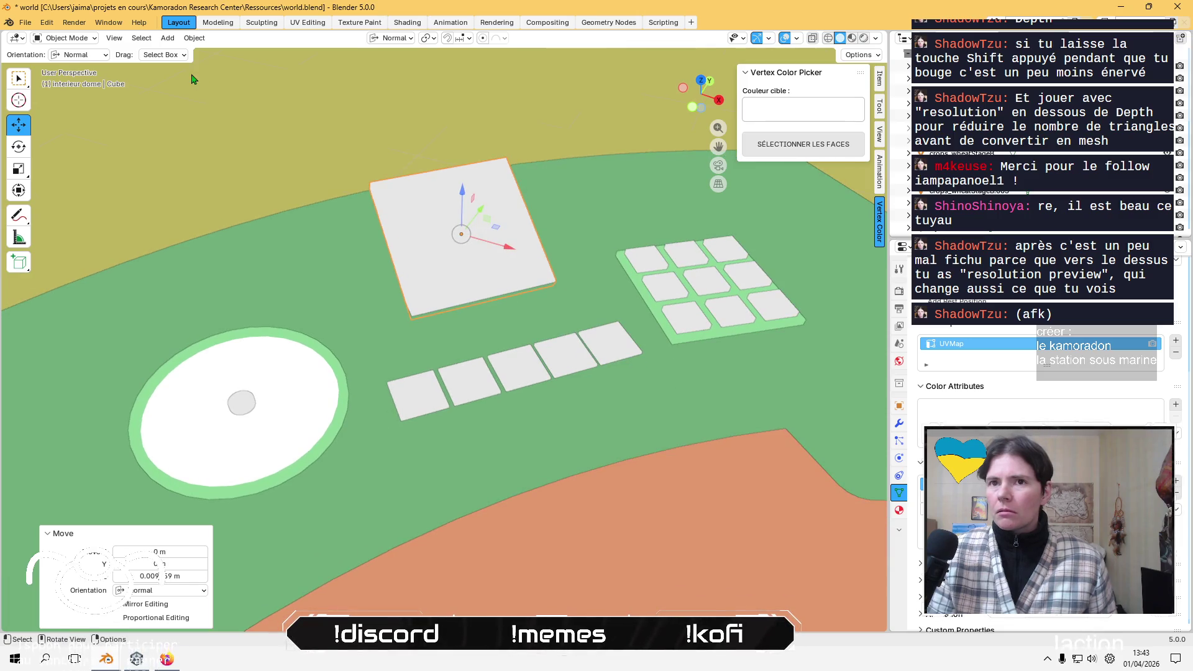
left_click(64, 38)
left_click(67, 93)
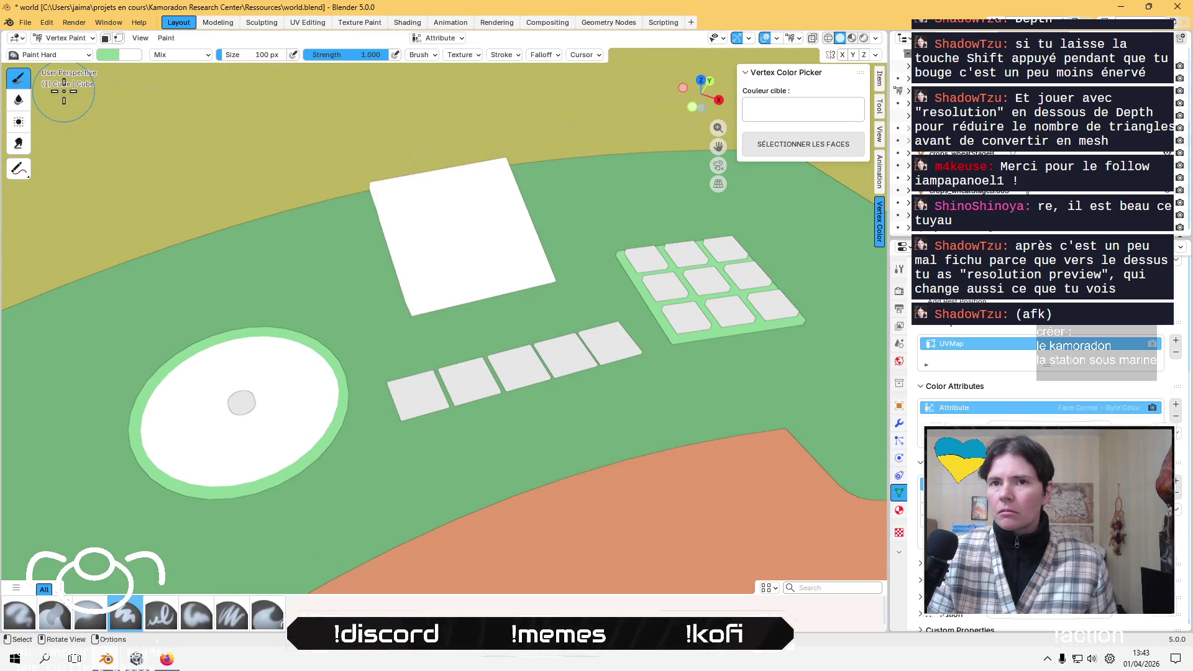
left_click(165, 38)
left_click(209, 148)
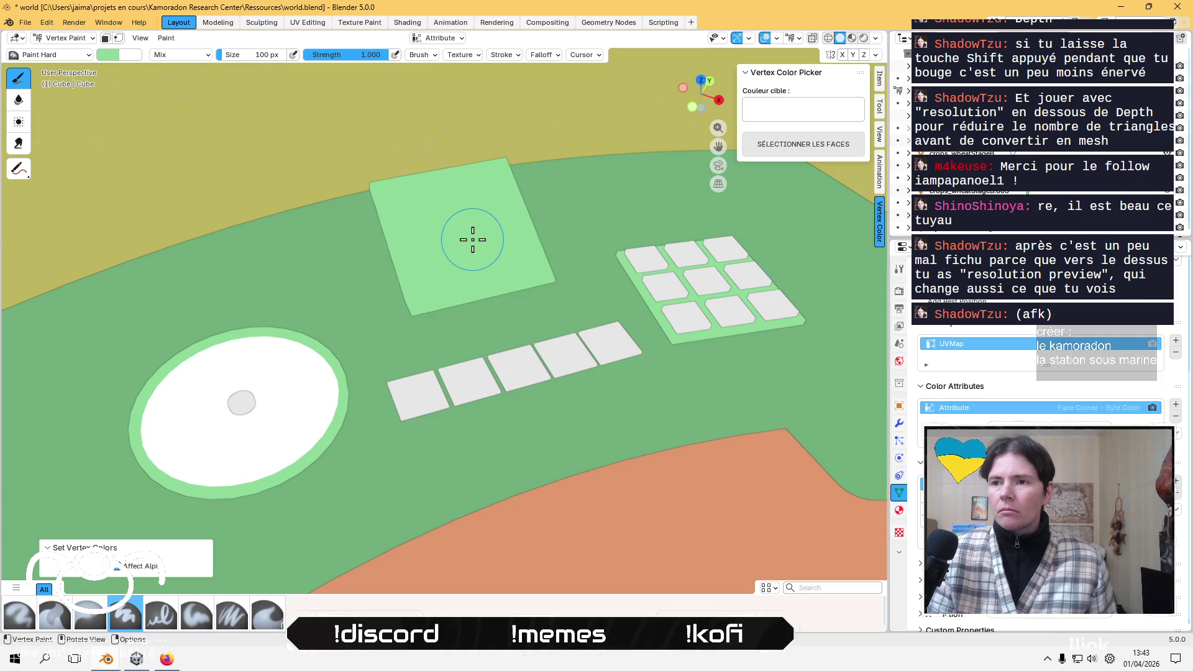
- Return to Object Mode and select three keys in the row of five
left_click(64, 38)
left_click(62, 67)
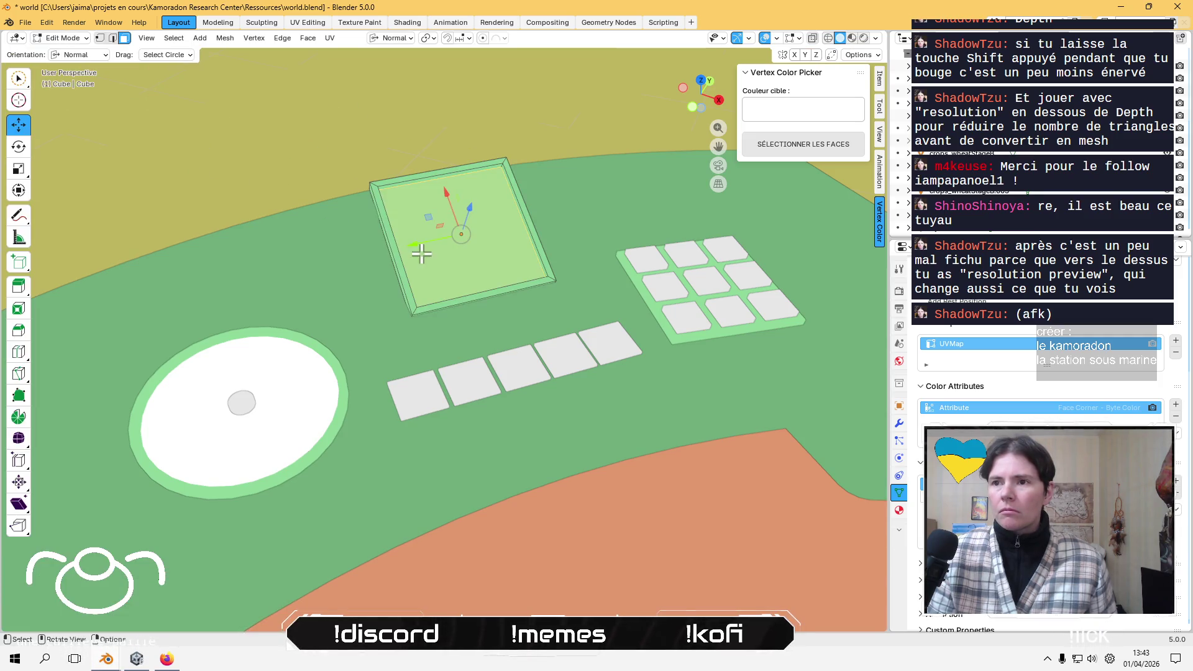
left_click(64, 39)
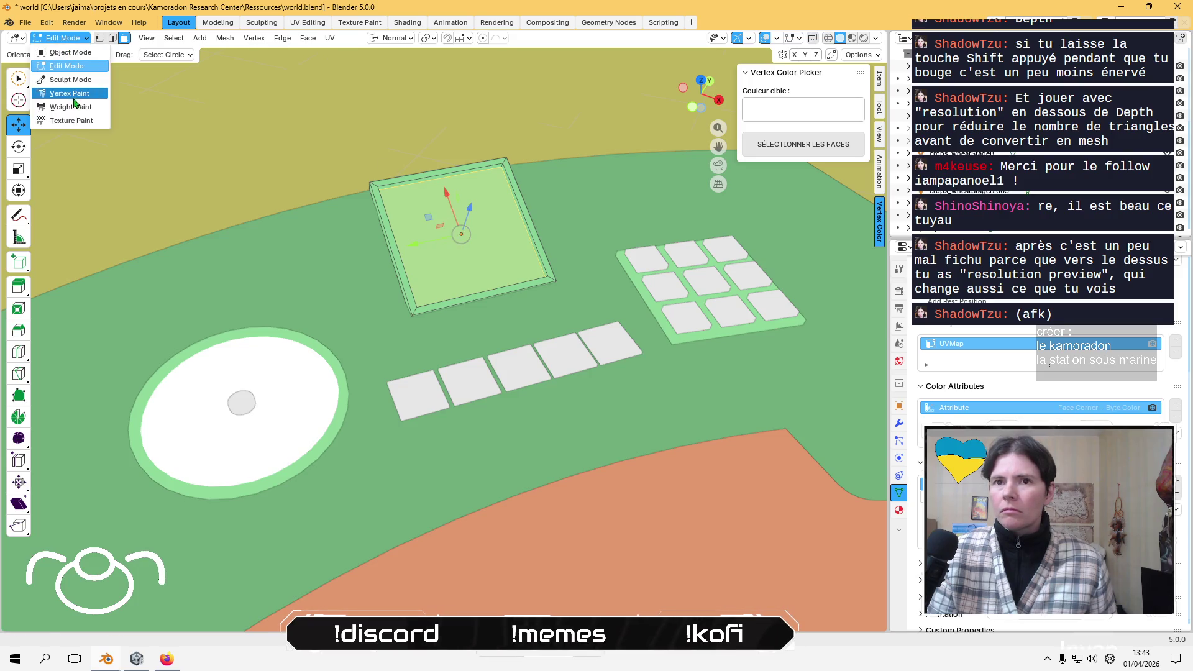
left_click(63, 38)
left_click(62, 52)
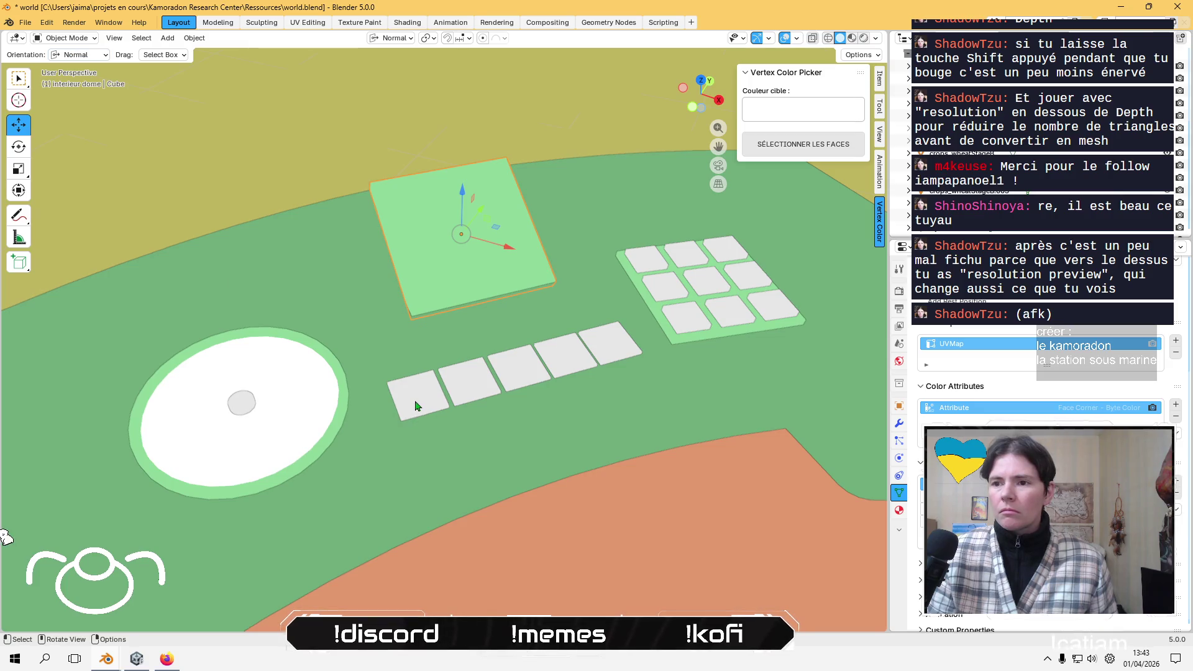
left_click(416, 404)
left_click(472, 386, "shift")
left_click(525, 369, "shift")
- Add the remaining keys to the selection and fill with light green in Vertex Paint
left_click(612, 351, "shift")
left_click(566, 357, "shift")
mouse_move(559, 351)
middle_mouse_down()
mouse_move(513, 333)
mouse_move(507, 347)
mouse_move(497, 318)
middle_mouse_up()
left_click(68, 38)
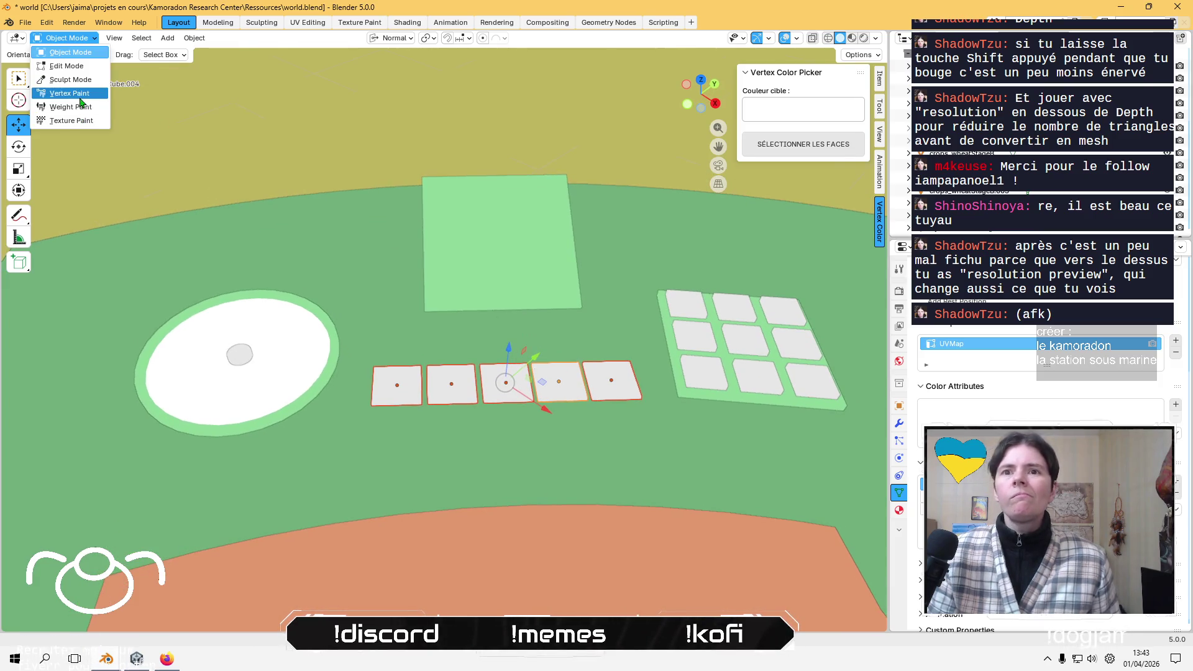
left_click(62, 99)
left_click(166, 38)
left_click(202, 148)
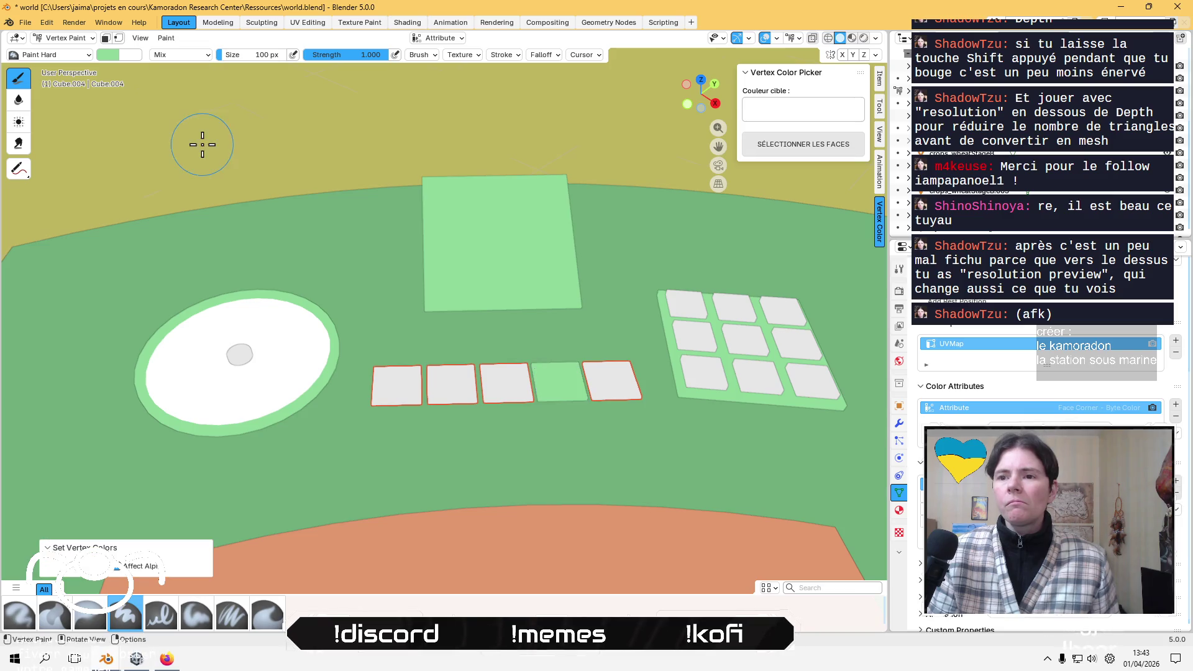
left_click(68, 38)
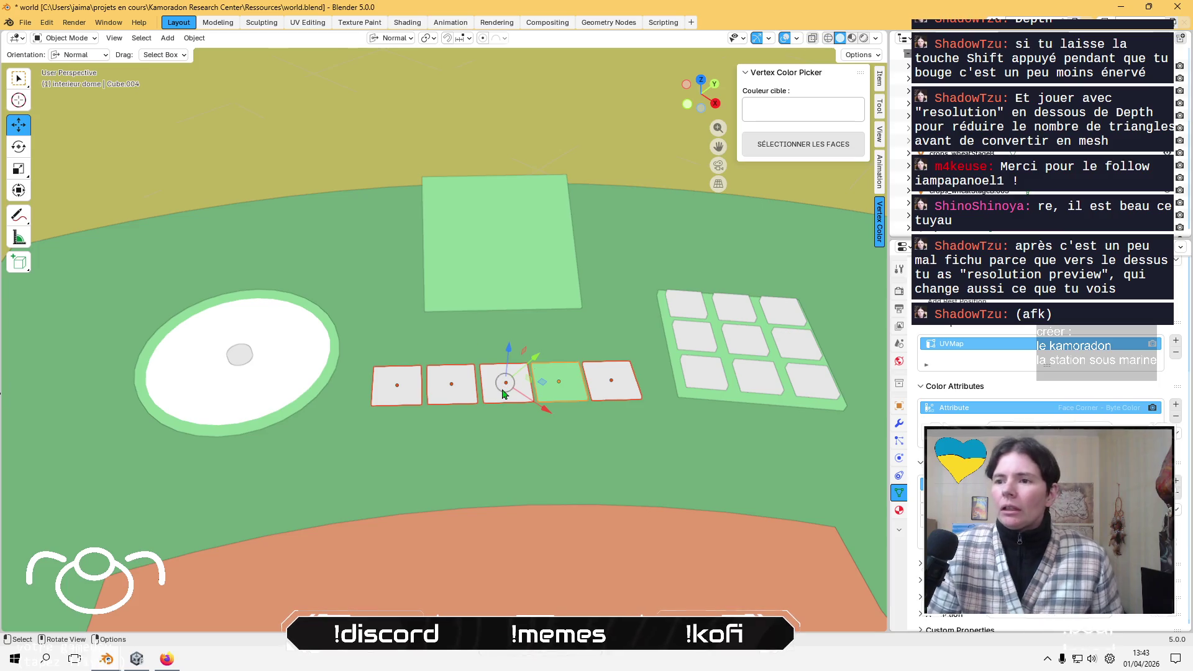
- Paint the middle key light green and return to Object Mode
left_click(503, 393)
left_click(65, 38)
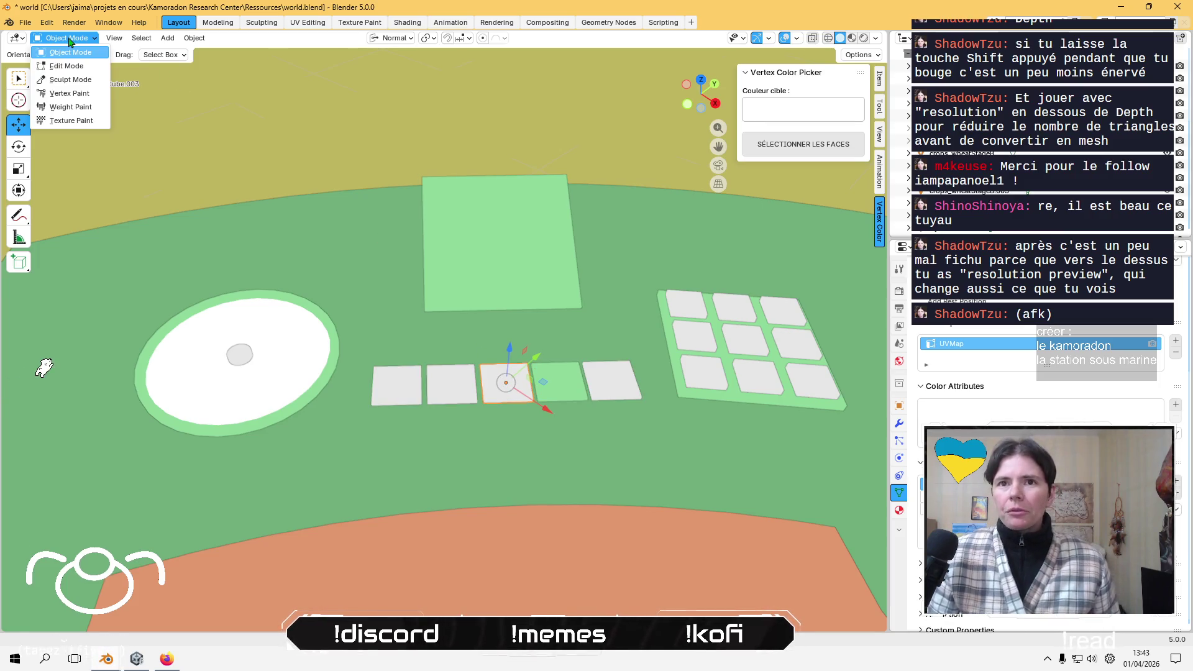
left_click(62, 93)
left_click(165, 38)
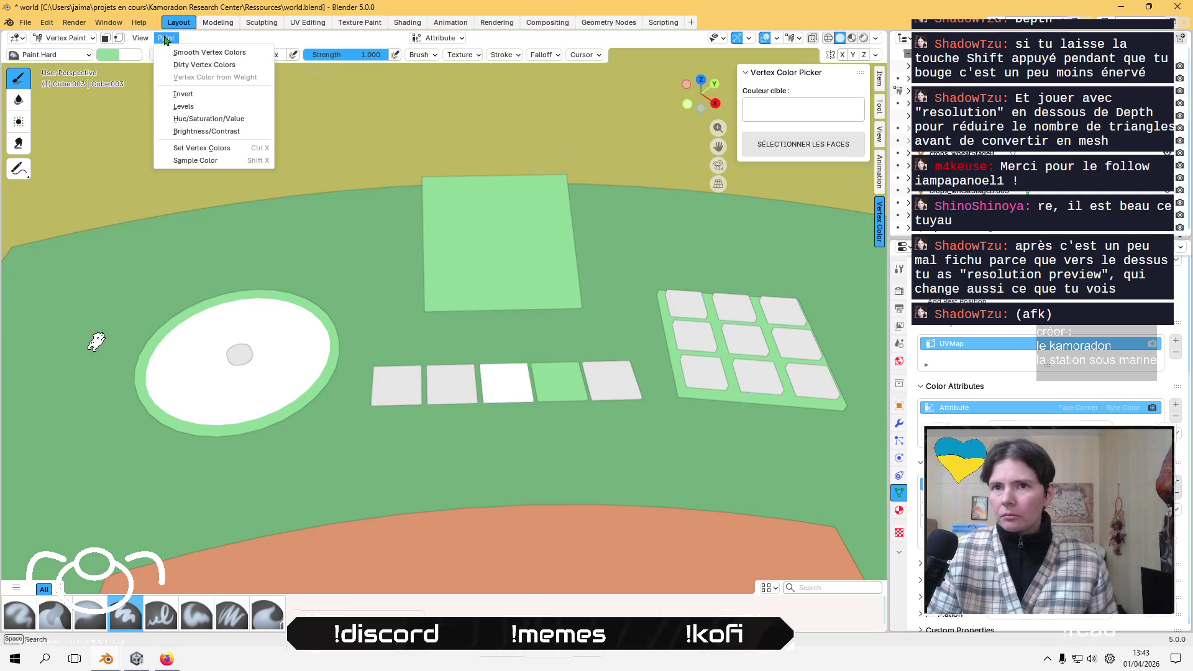
left_click(196, 151)
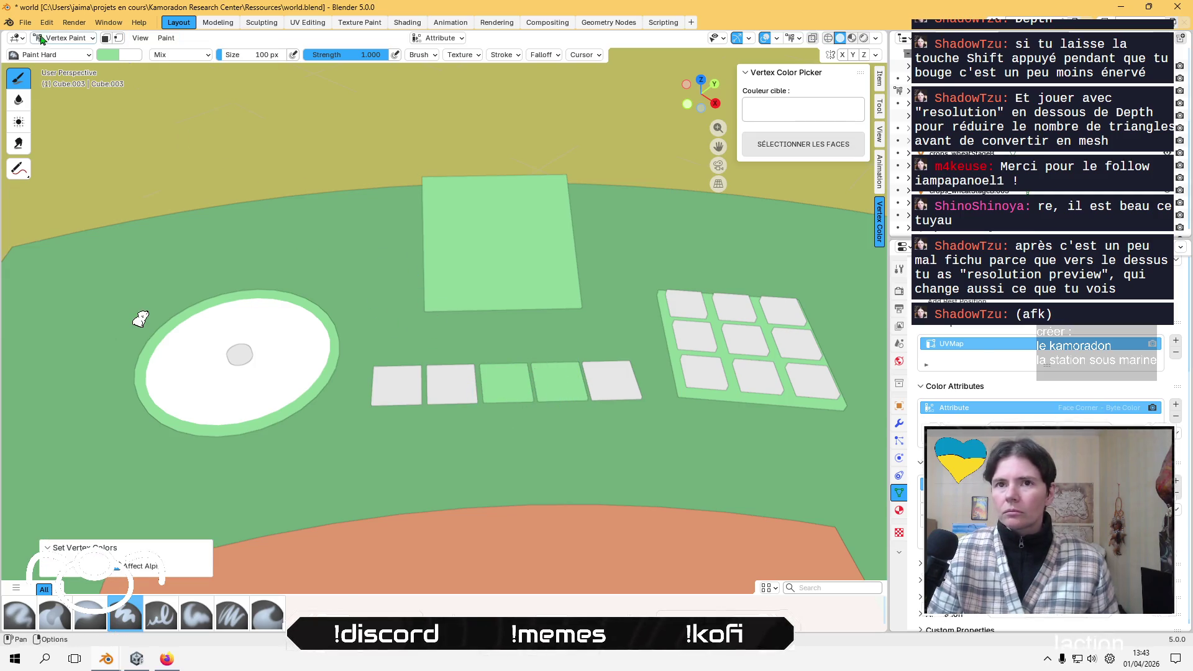
left_click(65, 38)
left_click(55, 54)
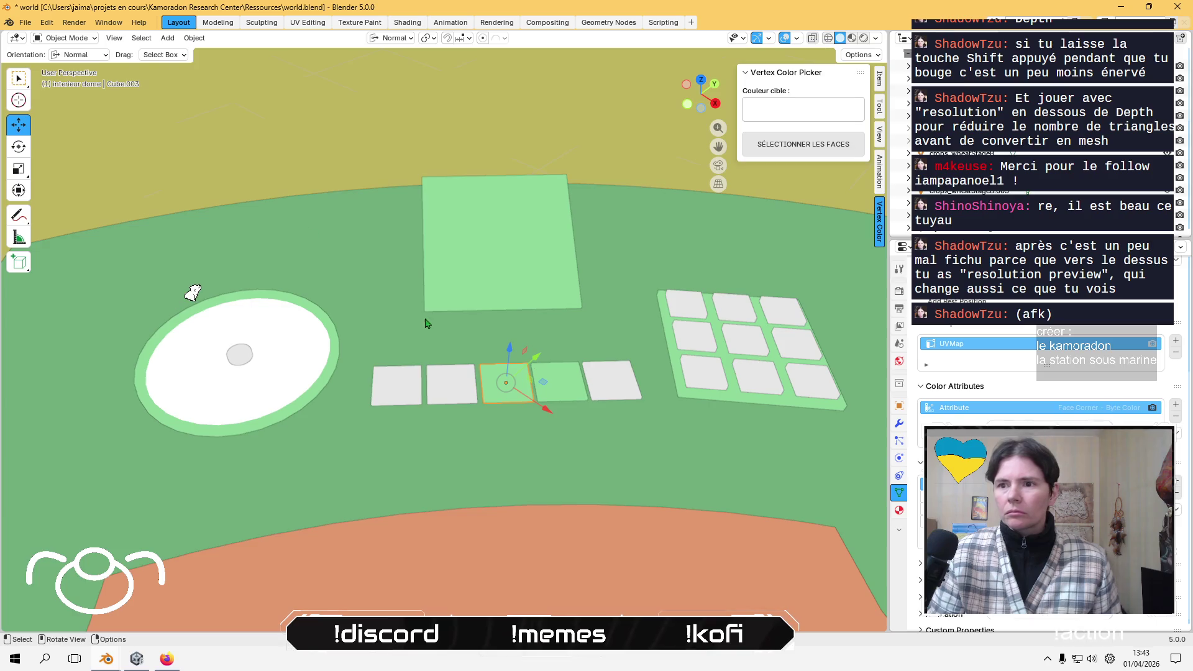
- Paint the next white key light green and return to Object Mode
left_click(448, 385)
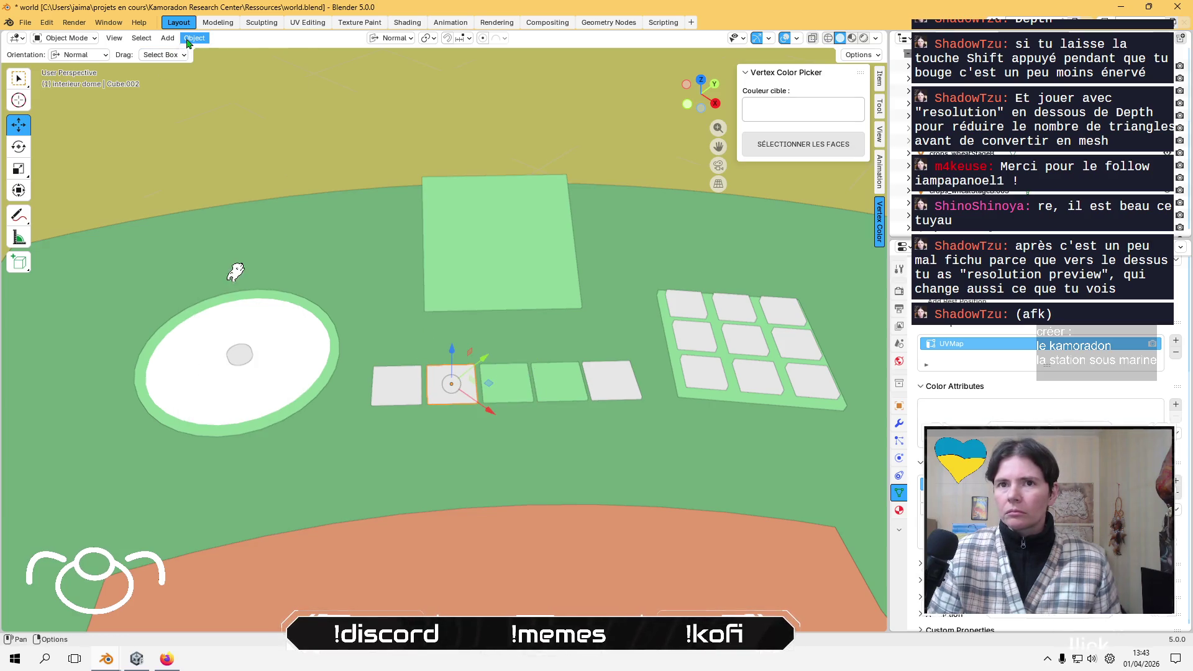
left_click(65, 38)
left_click(81, 93)
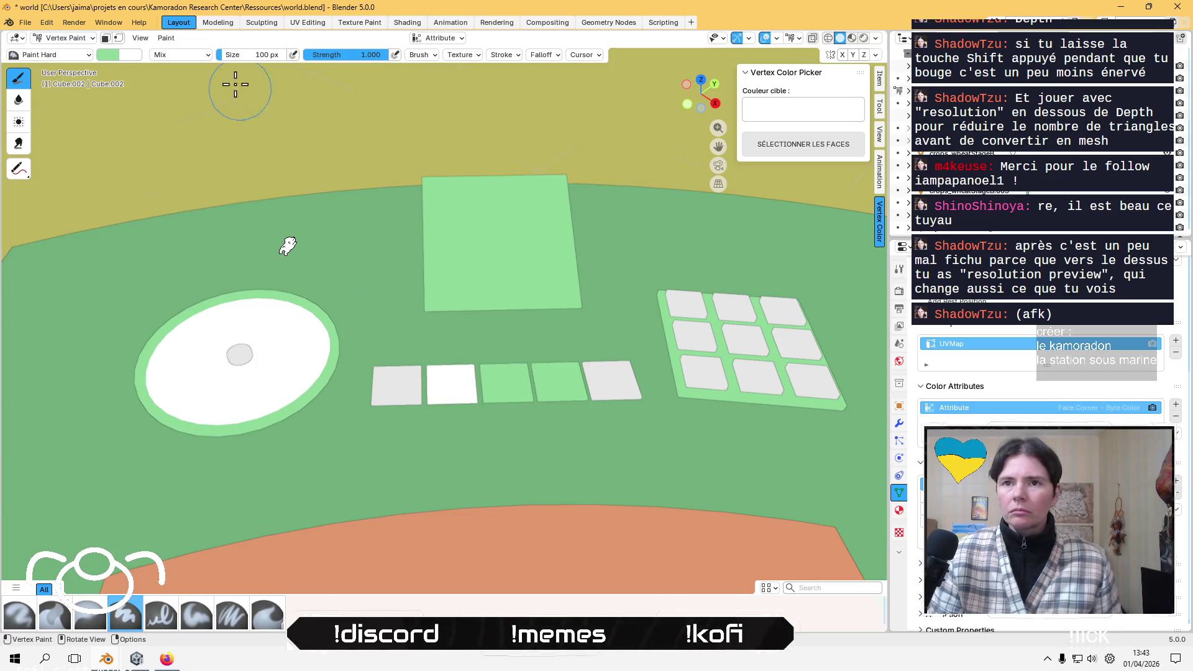
left_click(166, 38)
left_click(192, 148)
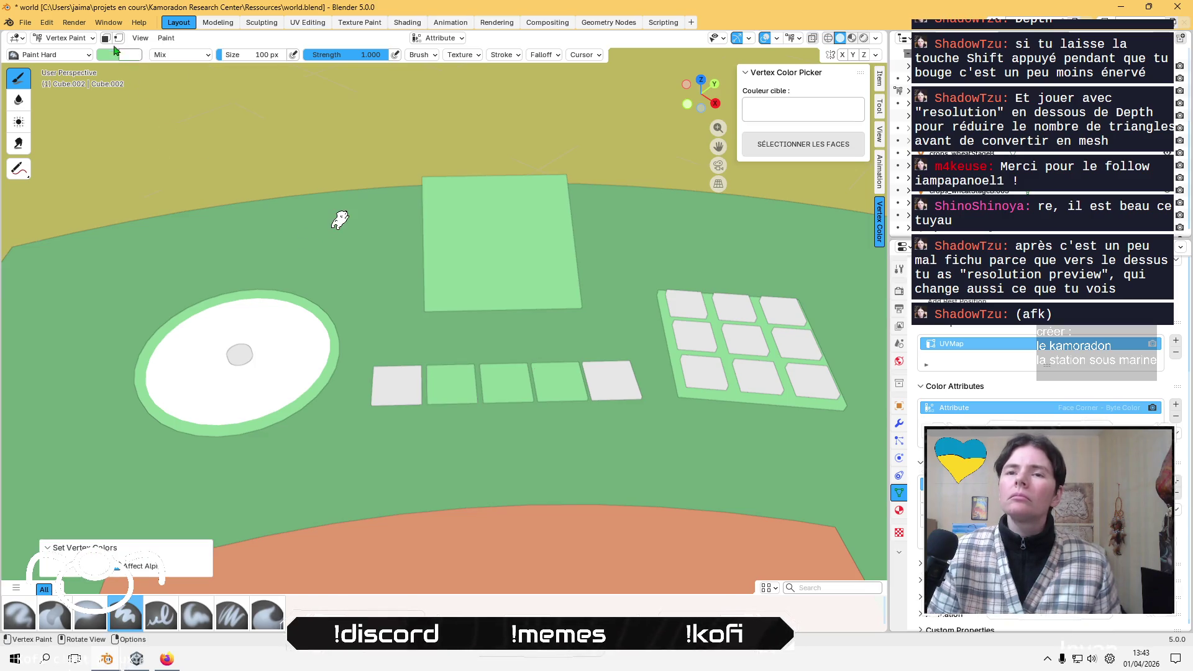
left_click(65, 38)
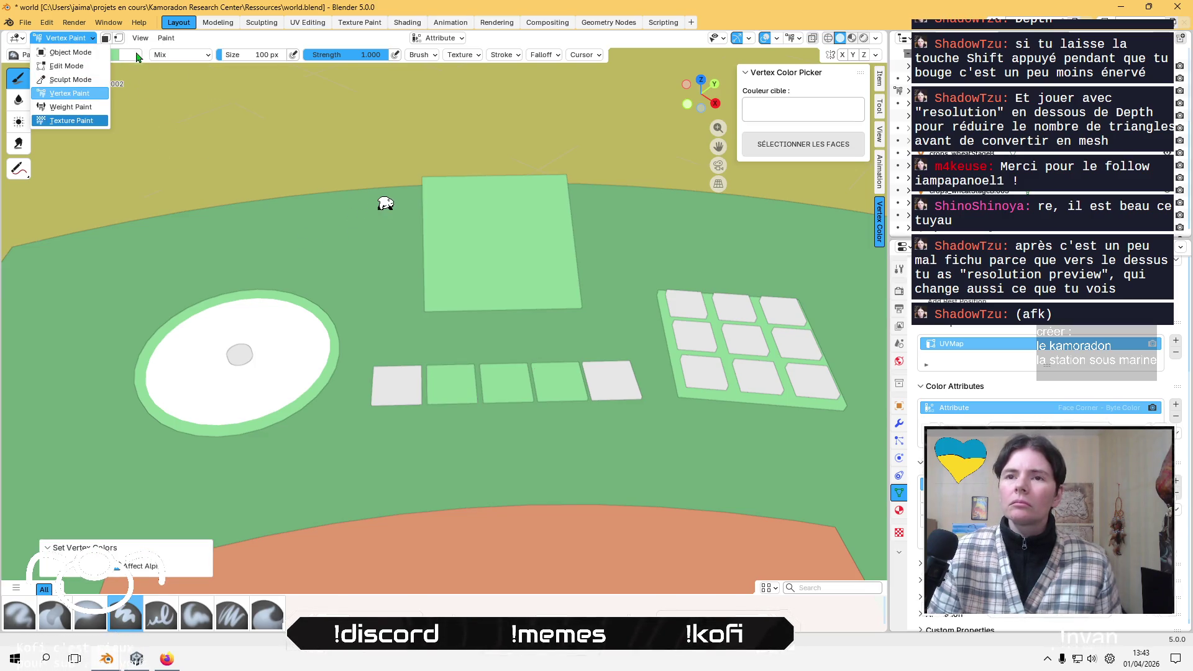
left_click(84, 52)
- Paint the leftmost white key light green and return to Object Mode
left_click(397, 387)
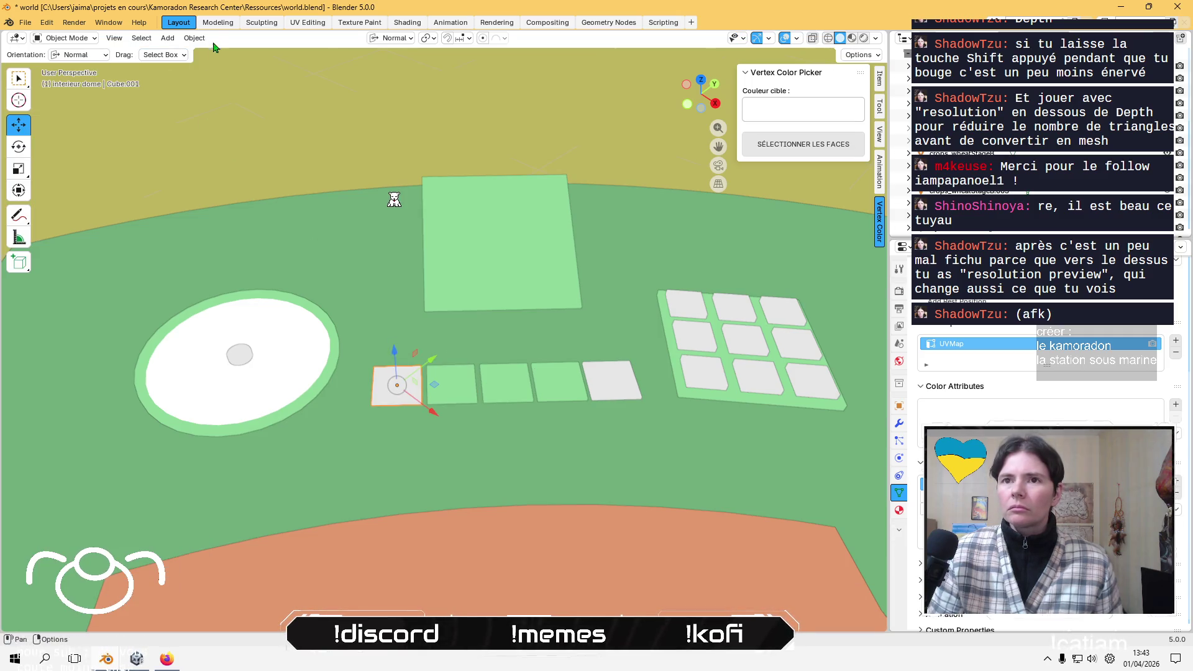
left_click(194, 38)
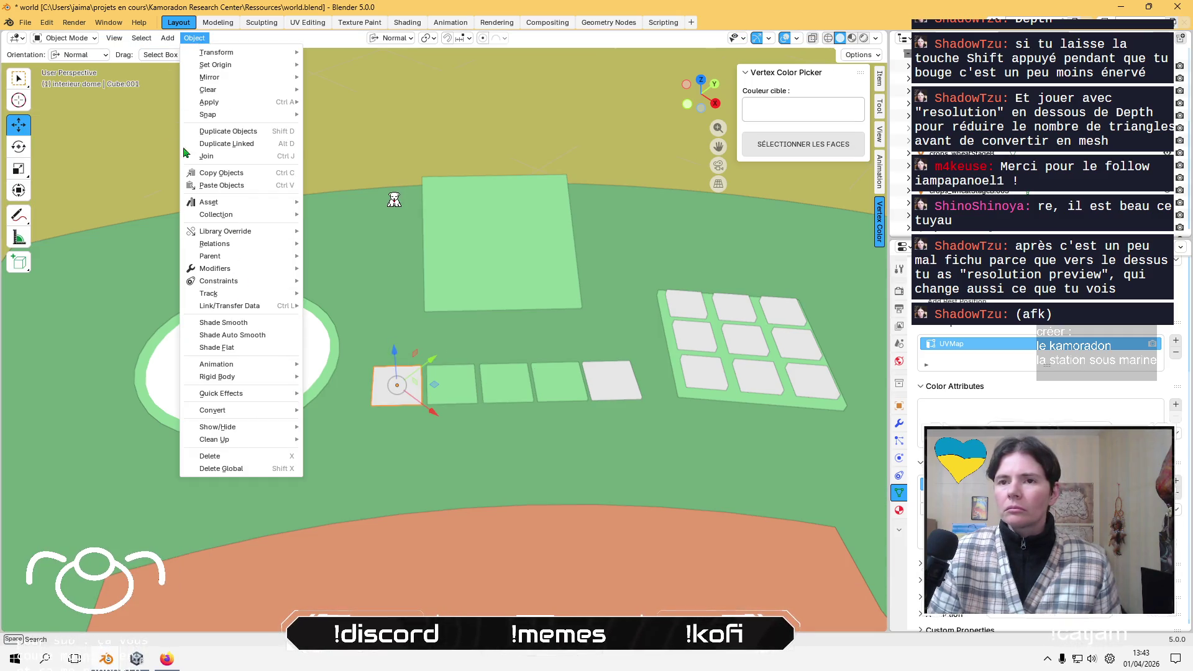
left_click(66, 38)
left_click(70, 93)
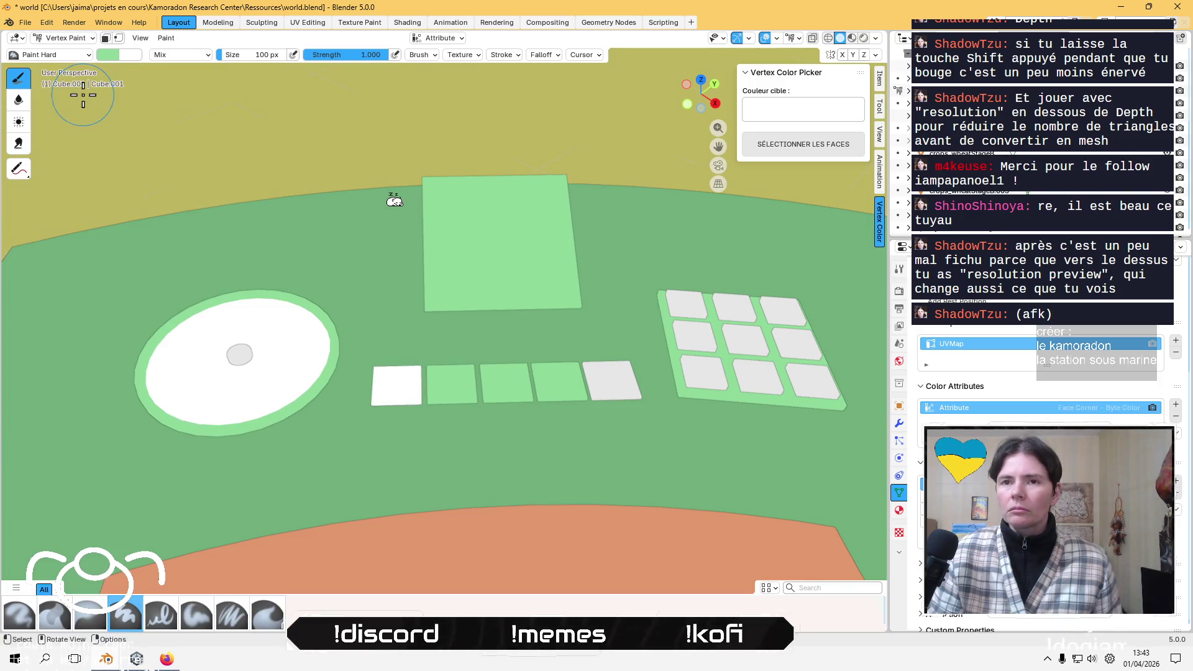
left_click(166, 38)
left_click(202, 148)
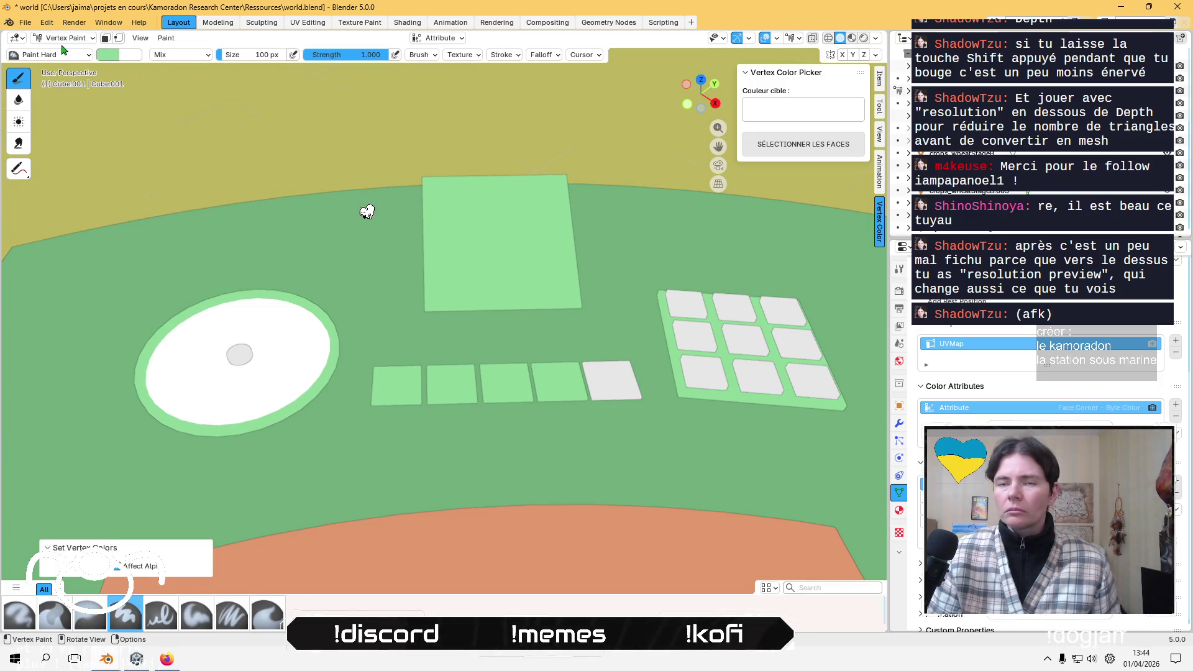
left_click(65, 38)
left_click(69, 52)
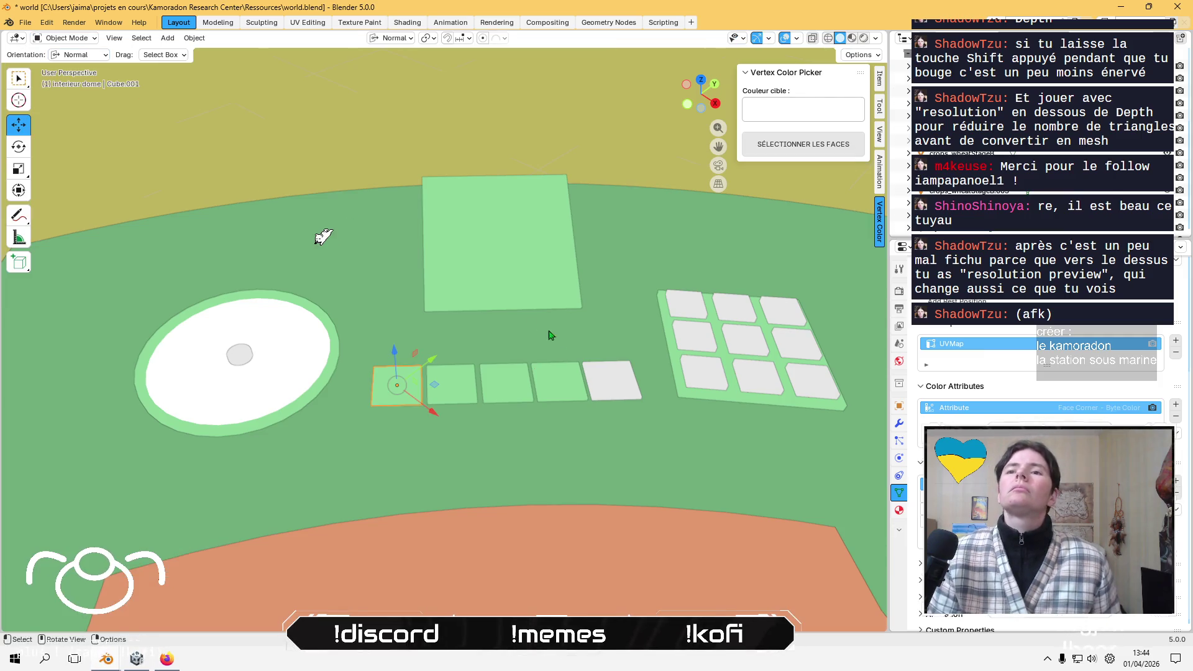
left_click(65, 38)
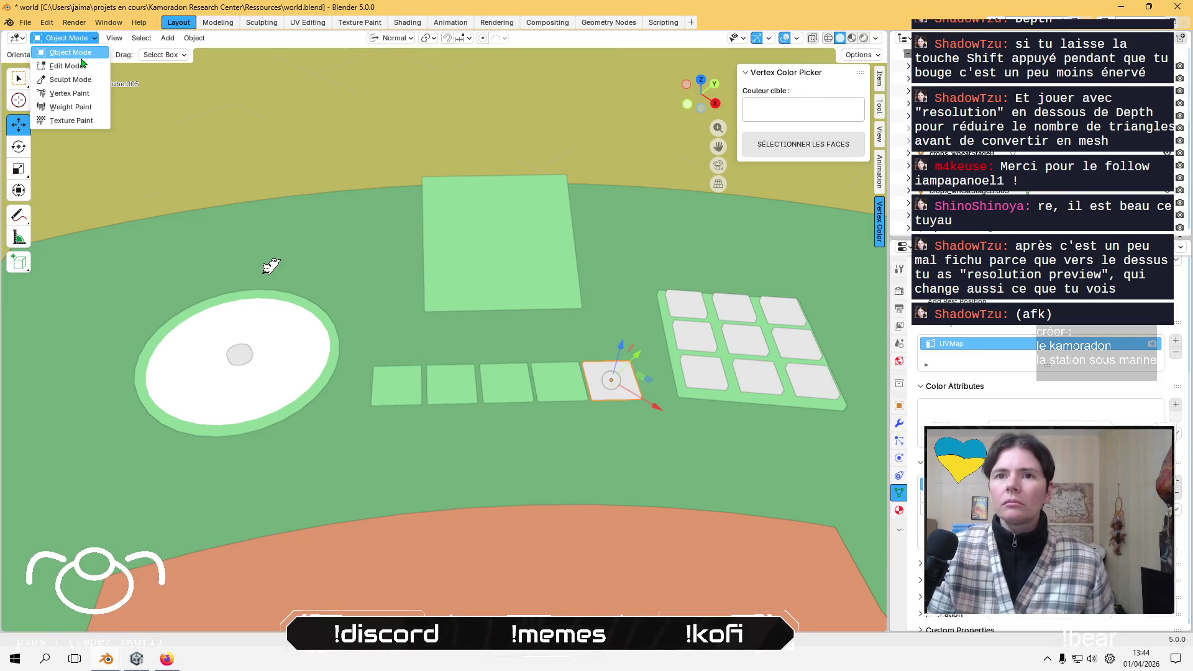
- Fill the last white key with the light green vertex colour
left_click(76, 95)
left_click(166, 38)
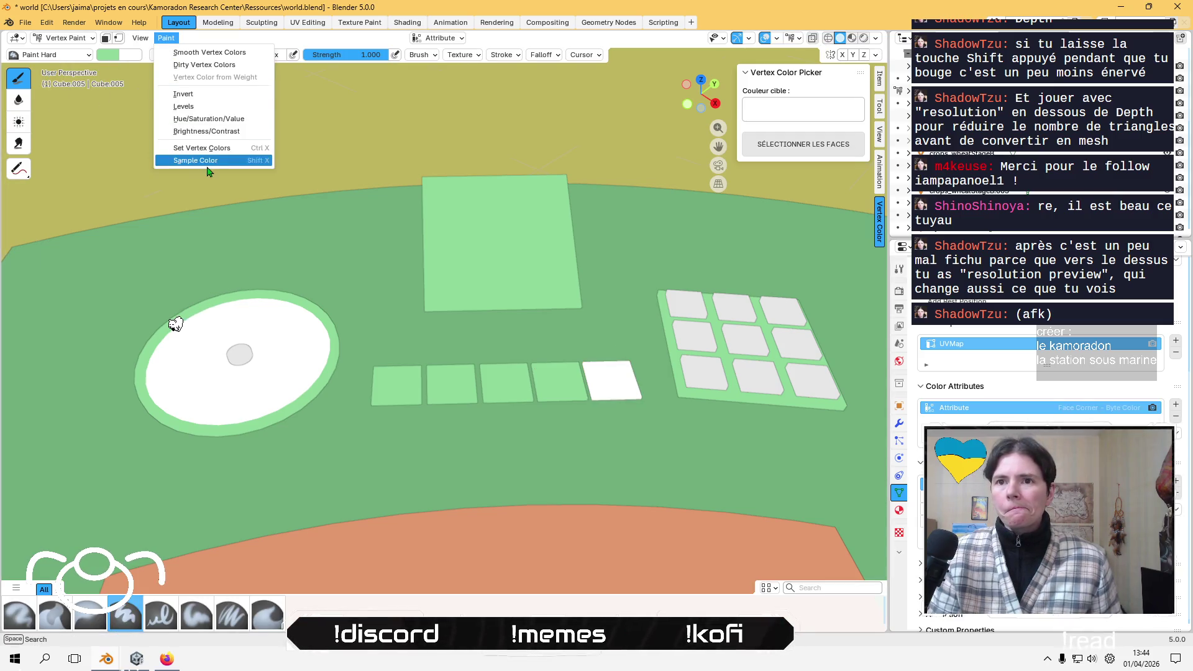
left_click(202, 148)
mouse_move(394, 224)
middle_mouse_down()
mouse_move(447, 274)
mouse_move(460, 269)
middle_mouse_up()
- Switch to a top-down view of the key row and return to Object Mode
key("Tab")
mouse_move(487, 381)
middle_mouse_down()
mouse_move(526, 463)
mouse_move(541, 458)
mouse_move(565, 248)
middle_mouse_up()
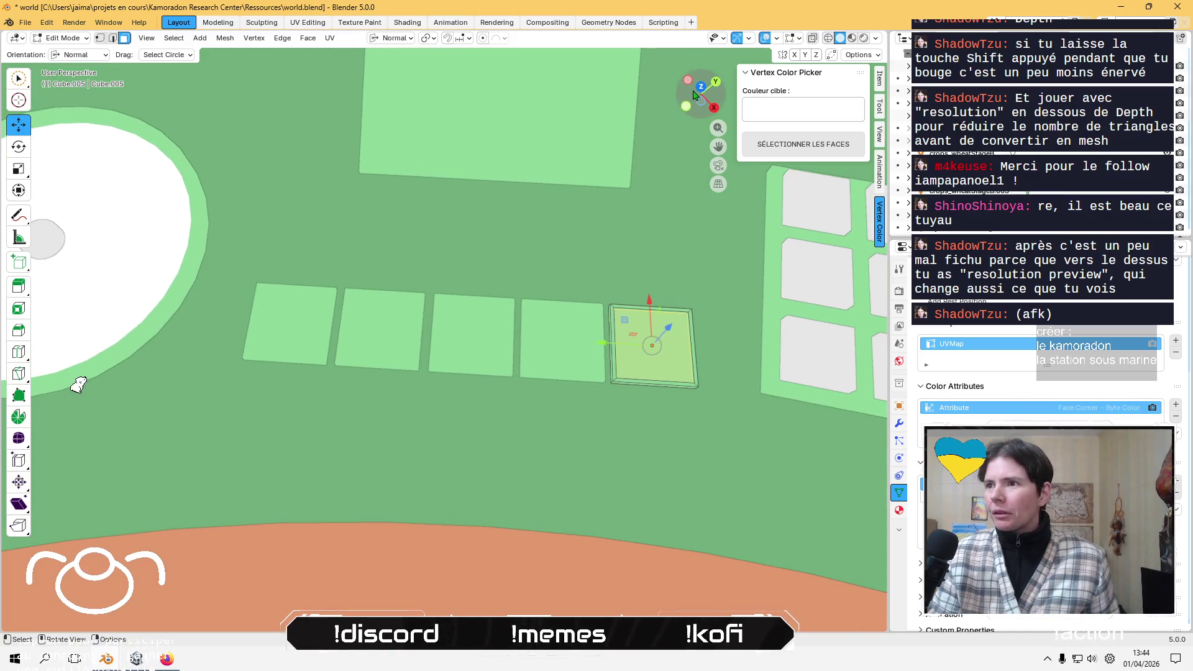
left_click(694, 94)
scroll(492, 361, "up", 2)
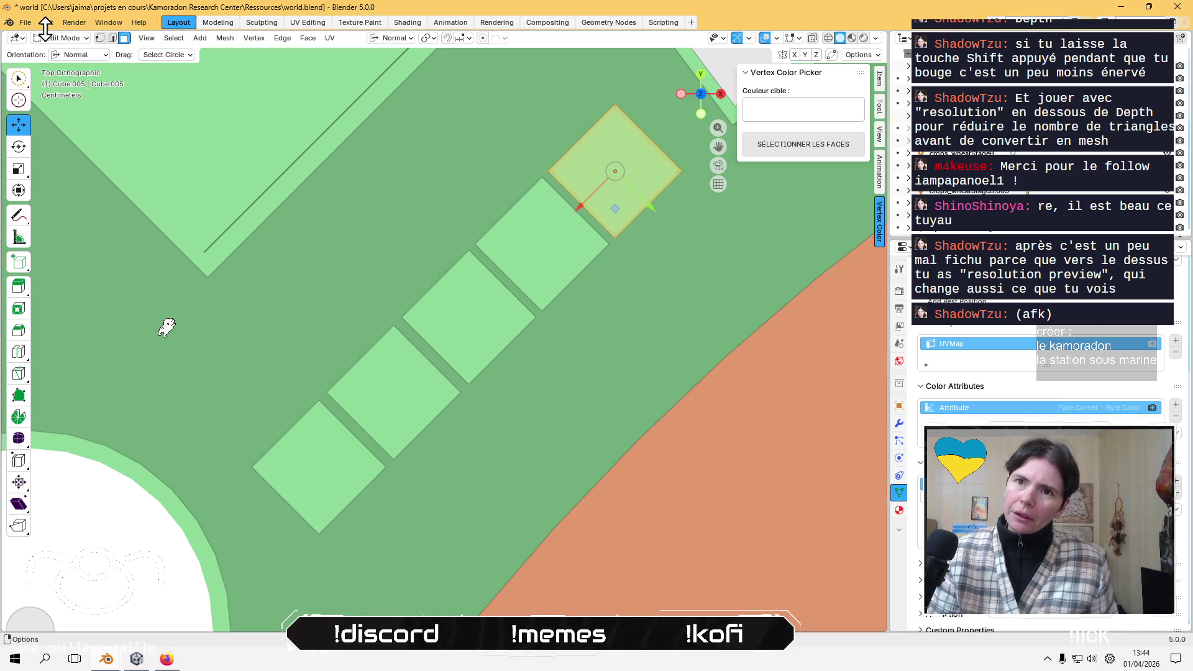
left_click(61, 37)
left_click(55, 53)
- Select all five keys of the row together
left_click(542, 248, "shift")
left_click(472, 320, "shift")
left_click(404, 385, "shift")
left_click(360, 431, "shift")
mouse_move(362, 433)
middle_mouse_down()
mouse_move(460, 379)
mouse_move(410, 317)
middle_mouse_up()
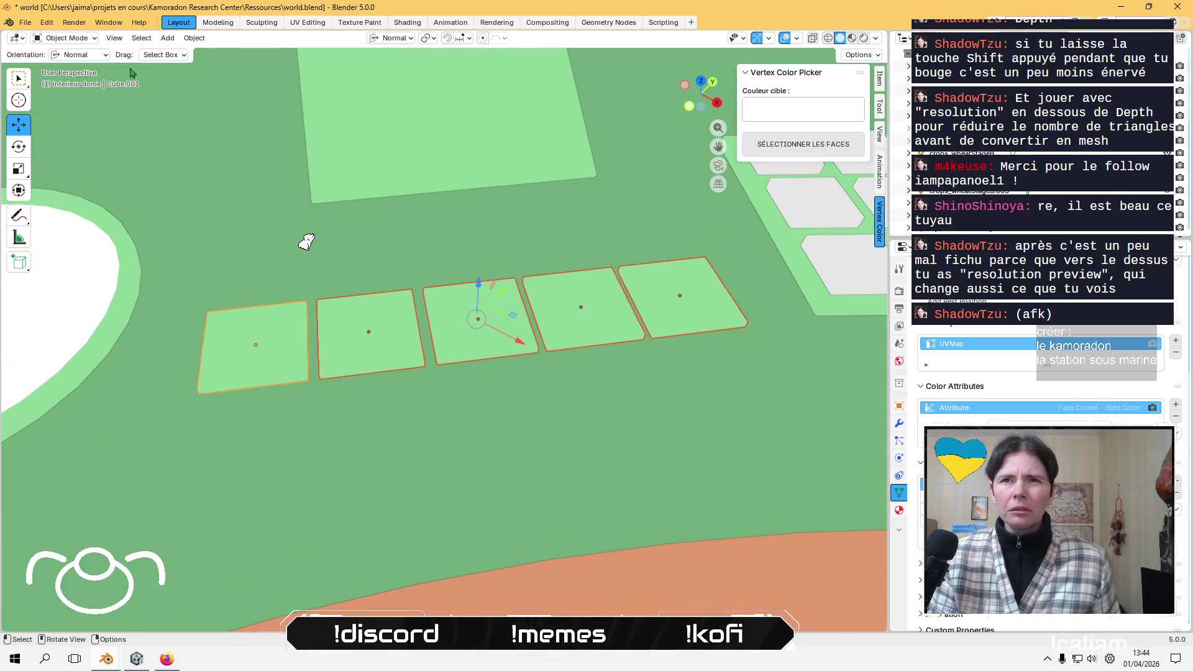
- Set transform orientation to Local and align the keys' centres relative to the selection
left_click(79, 55)
left_click(81, 94)
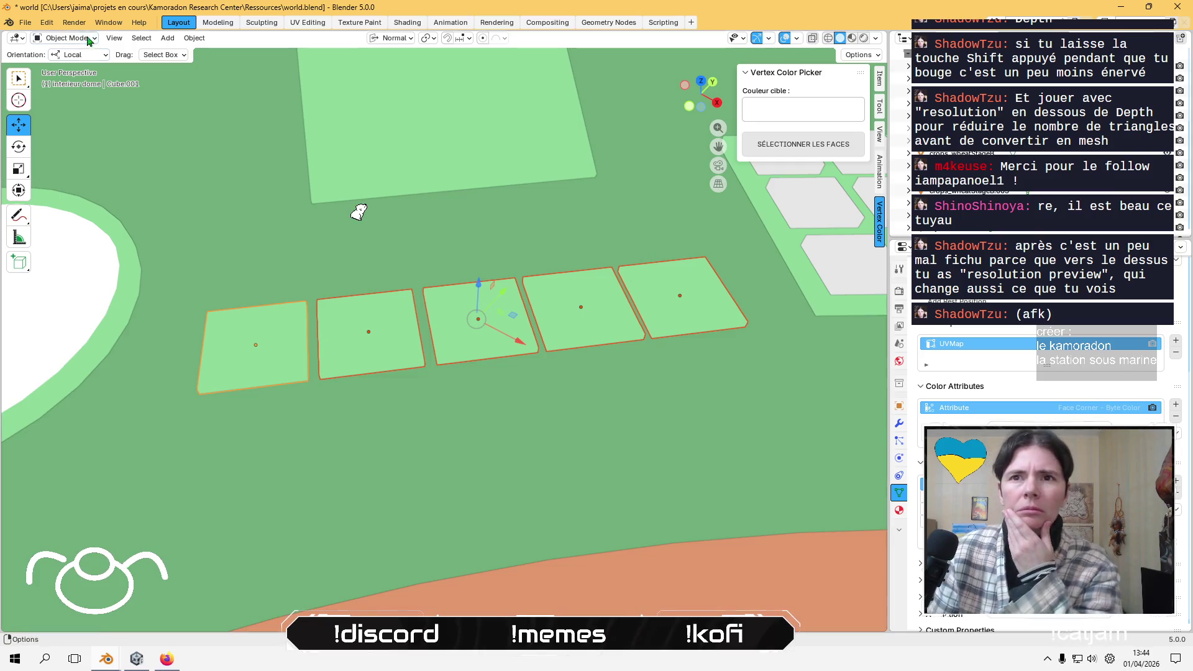
left_click(194, 38)
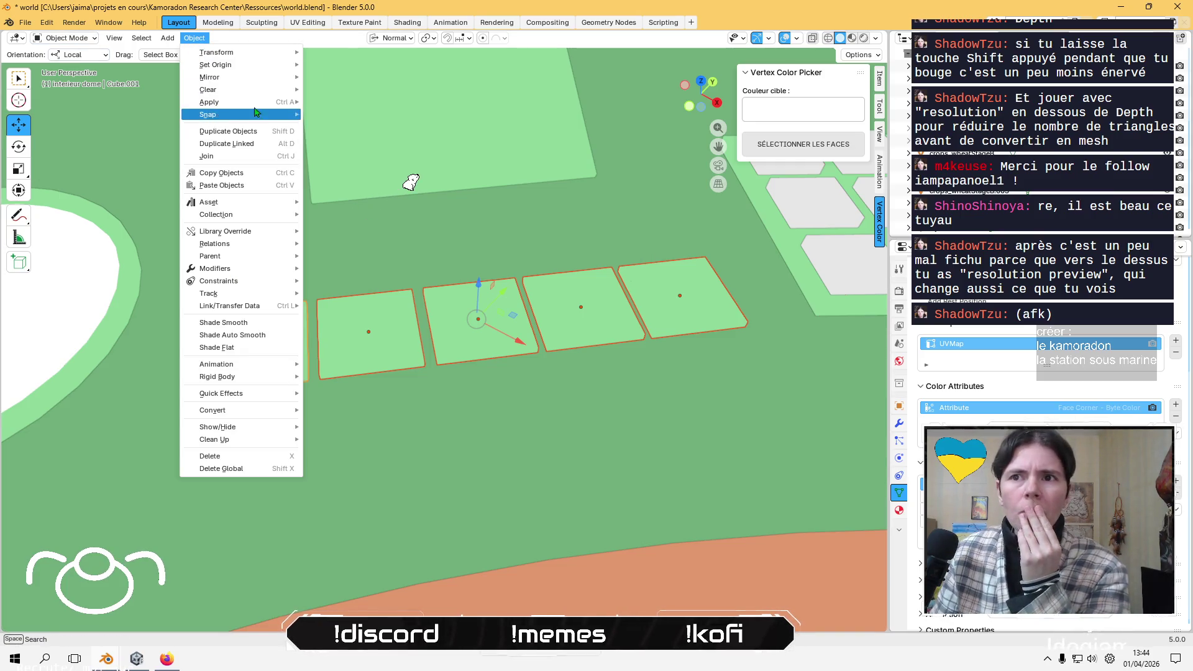
mouse_move(258, 116)
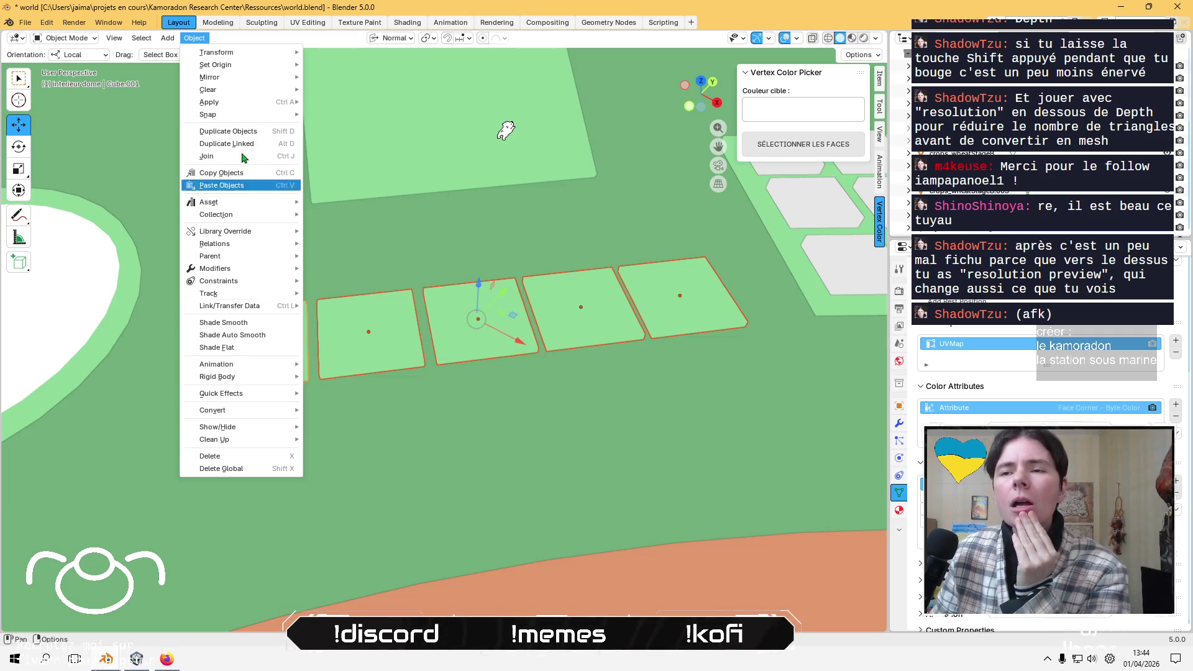
mouse_move(237, 79)
mouse_move(253, 59)
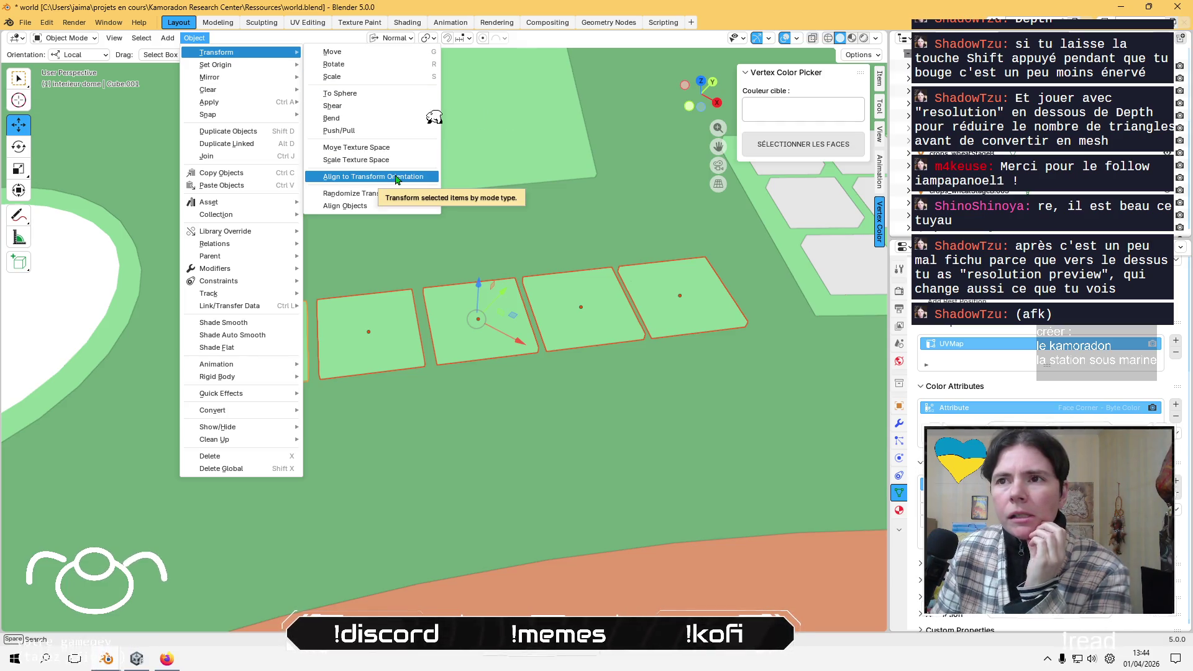
left_click(374, 213)
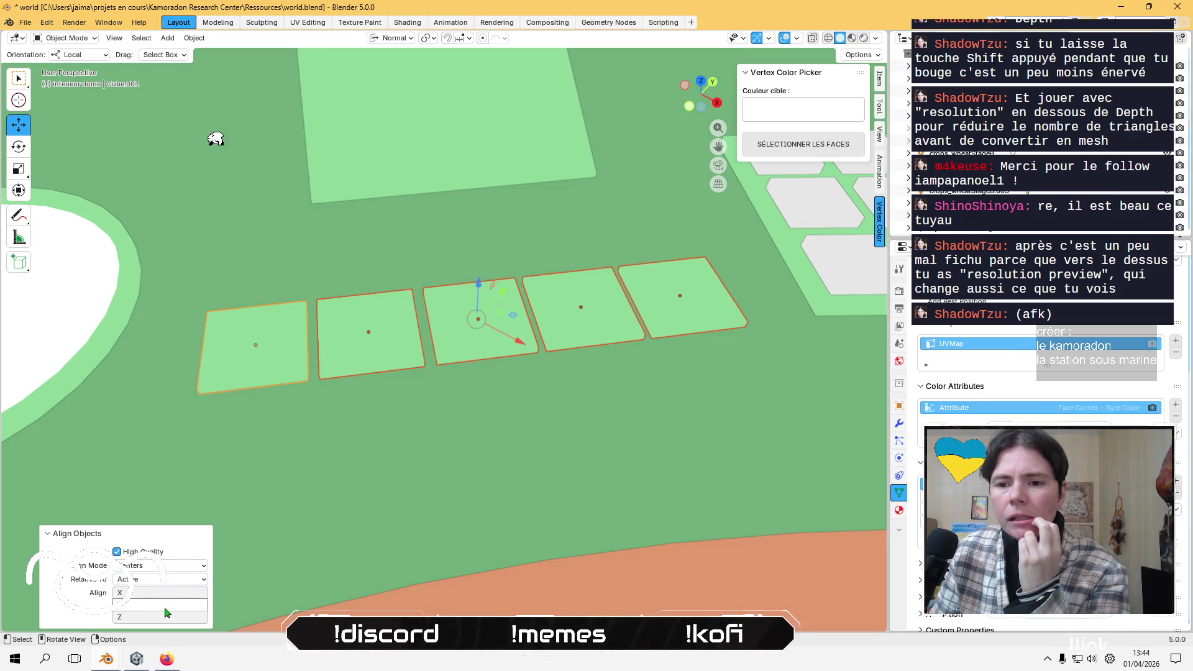
left_click(167, 585)
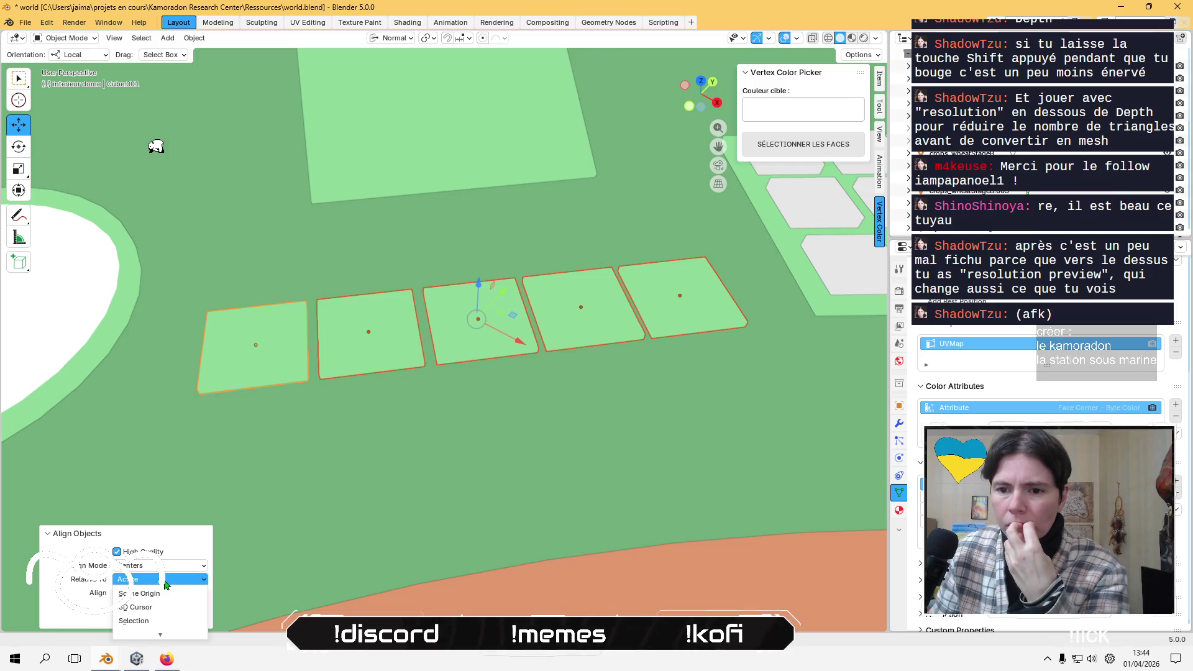
left_click(163, 620)
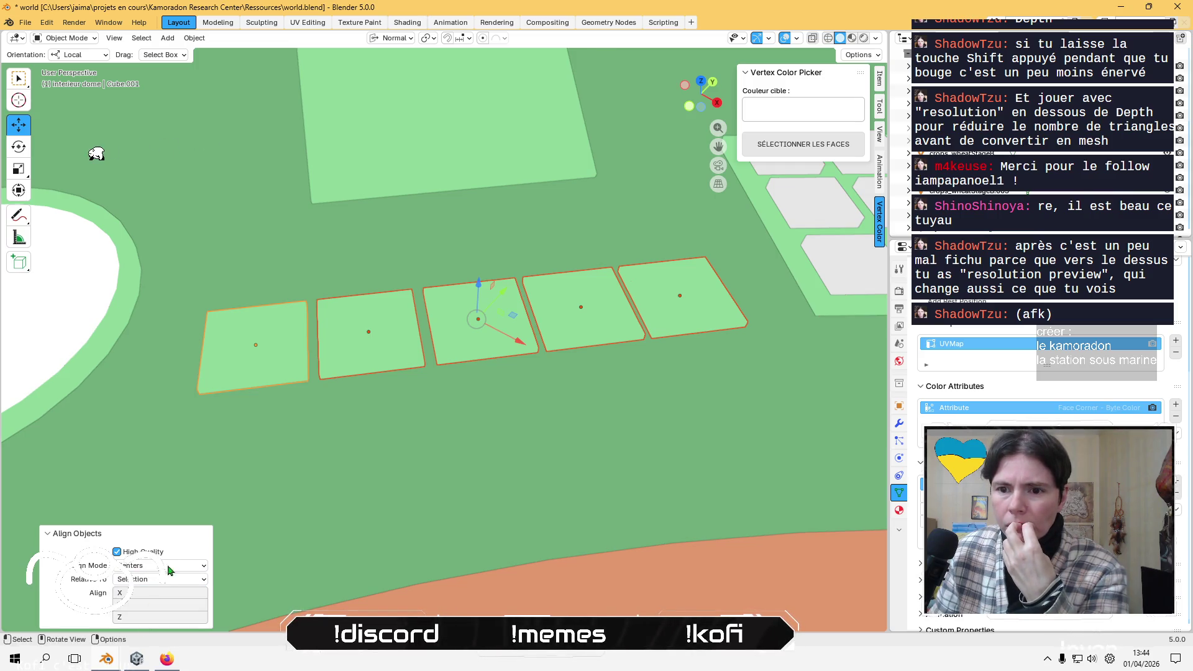
- Select the leftmost key and turn on snapping for moving objects
left_click(302, 368)
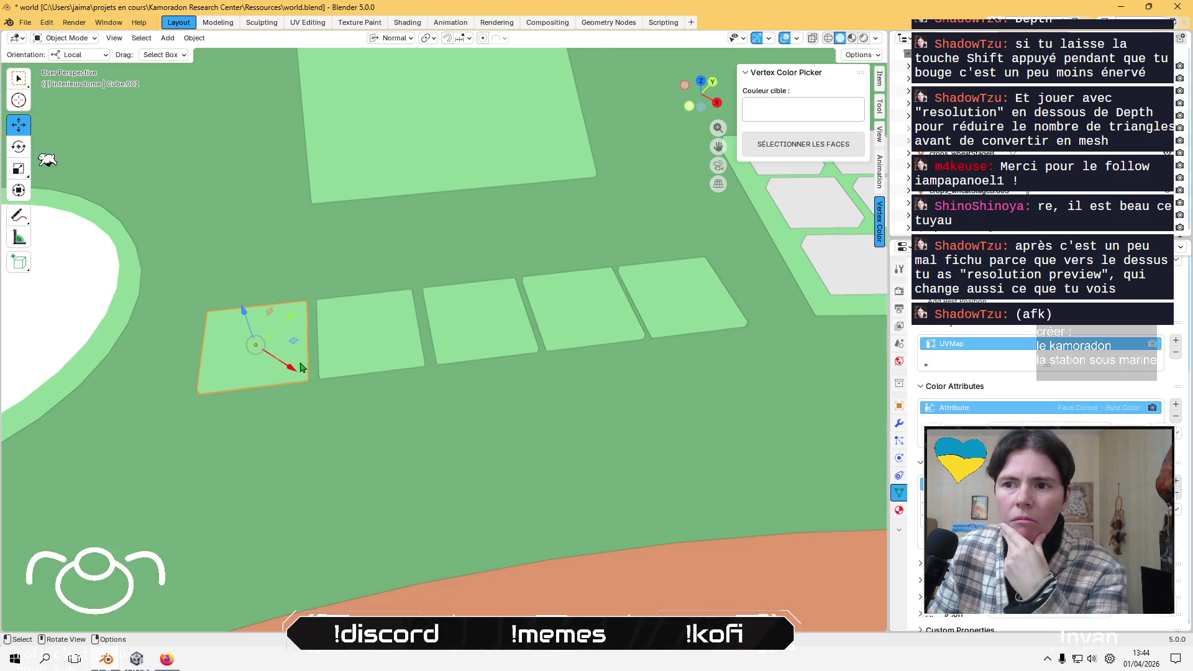
left_click(351, 362)
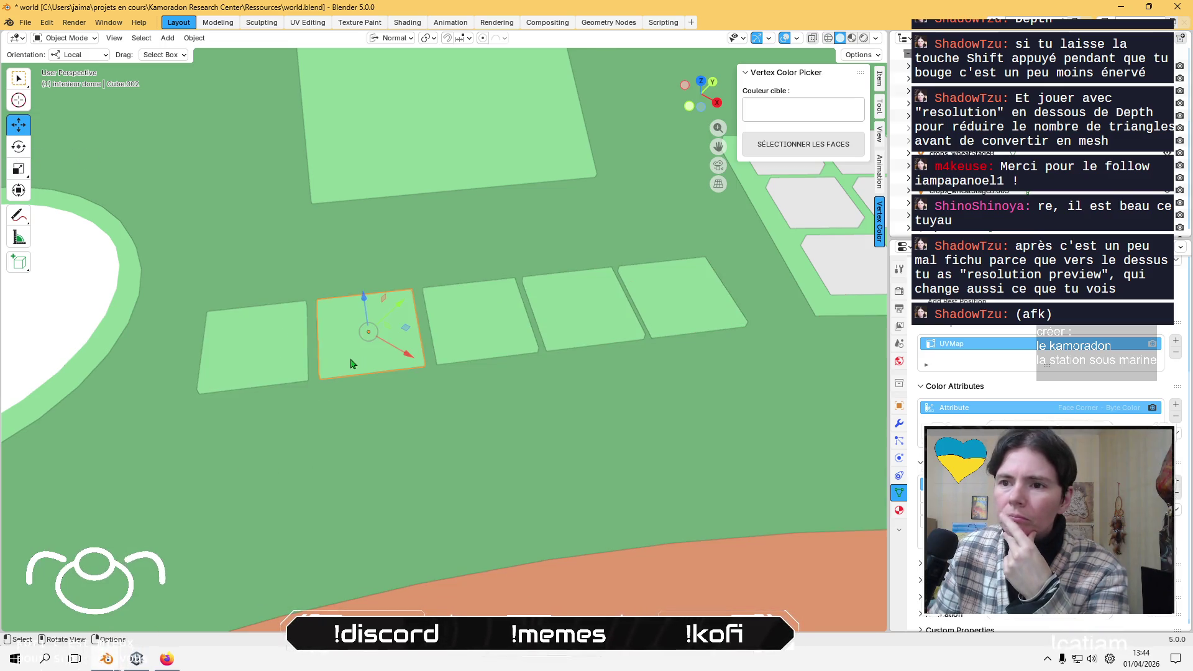
left_click(288, 357)
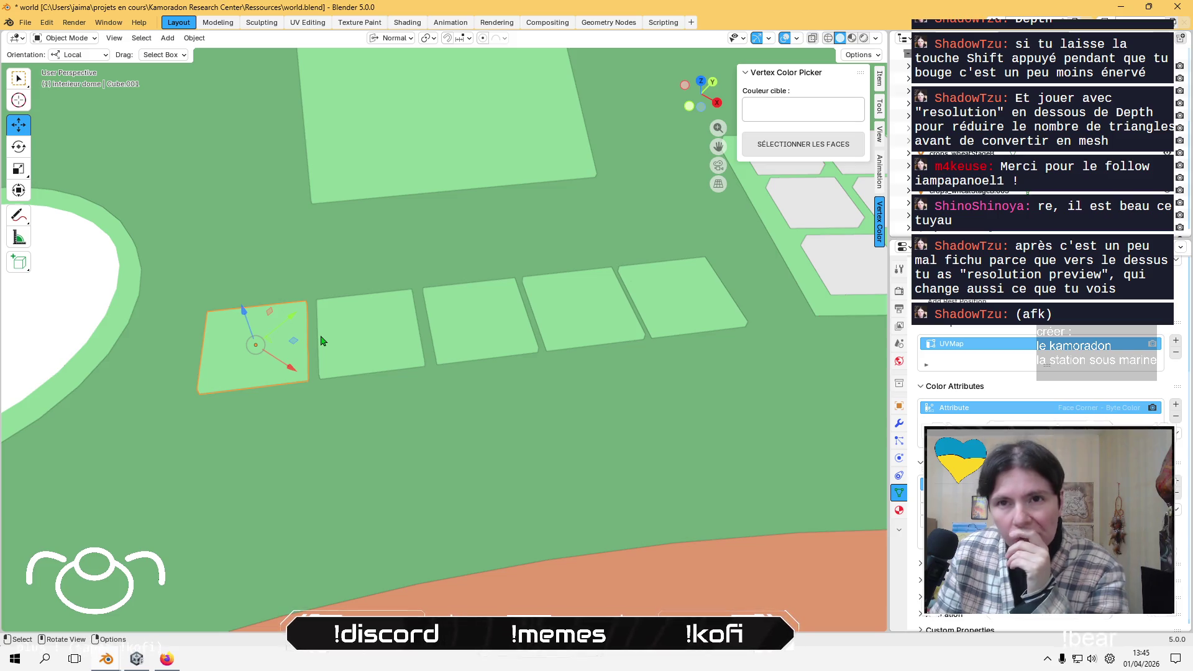
left_click(448, 39)
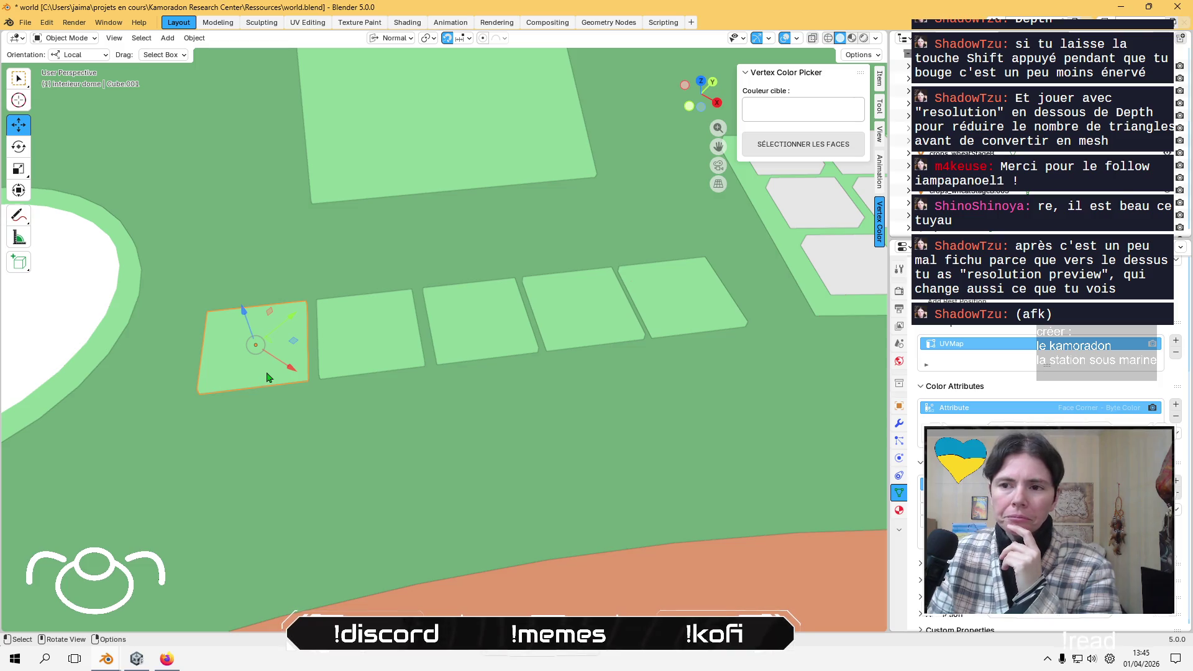
mouse_move(264, 372)
middle_mouse_down()
mouse_move(268, 267)
mouse_move(321, 358)
middle_mouse_up()
- Select all five keys and set the transform orientation to Global, then back to Local
left_click(352, 347)
left_click(277, 344, "shift")
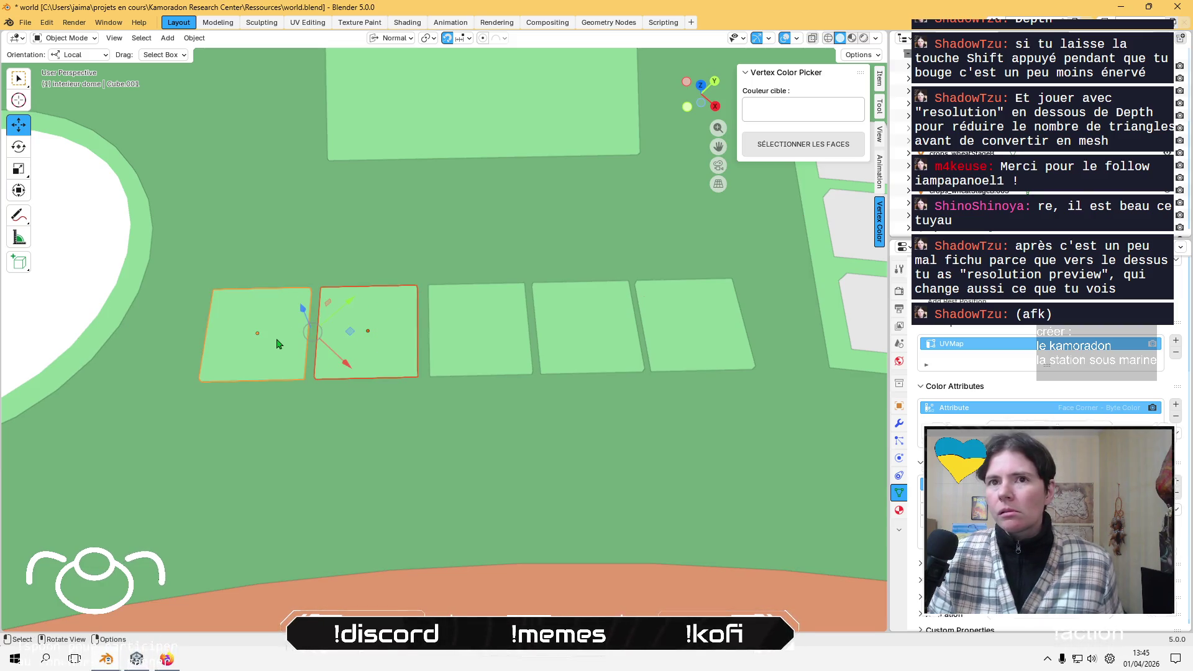
left_click(495, 347, "shift")
left_click(590, 345, "shift")
left_click(692, 341, "shift")
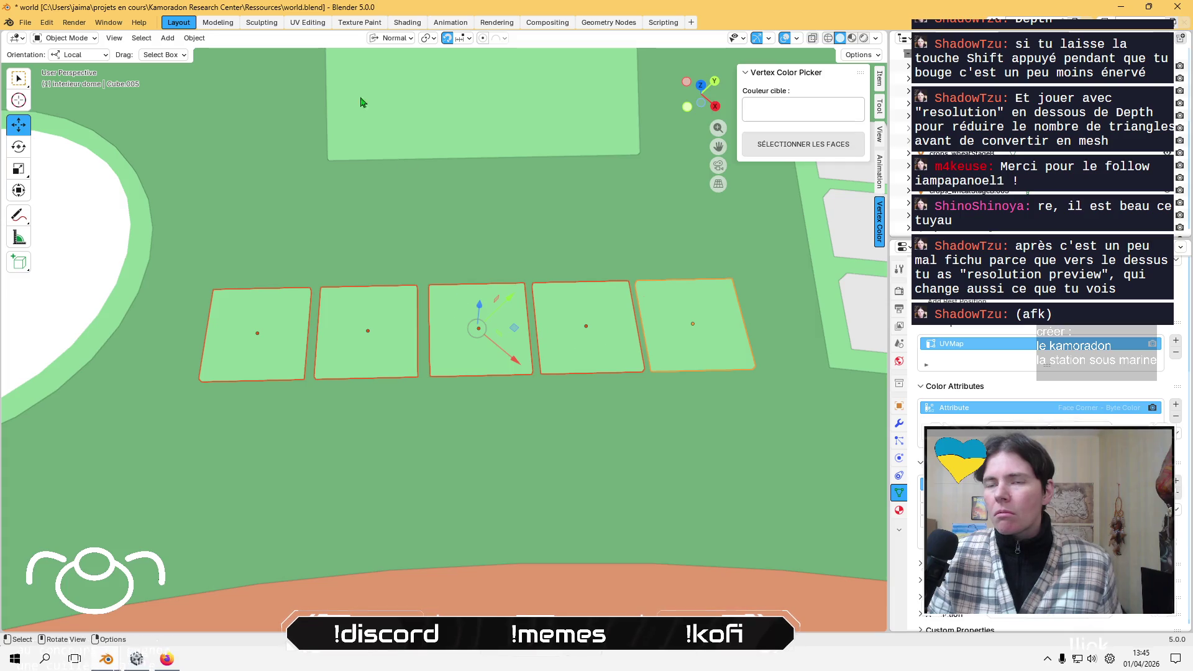
left_click(391, 38)
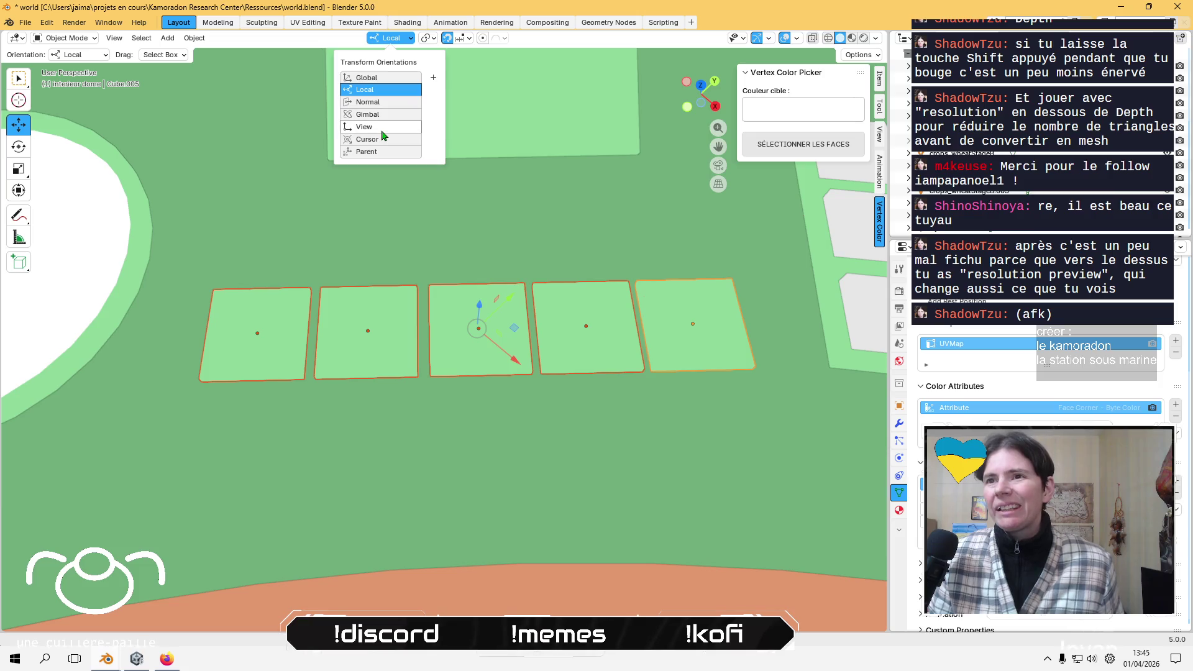
left_click(17, 38)
left_click(78, 55)
left_click(80, 122)
left_click(87, 56)
left_click(78, 92)
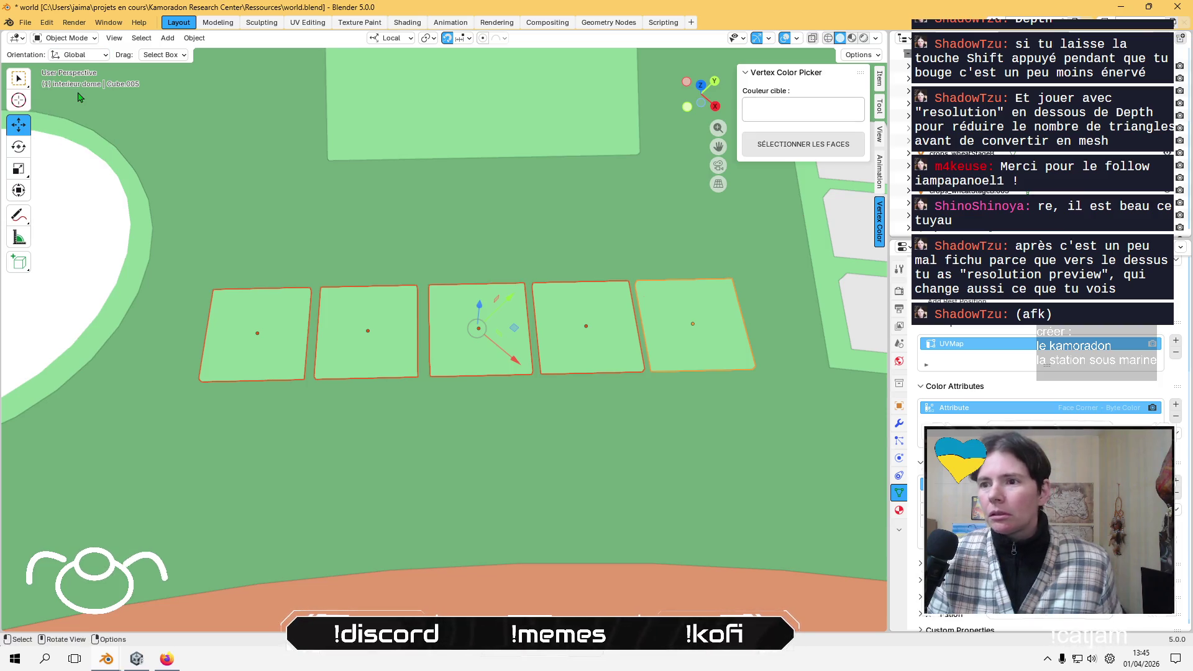
left_click(81, 54)
left_click(92, 110)
- In top view, nudge the top-right, bottom-left and middle-left keys by small amounts
mouse_move(413, 248)
middle_mouse_down()
mouse_move(412, 130)
mouse_move(405, 280)
mouse_move(505, 248)
middle_mouse_up()
left_click(702, 94)
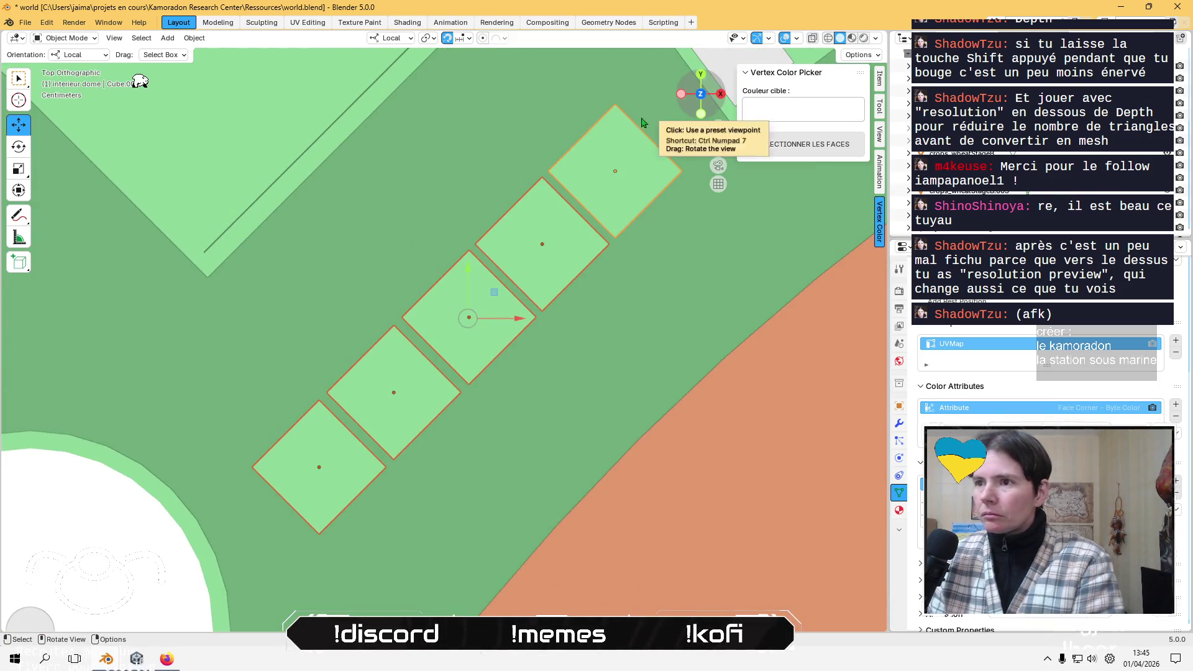
left_click(623, 182)
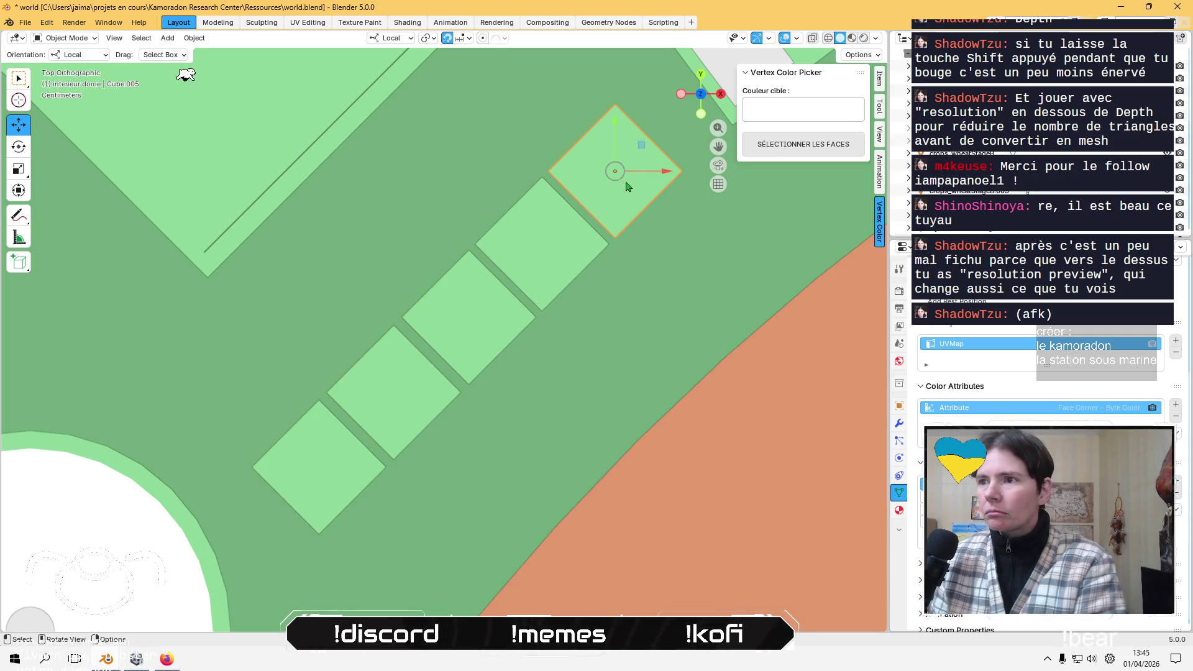
left_click_drag(643, 151, 648, 144)
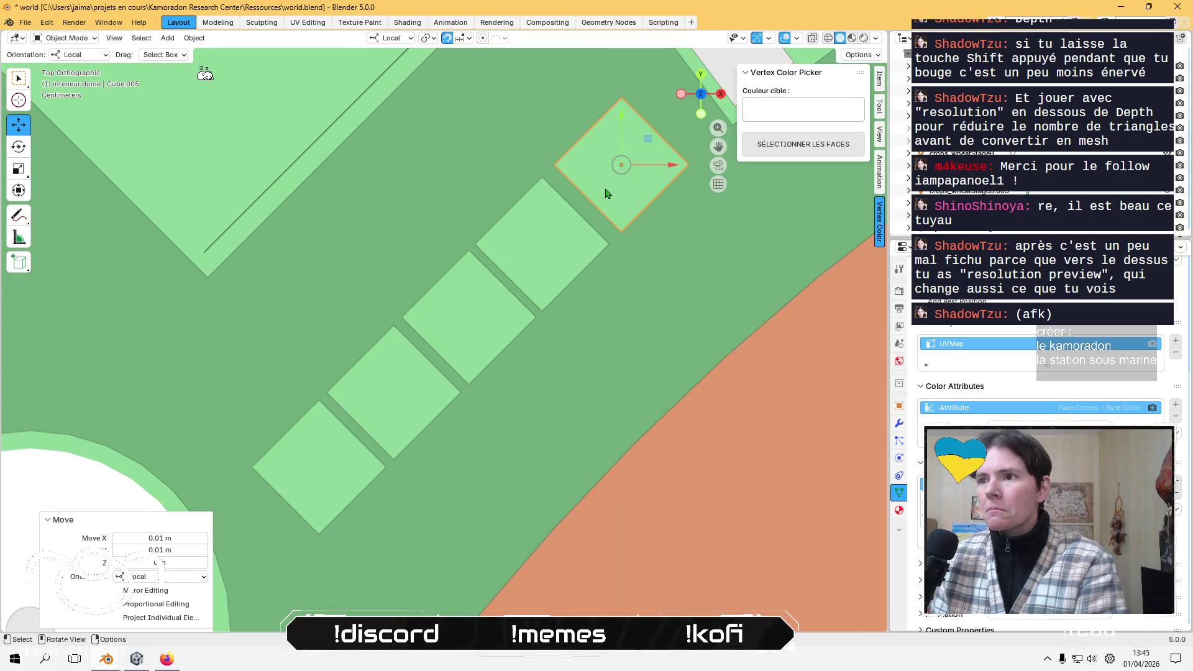
left_click(542, 244)
left_click(315, 462)
left_click_drag(341, 447, 336, 444)
left_click(402, 409)
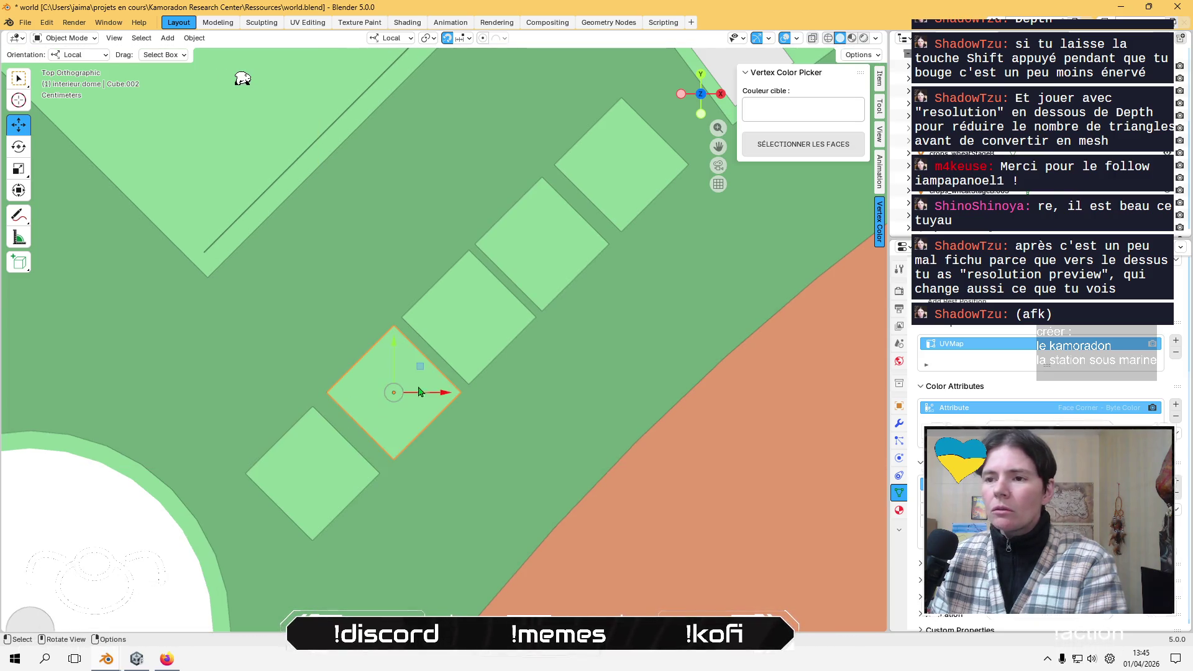
left_click_drag(420, 367, 413, 372)
- Nudge the middle, fourth and top-right keys slightly to even out the spacing
left_click(467, 327)
left_click_drag(495, 290, 488, 292)
left_click(567, 234)
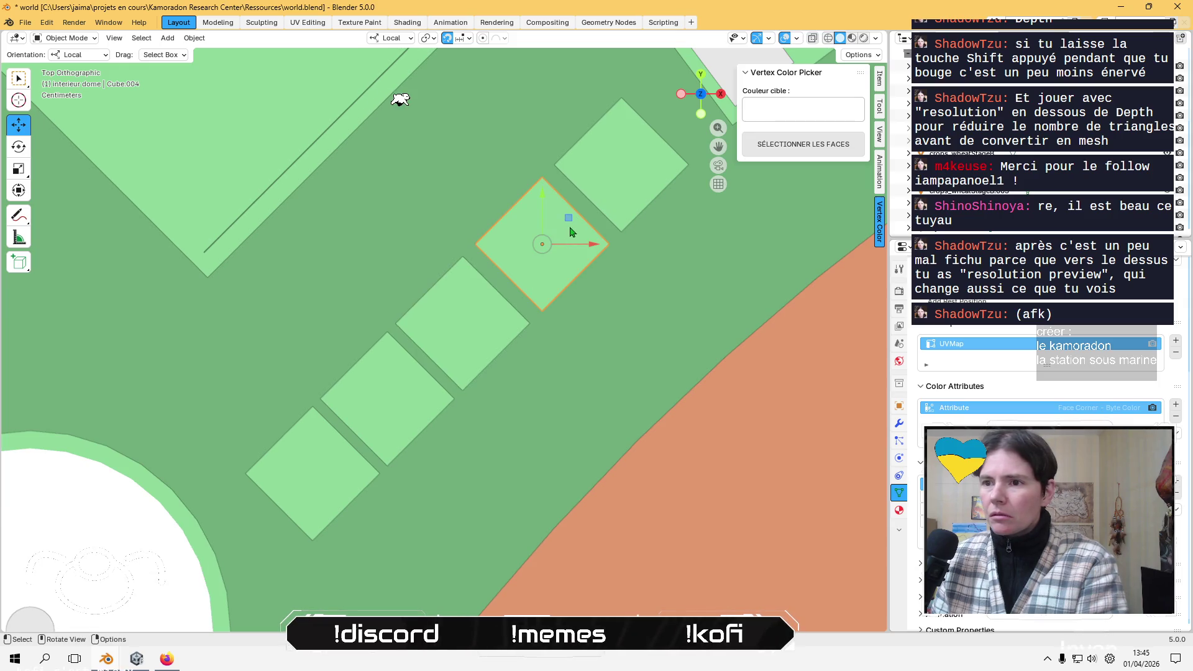
left_click_drag(568, 221, 563, 226)
left_click(625, 176)
left_click(477, 332)
left_click(542, 258)
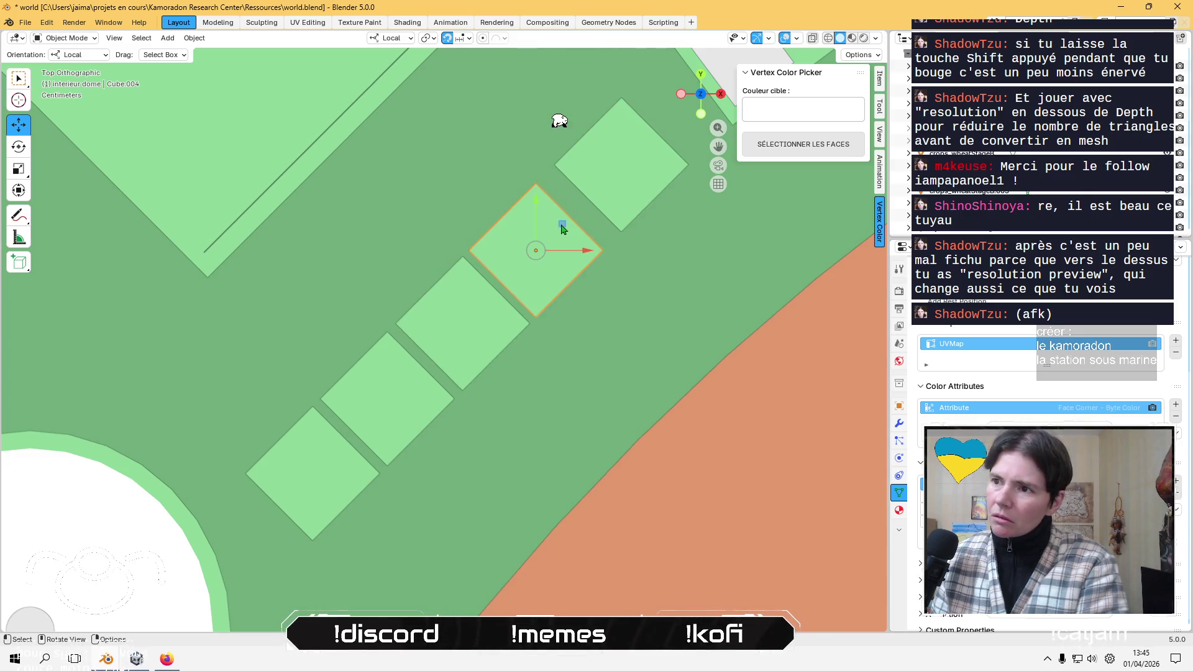
left_click_drag(563, 225, 568, 214)
left_click(636, 194)
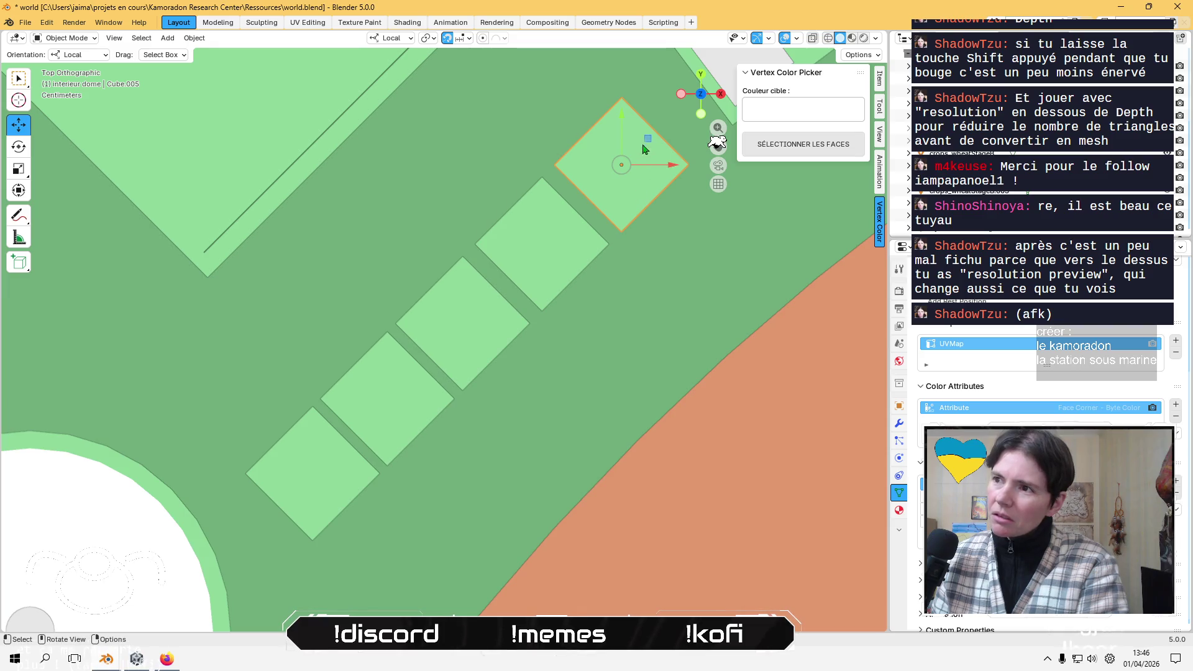
left_click_drag(648, 144, 646, 145)
- Recheck the spacing in top view and nudge the fourth and top-right keys again
mouse_move(572, 324)
middle_mouse_down()
mouse_move(514, 330)
mouse_move(492, 309)
mouse_move(434, 309)
mouse_move(403, 370)
mouse_move(413, 373)
middle_mouse_up()
left_click(262, 369)
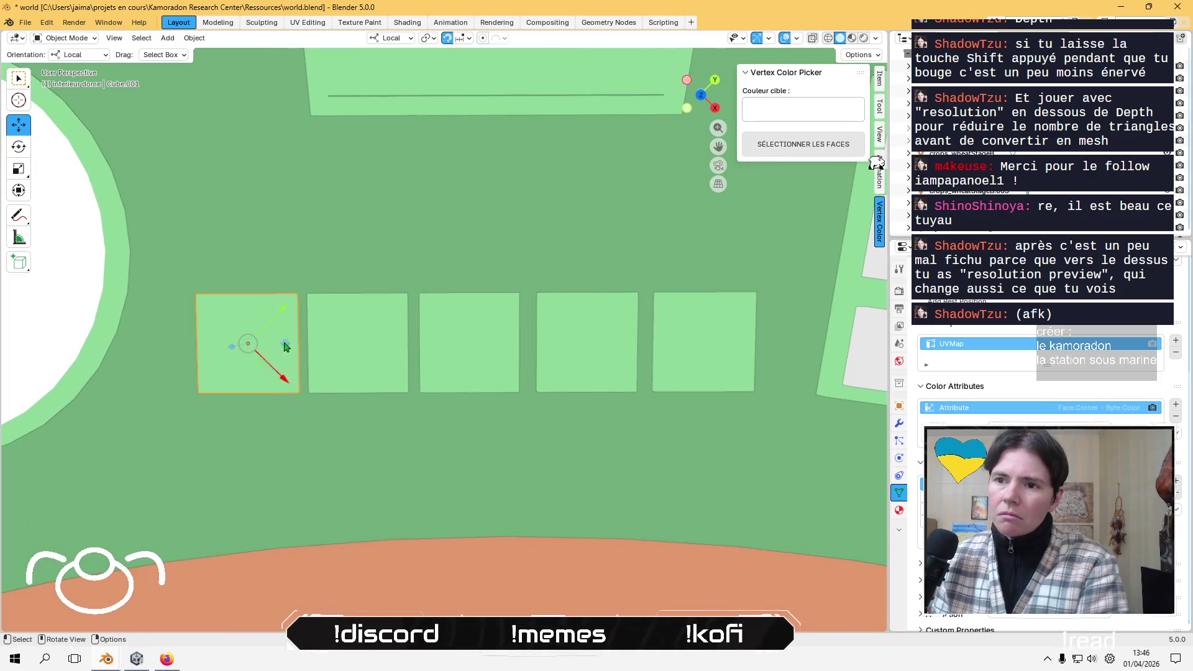
left_click(702, 95)
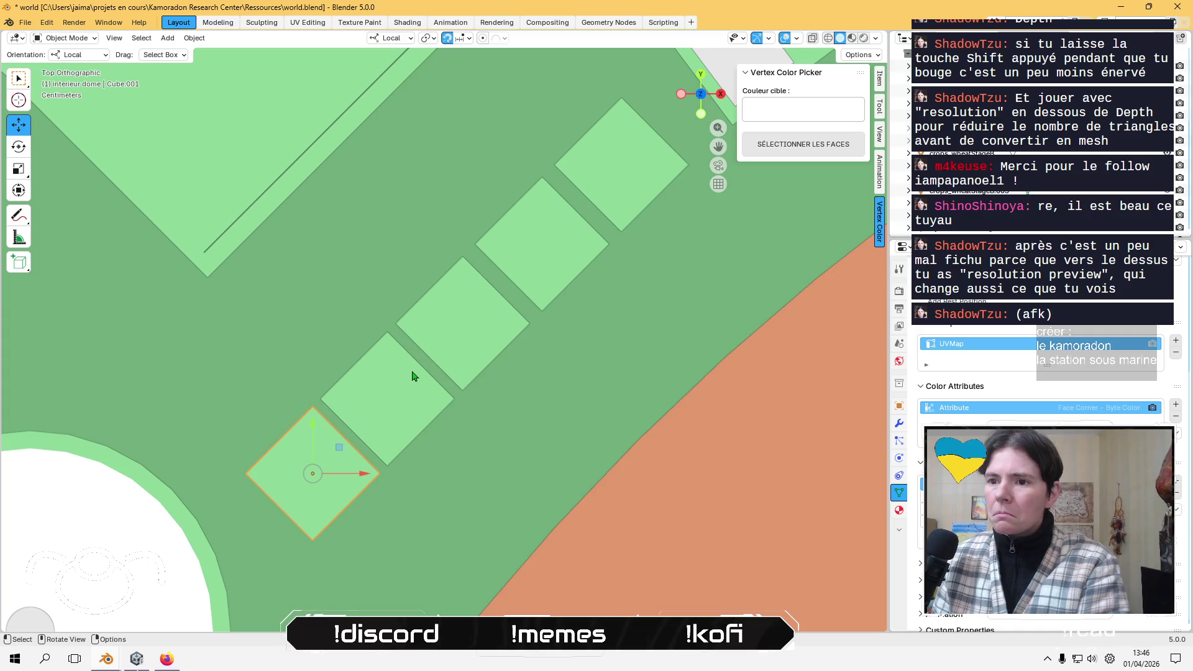
left_click(559, 256)
left_click_drag(572, 222, 565, 229)
left_click(618, 179)
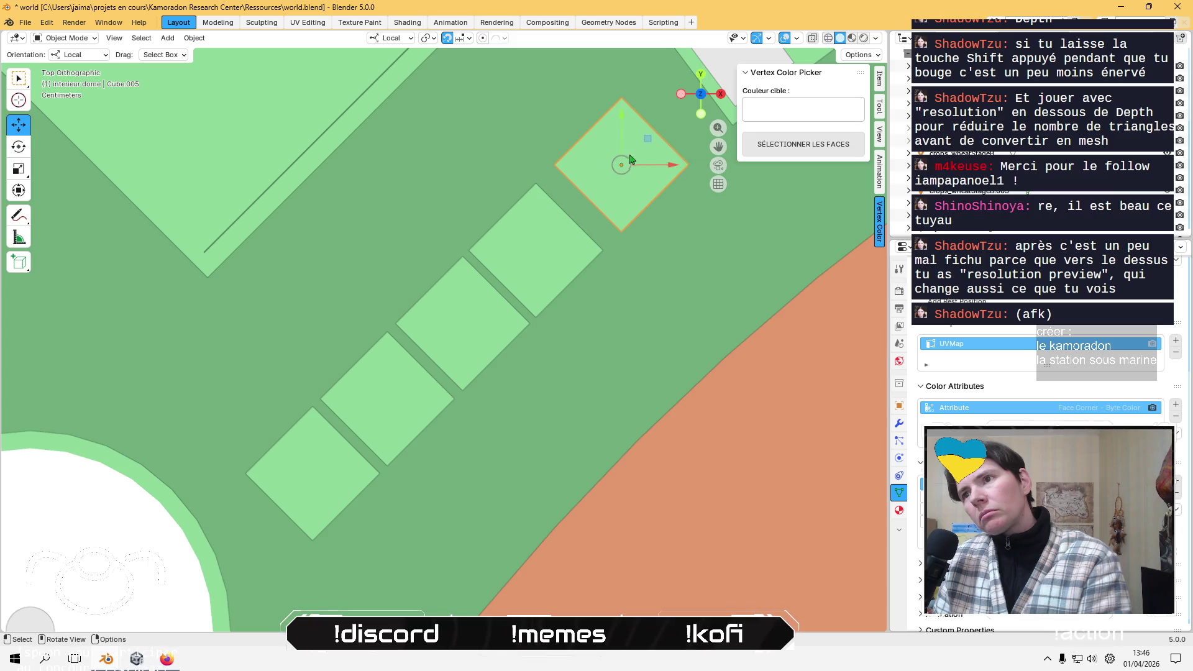
left_click_drag(644, 140, 631, 150)
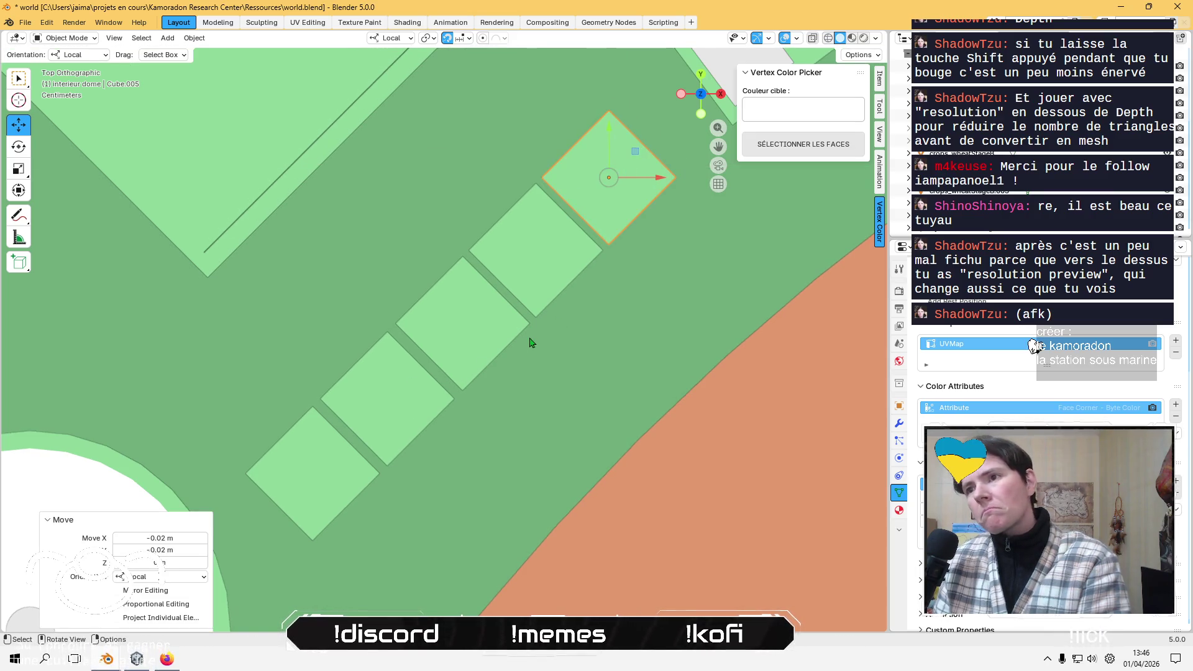
- Select all five keys and shift the whole row slightly up-right together
middle_click_drag(546, 358, 472, 341)
left_click(557, 343, "shift")
left_click(447, 358, "shift")
left_click(377, 369, "shift")
left_click(261, 367, "shift")
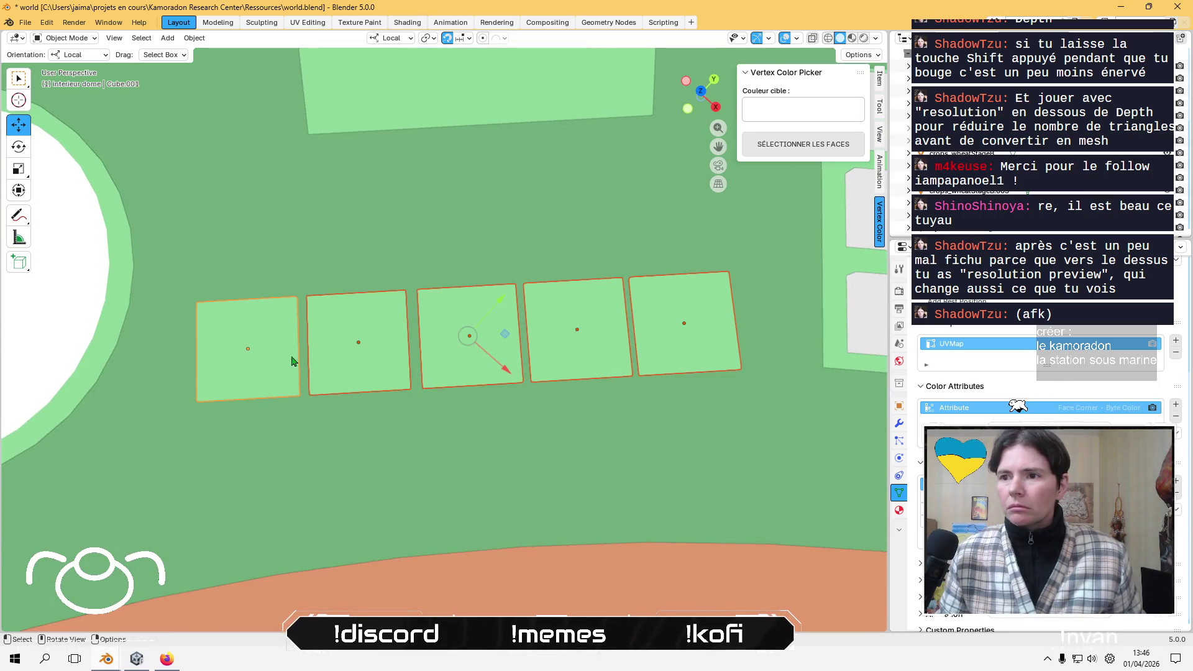
left_click(702, 92)
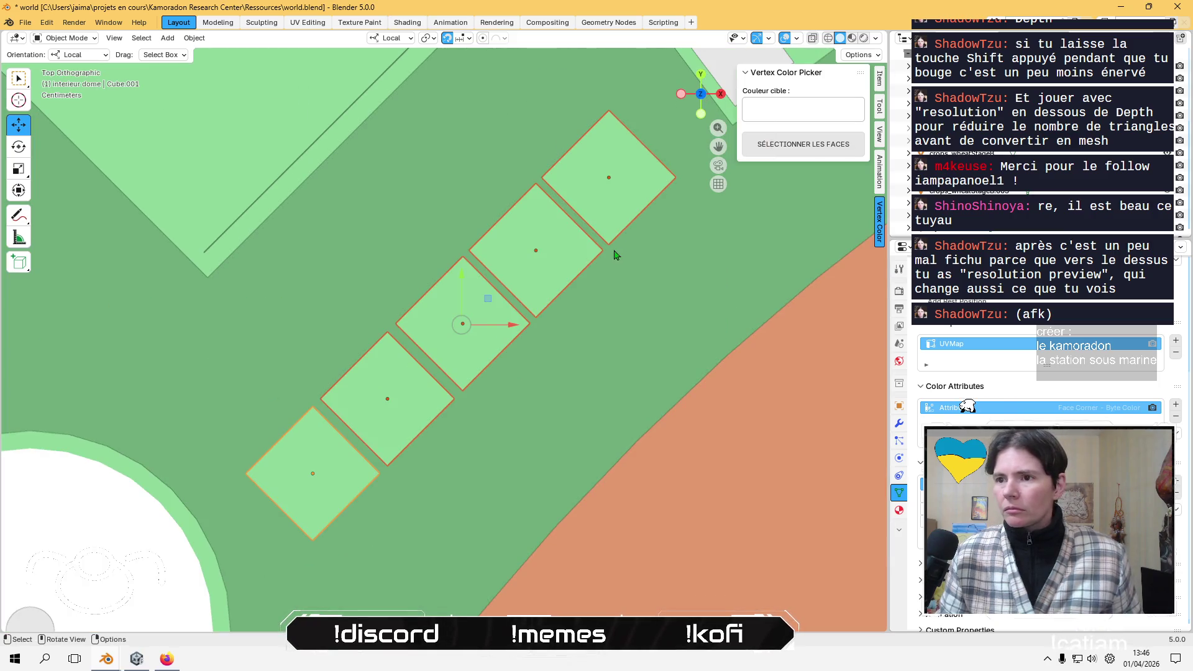
left_click_drag(495, 304, 503, 292)
middle_click_drag(503, 292, 408, 242)
left_click(410, 358)
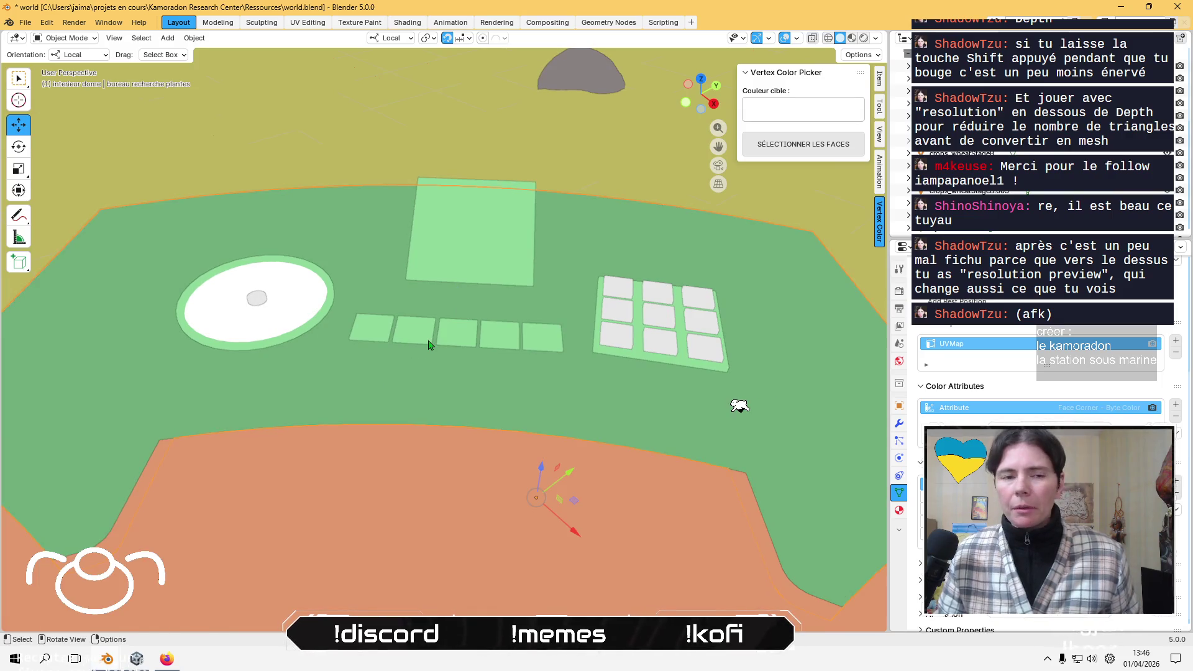
- Enter Edit Mode on the disc, frame it, and switch to Vertex Paint
key("Tab")
scroll(230, 271, "up", 2)
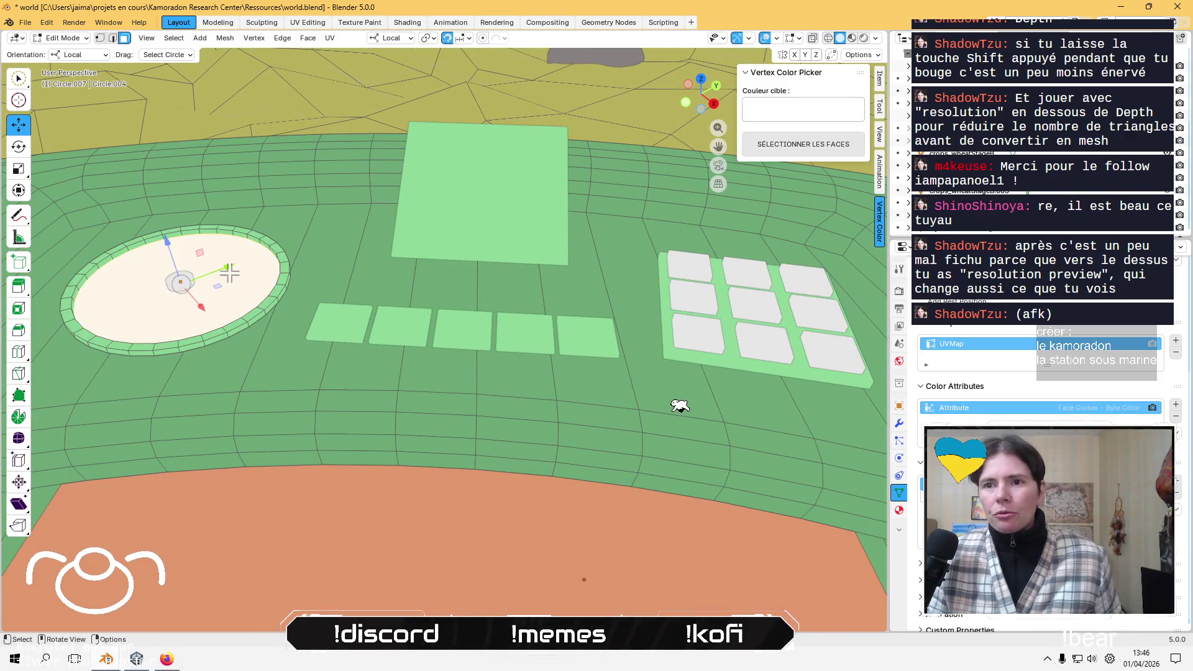
key("KP_Decimal")
left_click(62, 38)
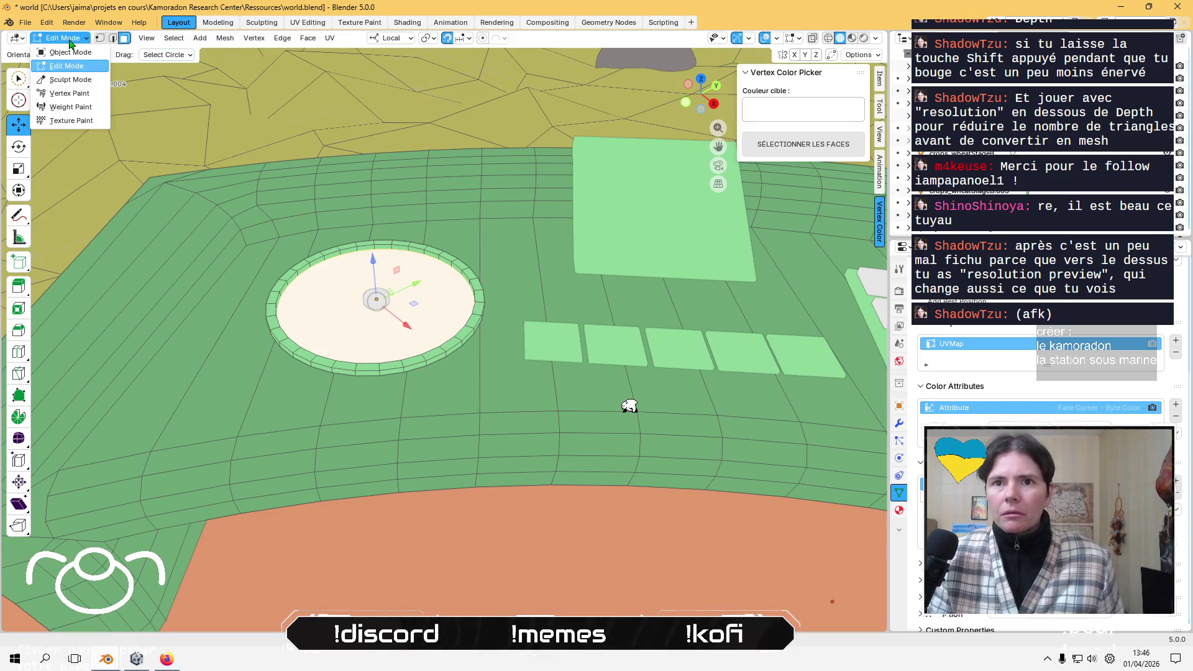
left_click(69, 93)
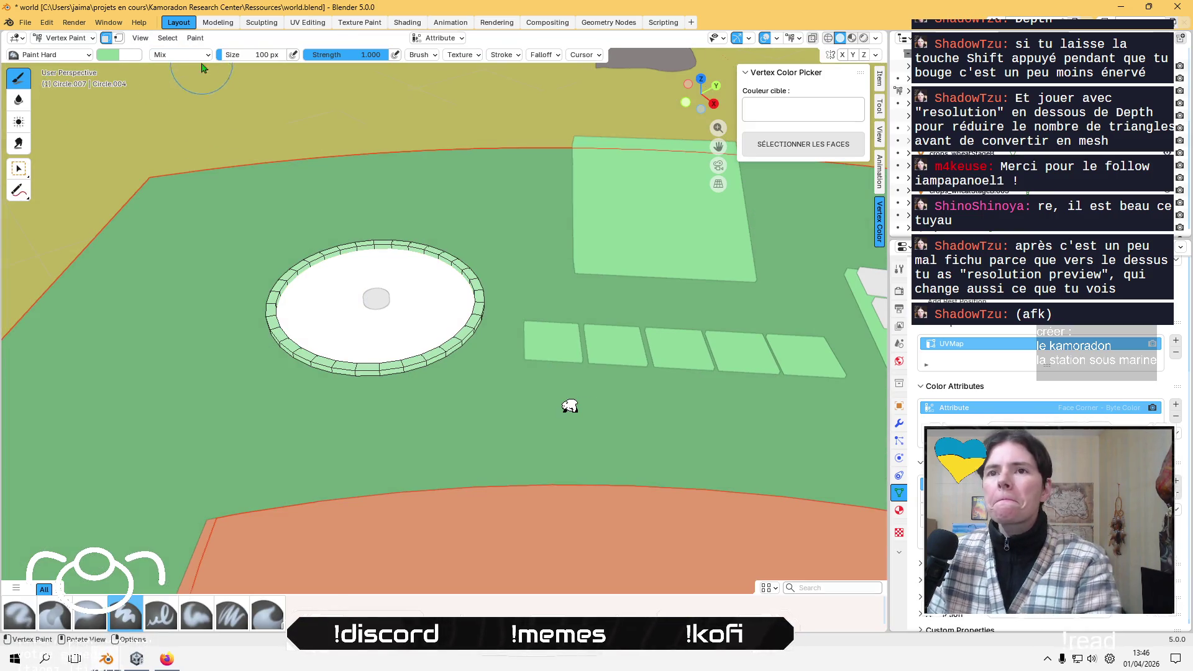
- Sample the dark blue-grey from the background structure and fill the disc with it
mouse_move(234, 212)
middle_mouse_down()
mouse_move(466, 174)
mouse_move(426, 218)
mouse_move(456, 133)
middle_mouse_up()
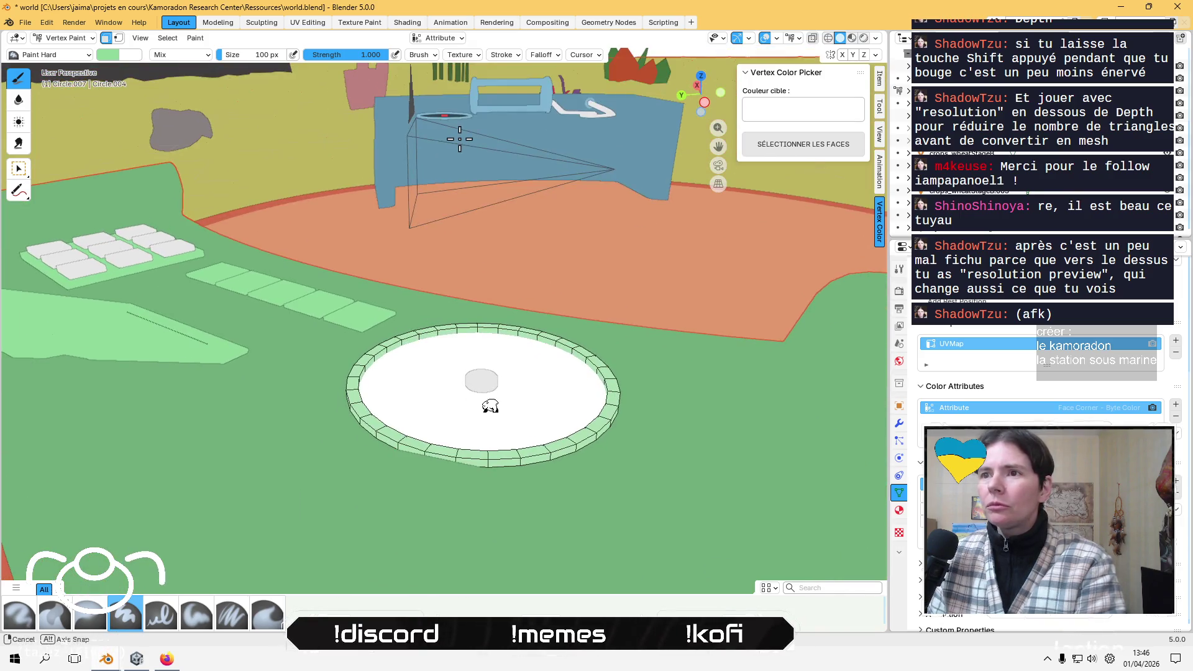
left_click(108, 55)
left_click(208, 253)
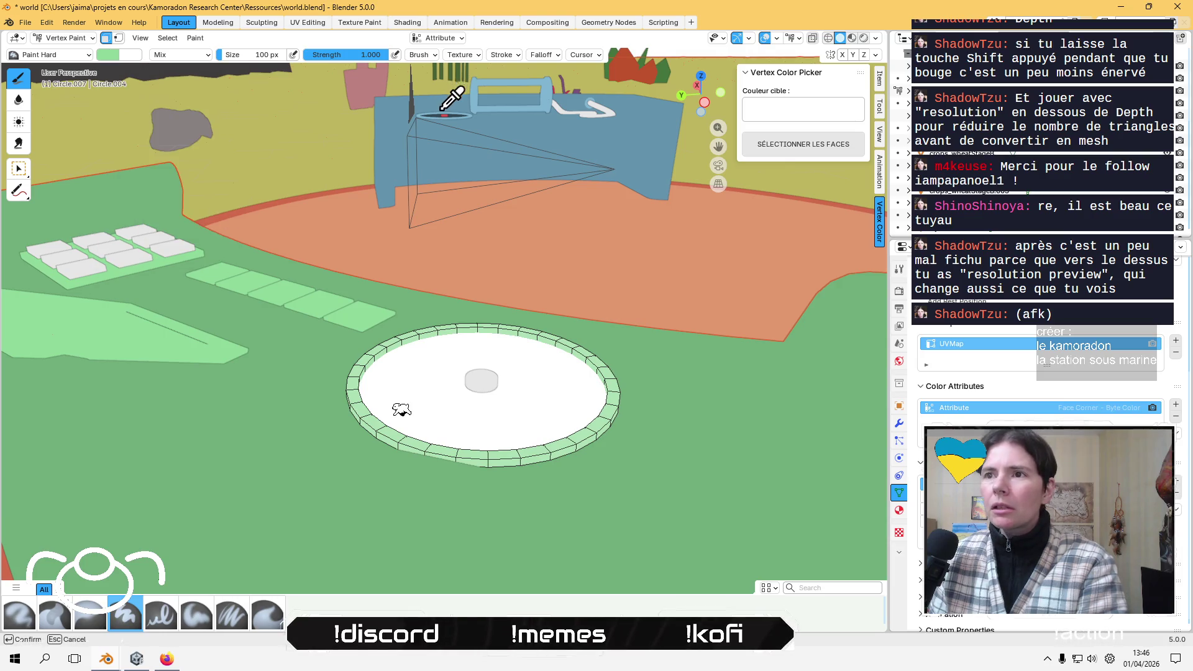
left_click(435, 114)
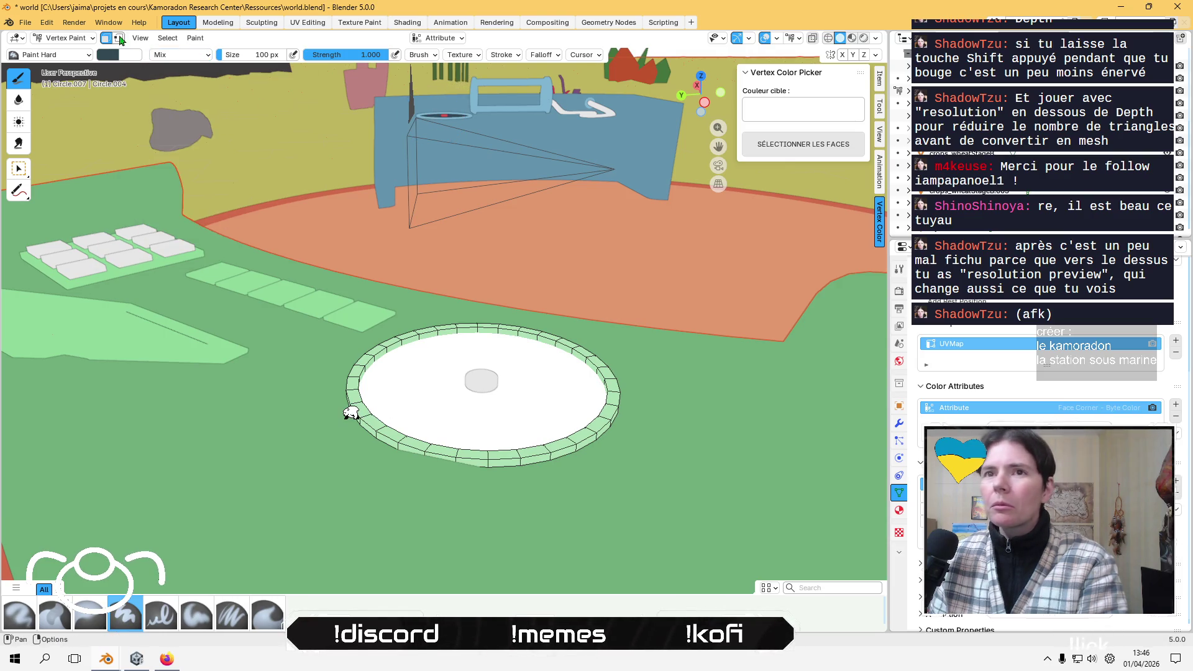
left_click(197, 37)
left_click(214, 156)
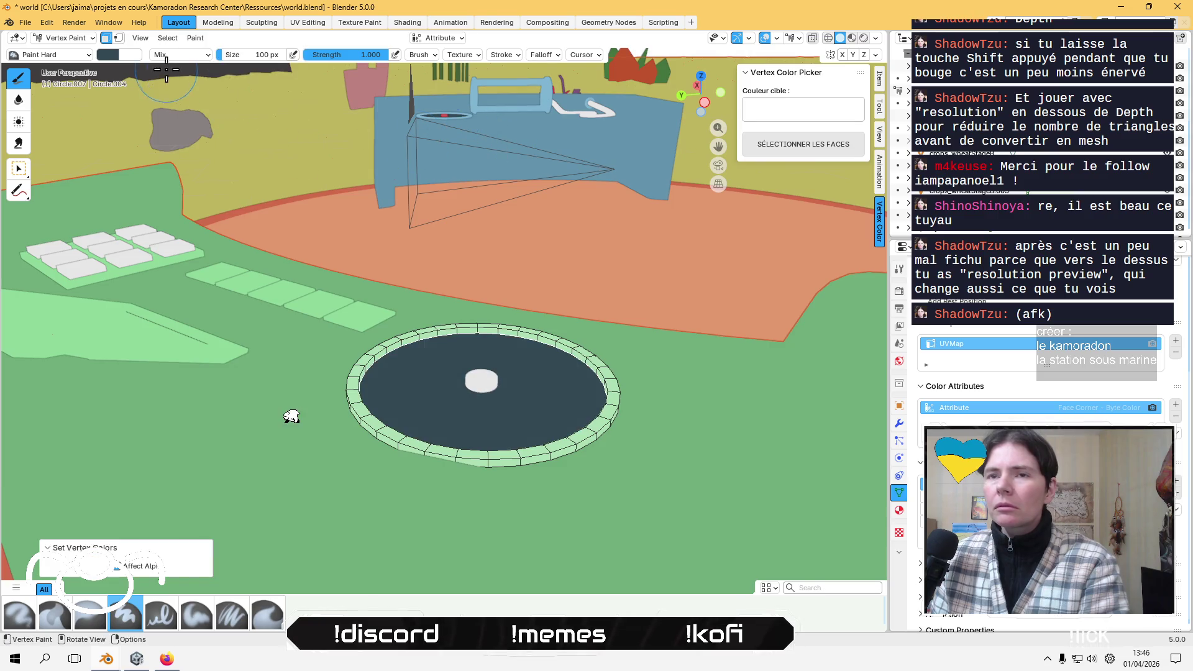
left_click(113, 40)
mouse_move(322, 166)
middle_mouse_down()
mouse_move(323, 242)
mouse_move(452, 305)
mouse_move(529, 269)
mouse_move(473, 335)
middle_mouse_up()
key("Tab")
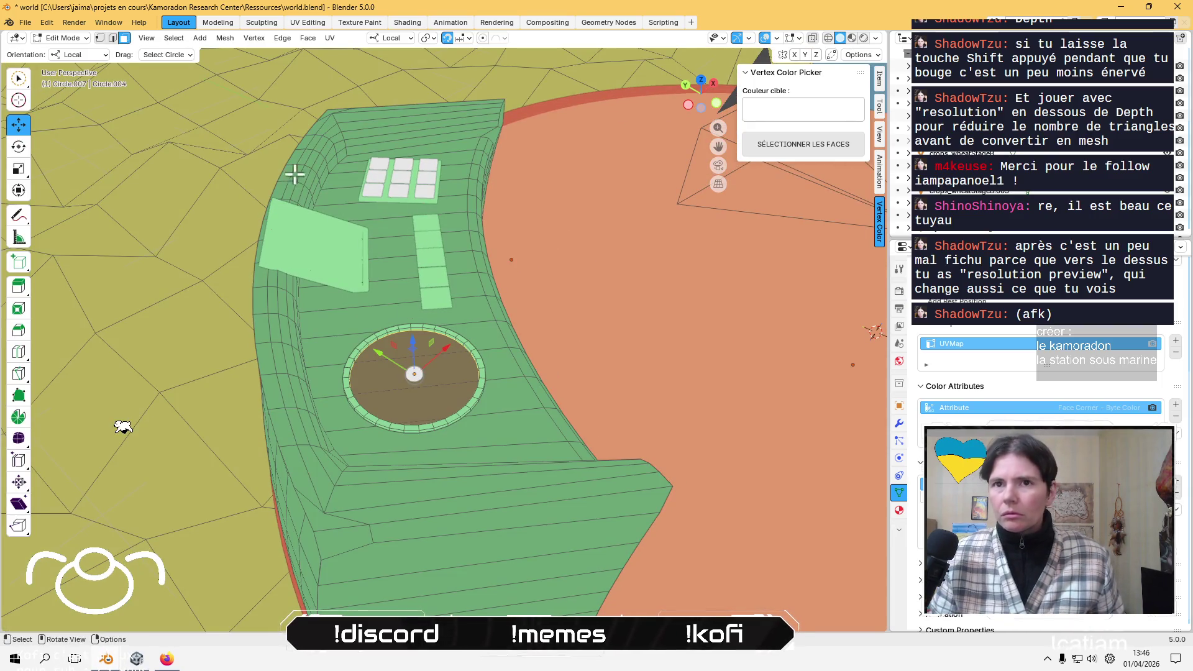
- Select the centre cylinder in Vertex Paint and fill it with a red brush colour
left_click(70, 41)
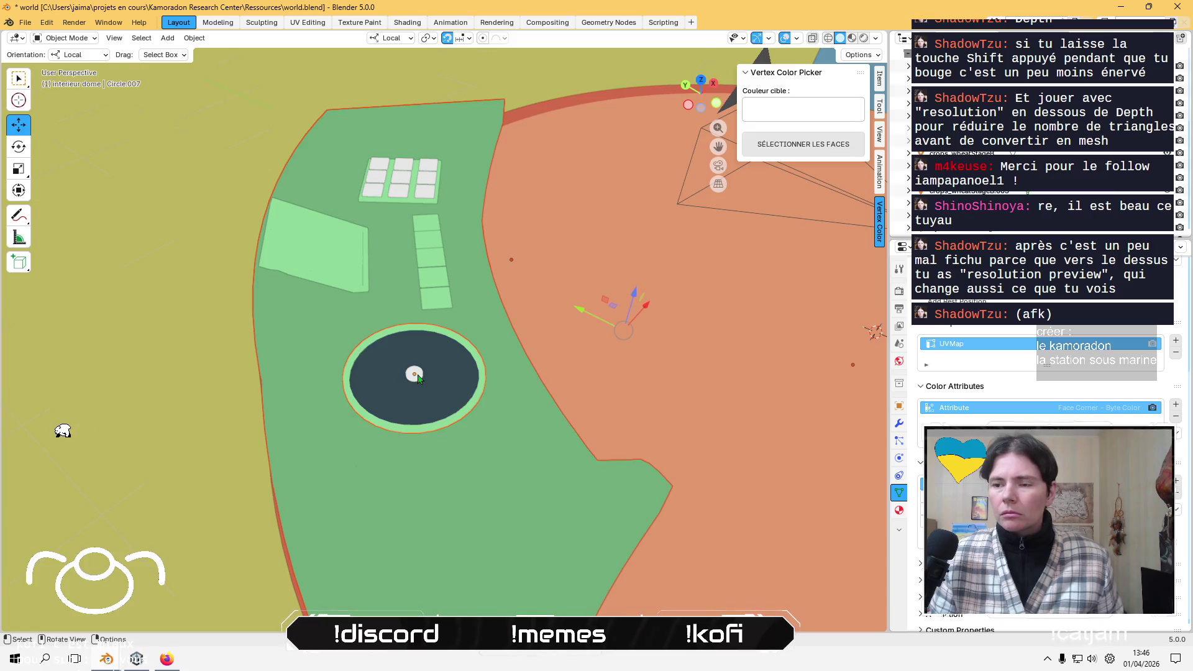
left_click(372, 359)
left_click(70, 39)
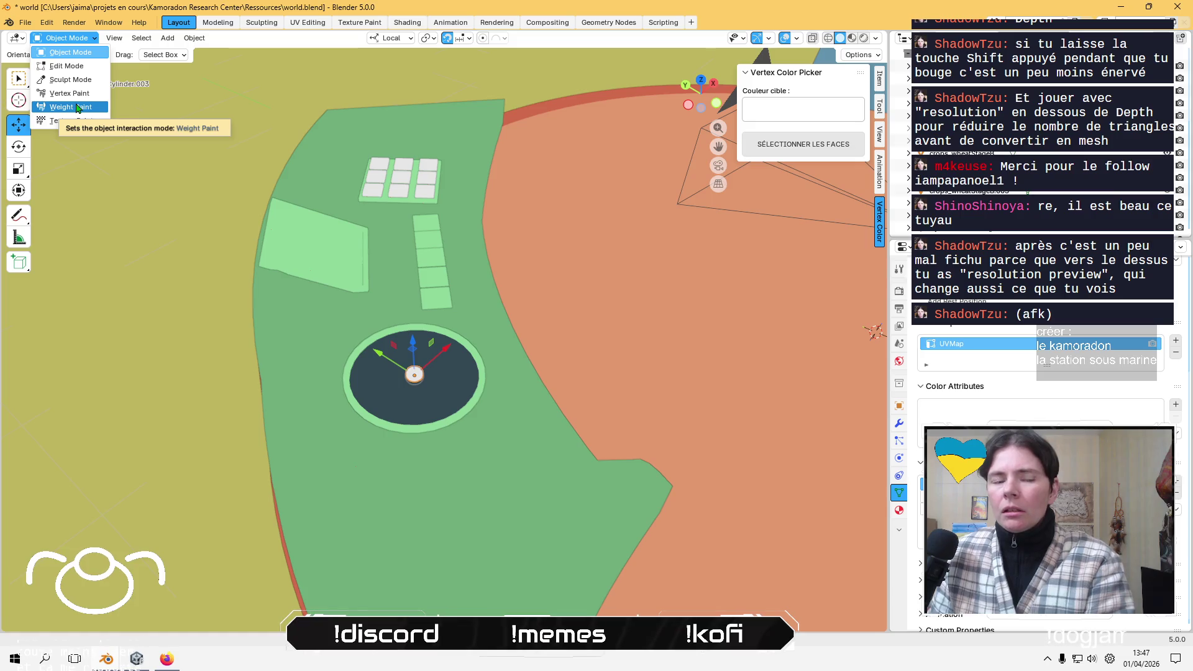
left_click(79, 93)
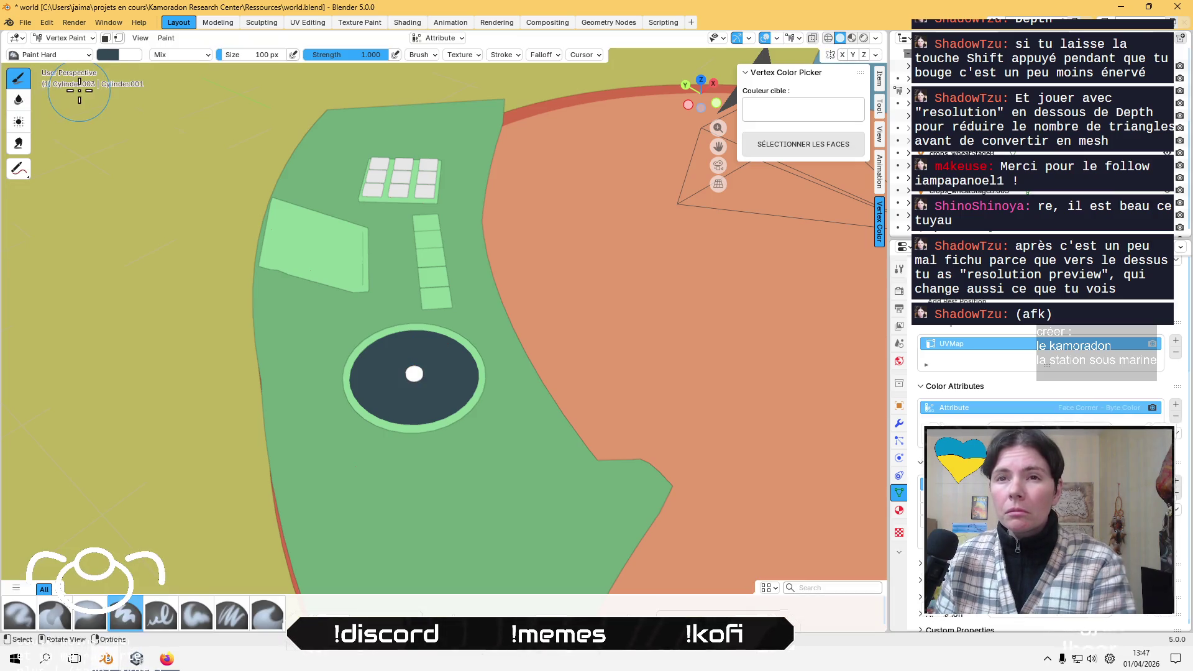
middle_click_drag(234, 122, 524, 107)
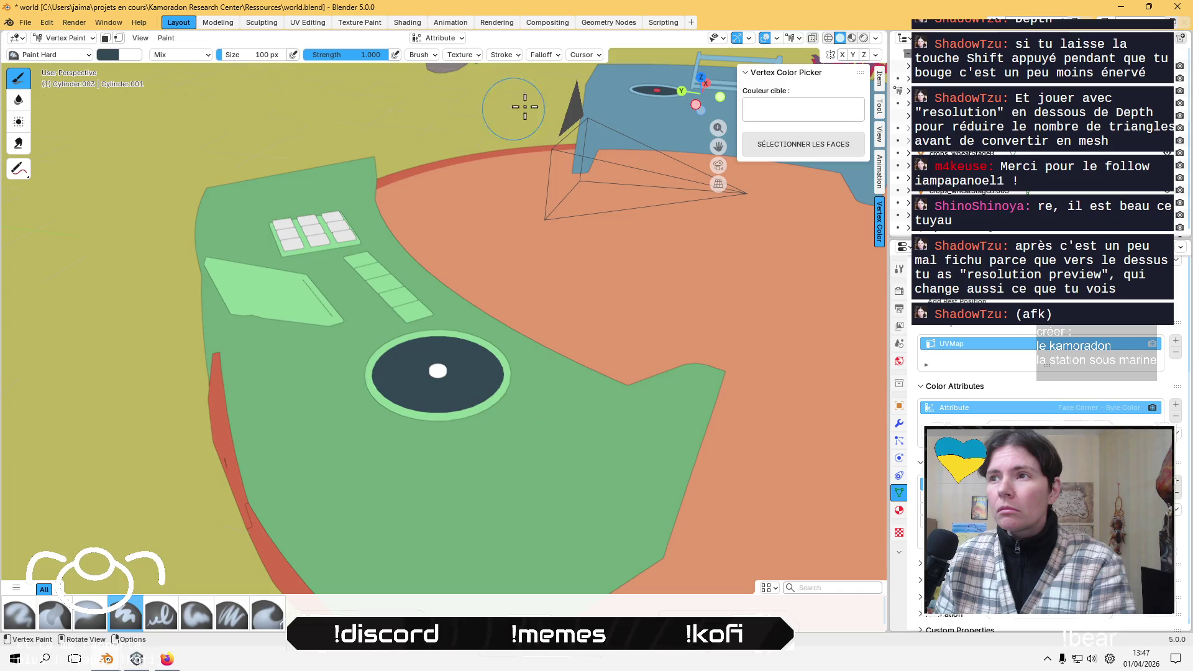
left_click(101, 57)
left_click(208, 253)
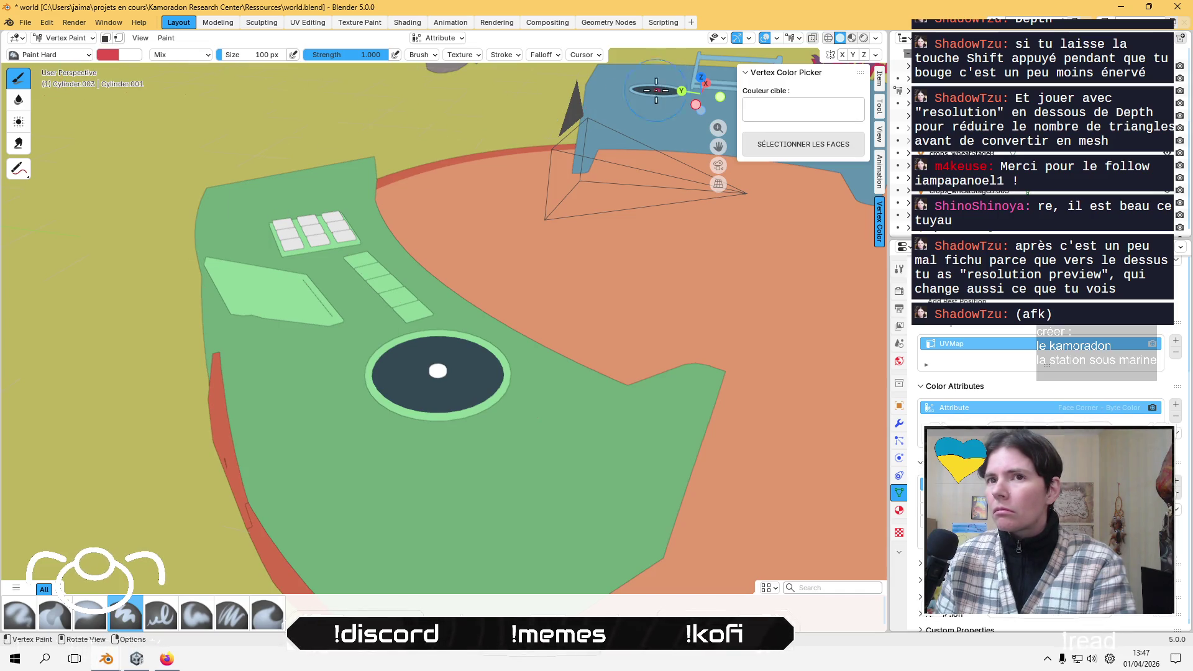
left_click(166, 41)
left_click(179, 135)
mouse_move(253, 137)
middle_mouse_down()
mouse_move(337, 137)
mouse_move(375, 266)
mouse_move(194, 275)
mouse_move(236, 248)
middle_mouse_up()
middle_click_drag(311, 248, 445, 315)
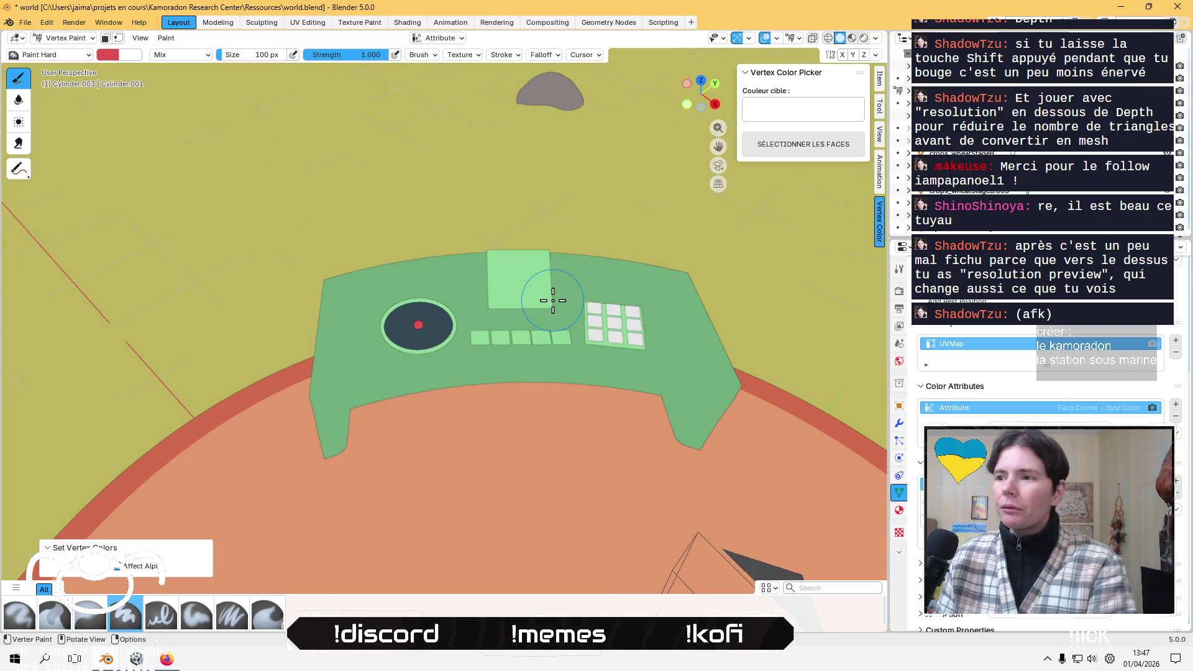
key("Tab")
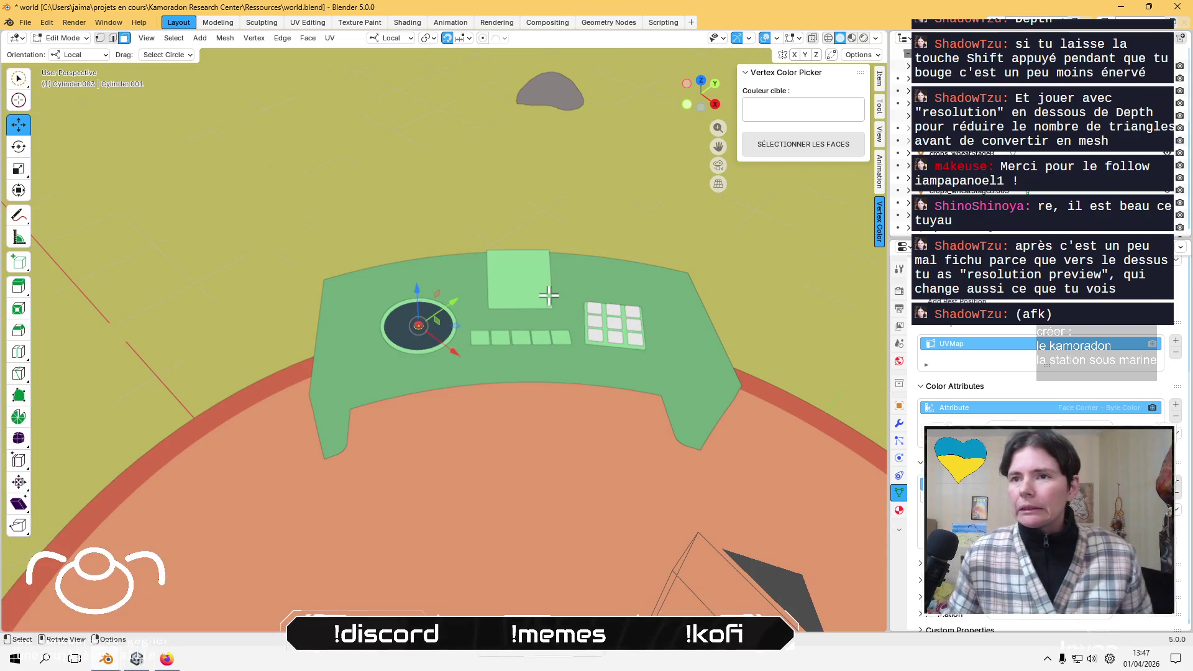
- Select the large square screen panel and enter Vertex Paint with face masking on
left_click(67, 38)
left_click(522, 295)
scroll(528, 298, "up", 3)
scroll(568, 209, "up", 2)
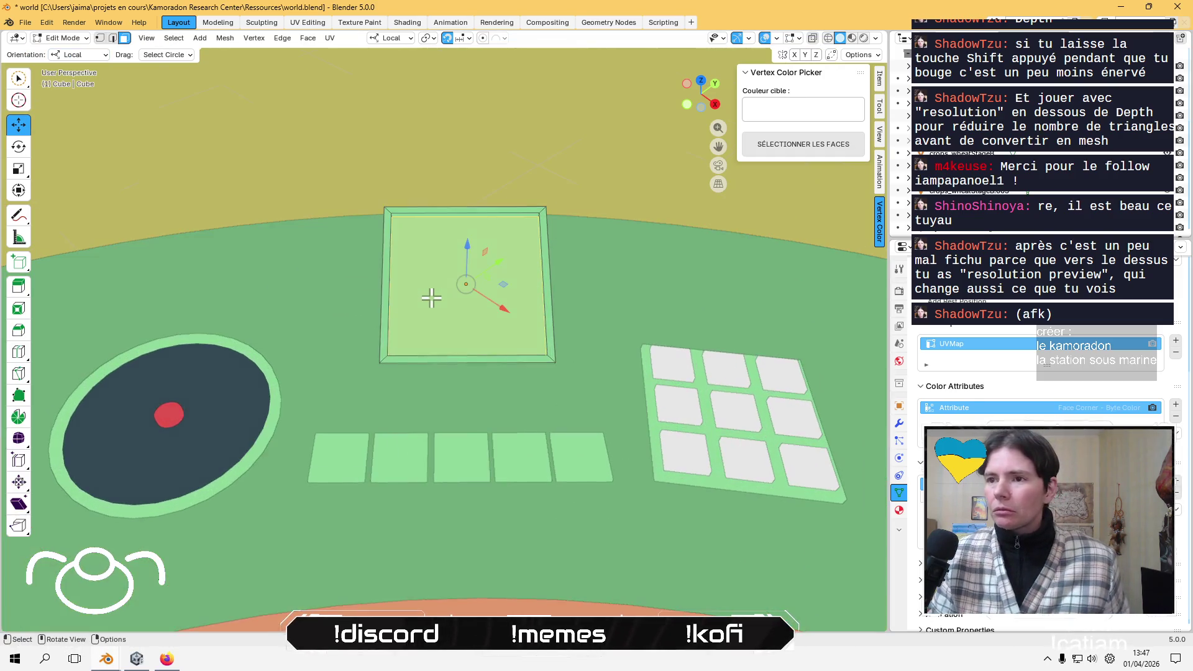
left_click(62, 38)
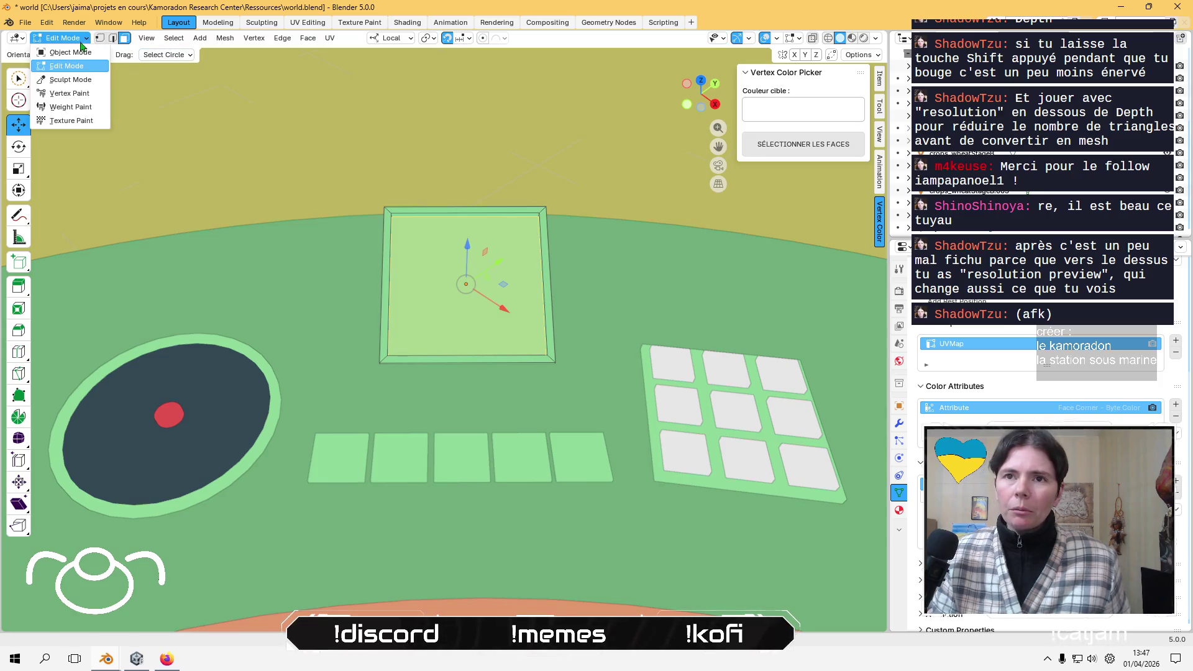
left_click(62, 99)
left_click(105, 38)
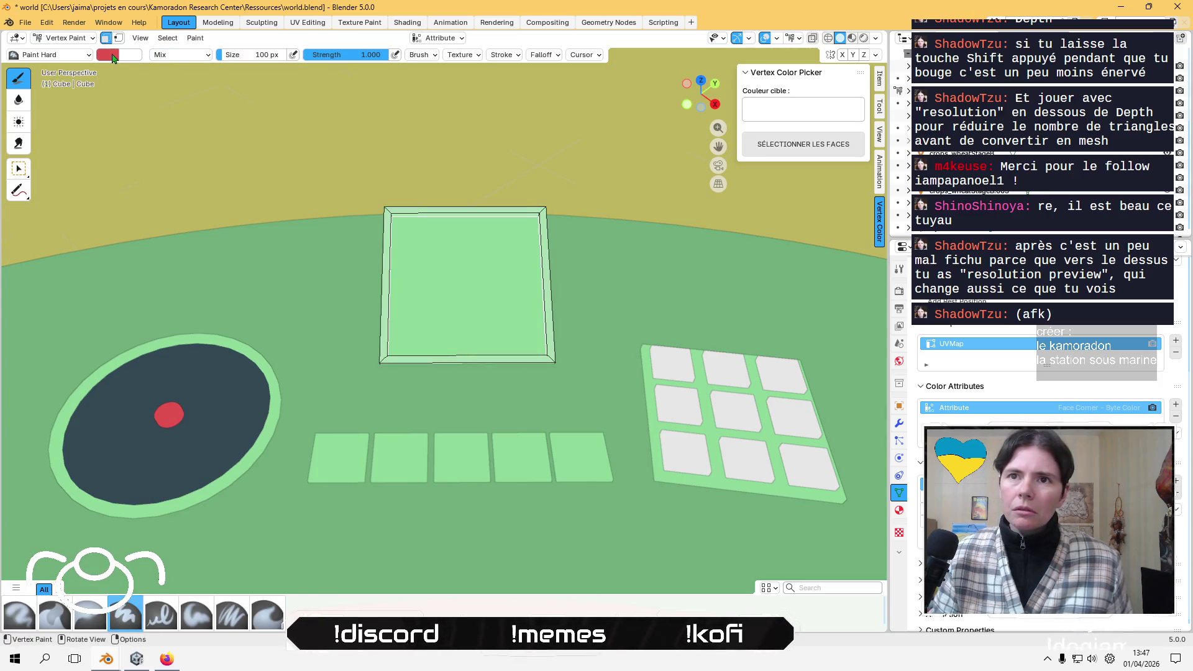
- Fill the screen with the disc's dark slate, disable the face mask, and orbit out
left_click(113, 58)
left_click(211, 236)
left_click(231, 355)
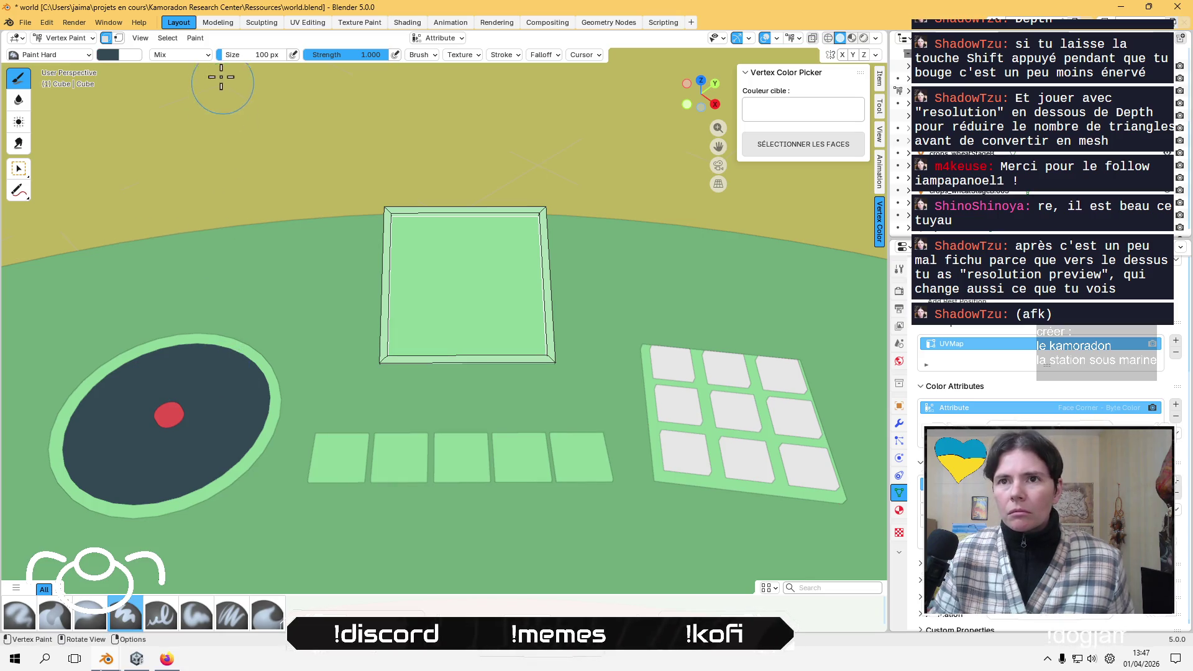
left_click(195, 38)
left_click(243, 161)
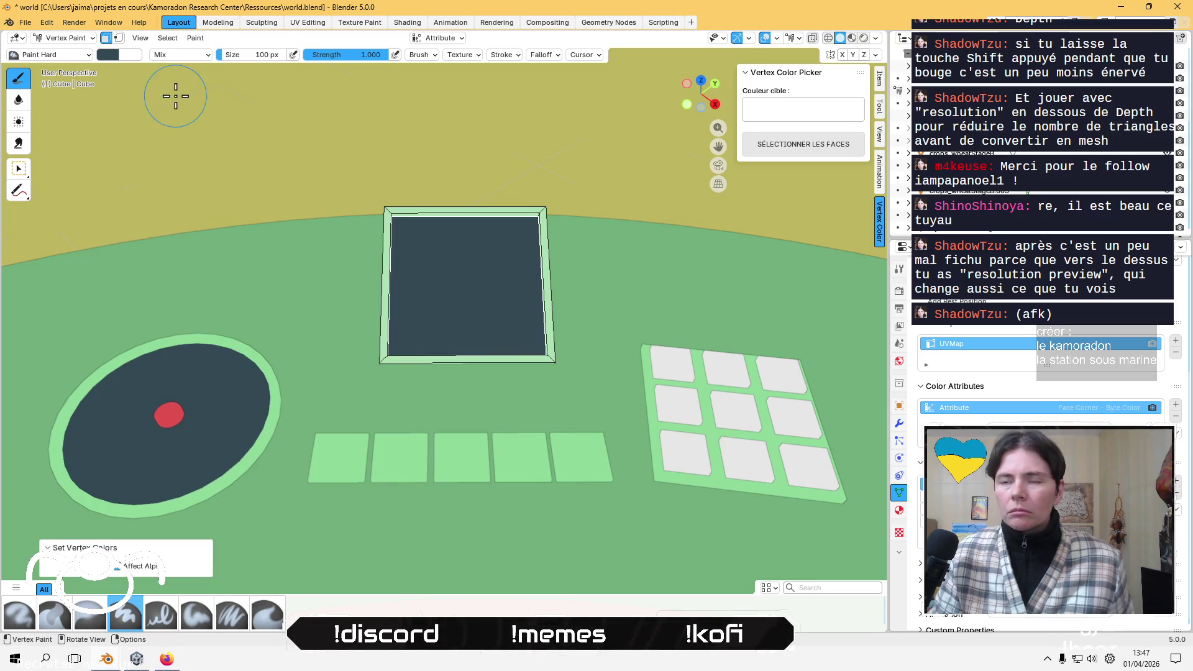
key("m")
mouse_move(160, 98)
middle_mouse_down()
mouse_move(312, 243)
mouse_move(366, 321)
mouse_move(309, 288)
middle_mouse_up()
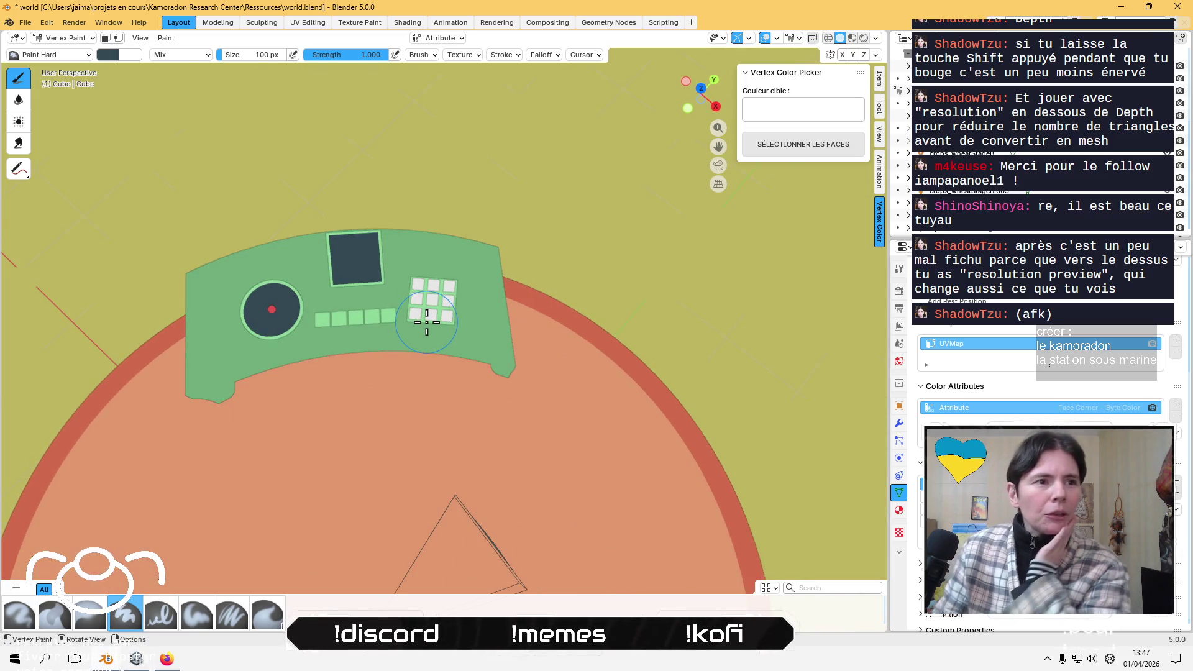
mouse_move(429, 375)
middle_mouse_down()
mouse_move(642, 327)
mouse_move(687, 304)
mouse_move(580, 306)
mouse_move(312, 348)
middle_mouse_up()
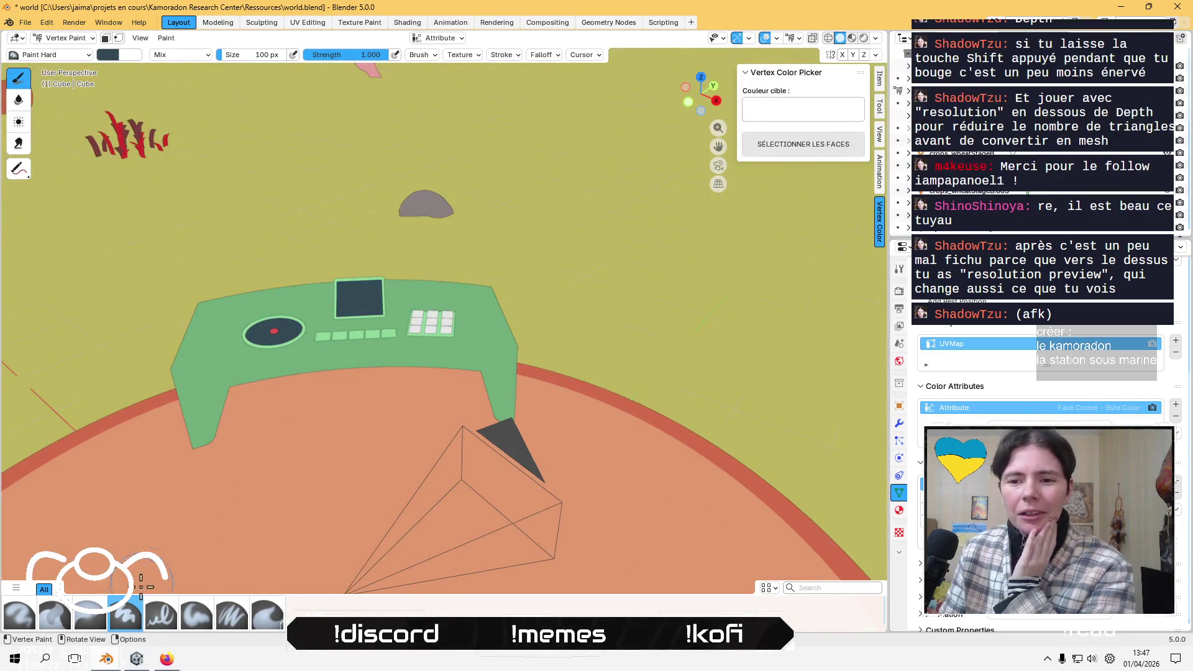
left_click(160, 662)
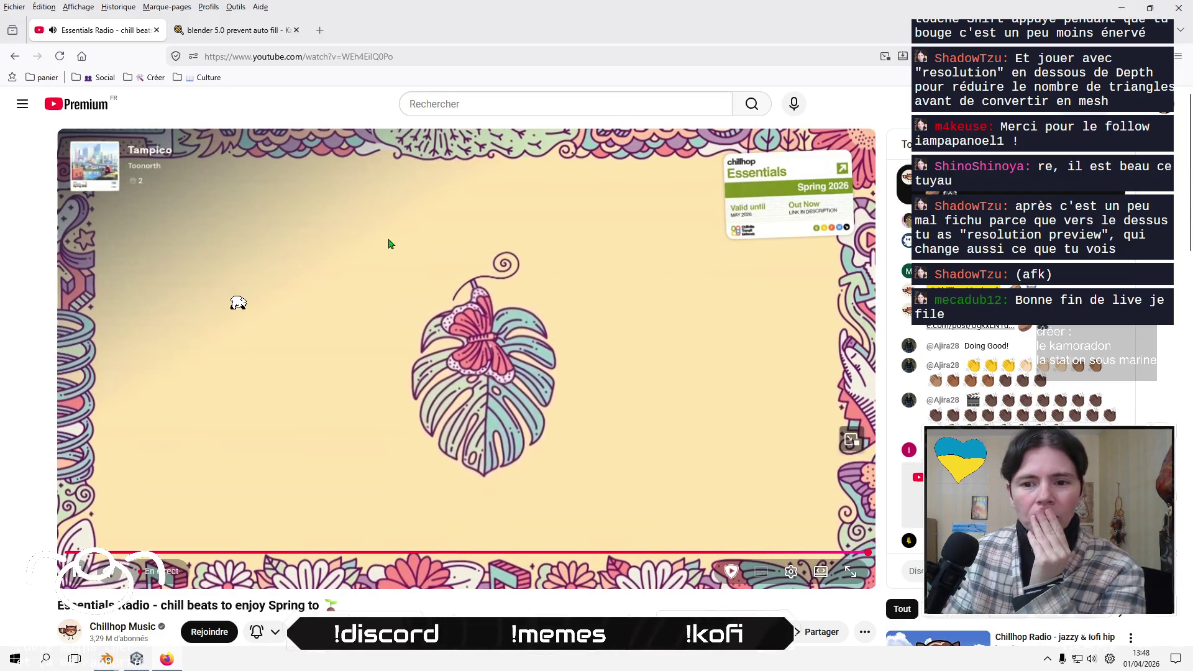
- Open a blank Firefox tab and go back to the Essentials Radio tab
left_click(319, 30)
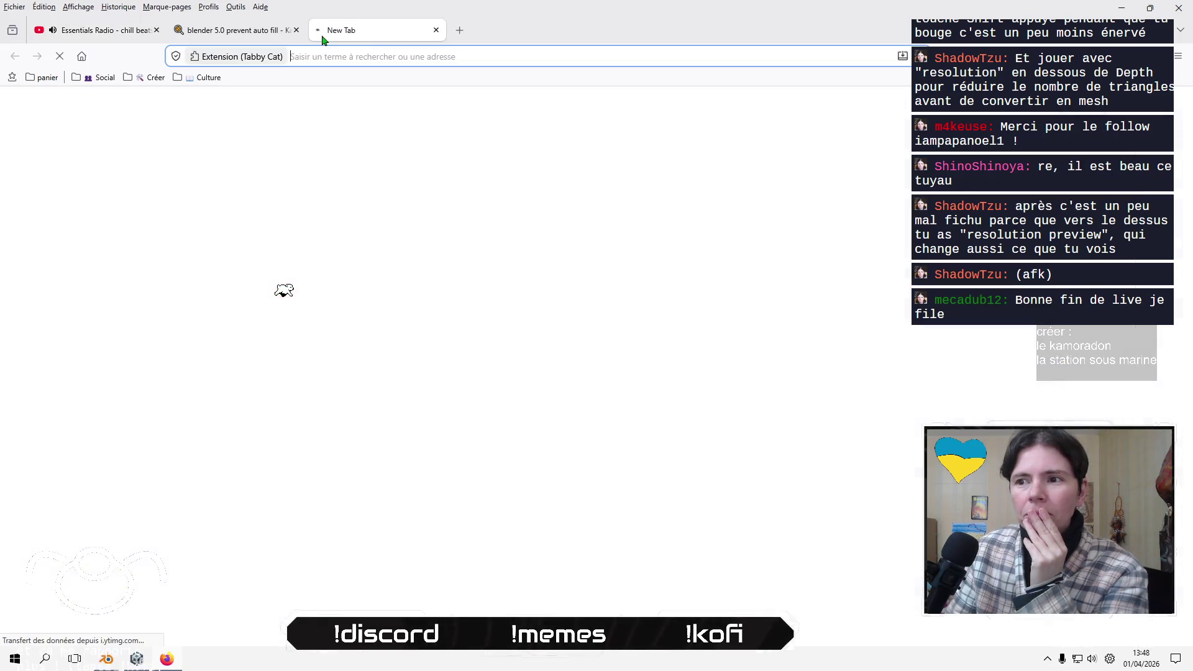
left_click(123, 37)
scroll(29, 487, "down", 3)
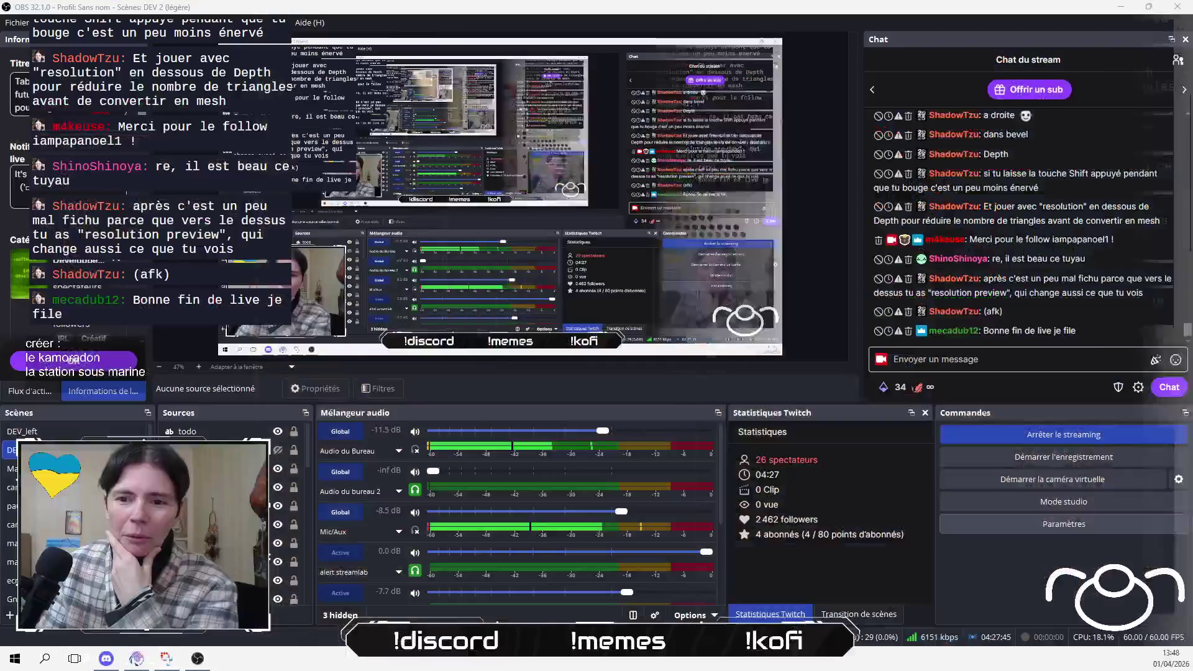
scroll(382, 267, "up", 3)
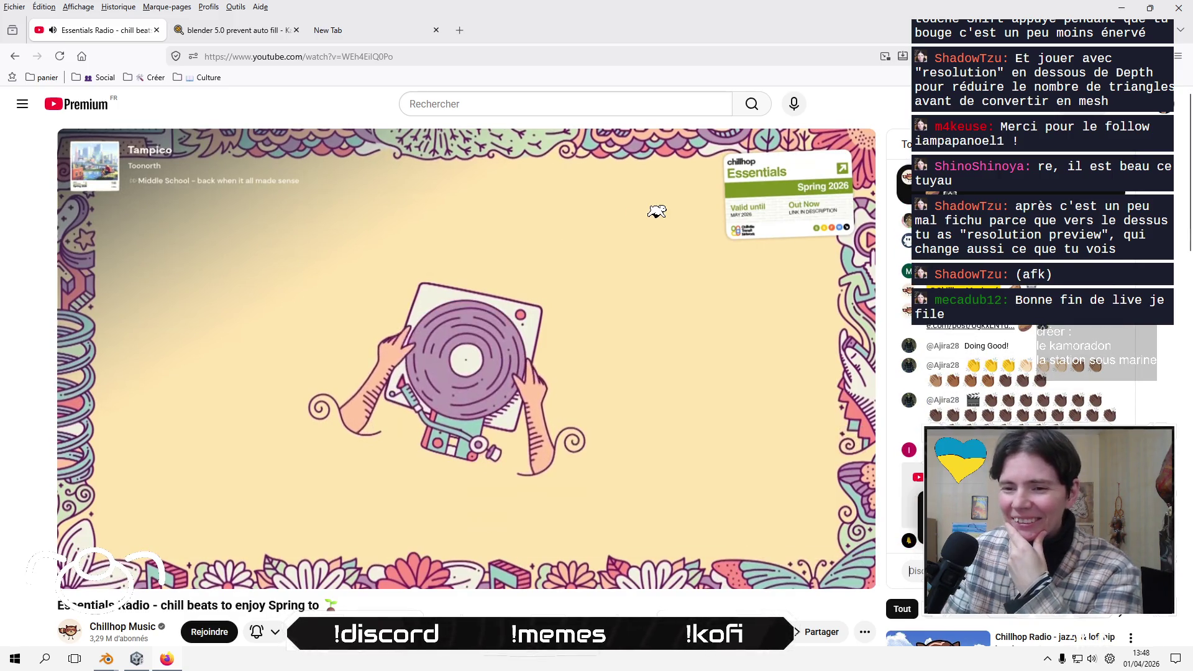
- Search for 'wong color palette' from the New Tab page
left_click(355, 37)
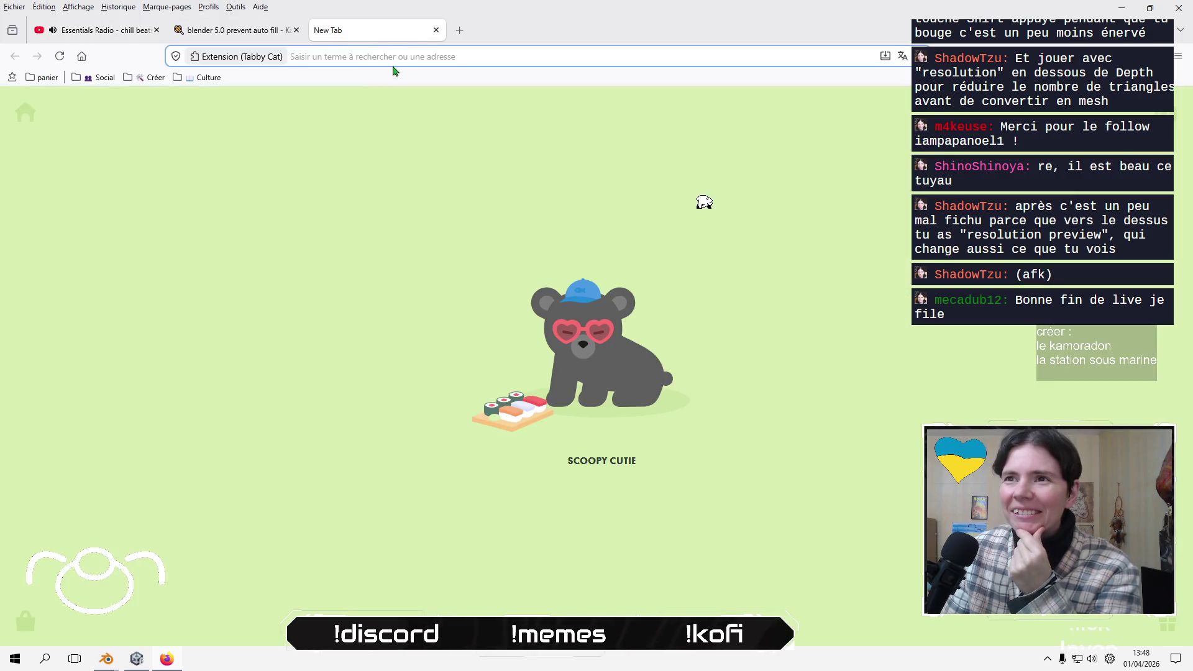
left_click(394, 60)
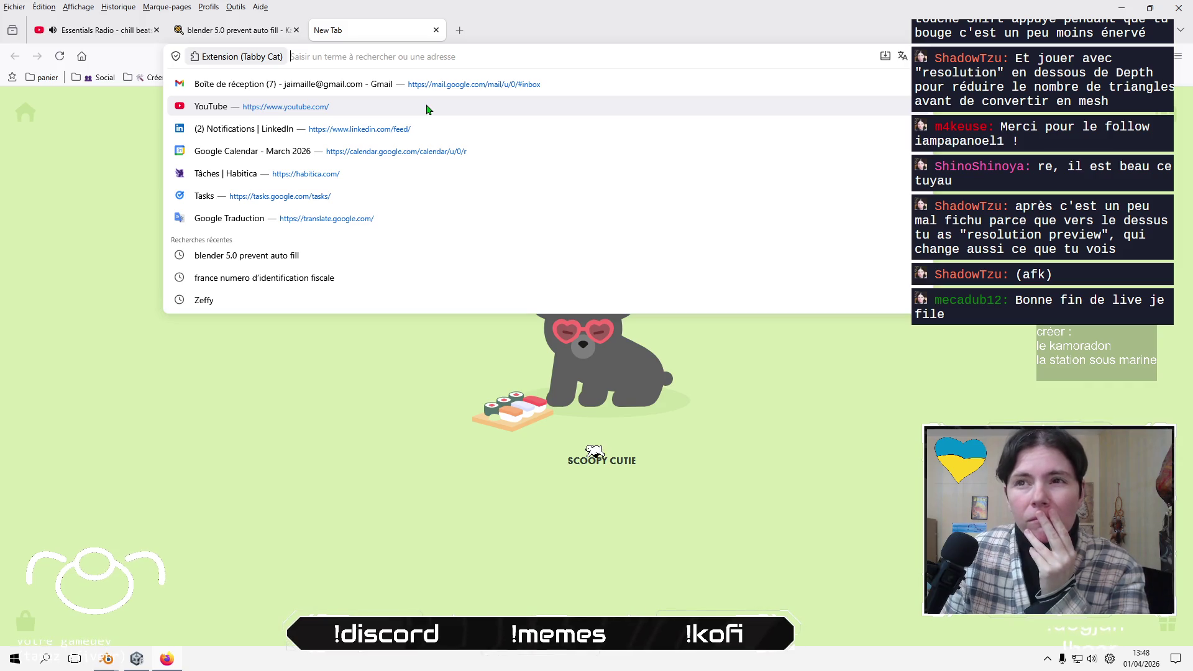
type("wong pan")
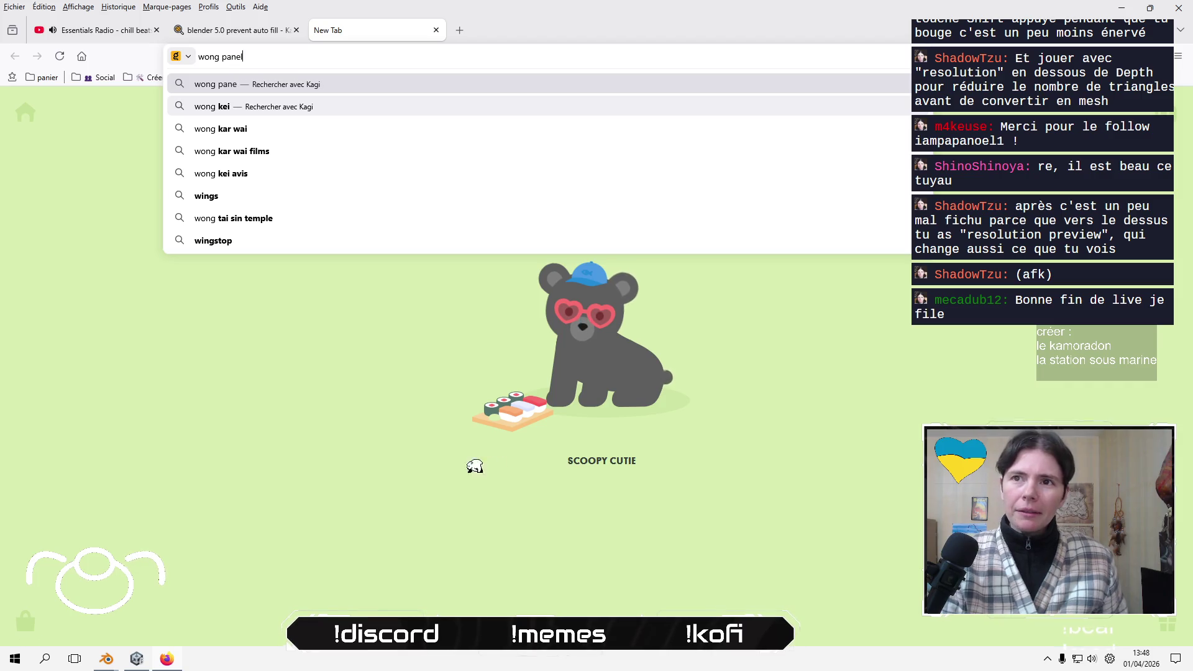
key("BackSpace")
type("cl")
key("BackSpace")
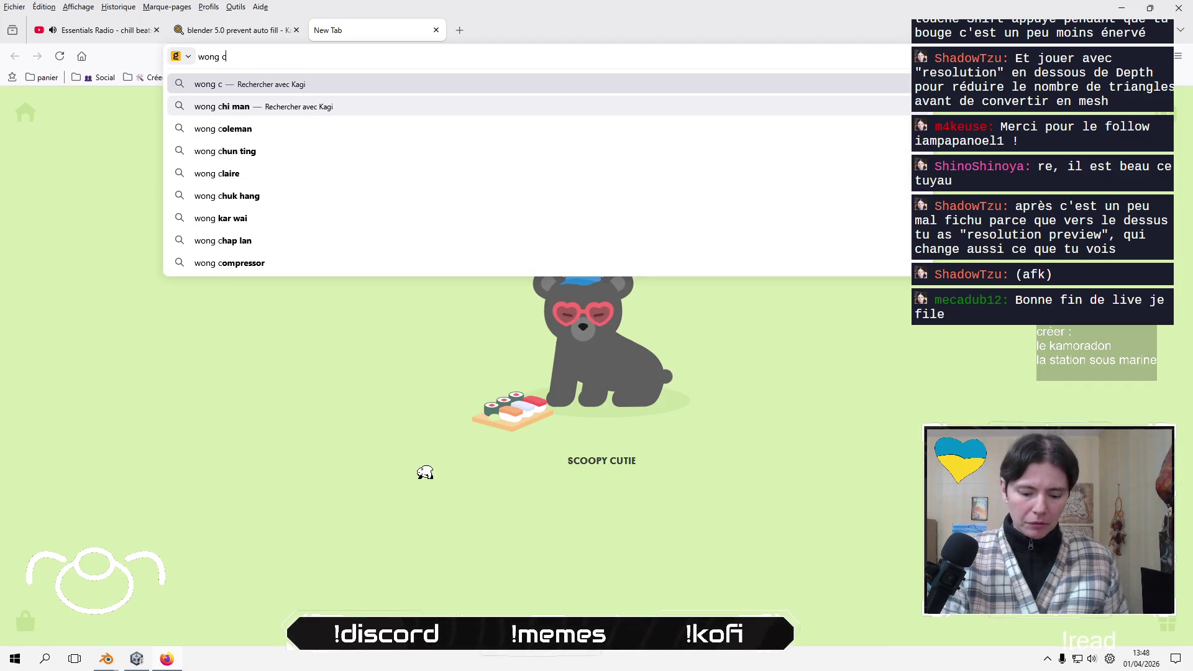
type("olor p")
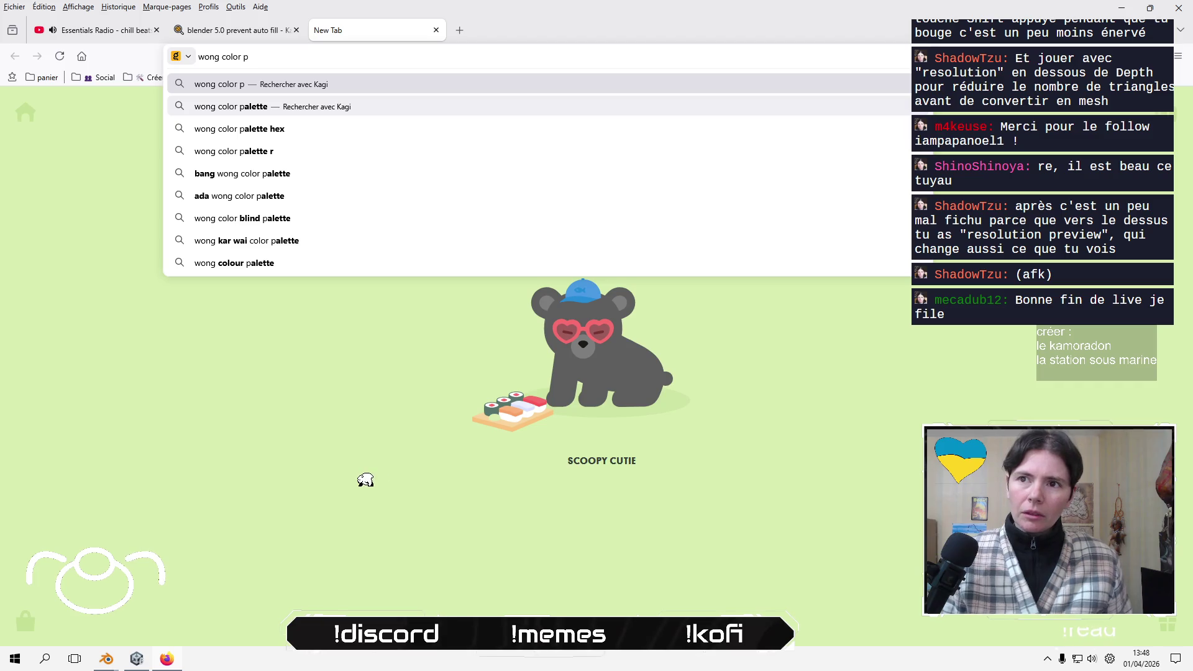
key("Down")
key("Return")
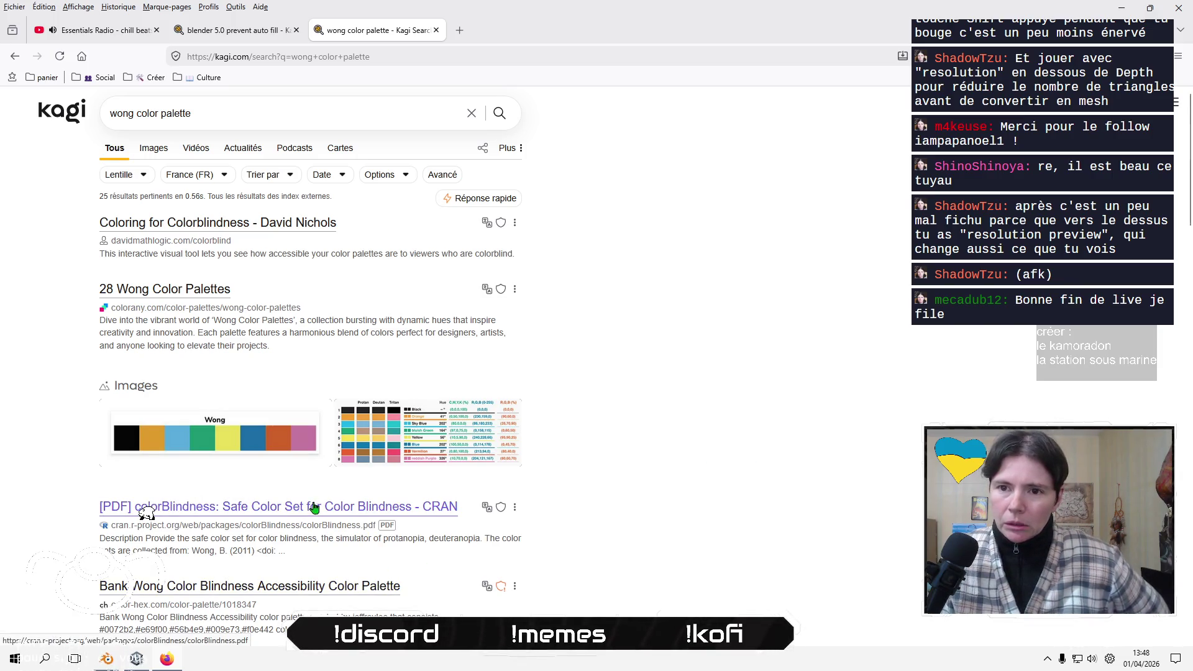
- Enlarge the Wong palette image and shrink the browser window
left_click(177, 442)
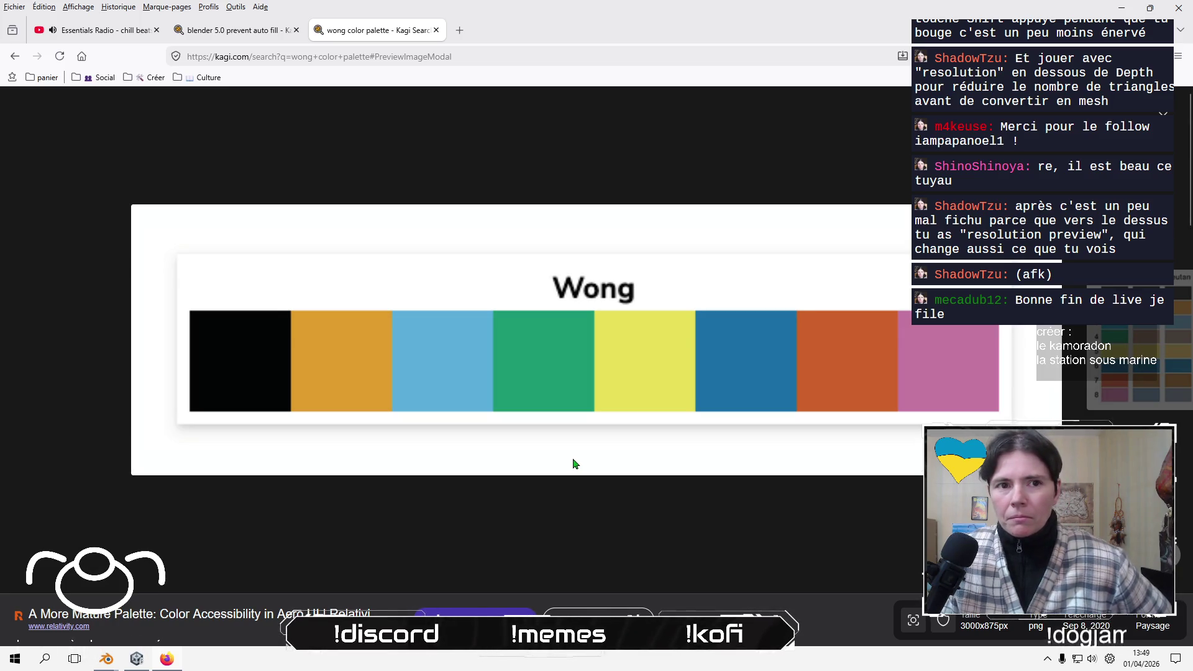
mouse_move(734, 16)
left_mouse_down()
mouse_move(640, 194)
mouse_move(426, 125)
mouse_move(439, 53)
mouse_move(474, 31)
mouse_move(530, 31)
left_mouse_up()
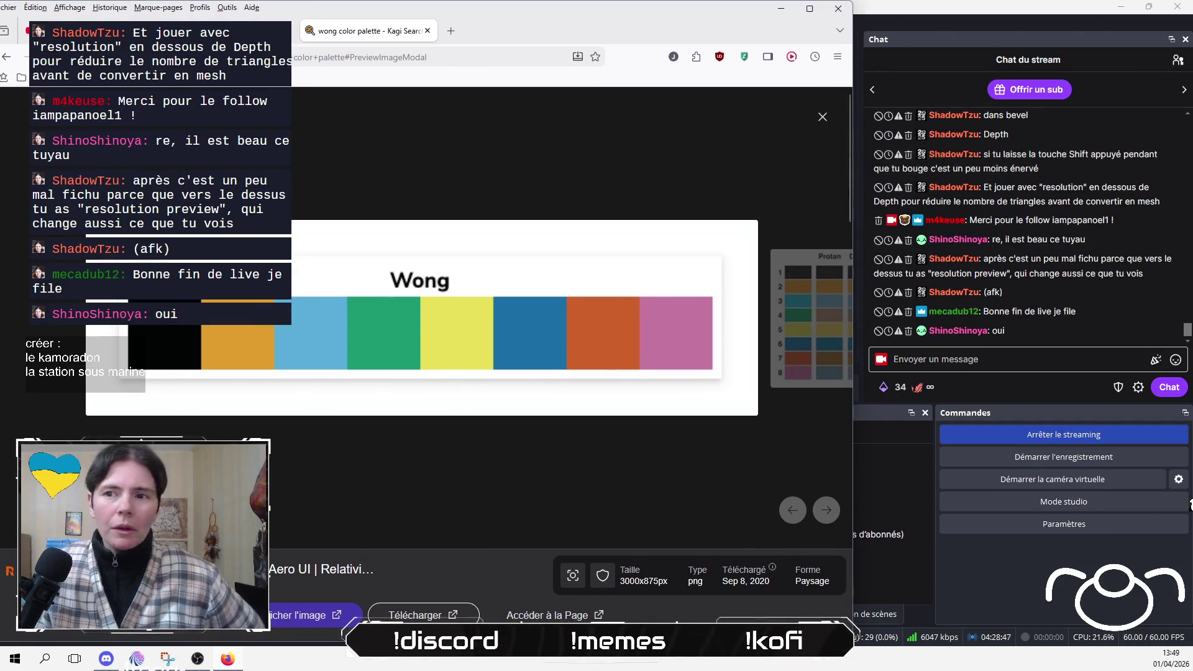
key("alt+Tab")
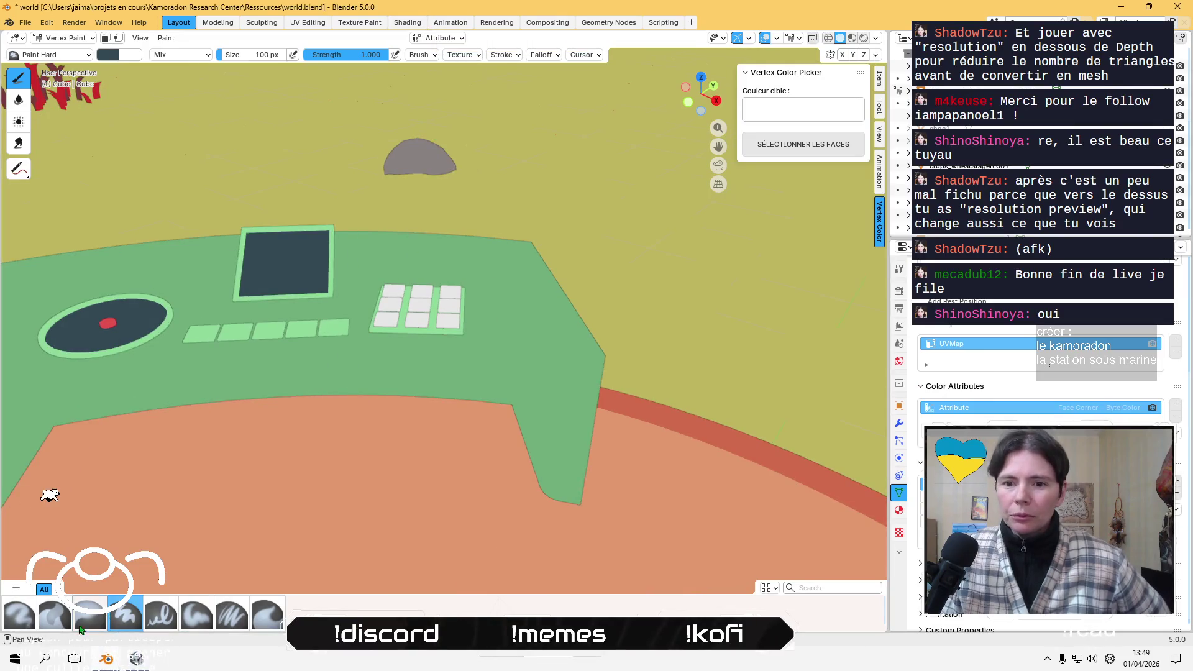
- Move Colorpicker from Outils into the Graphisme Start group, reposition Blender 5.0, then launch Colorpicker
key("super")
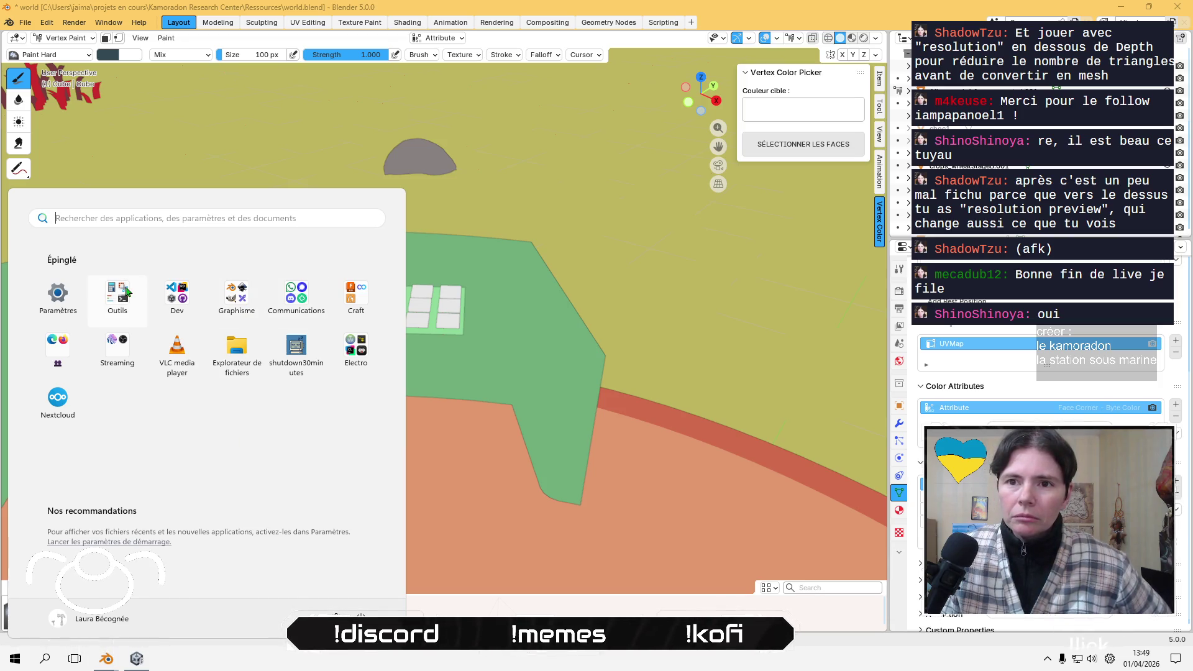
left_click(117, 293)
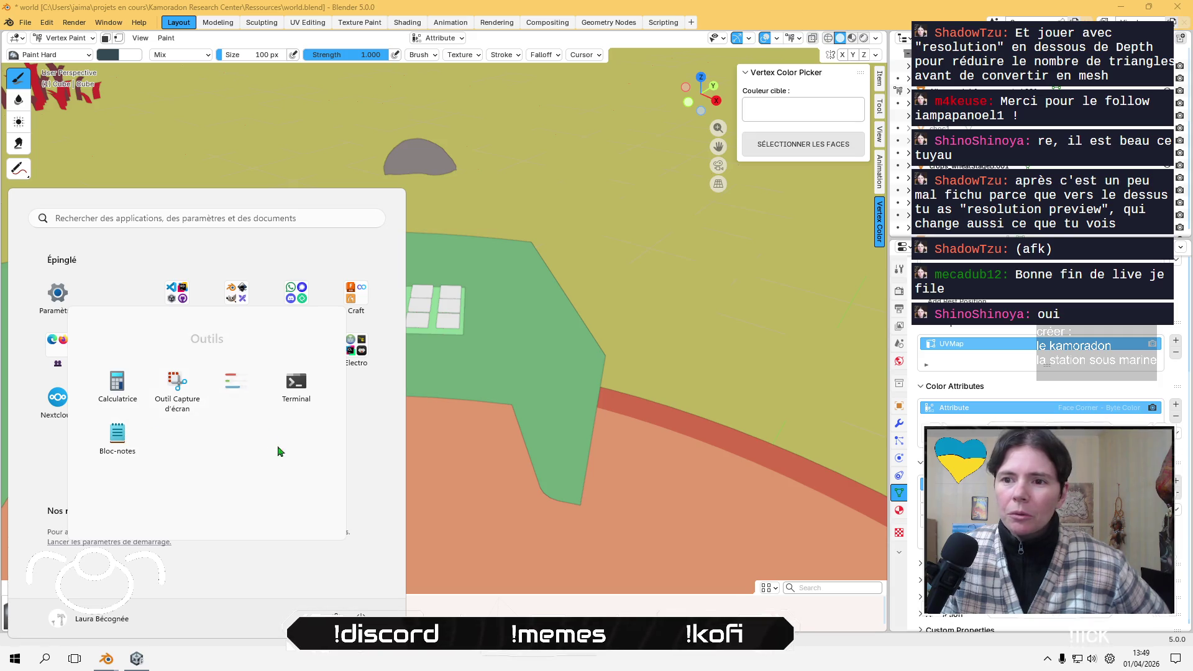
left_click_drag(391, 466, 391, 464)
left_click_drag(176, 297, 243, 305)
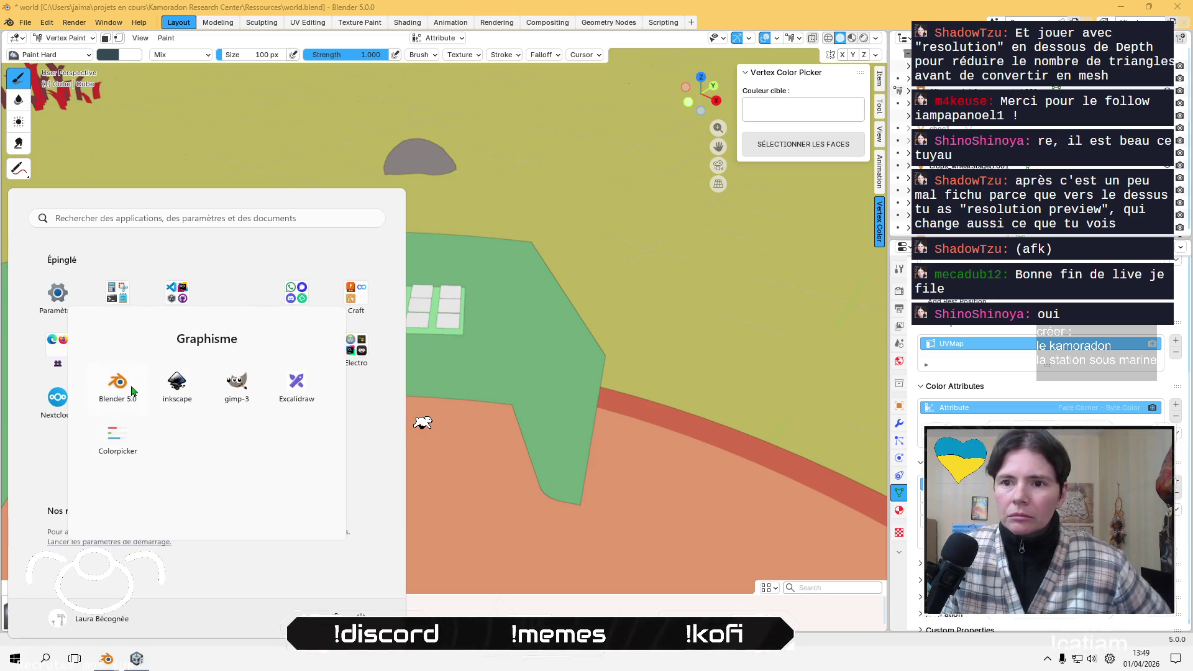
mouse_move(123, 384)
left_mouse_down()
mouse_move(341, 473)
mouse_move(372, 453)
left_mouse_up()
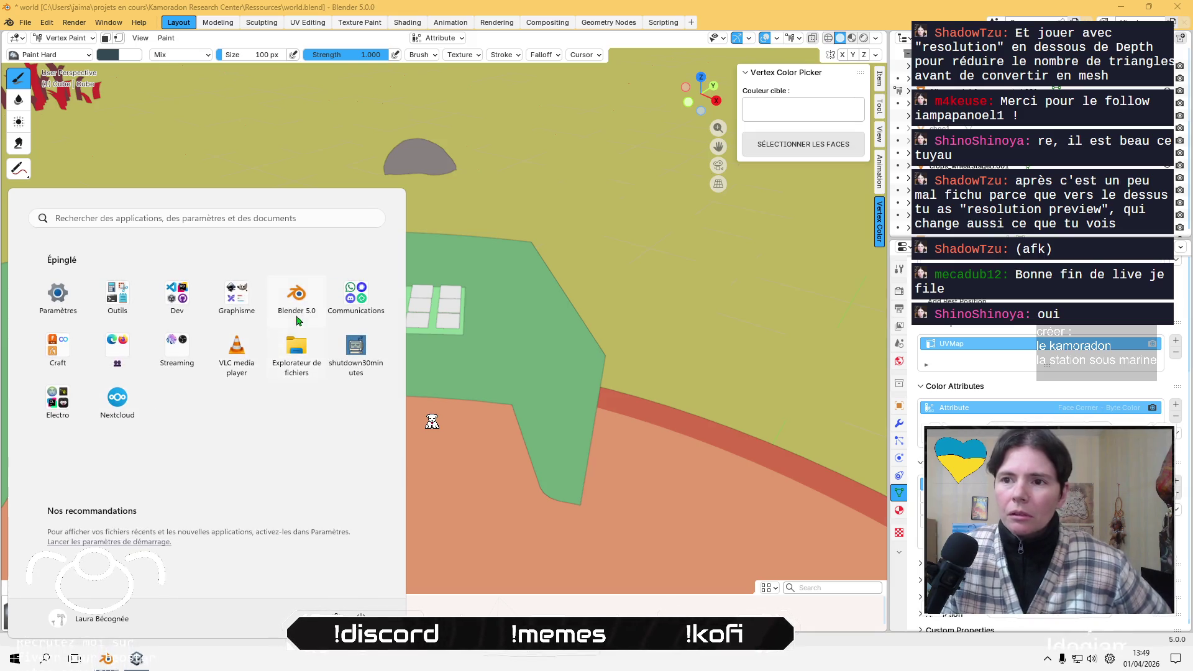
mouse_move(303, 302)
left_mouse_down()
mouse_move(68, 351)
mouse_move(348, 297)
left_mouse_up()
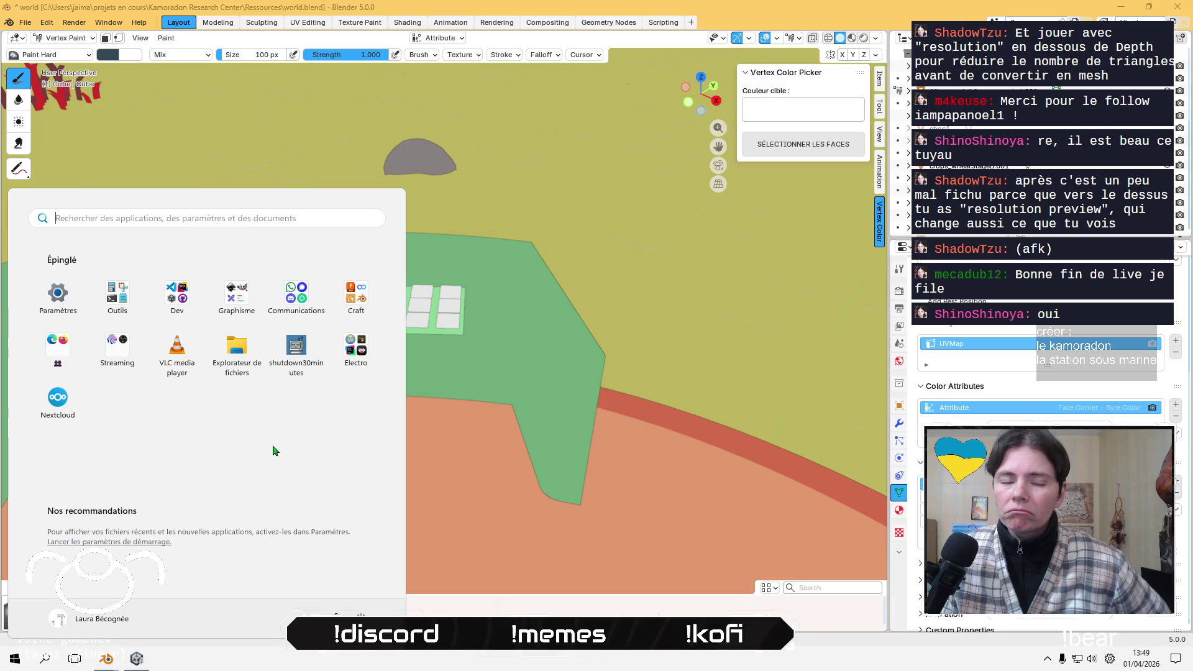
left_click(237, 297)
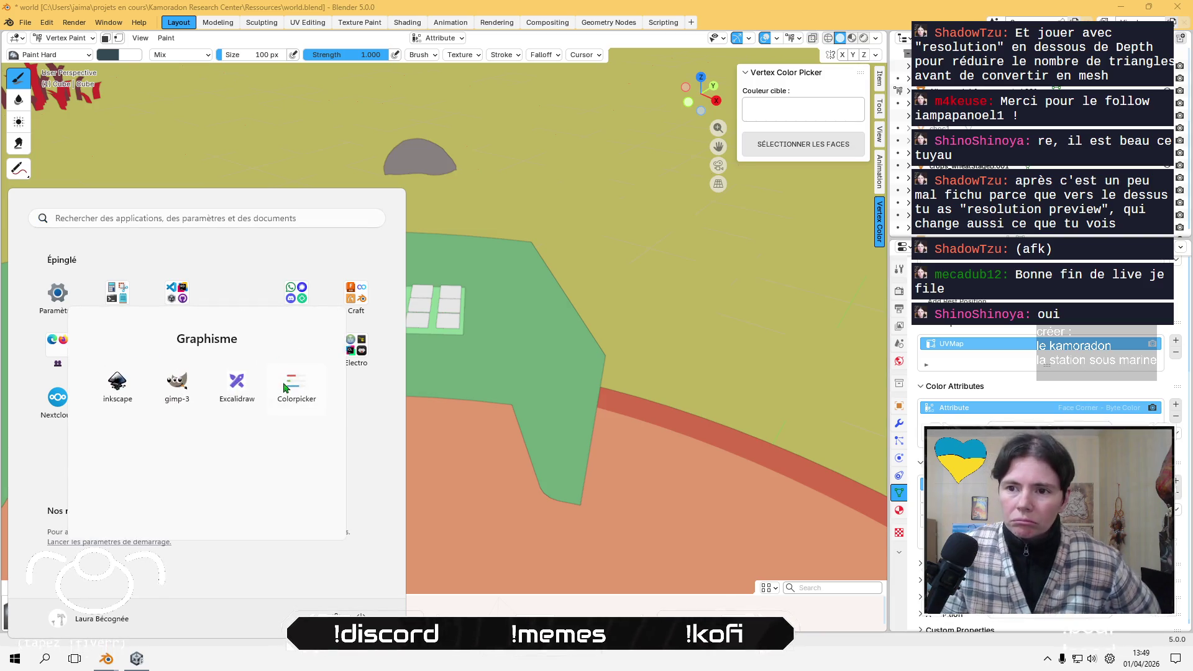
left_click(297, 385)
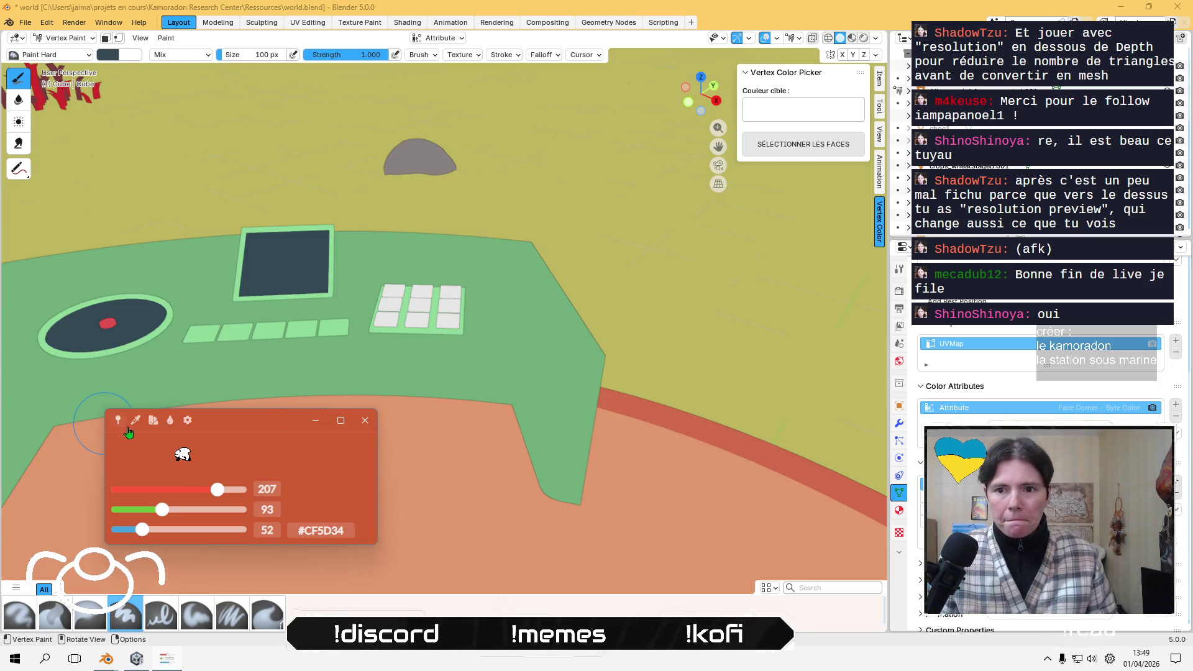
- Sample the Wong orange swatch with Colorpicker and put Blender in Object Mode
left_click(136, 421)
key("alt+Tab")
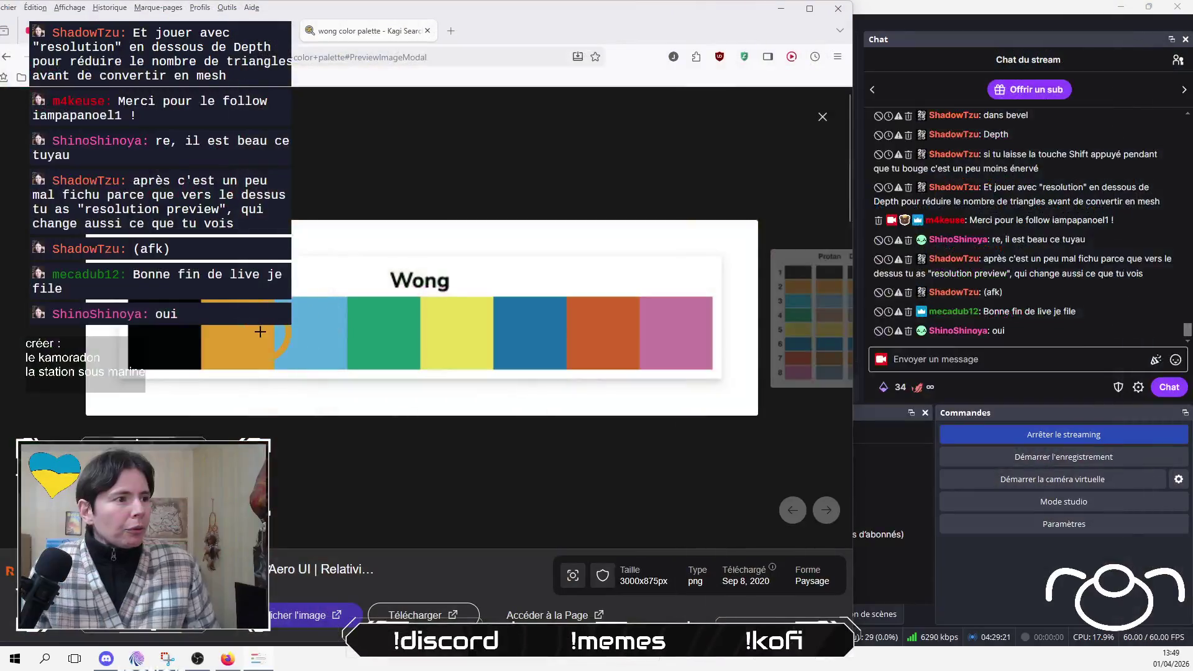
left_click(249, 333)
key("alt+Tab")
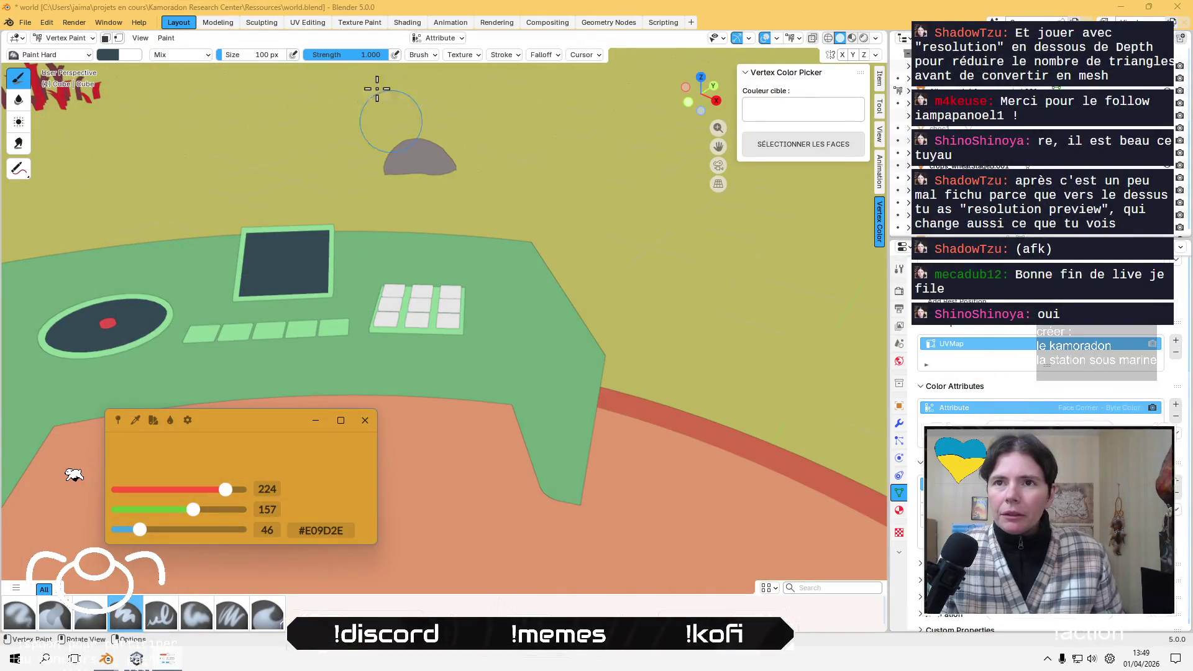
left_click(150, 10)
left_click(65, 37)
left_click(68, 55)
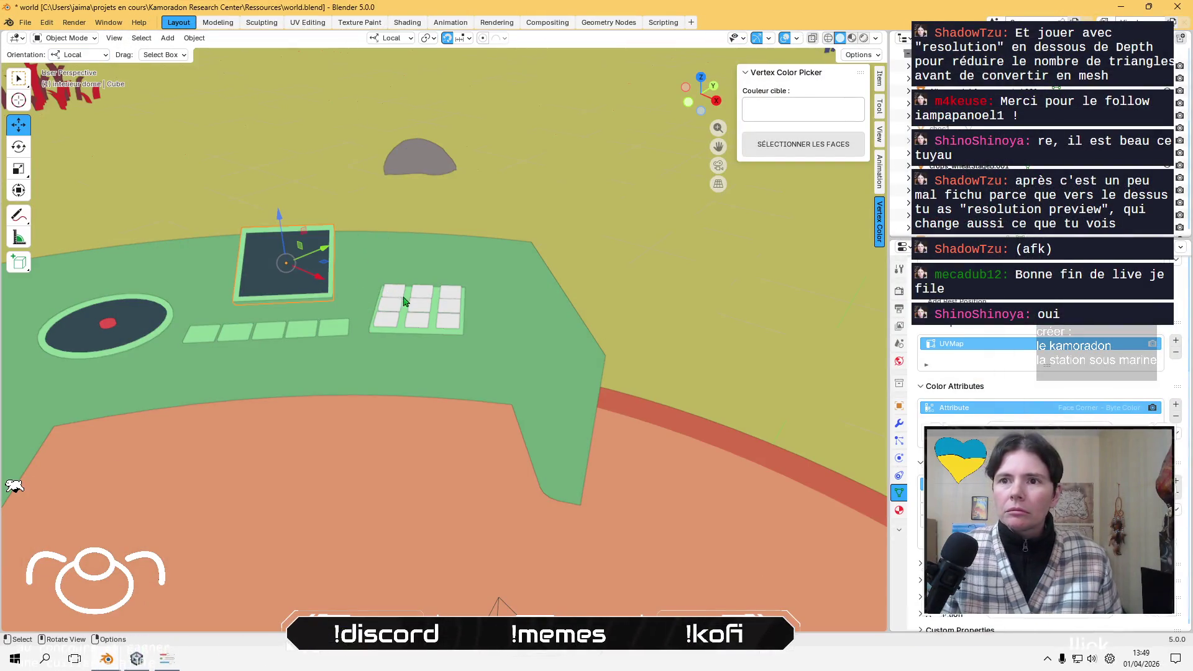
- Select the top-left key, enter Vertex Paint, and paste #E09D2E as the brush colour
left_click(399, 303)
left_click(401, 297)
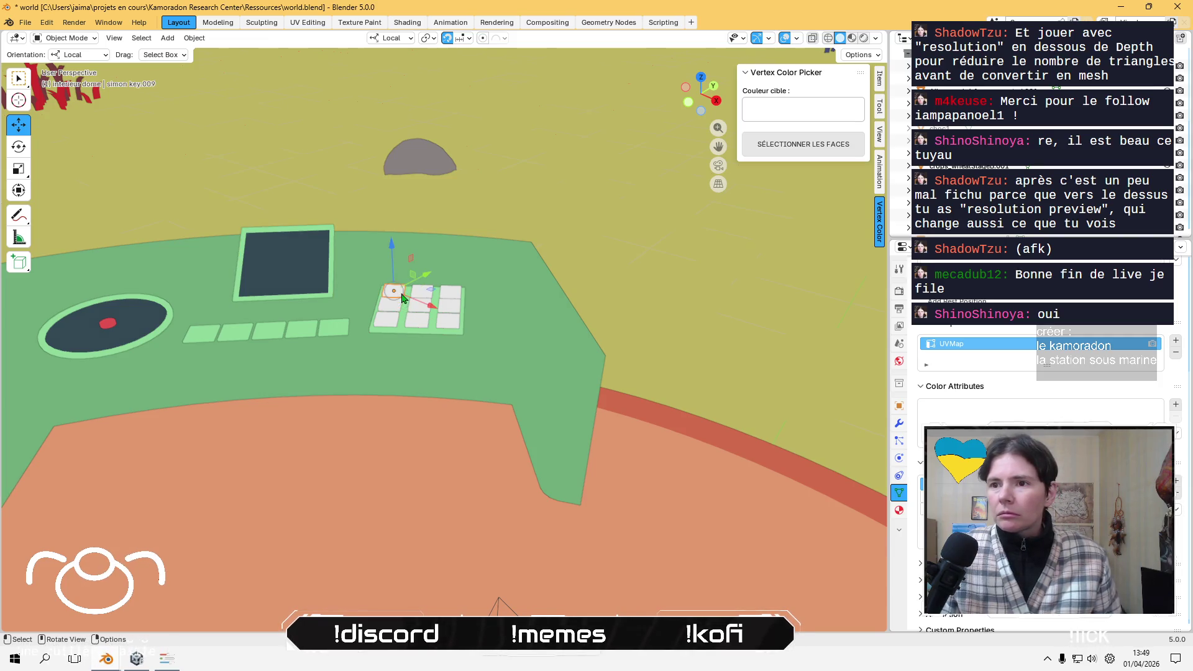
left_click(65, 38)
left_click(69, 96)
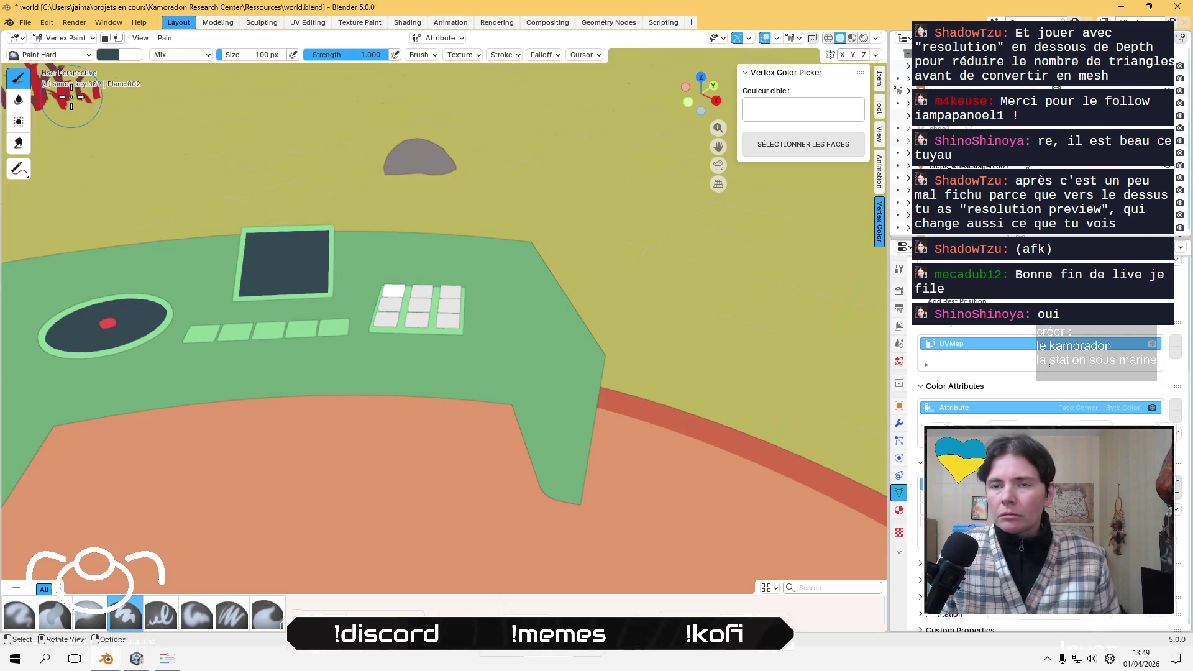
left_click(113, 56)
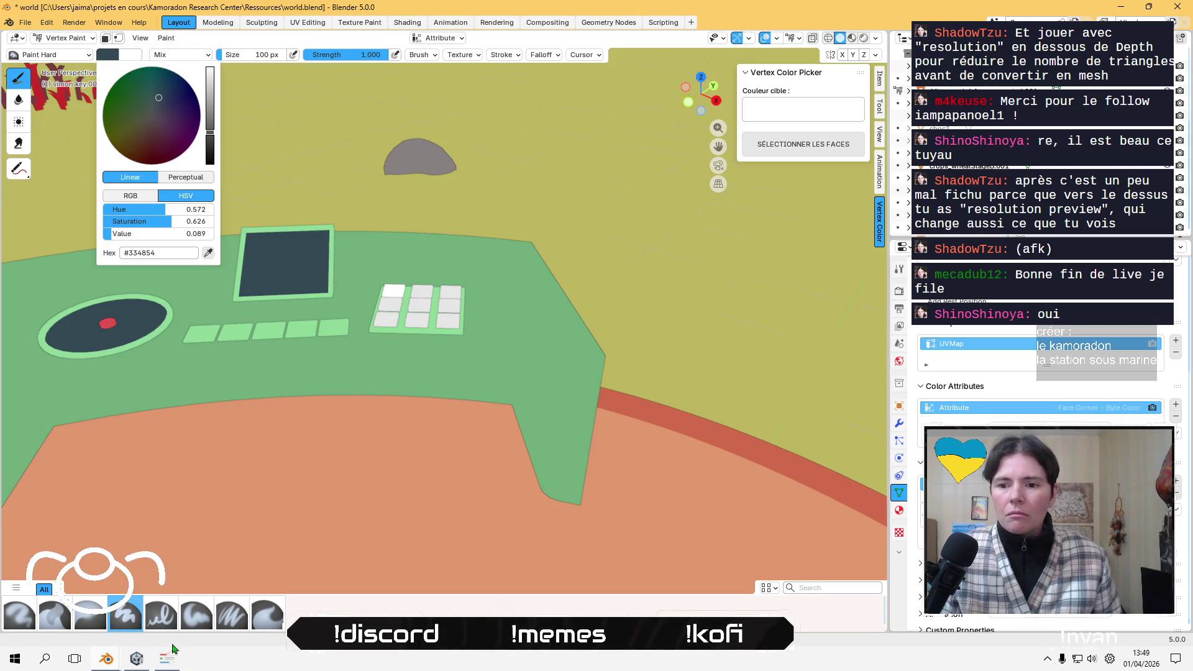
left_click(163, 660)
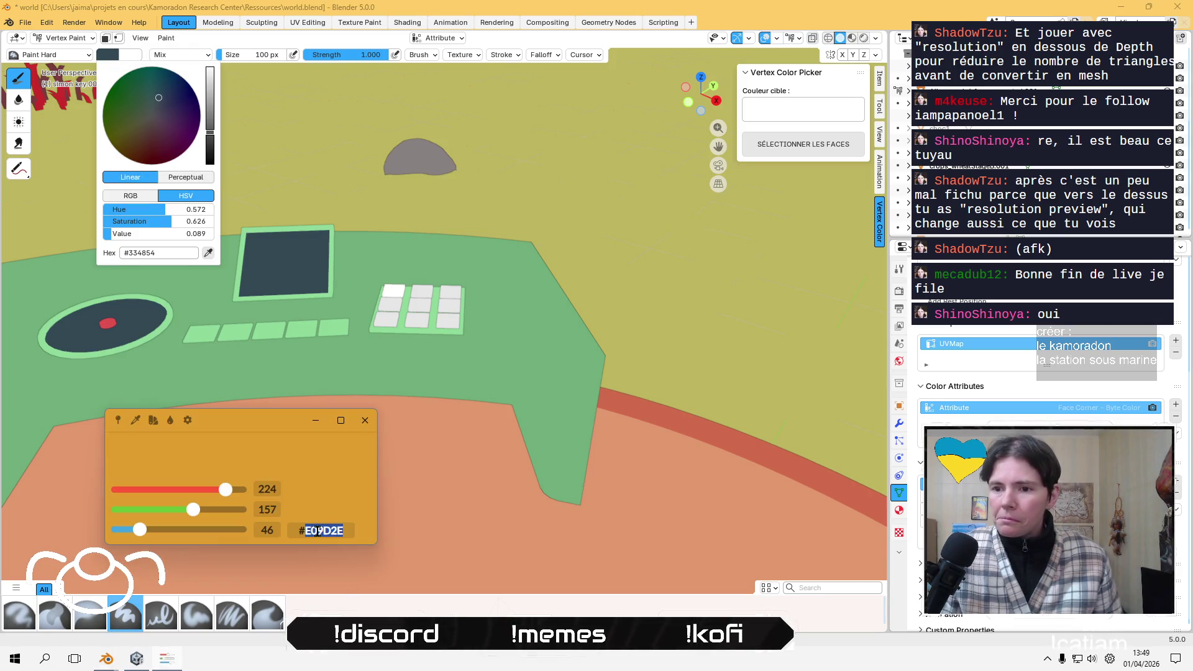
left_click(172, 252)
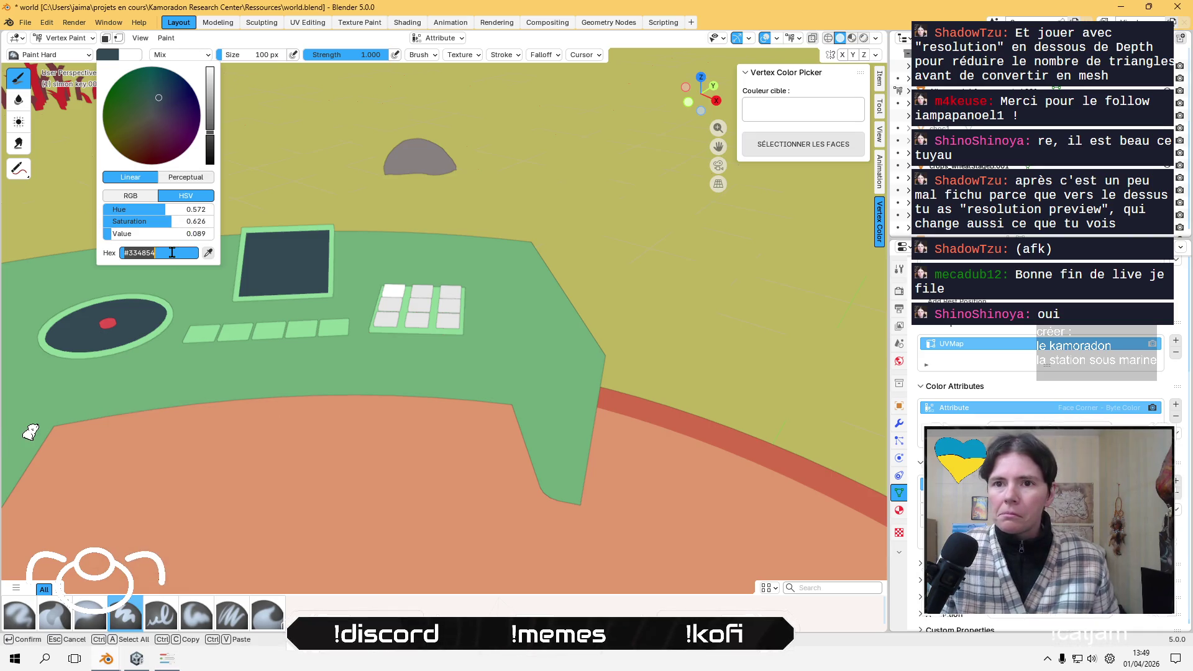
type("#E09D2E")
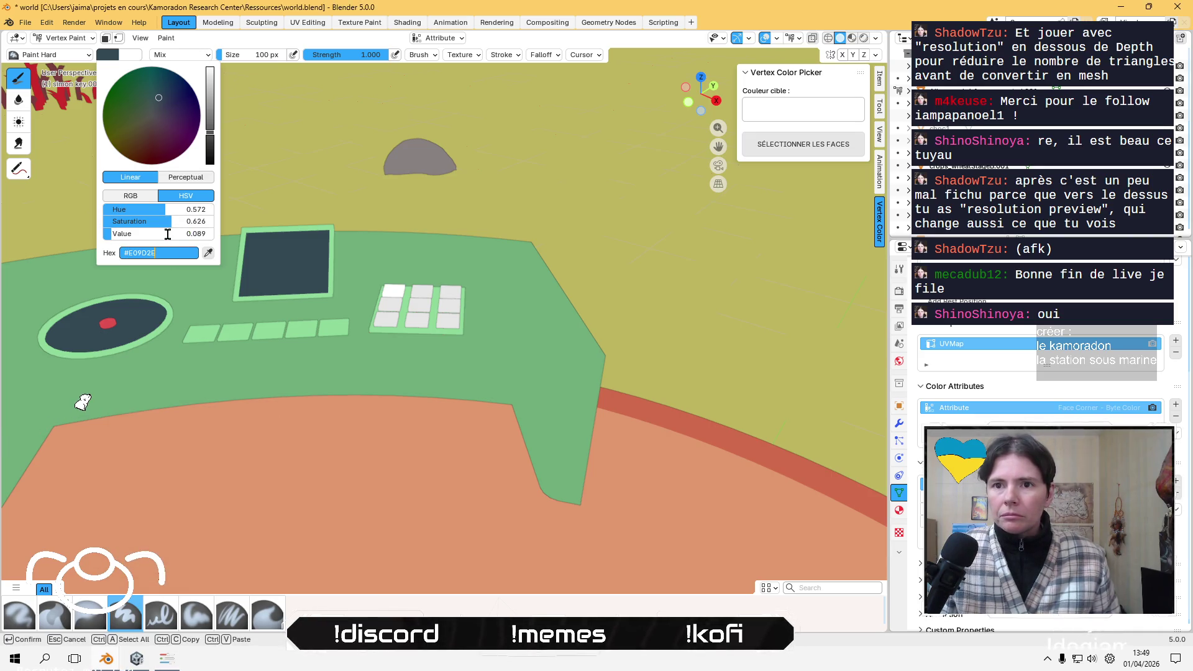
key("Return")
- Fill the top-left key with orange and select the next key in Object Mode
left_click(168, 39)
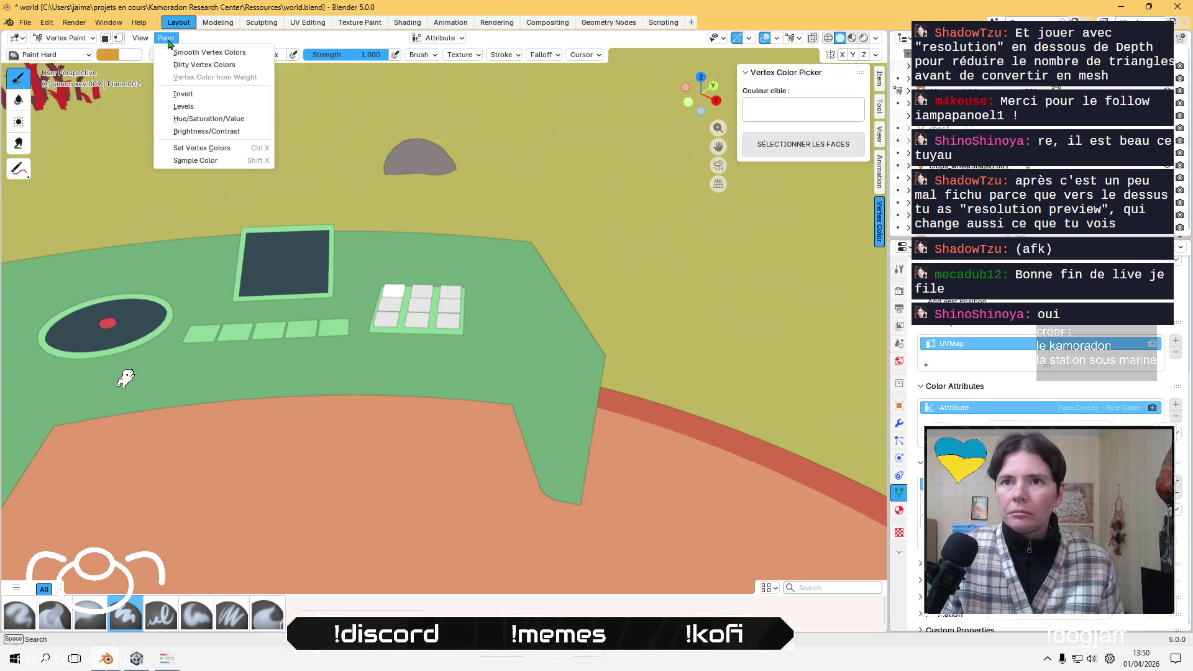
left_click(192, 144)
left_click(66, 38)
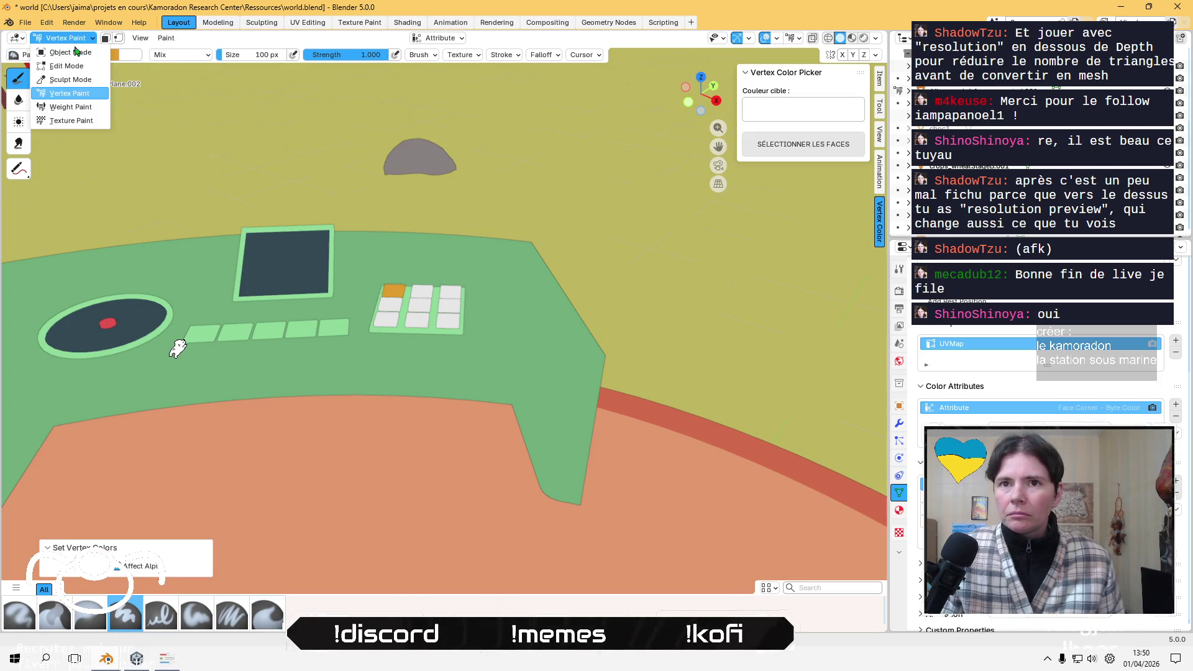
left_click(62, 60)
left_click(423, 294)
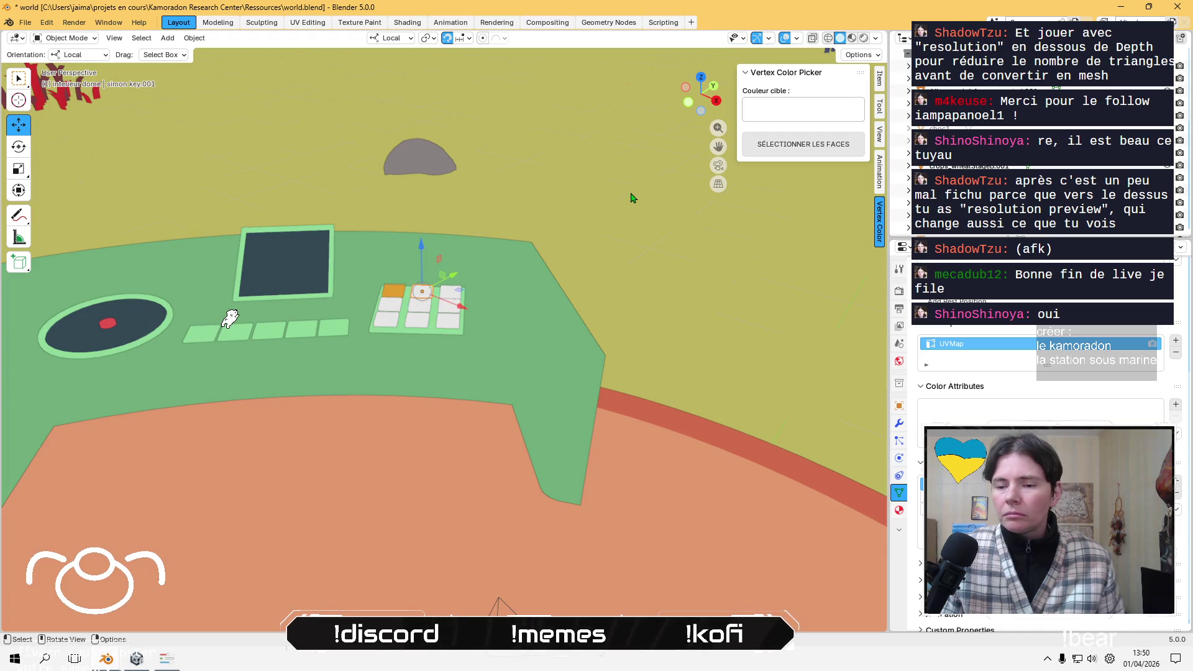
- Sample the Wong sky blue from the palette and copy its colour code
left_click(166, 659)
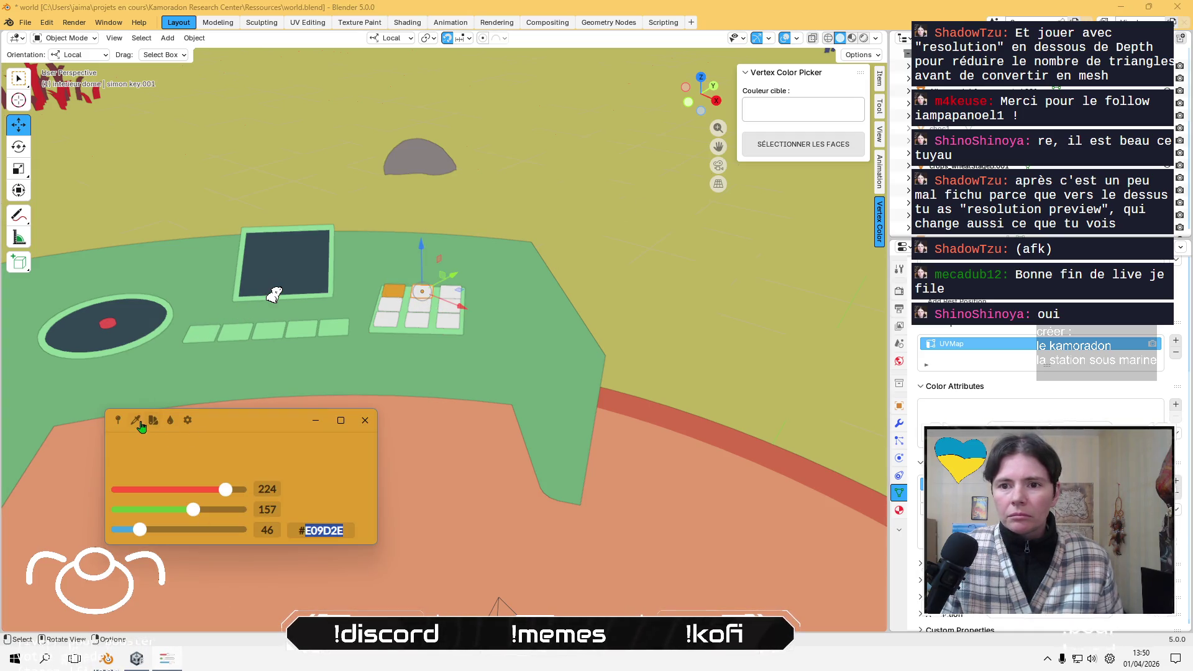
left_click(138, 423)
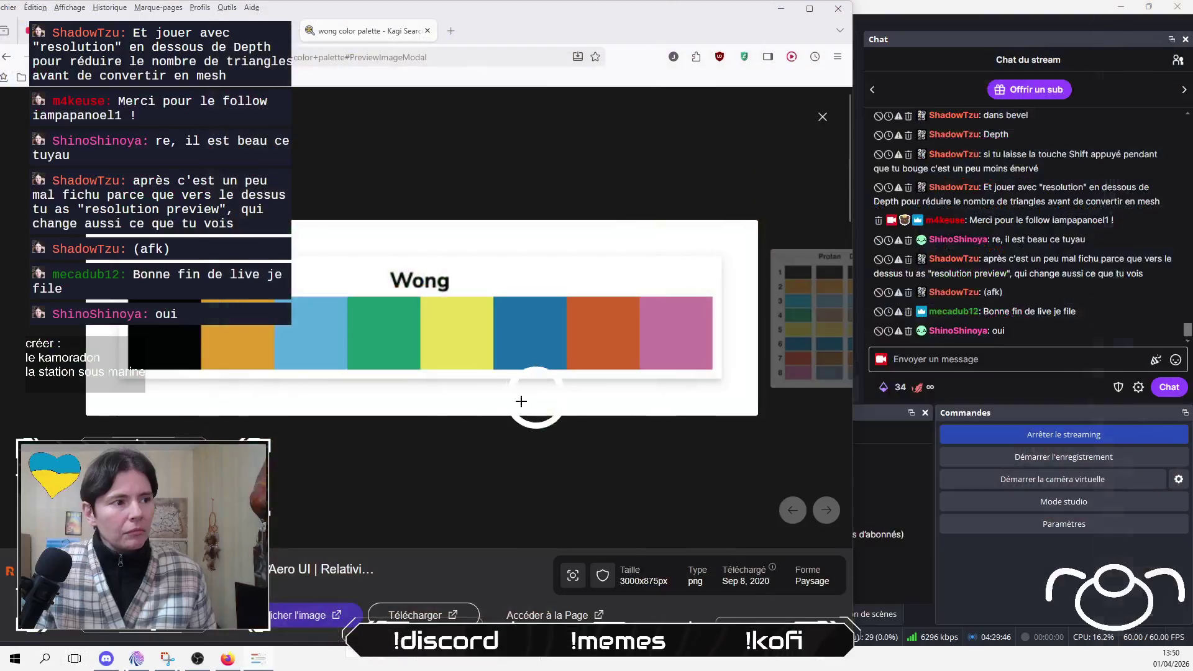
left_click(309, 331)
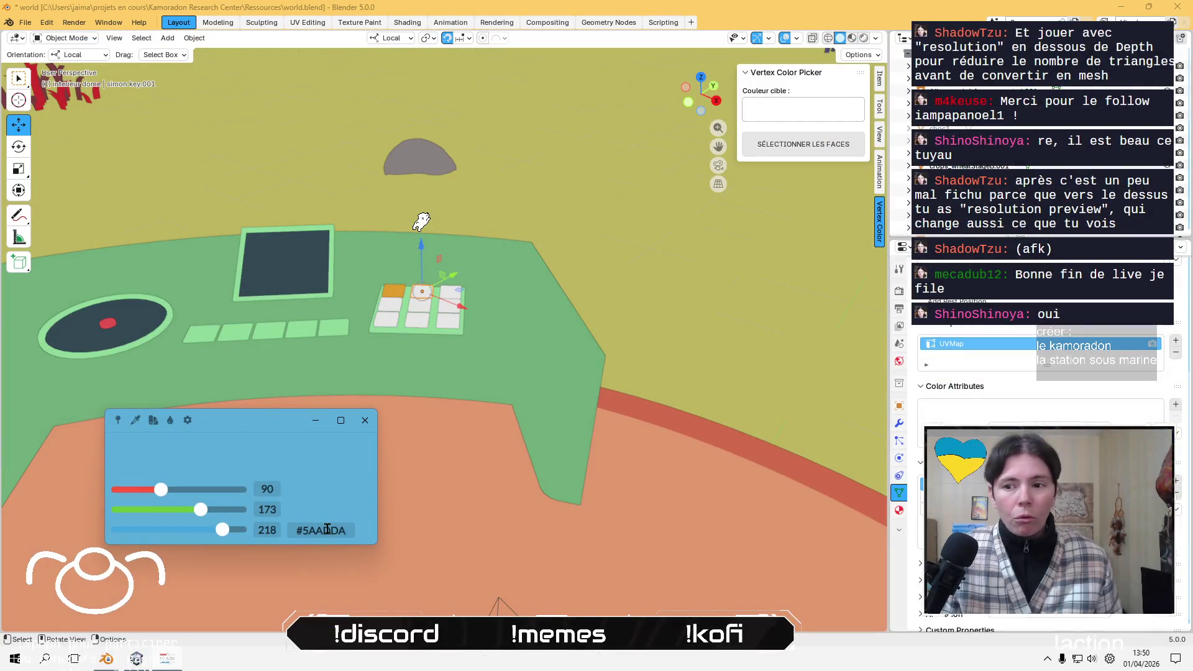
double_click(327, 529)
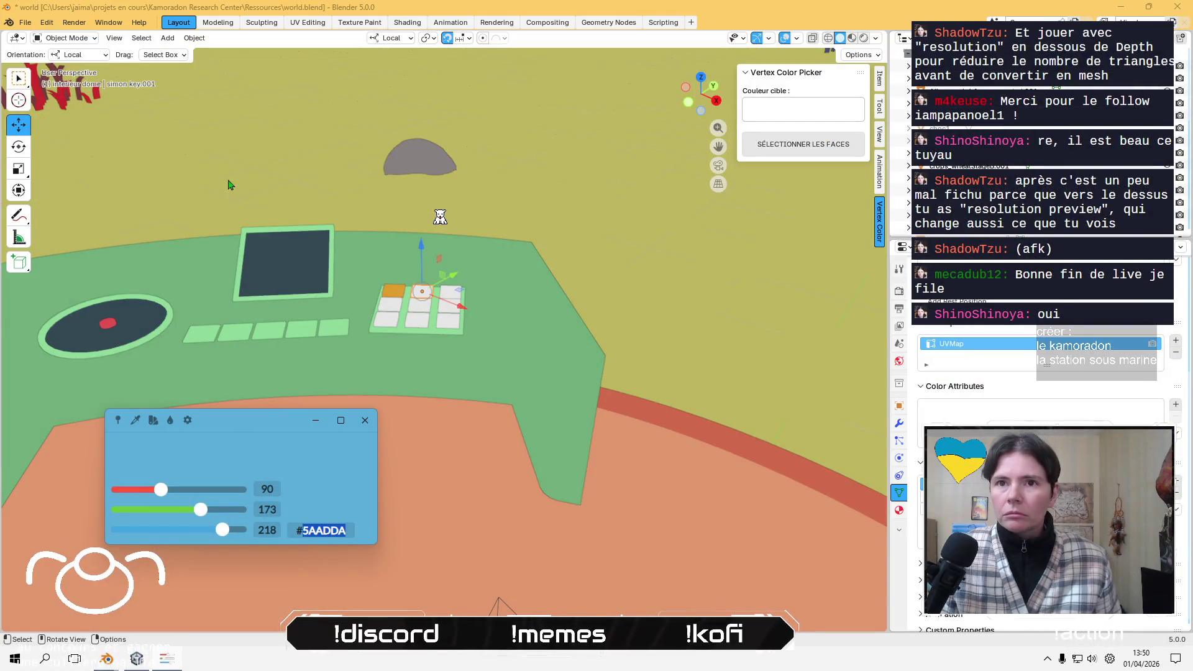
left_click(80, 38)
- Set the brush colour to sky blue 5AADDA and fill the current key with it
left_click(69, 93)
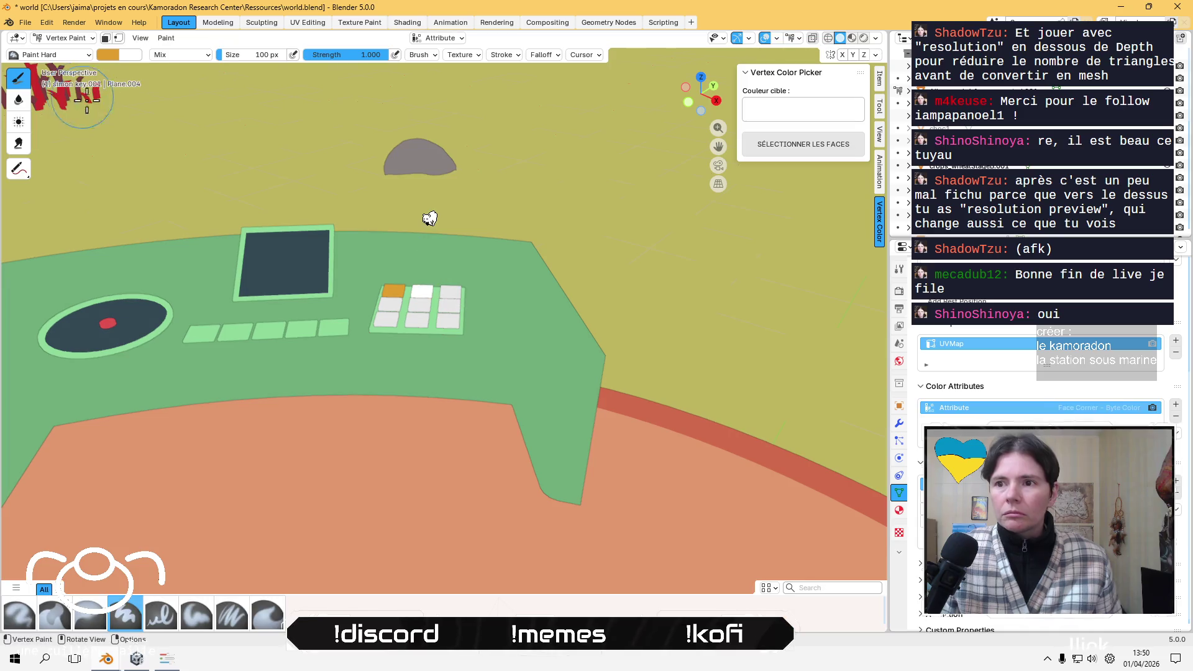
left_click(108, 55)
left_click(176, 256)
type("5AADDA")
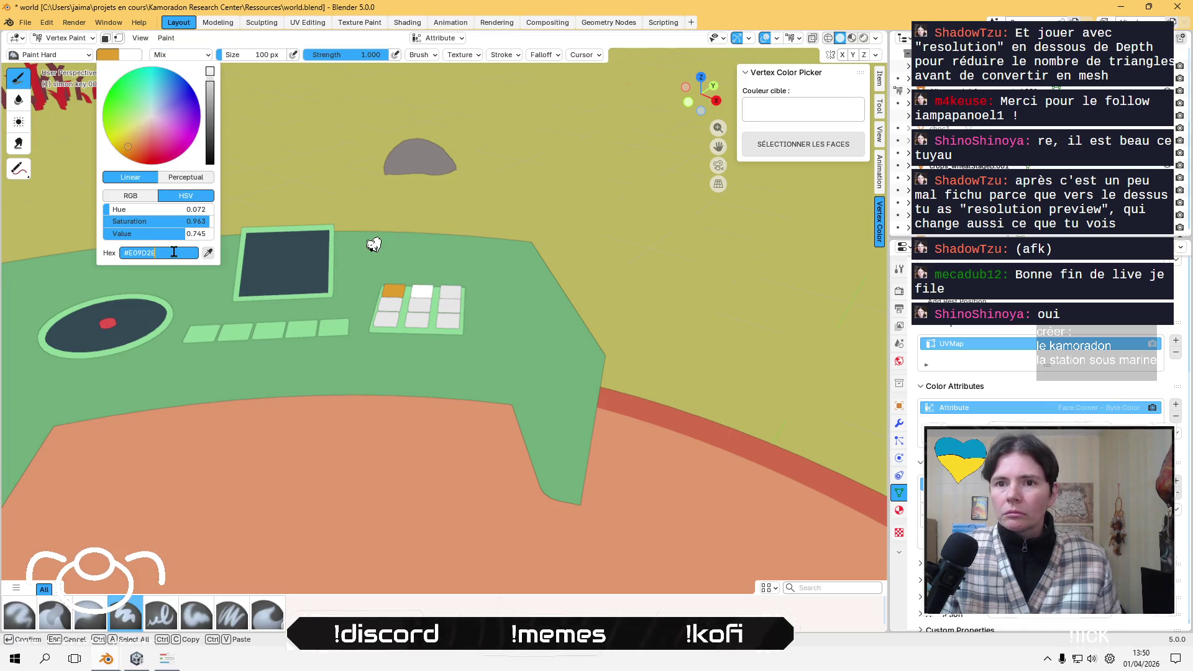
key("Tab")
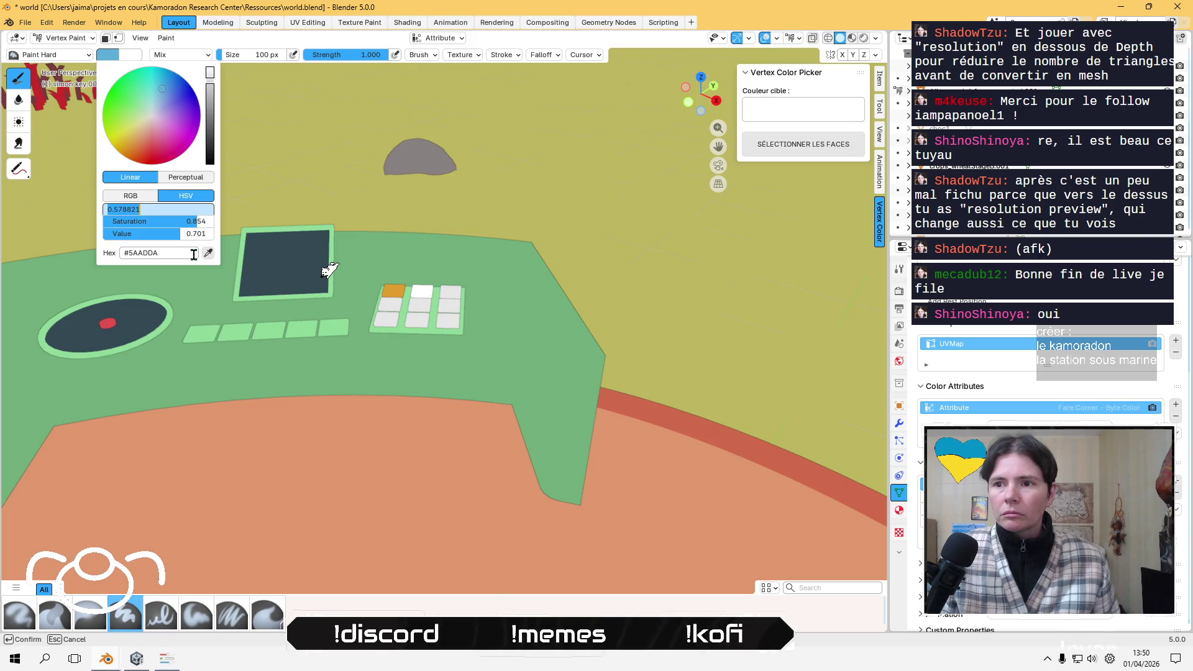
key("Return")
left_click(166, 37)
left_click(207, 147)
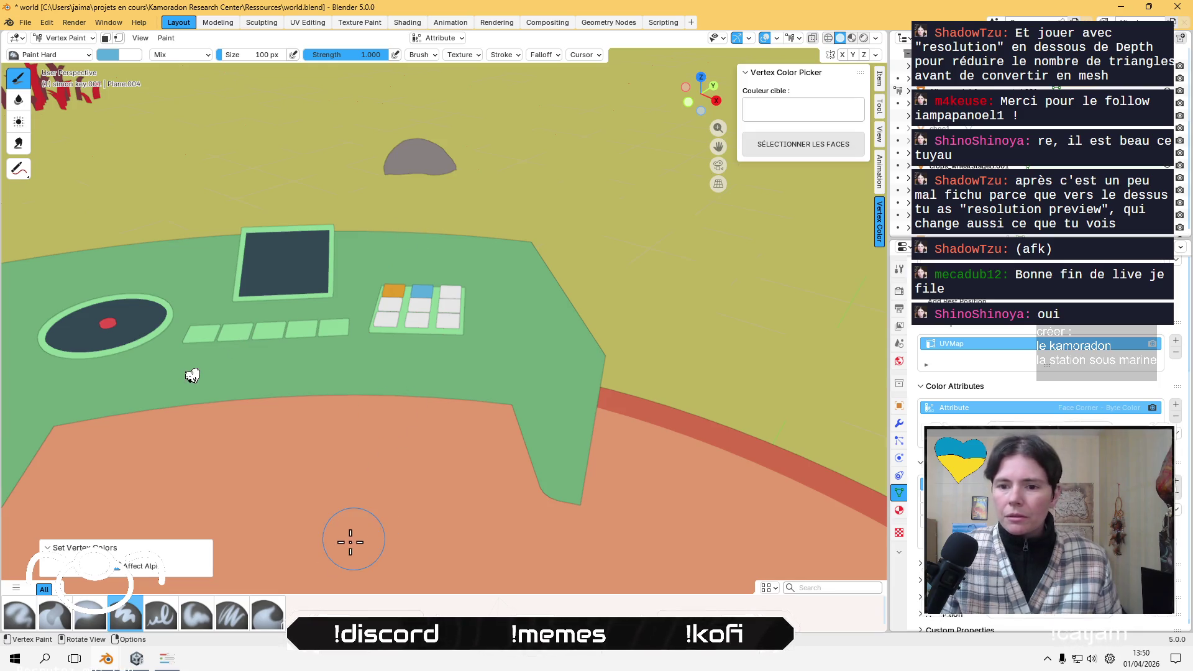
- Sample the Wong green from the palette and select the third top-row key
key("super+shift+c")
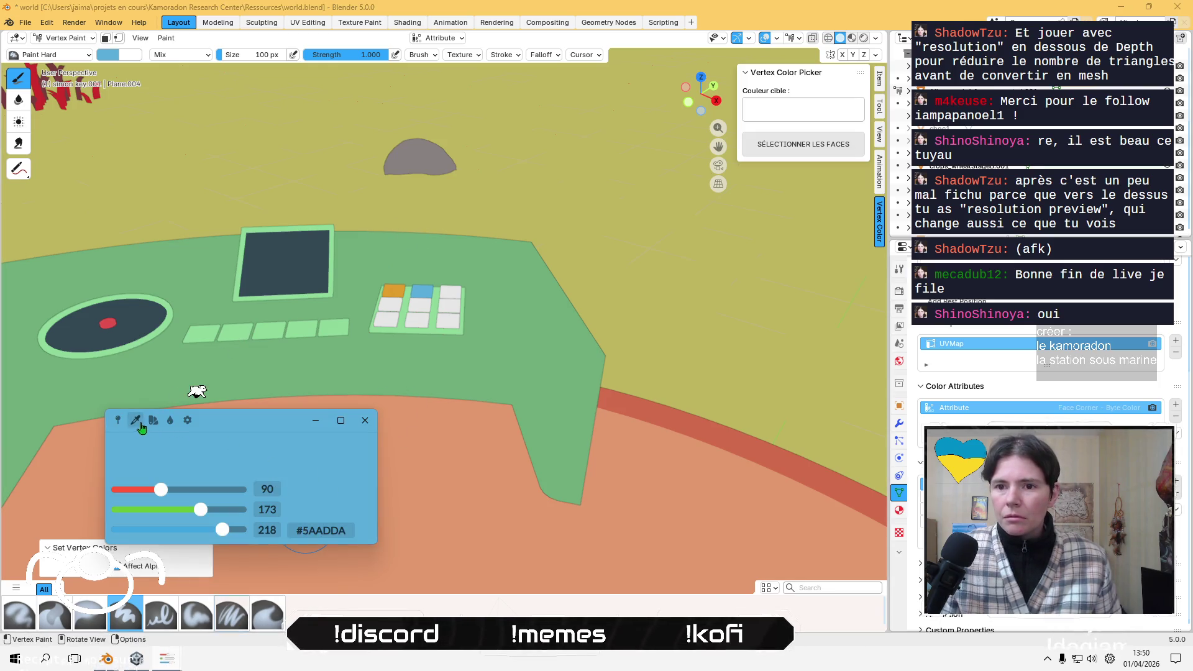
left_click(136, 420)
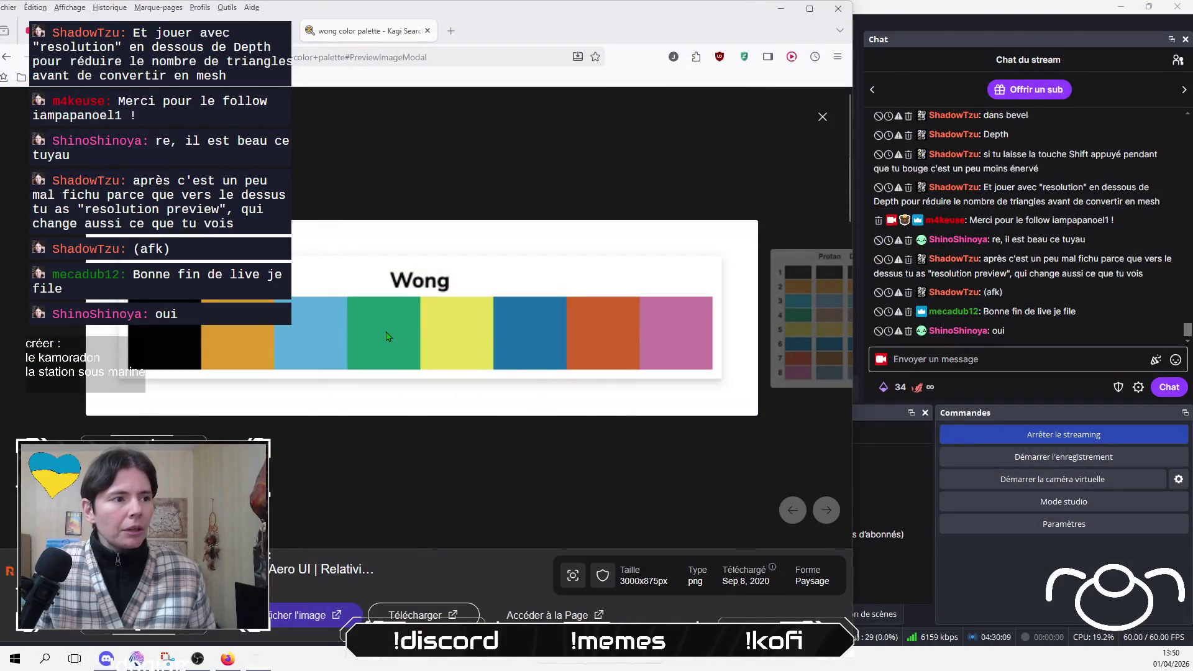
left_click(385, 330)
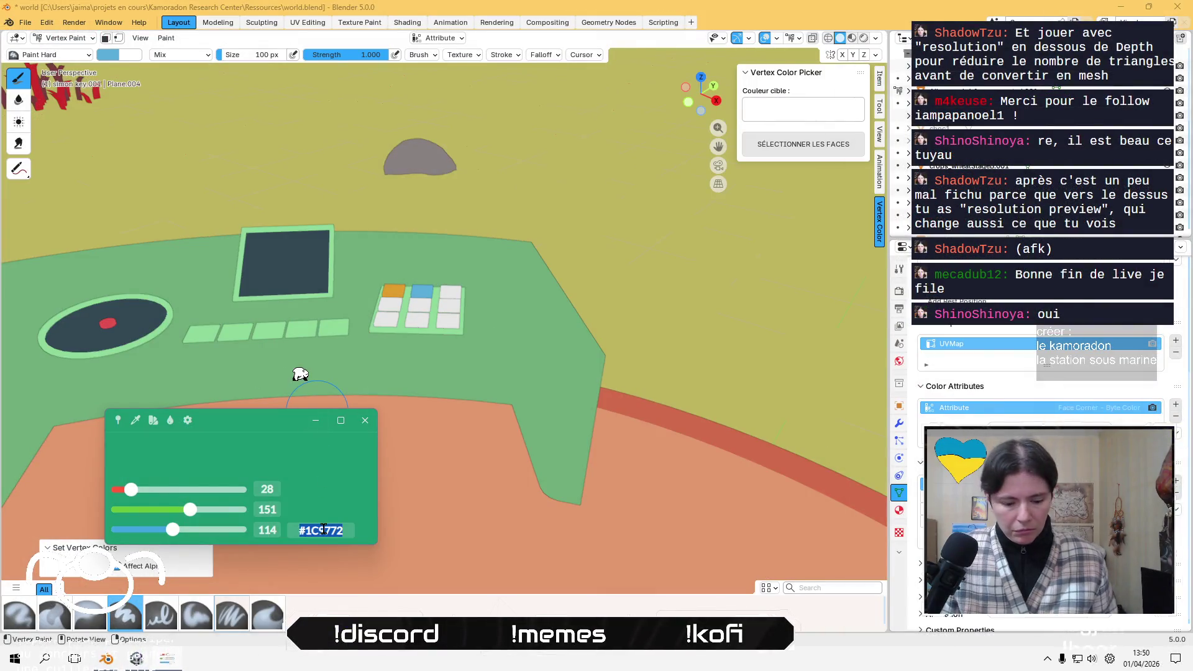
left_click(62, 38)
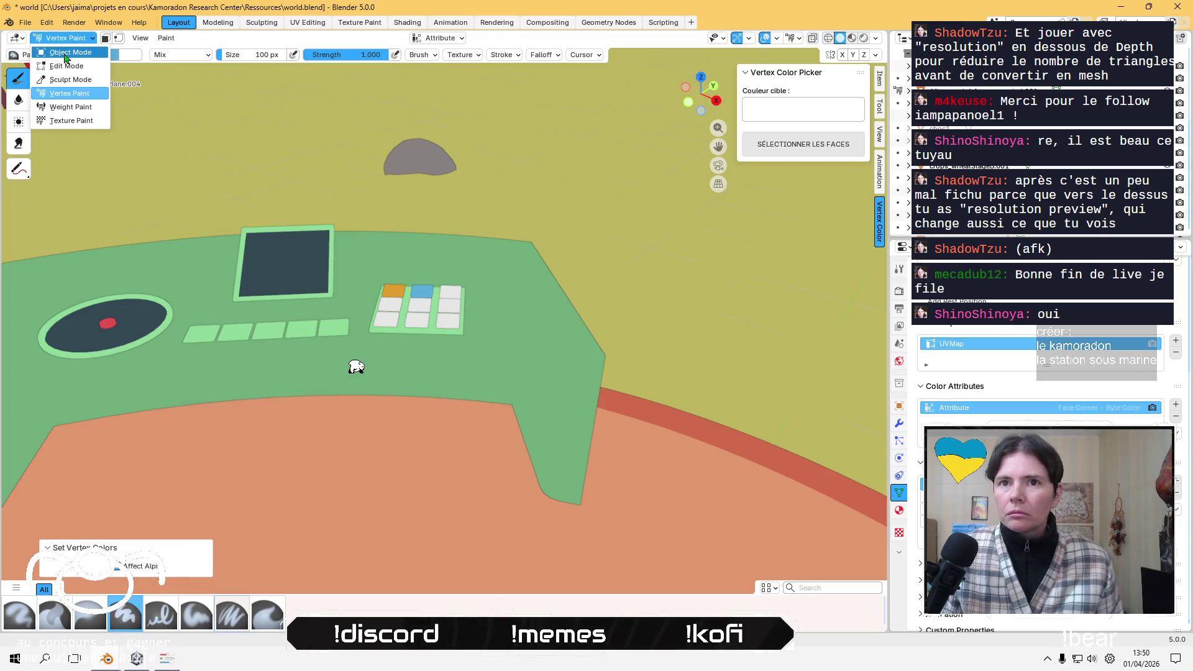
left_click(65, 52)
left_click(451, 304)
left_click(453, 291)
- Paste the green hex into the brush colour and fill the third top-row key green
left_click(65, 37)
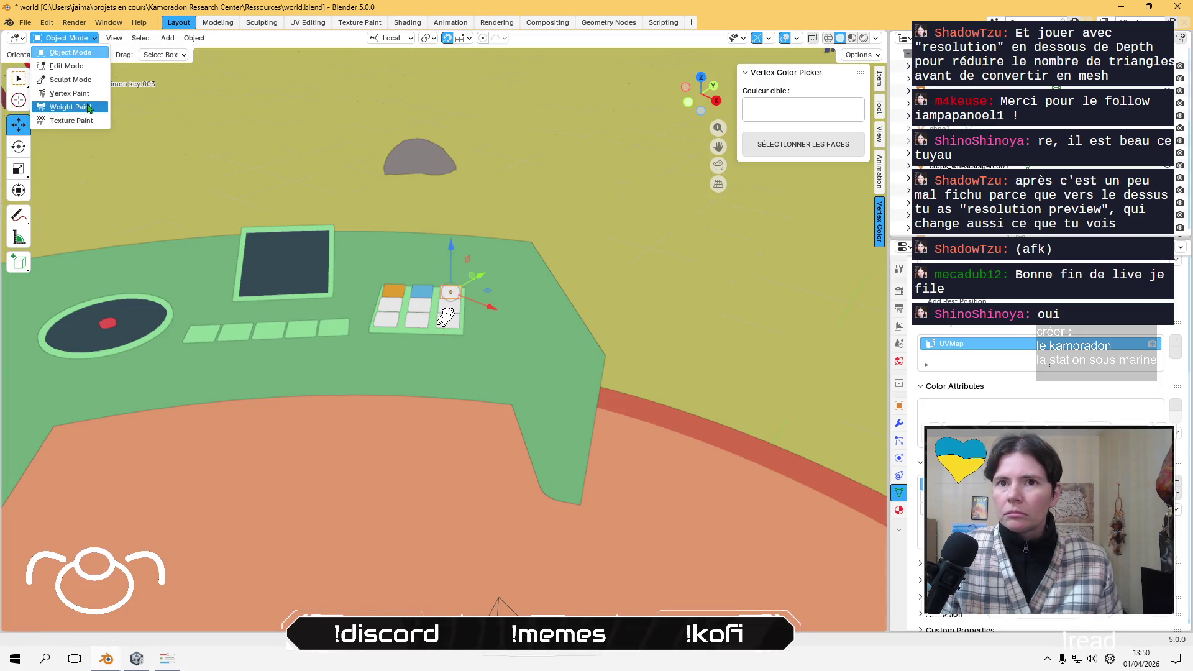
left_click(69, 93)
left_click(122, 55)
left_click(144, 252)
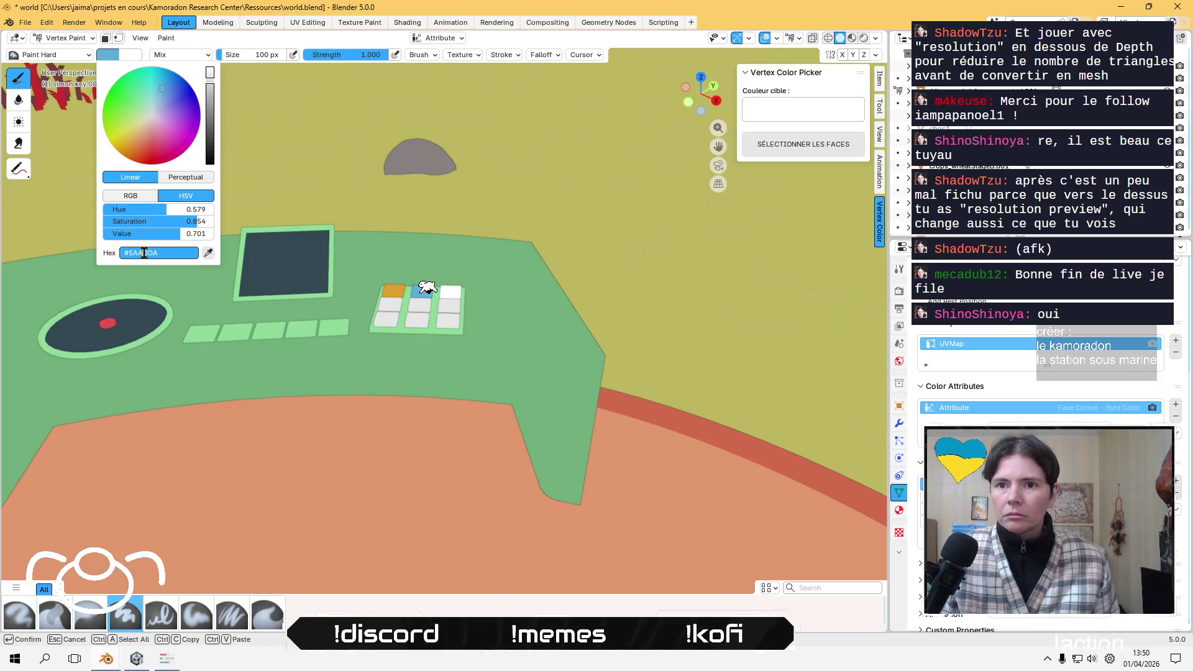
key("ctrl+v")
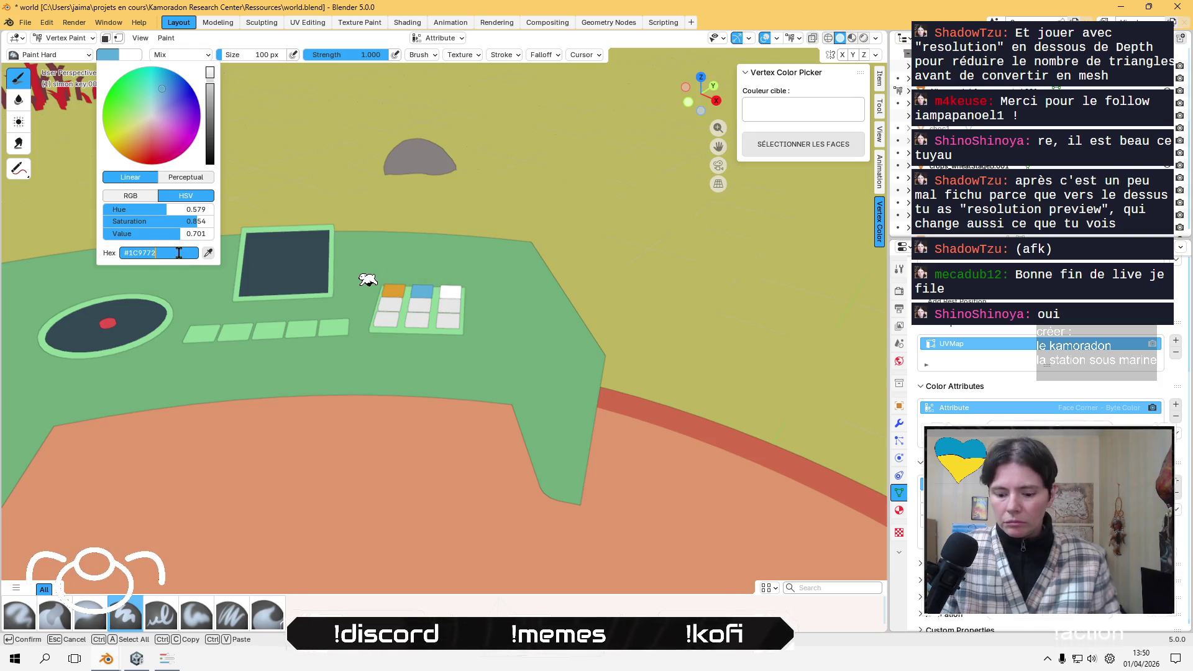
key("Return")
left_click(166, 37)
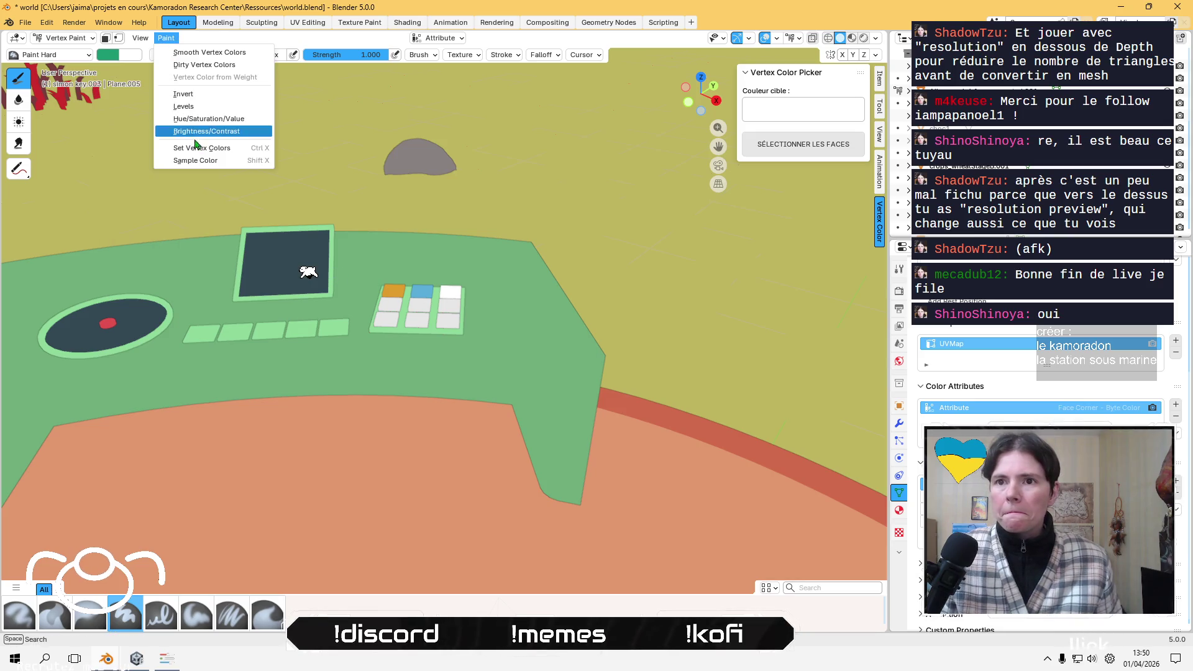
left_click(195, 147)
- Sample the Wong yellow, copy its hex code, and select the first second-row key
key("super+shift+c")
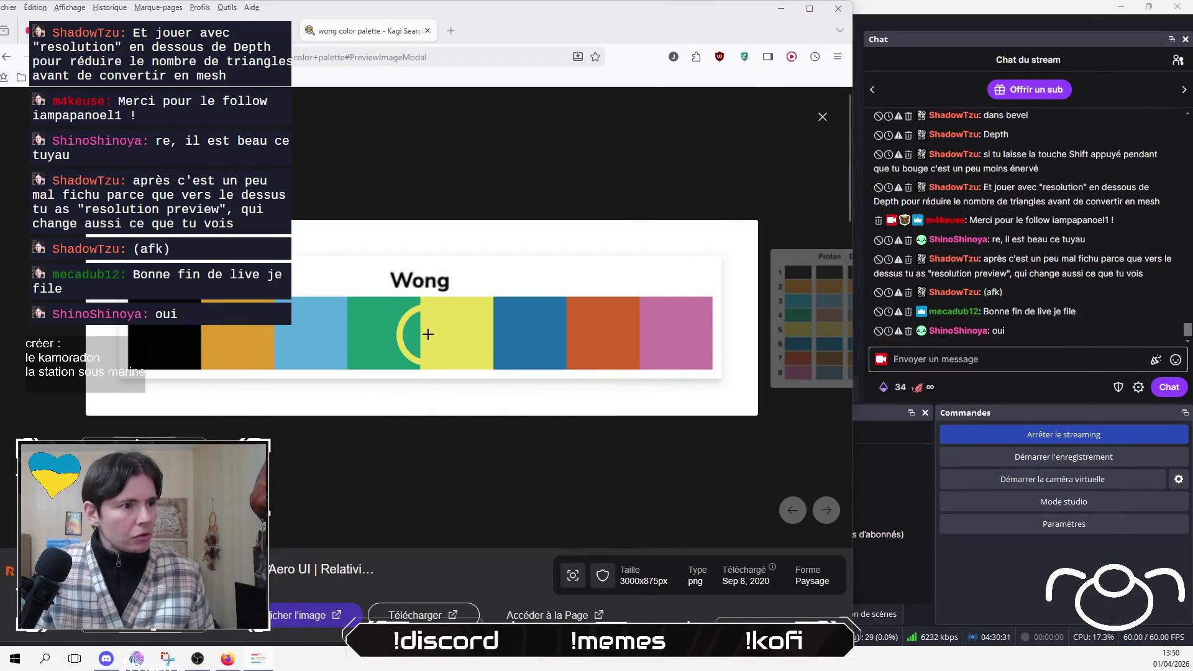
left_click(435, 329)
double_click(323, 531)
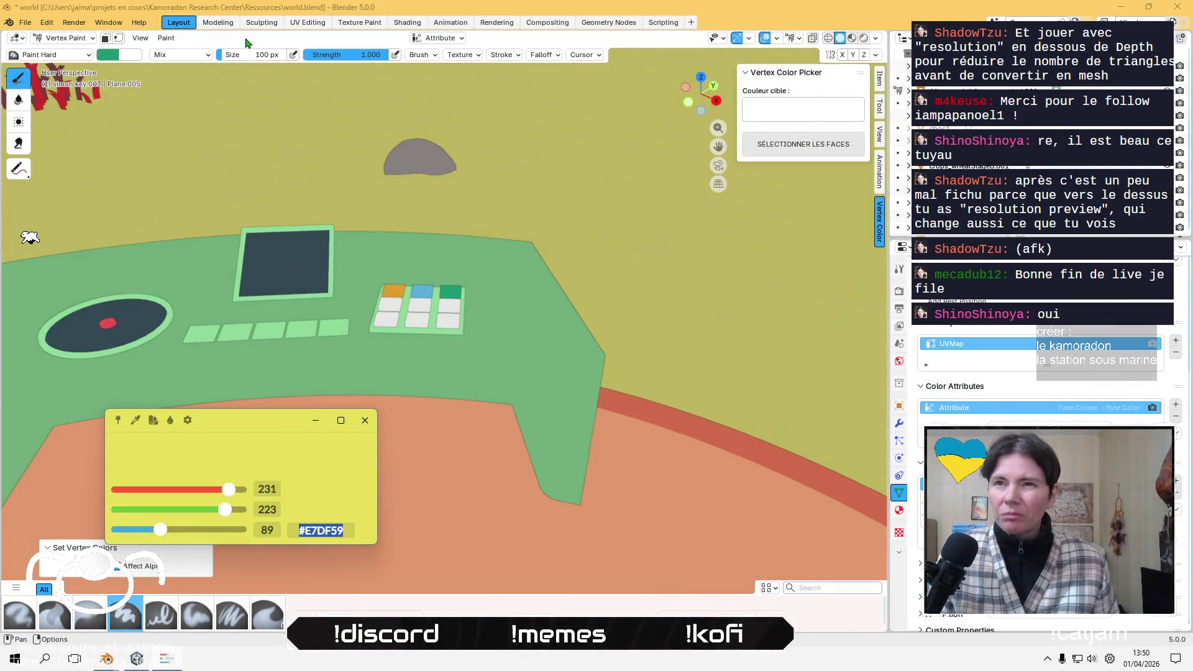
left_click(45, 38)
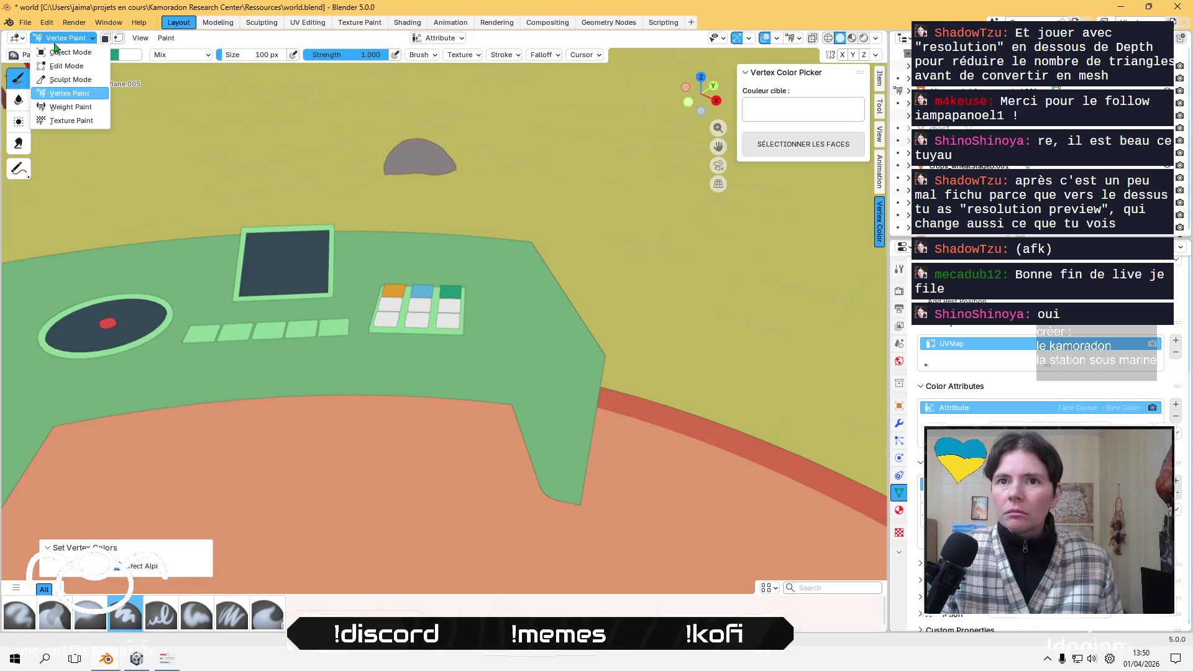
left_click(62, 57)
left_click(394, 309)
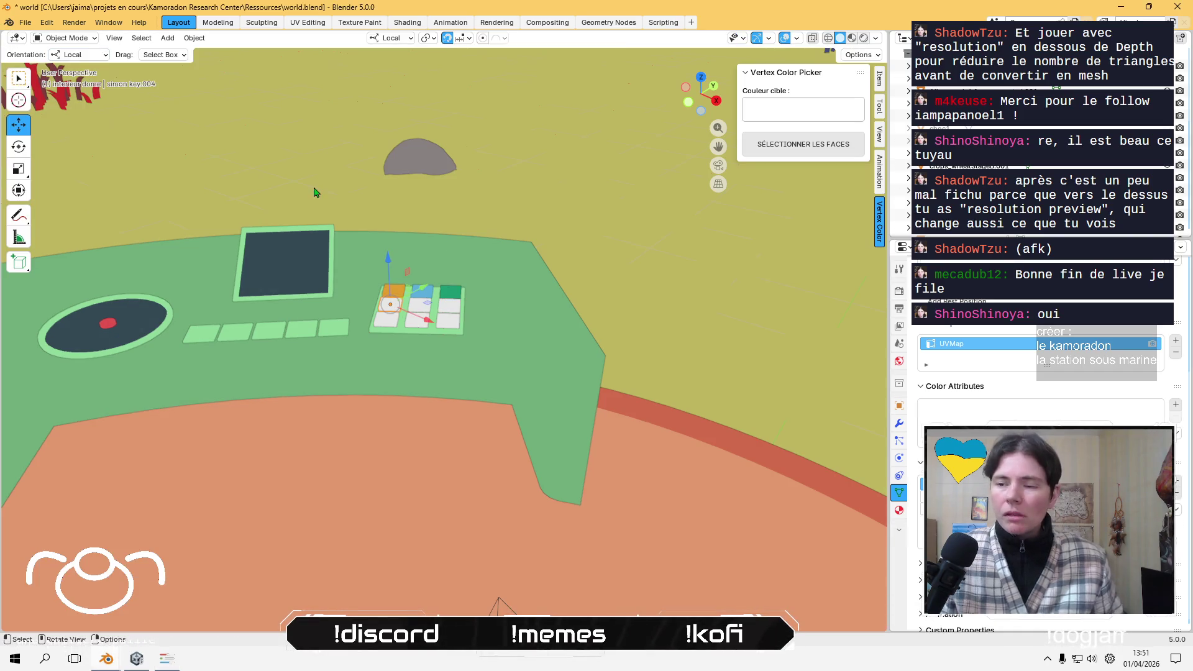
- Paste the yellow hex into the brush colour and fill the first second-row key yellow
left_click(86, 38)
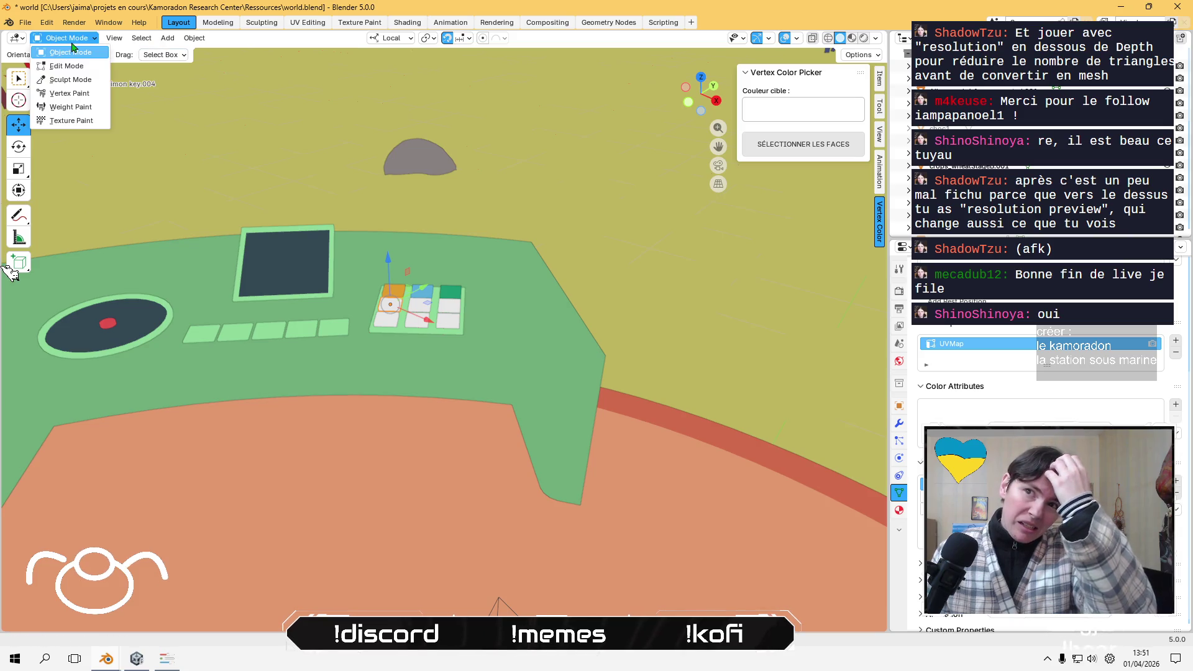
left_click(68, 98)
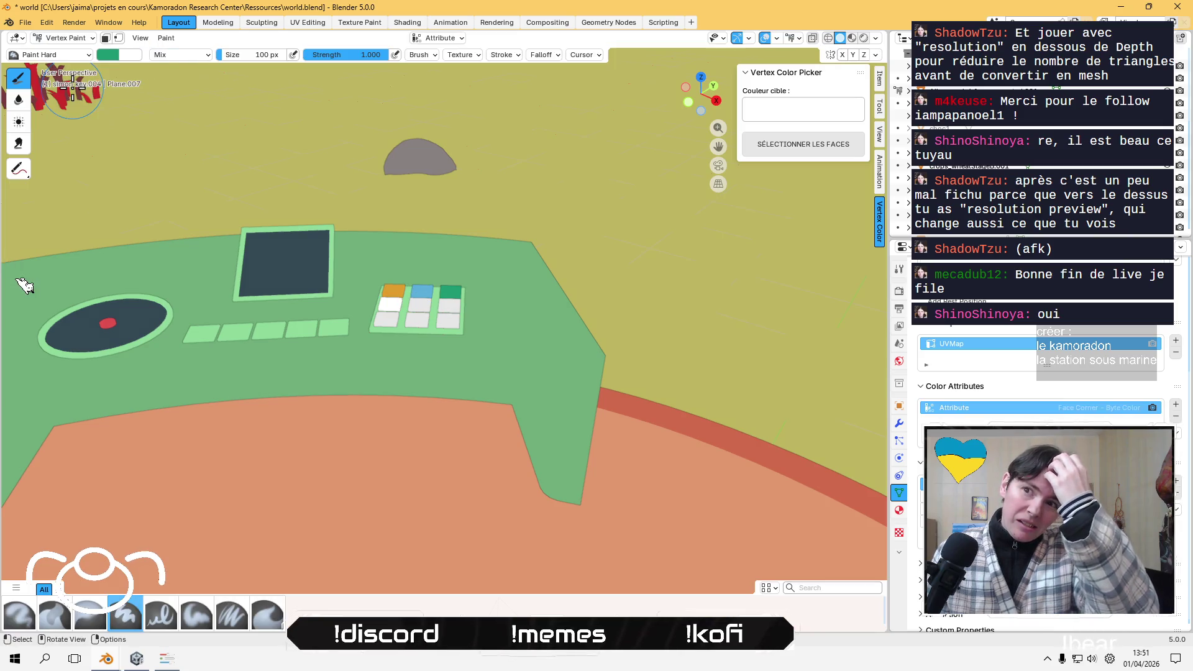
left_click(107, 55)
left_click(124, 252)
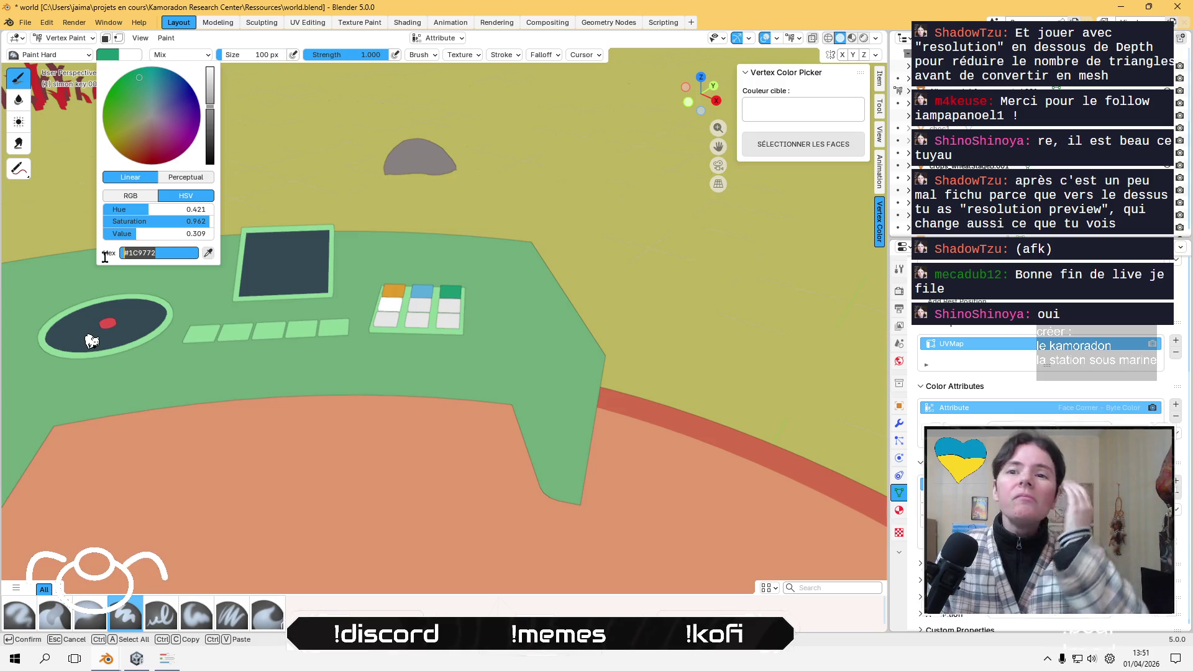
key("ctrl+v")
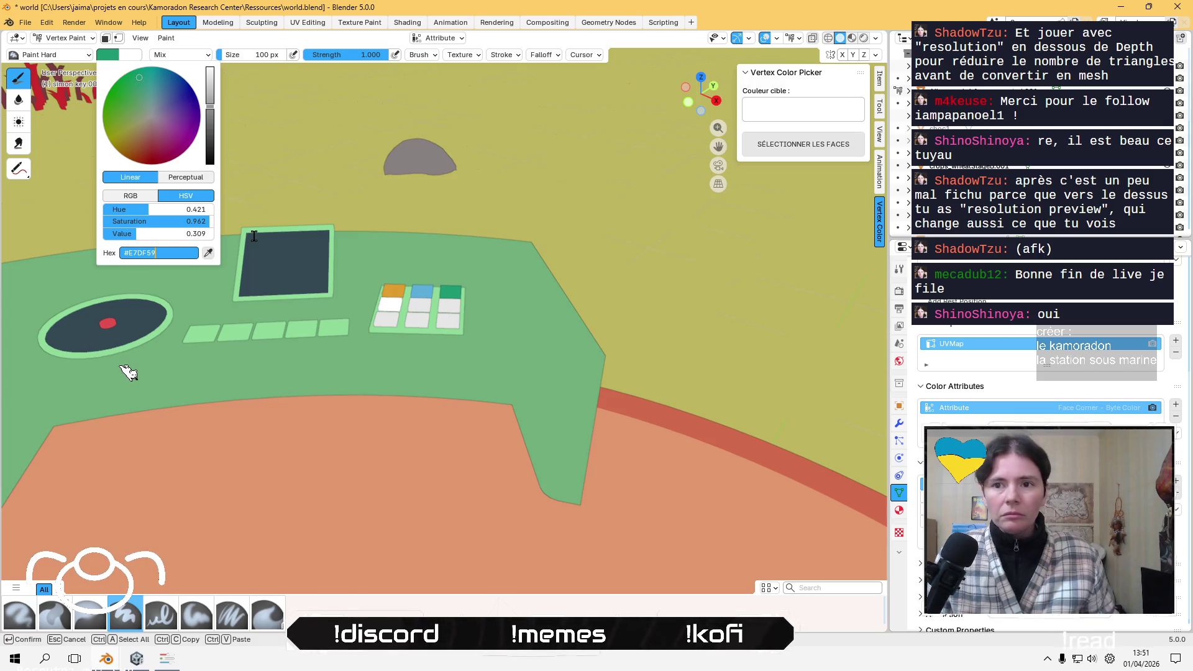
key("Return")
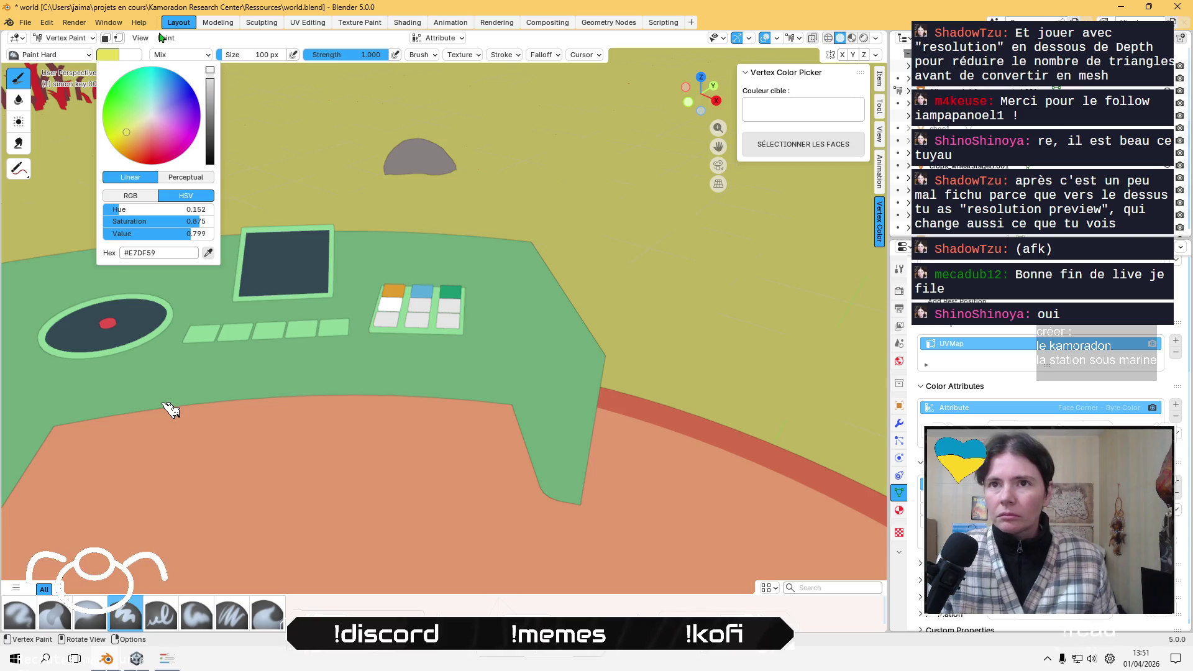
left_click(166, 38)
left_click(198, 148)
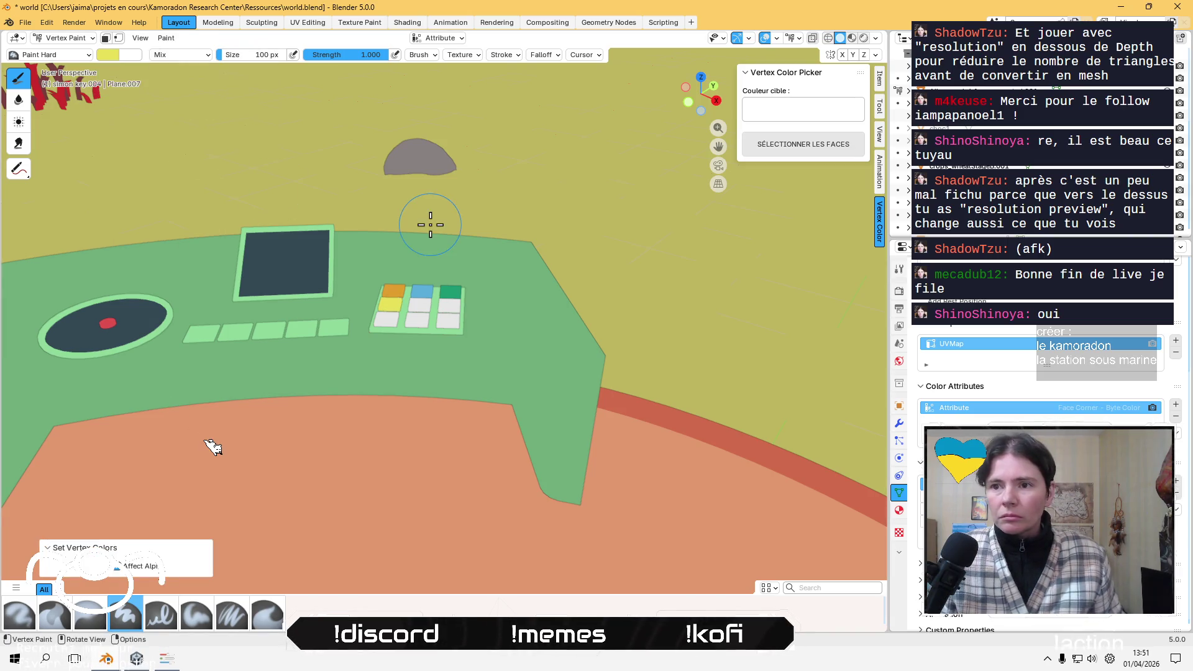
left_click(164, 658)
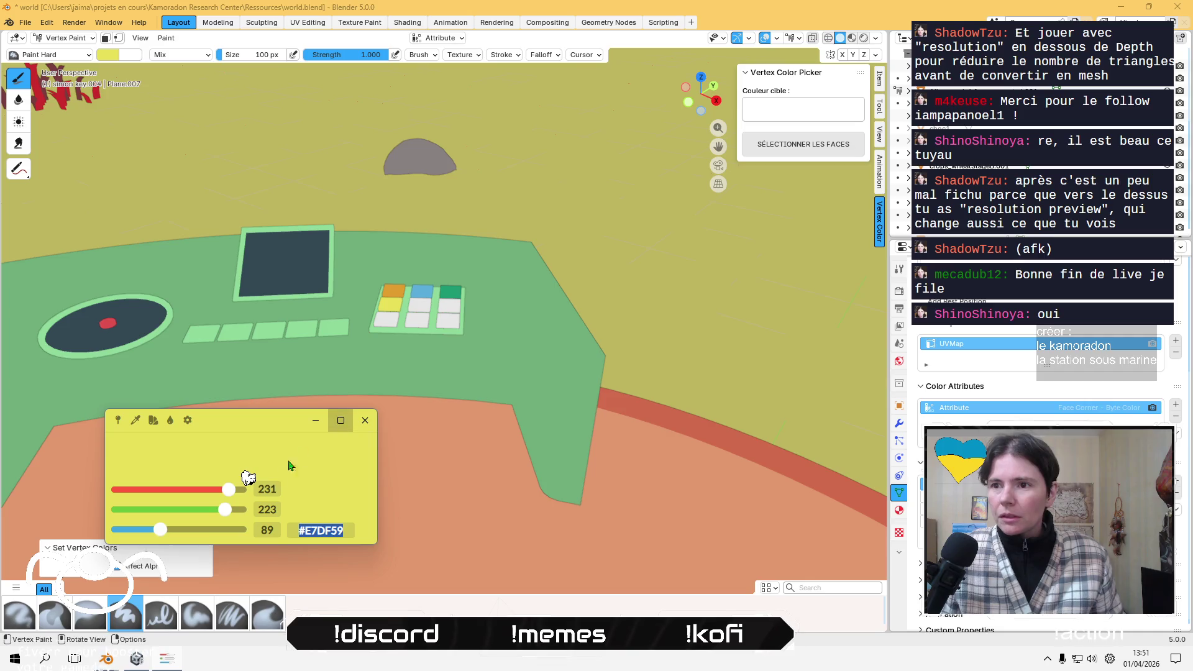
left_click(129, 426)
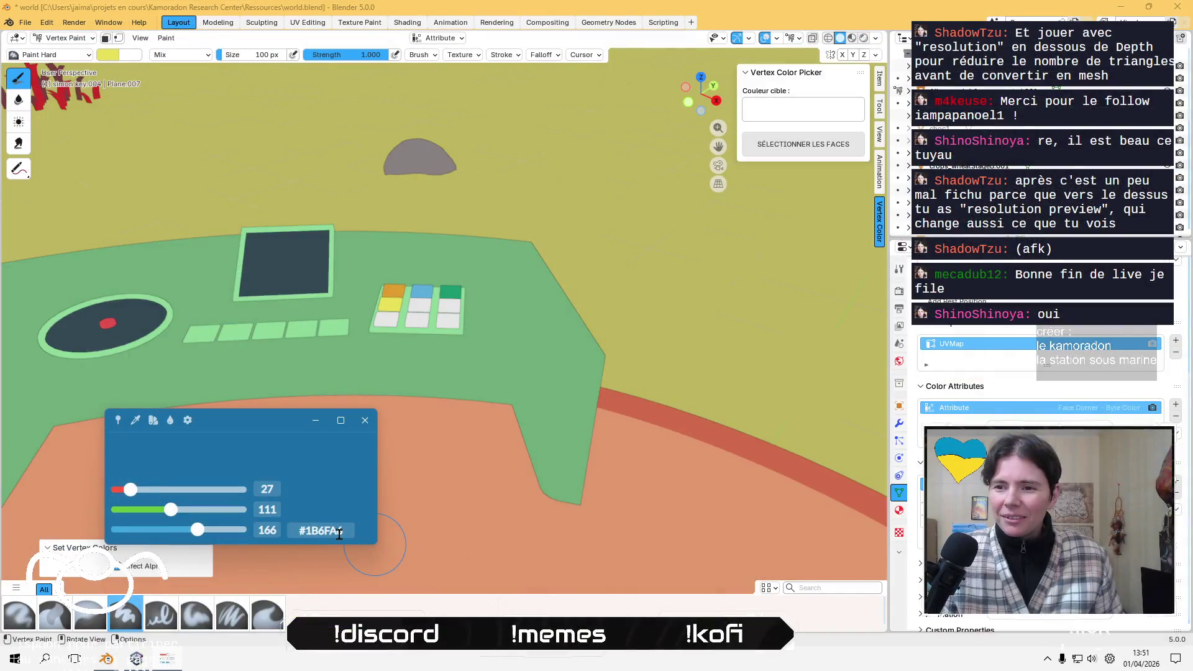
- Select the sampled dark blue hex code #1B6FA6 in the colour picker for copying
double_click(340, 532)
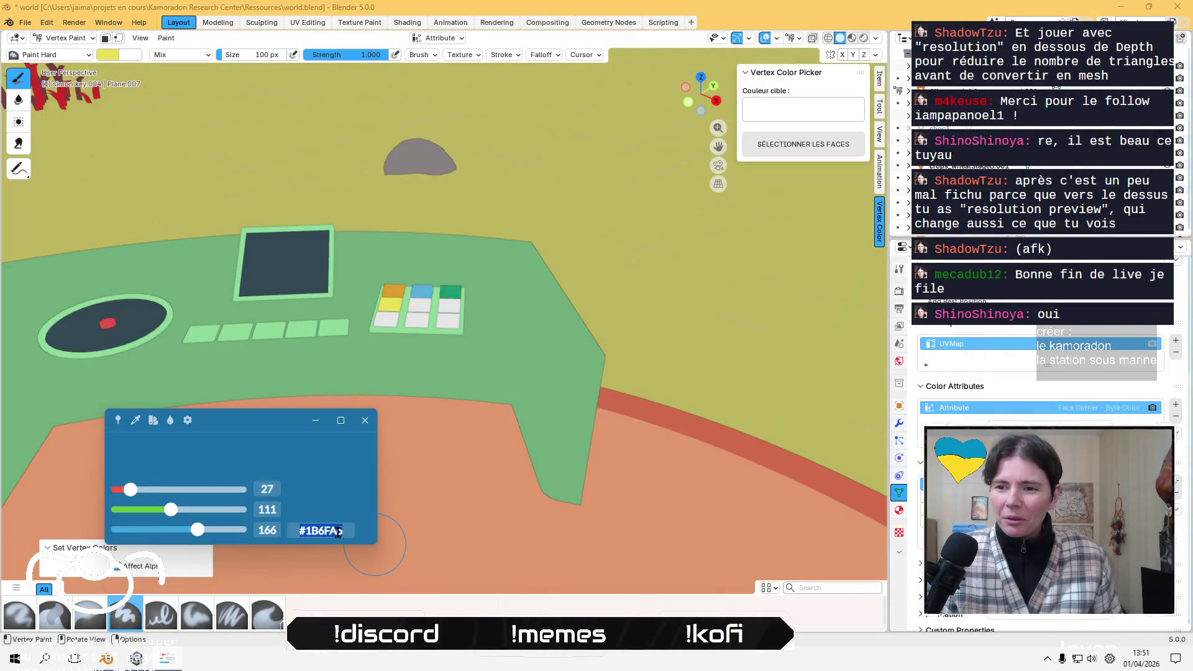
- Paste #1B6FA6 into the brush colour's hex field to make the brush dark blue
left_click(103, 56)
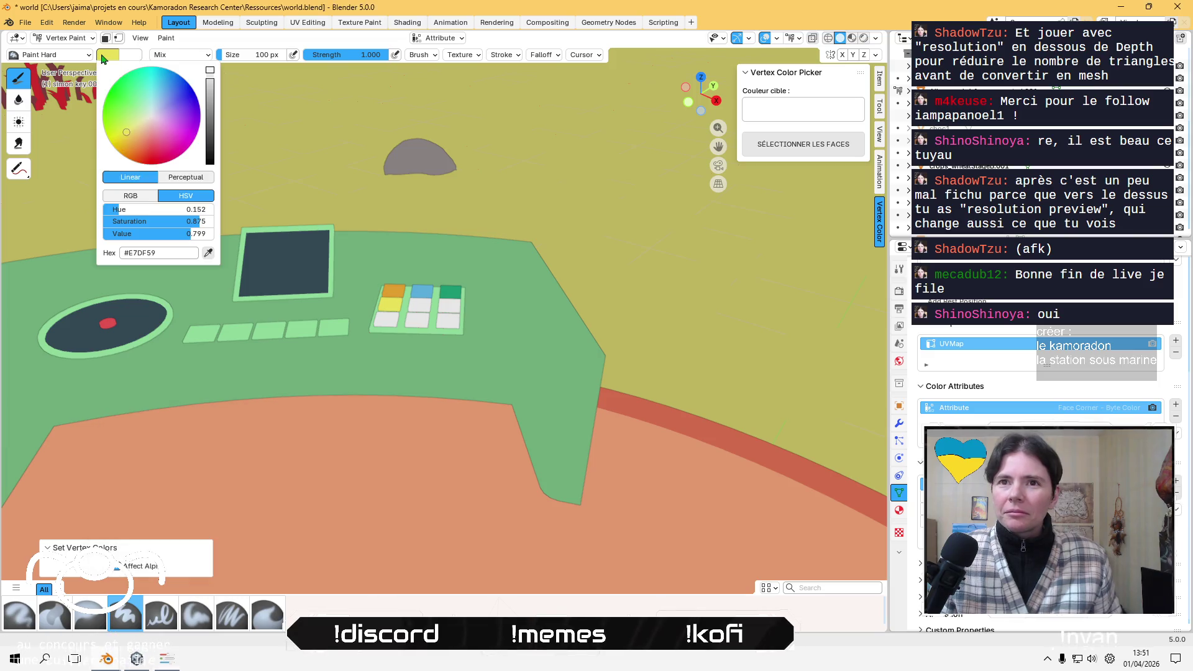
left_click(163, 252)
key("ctrl+v")
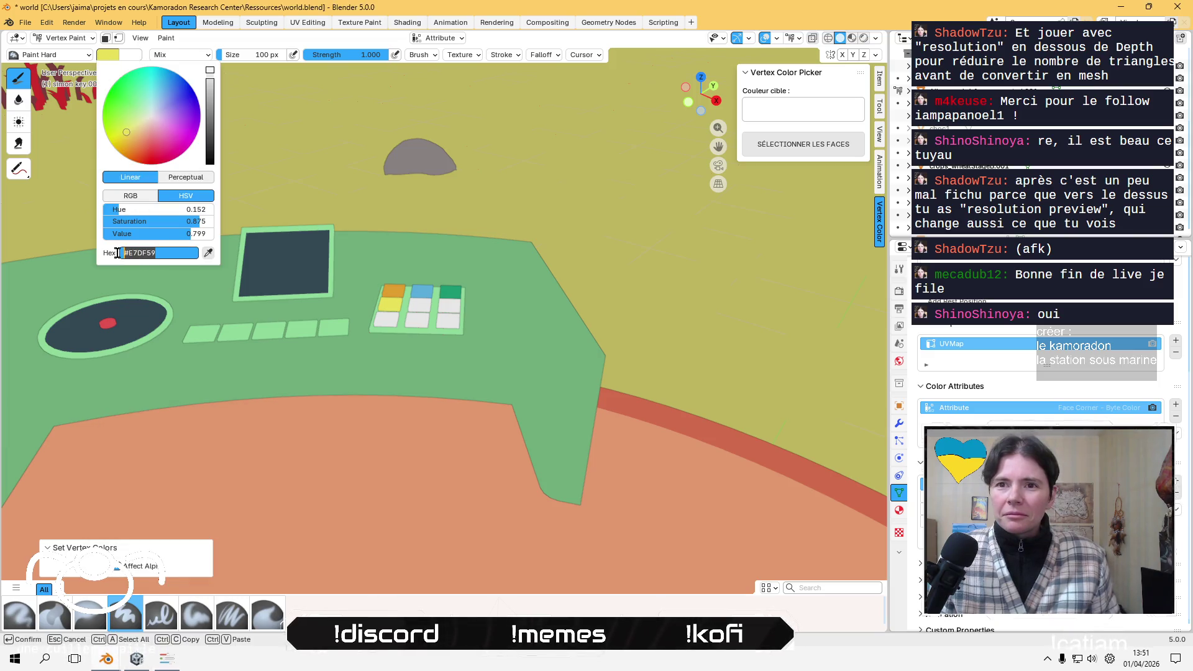
key("Tab")
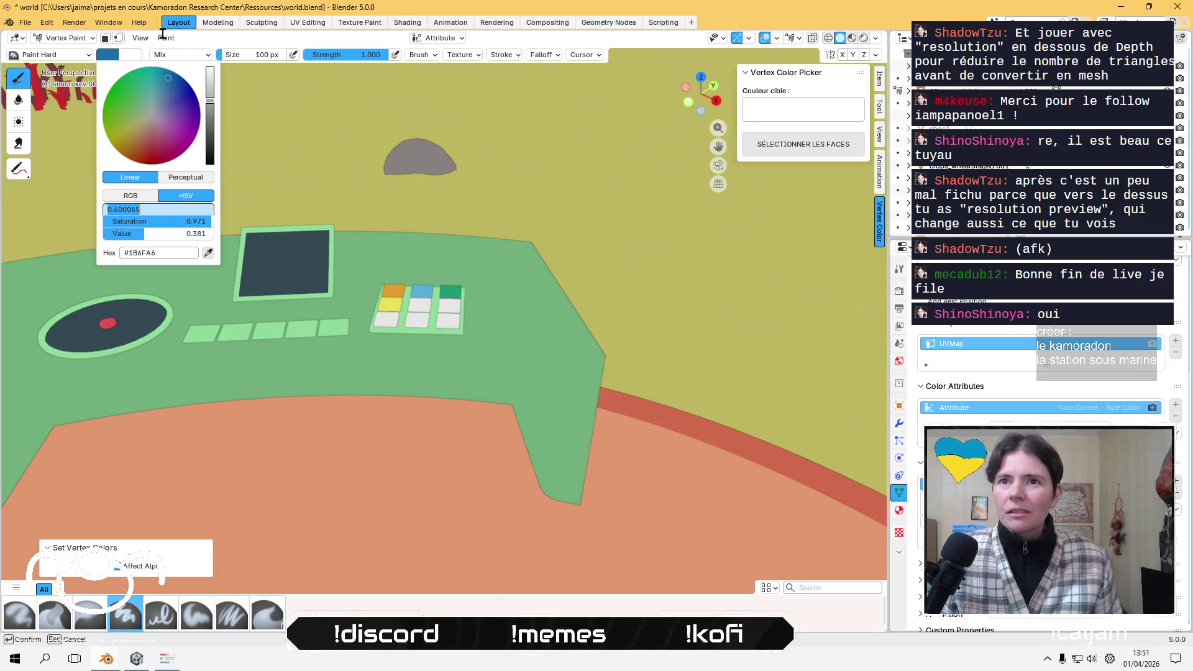
key("Return")
- Select the second row's middle key and fill it with dark blue via Set Vertex Colors
left_click(64, 38)
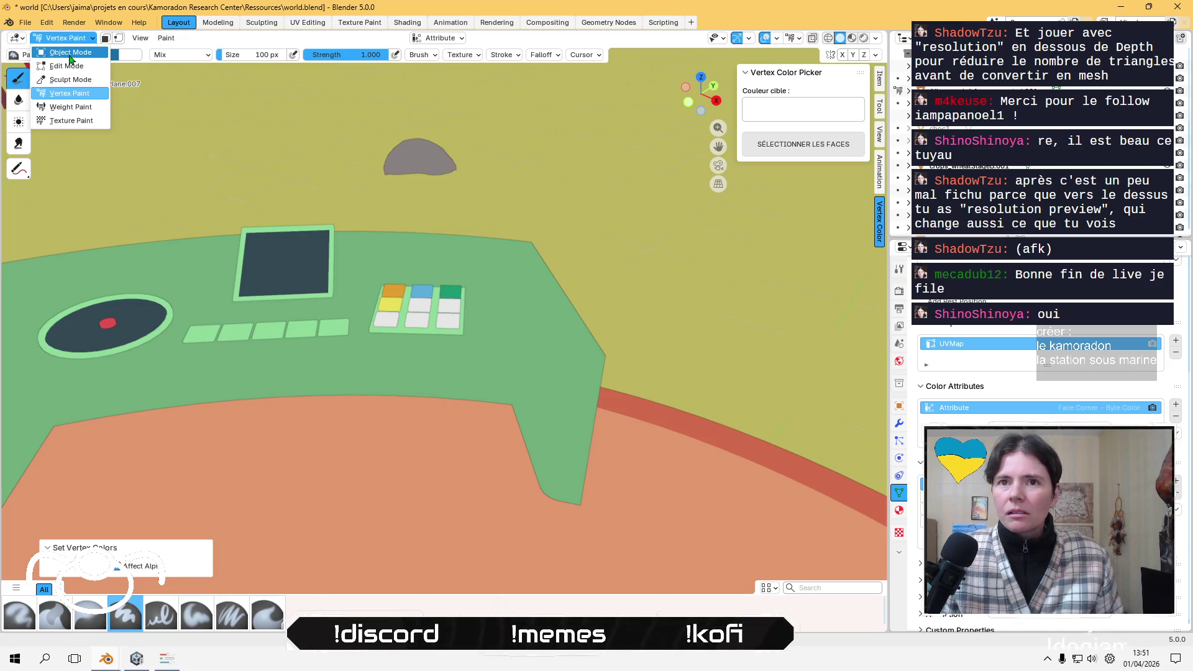
left_click(62, 55)
left_click(419, 313)
left_click(73, 38)
left_click(62, 95)
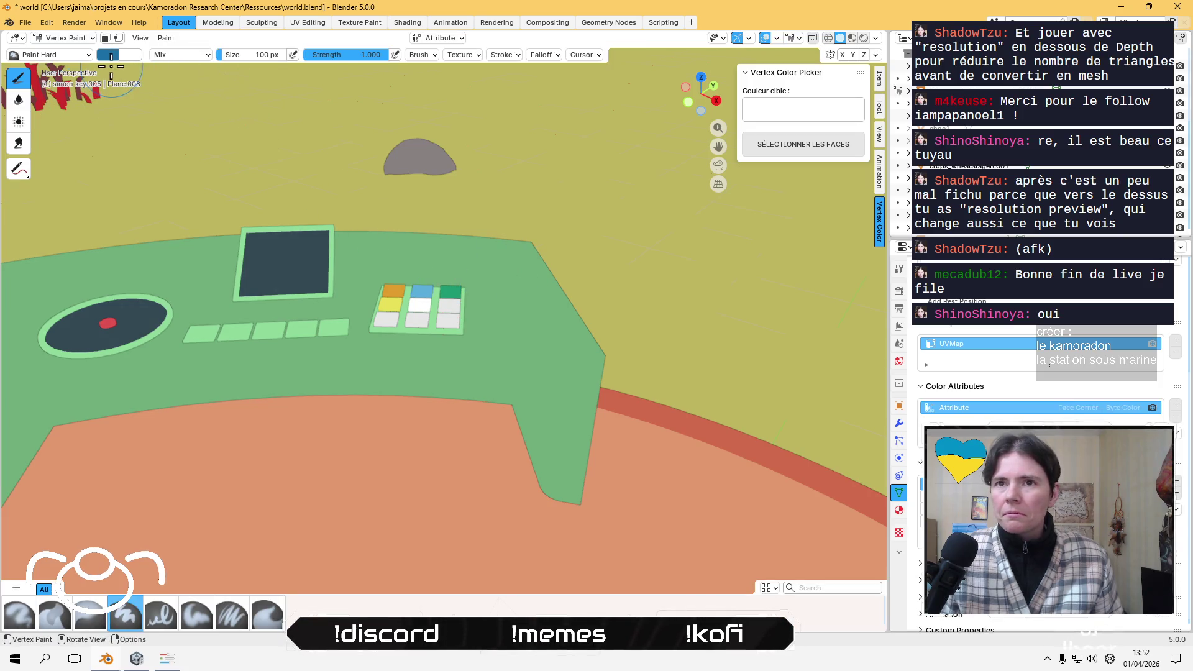
left_click(166, 38)
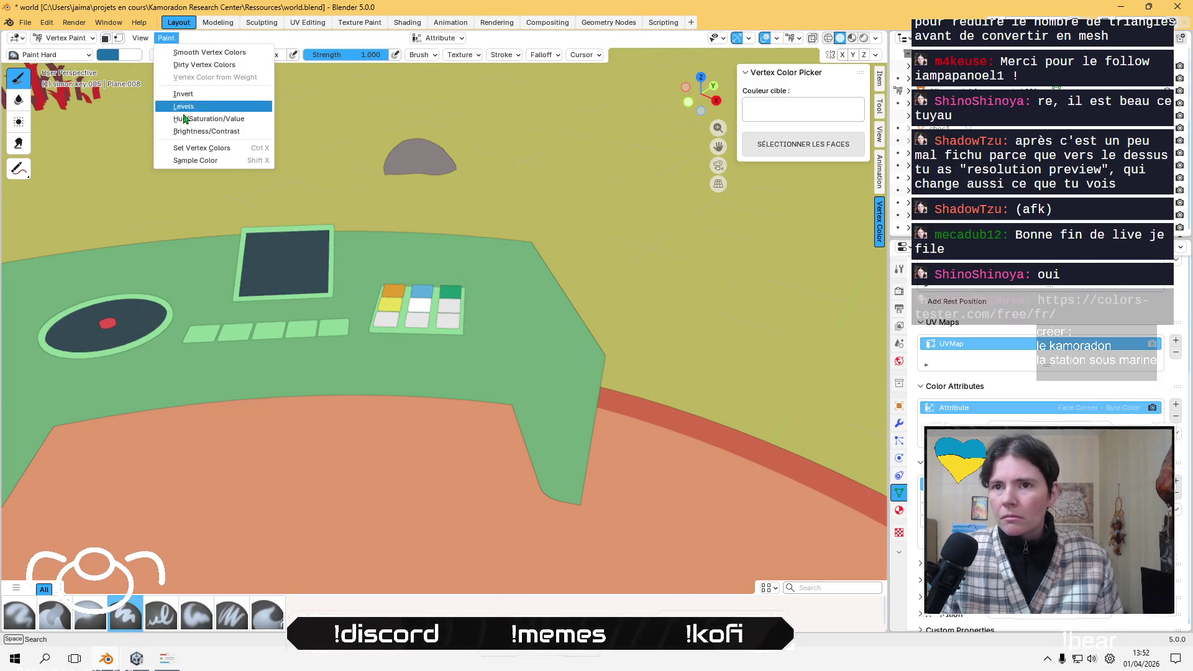
left_click(199, 154)
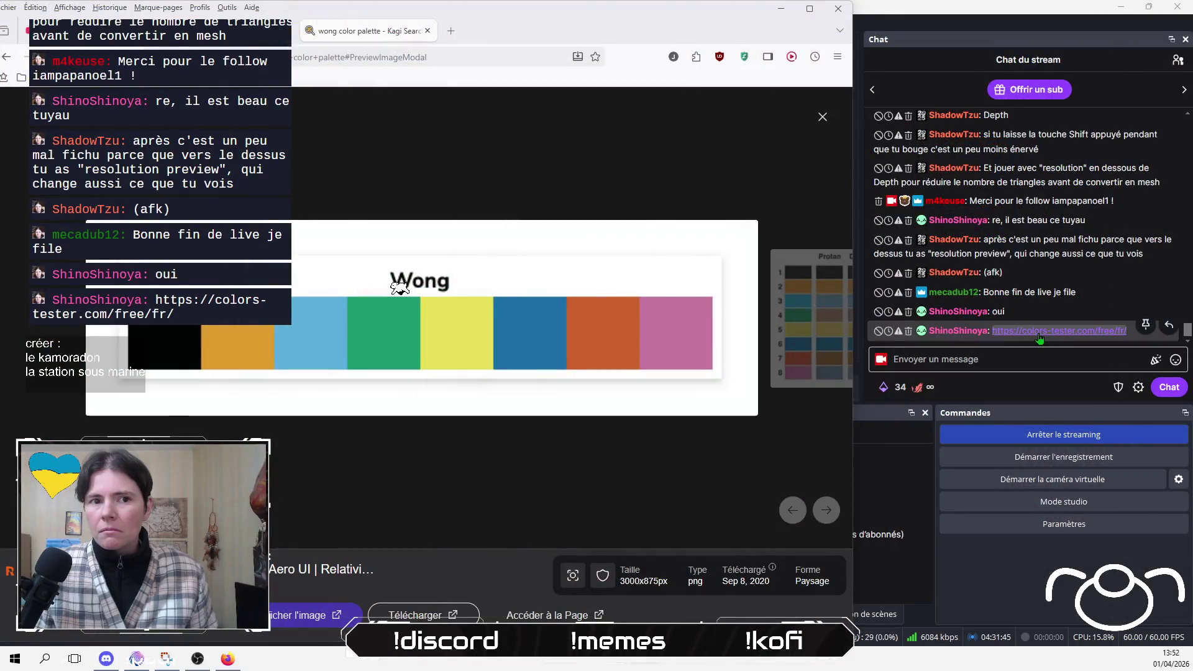
- Browse the Colors Tester colour-blind palettes page, then return to the Wong tab and Blender
left_click(1039, 332)
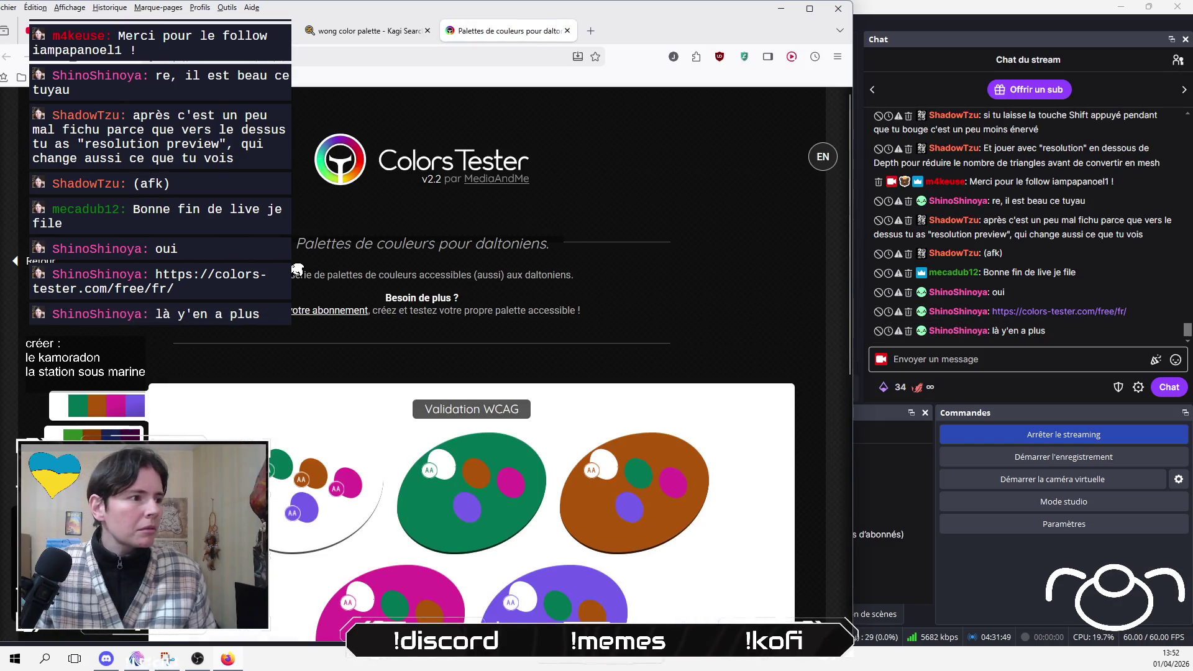
scroll(298, 269, "down", 3)
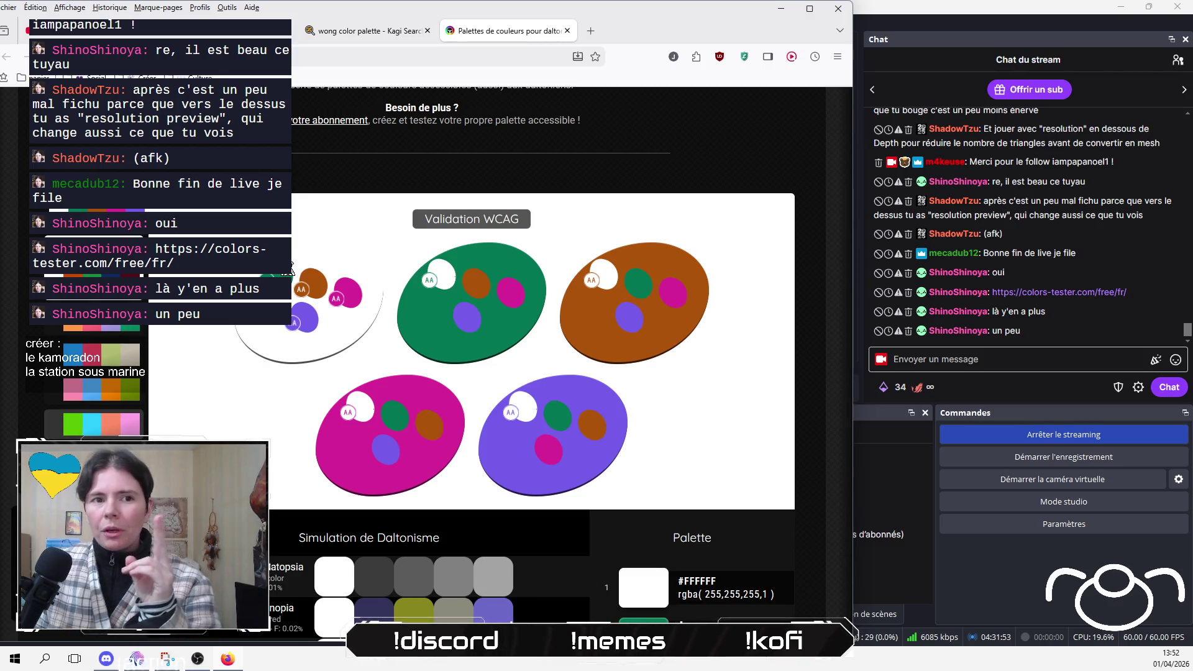
key("ctrl+shift+Tab")
key("alt+Tab")
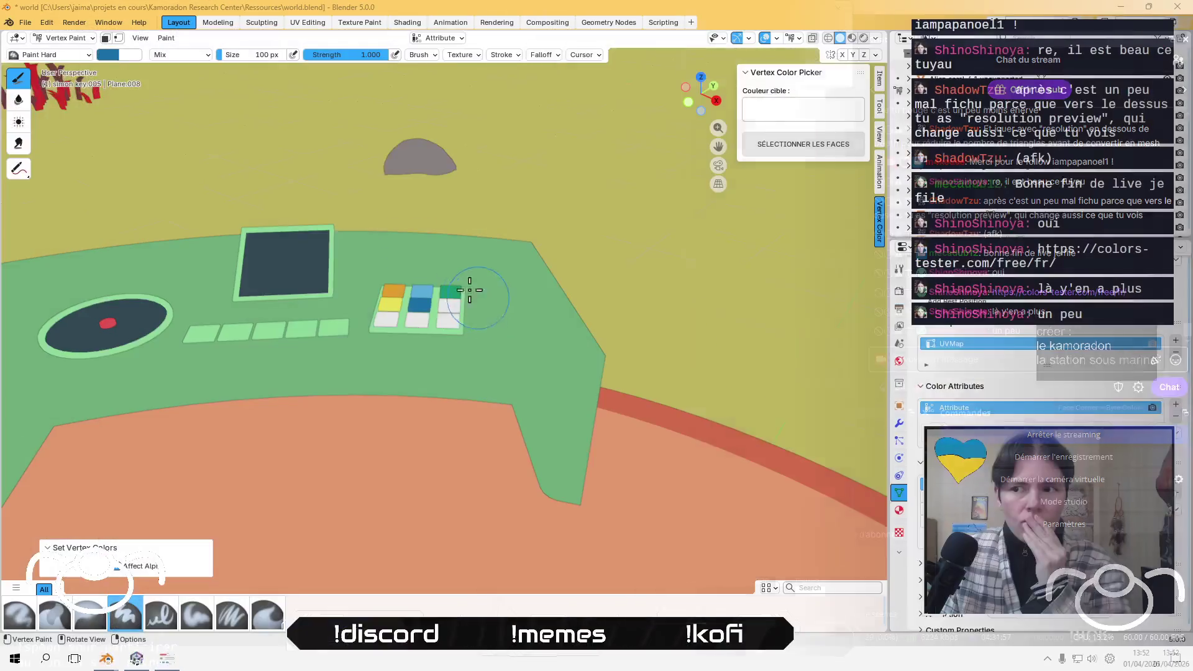
- Select the second row's right key and sample the Wong vermilion #CD6129 from the palette
left_click(449, 305)
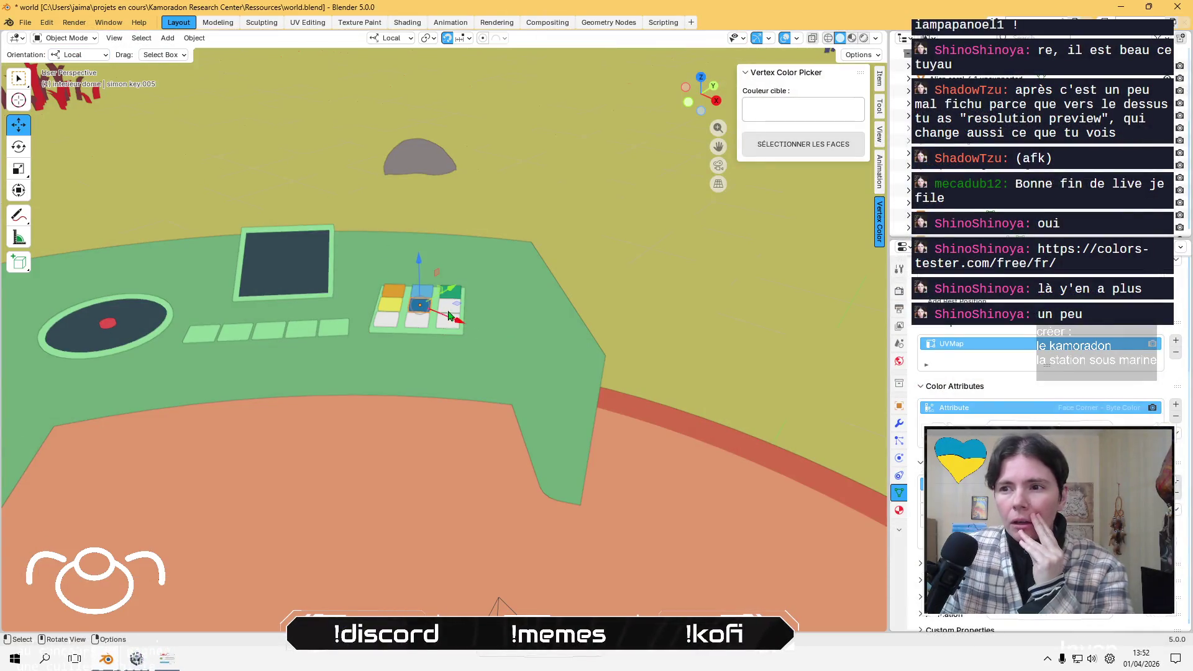
left_click(83, 41)
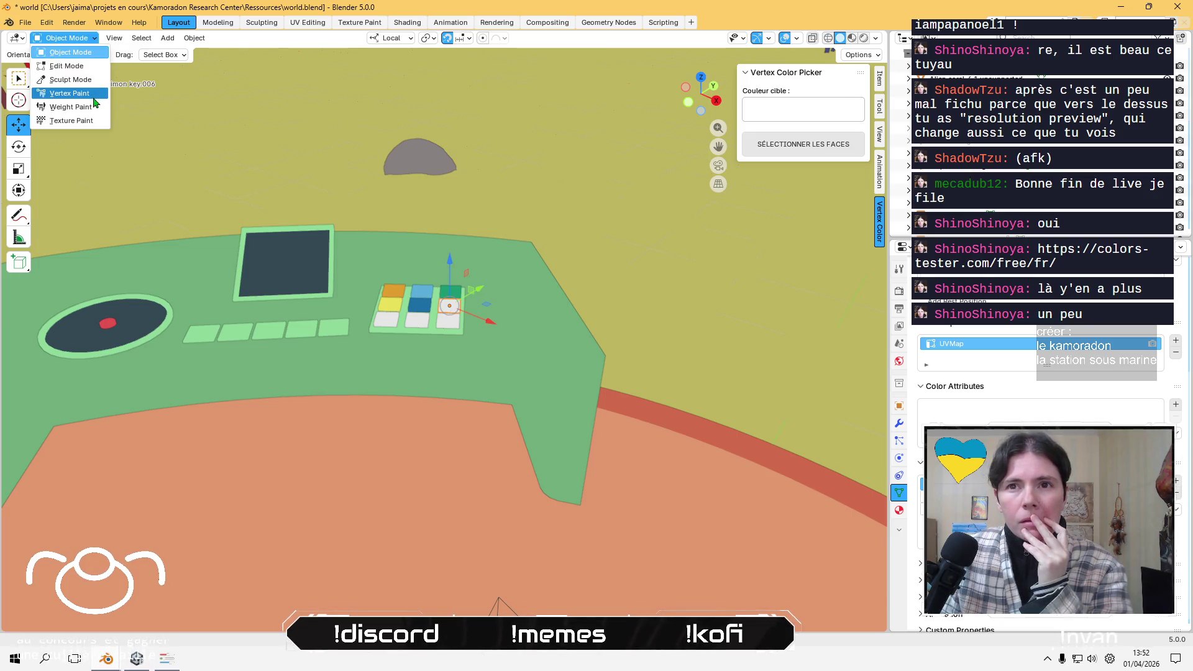
key("alt+Tab")
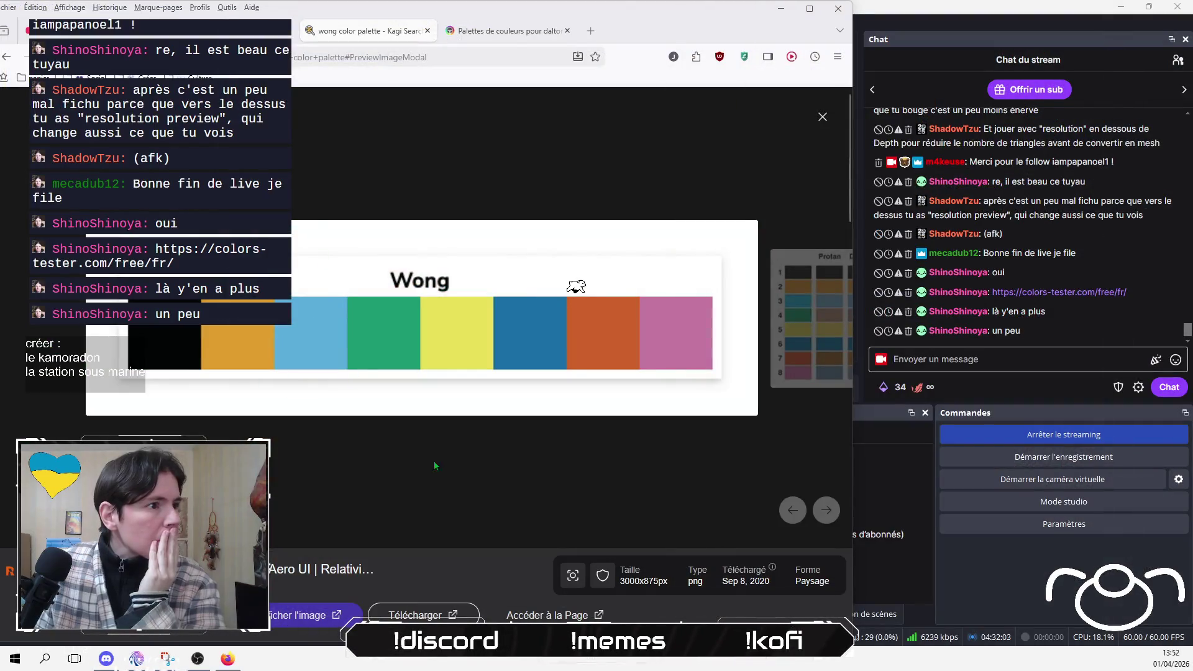
key("alt+Tab")
left_click(169, 661)
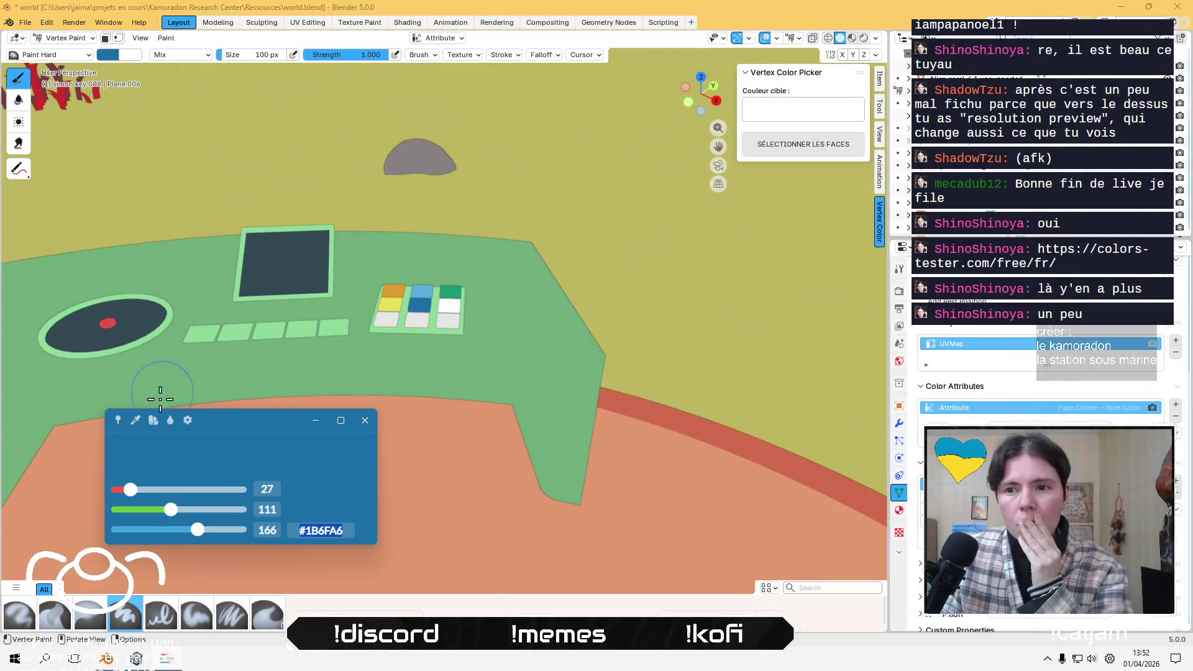
left_click(134, 425)
key("alt+Tab")
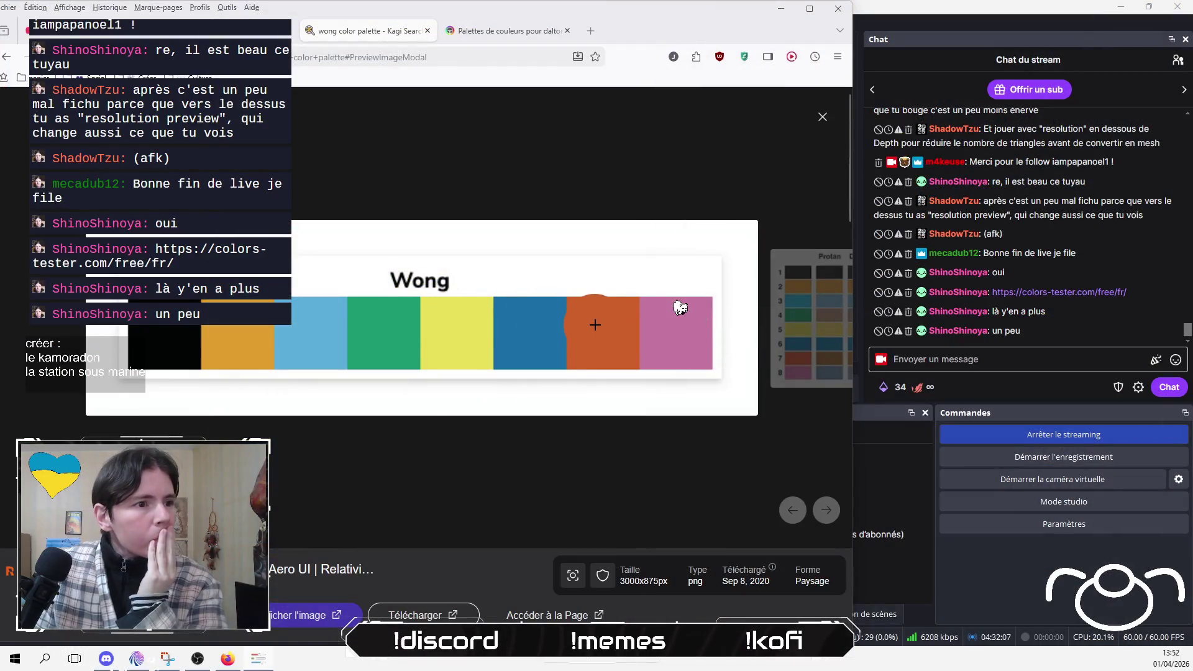
left_click(601, 330)
key("alt+Tab")
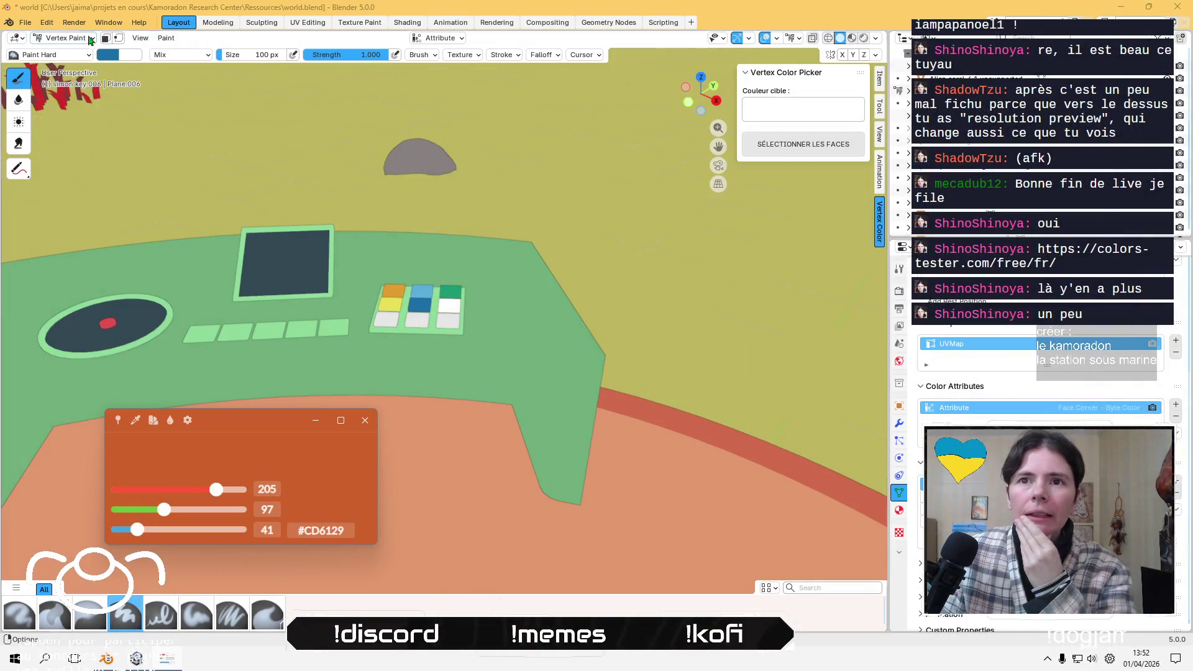
- Copy the vermilion hex into the brush colour and fill the right key vermilion
left_click(118, 54)
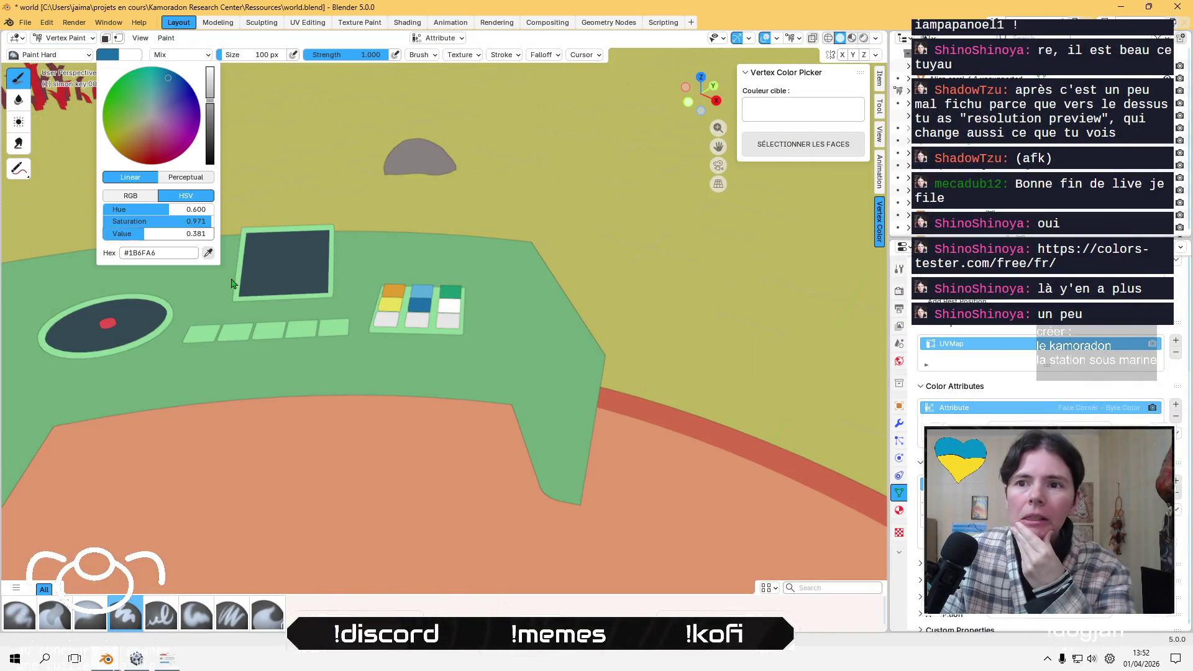
left_click(166, 661)
left_click(320, 531)
right_click(321, 531)
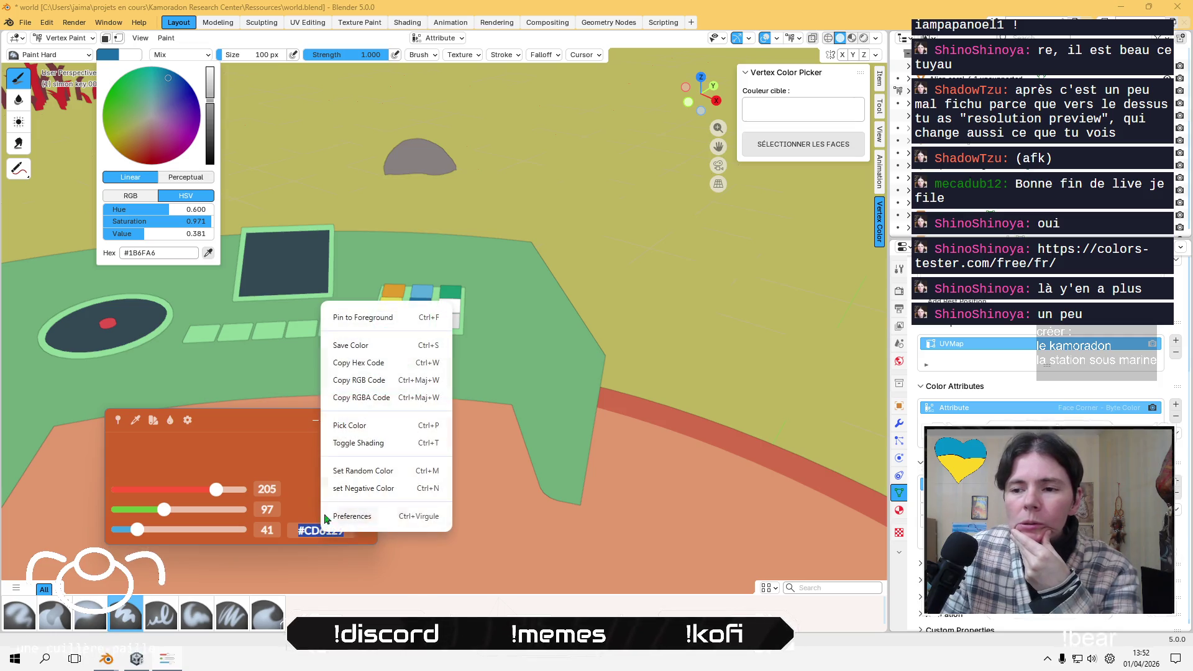
left_click(382, 369)
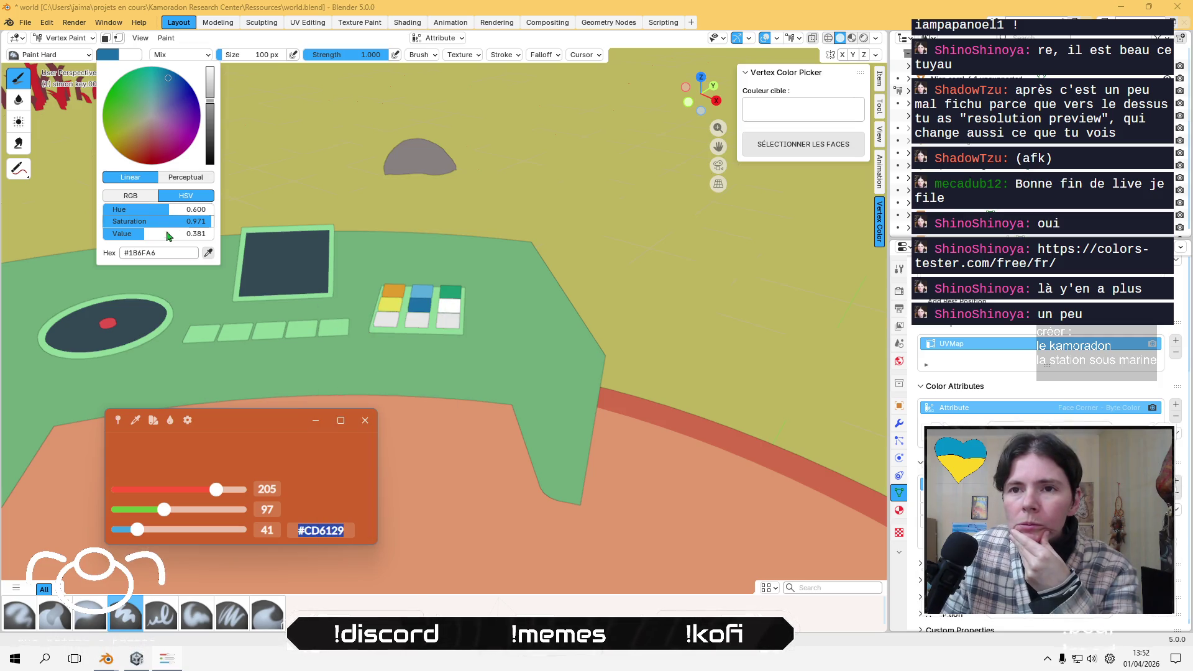
left_click(152, 253)
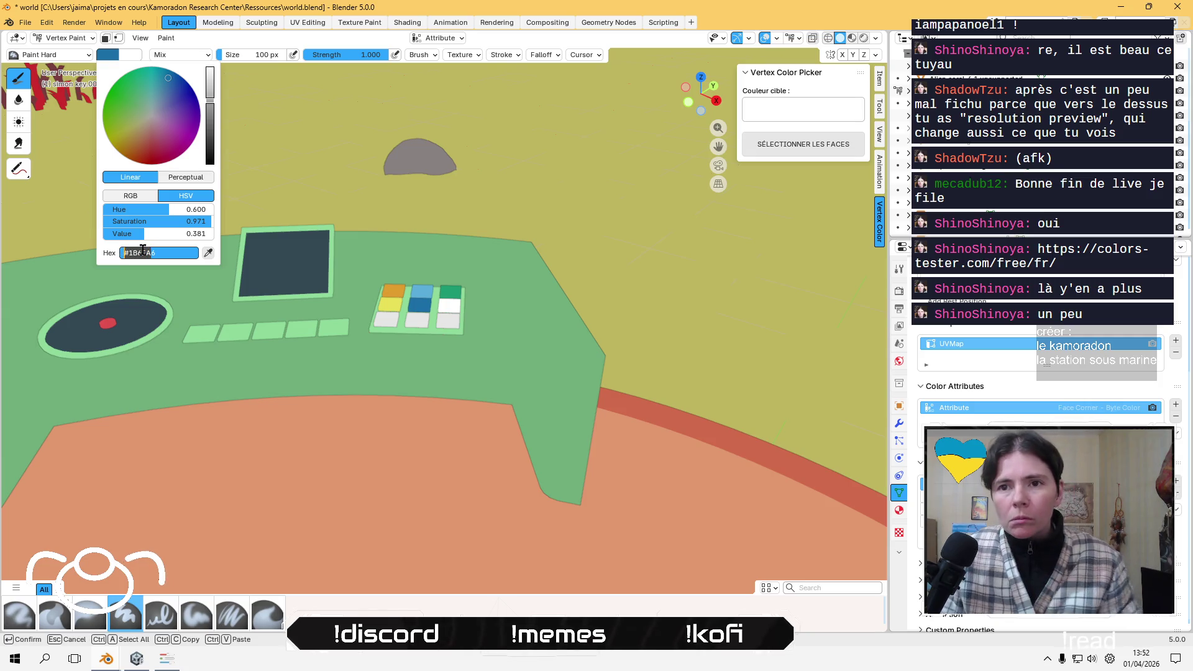
left_click_drag(166, 249, 130, 244)
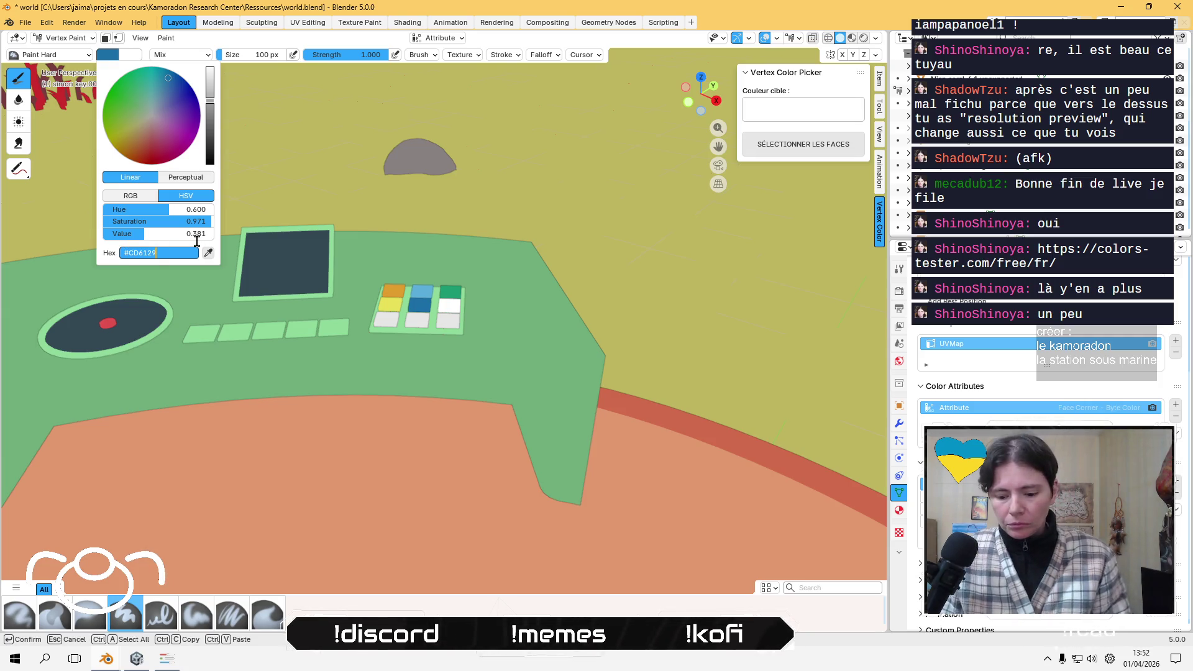
key("Tab")
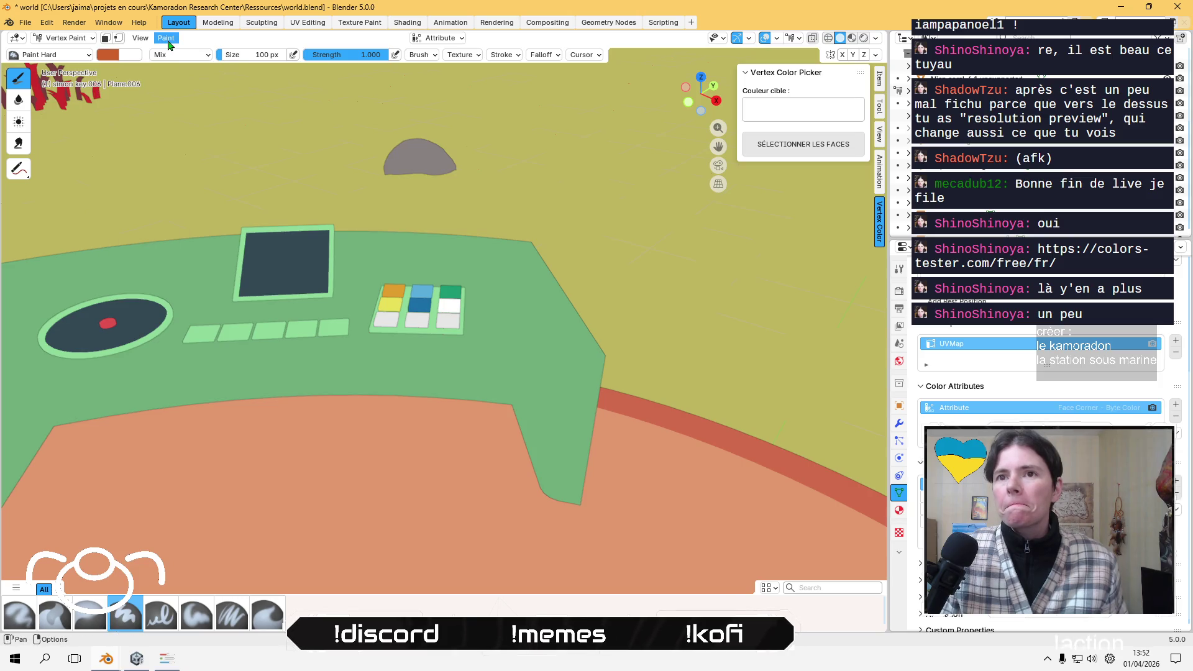
left_click(166, 38)
left_click(203, 154)
- Select the bottom-left key, sample Wong pink #C478A0, and return to Vertex Paint
left_click(65, 38)
left_click(66, 59)
left_click(387, 320)
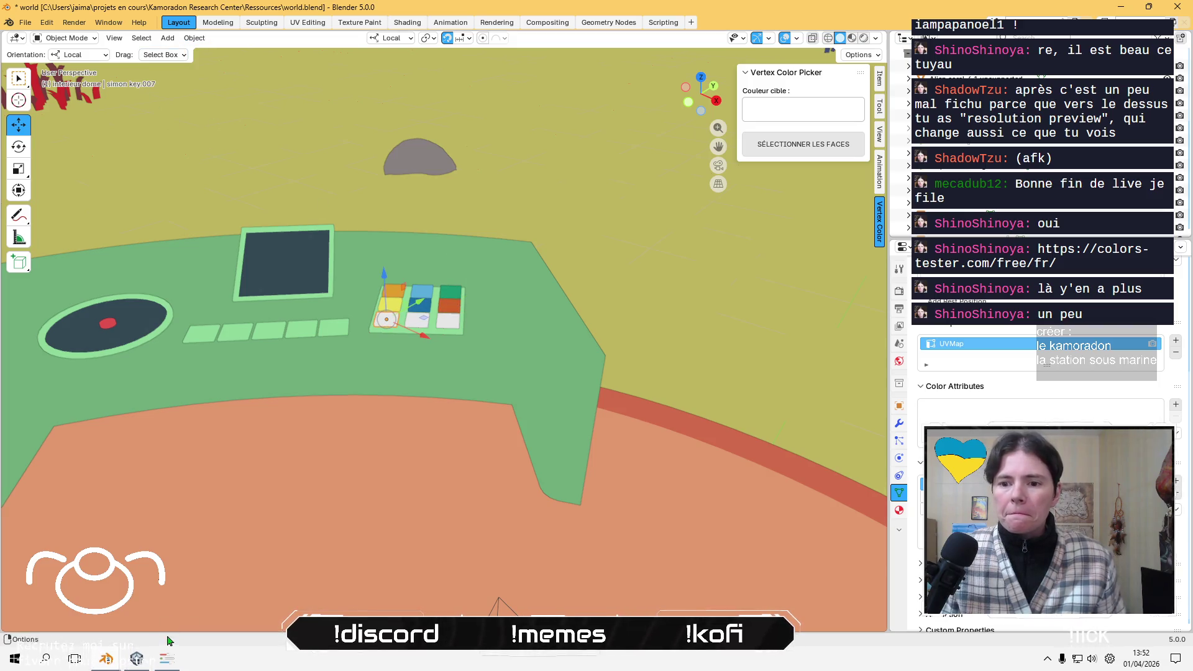
left_click(167, 658)
left_click(136, 421)
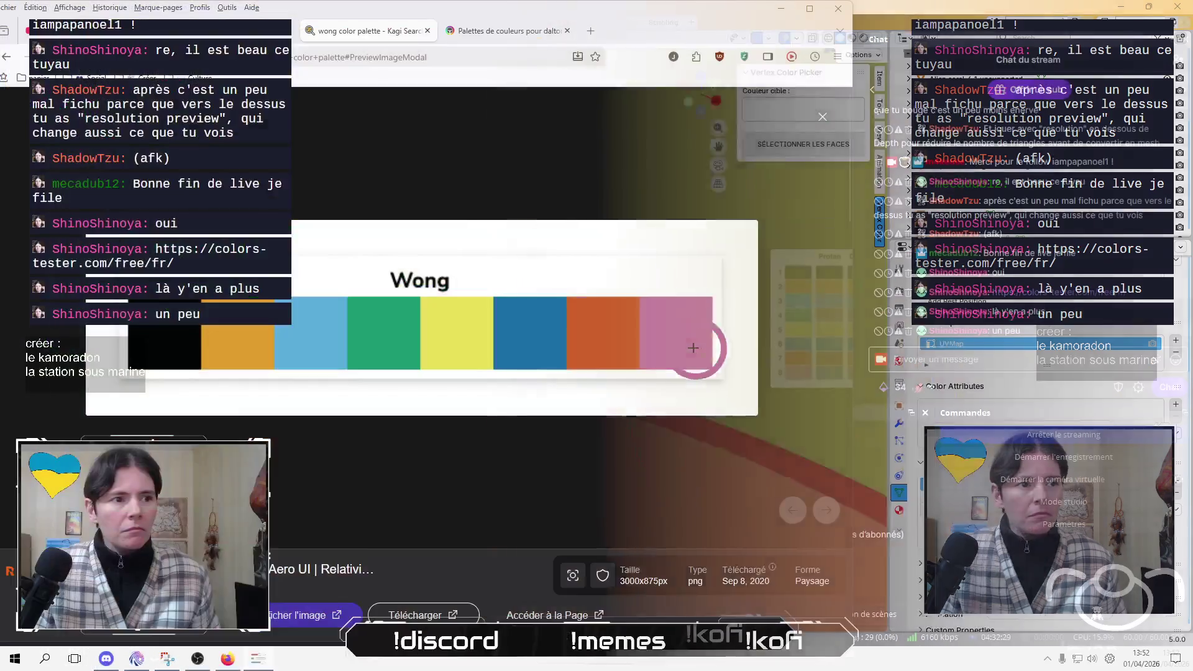
left_click(354, 333)
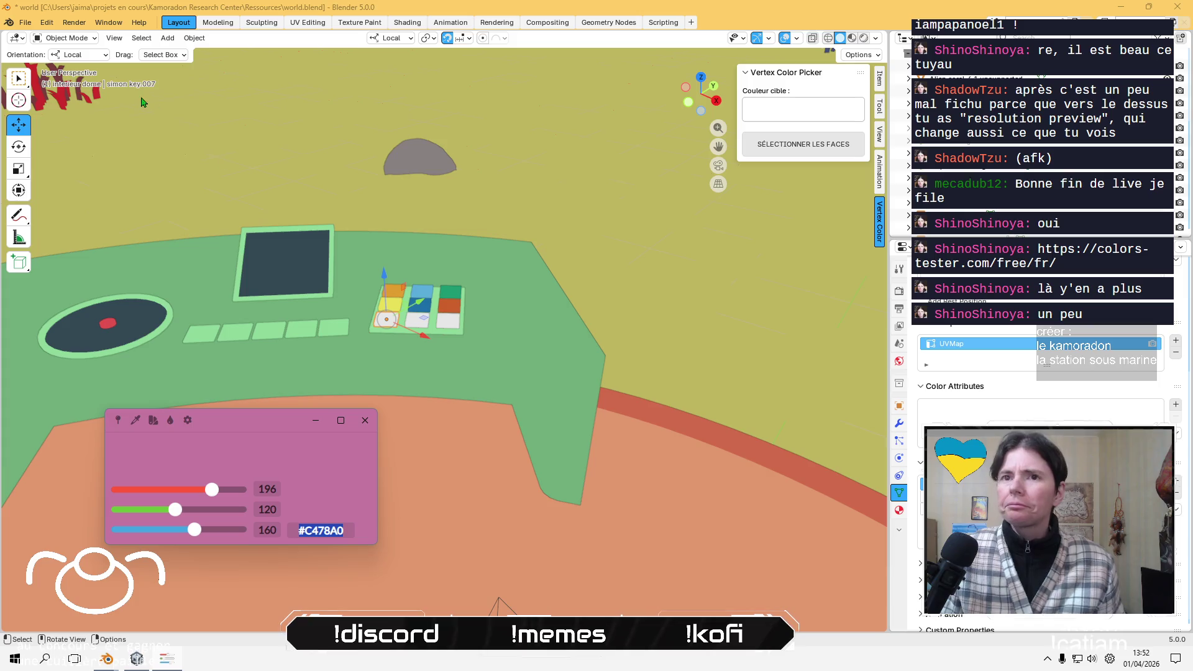
left_click(65, 37)
left_click(62, 94)
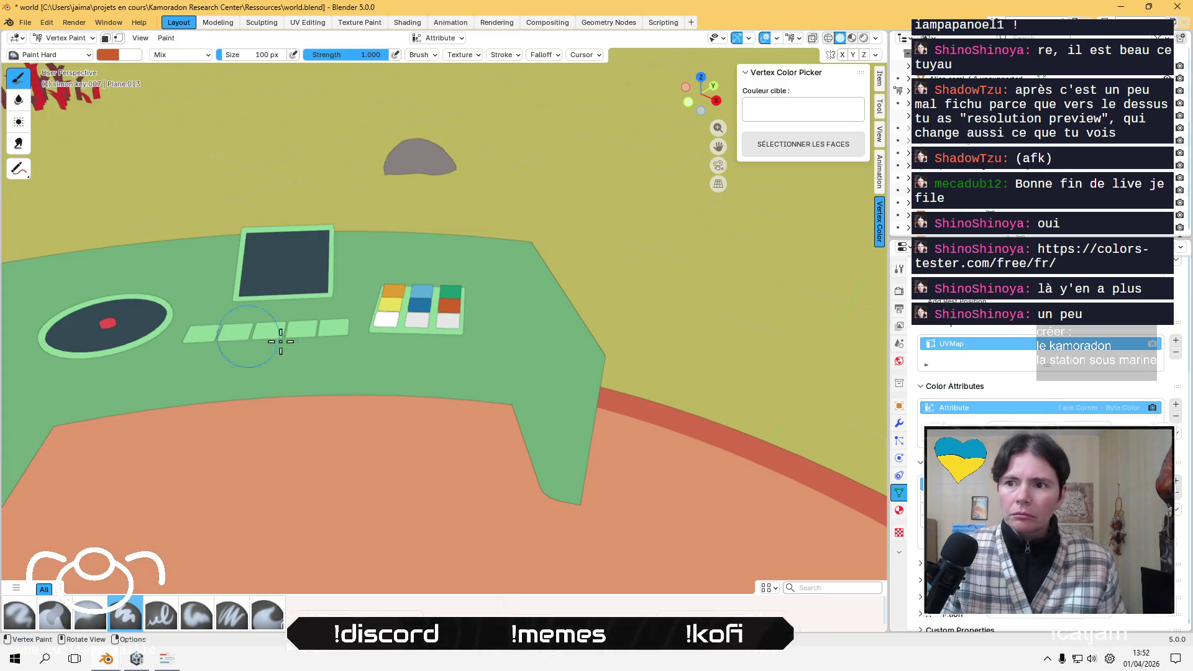
- Set the brush hex to pink #C478A0 and fill the bottom-left key with it
left_click(107, 54)
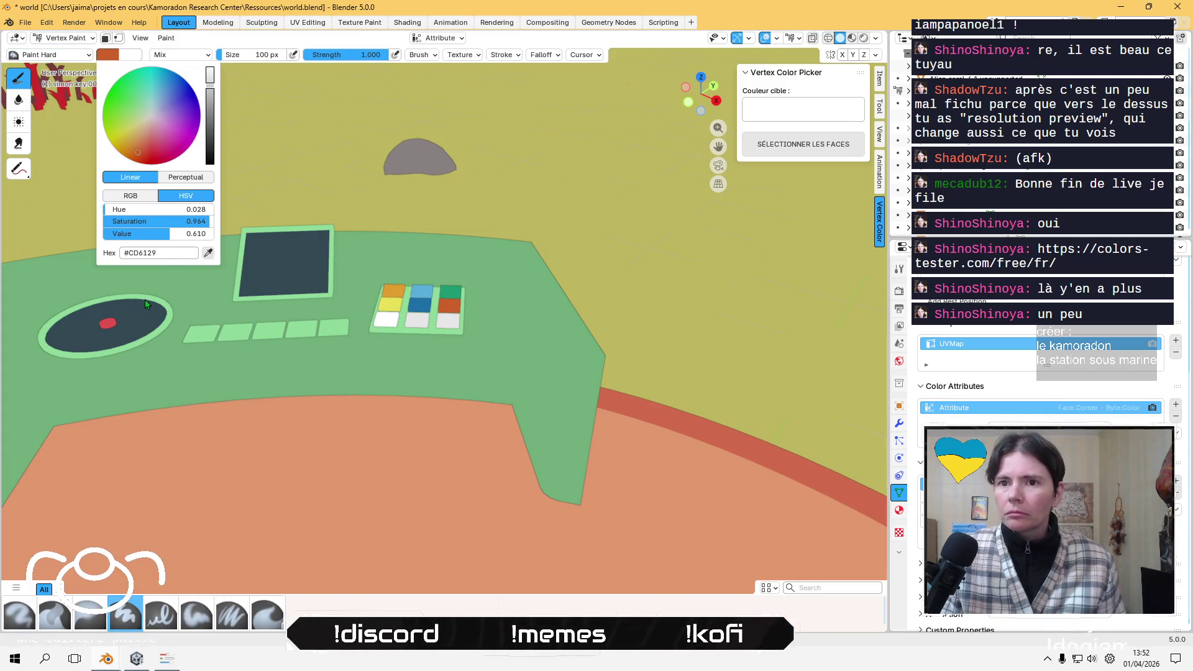
left_click(152, 253)
left_click_drag(151, 252, 120, 254)
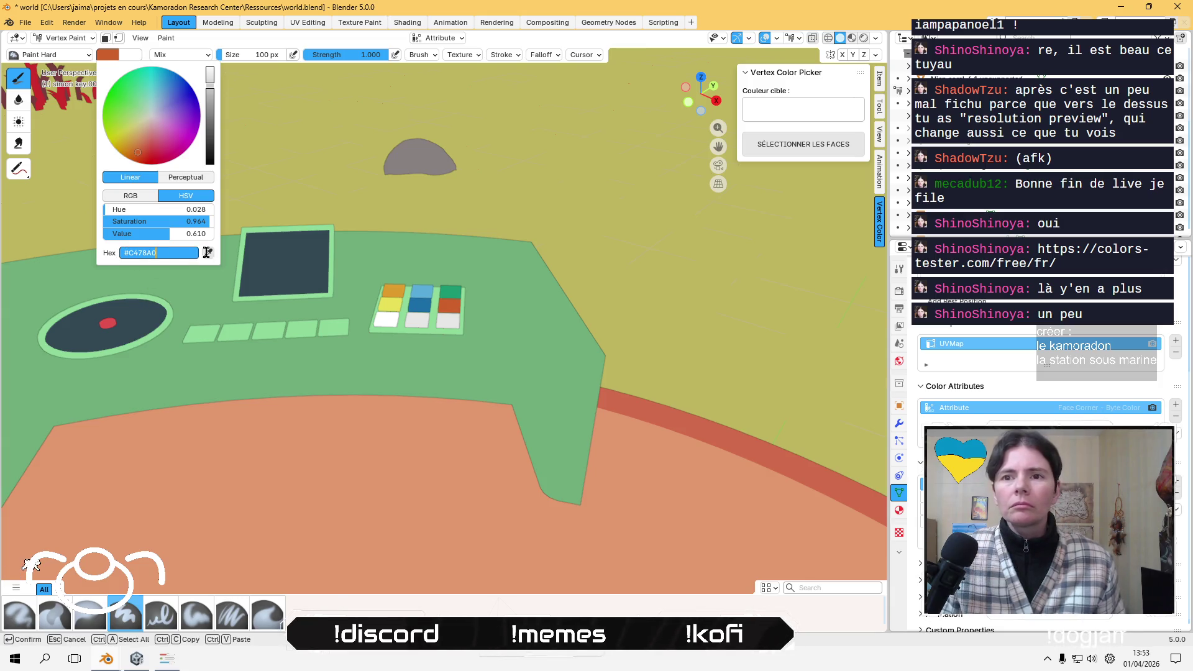
key("Return")
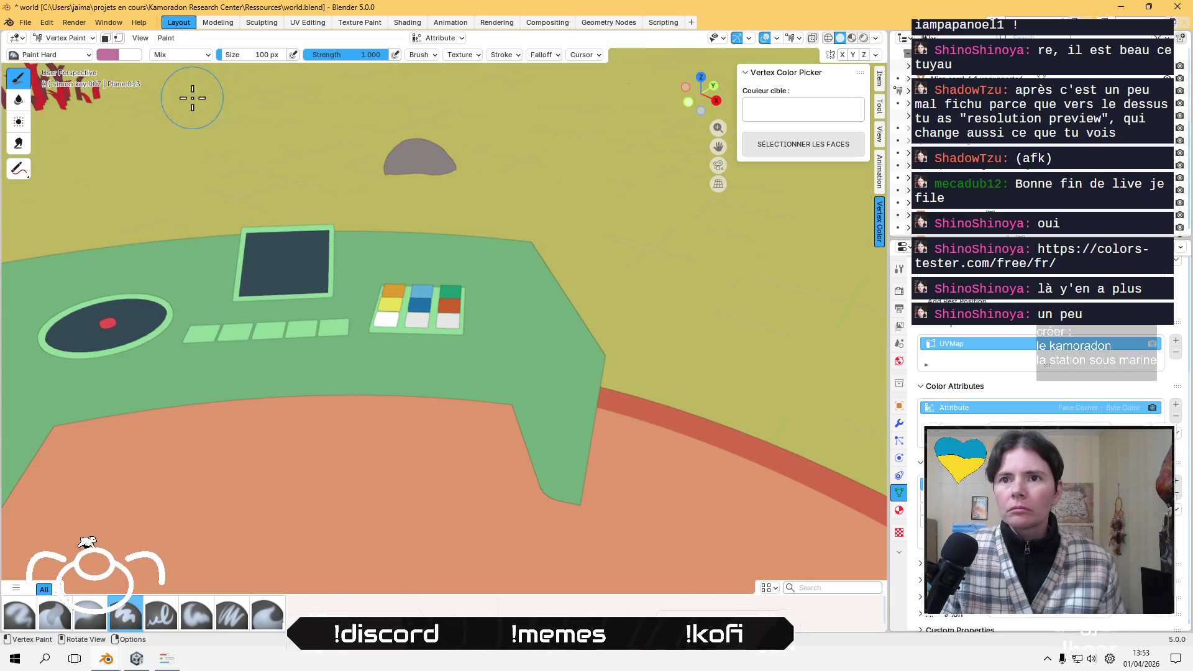
left_click(166, 38)
left_click(204, 152)
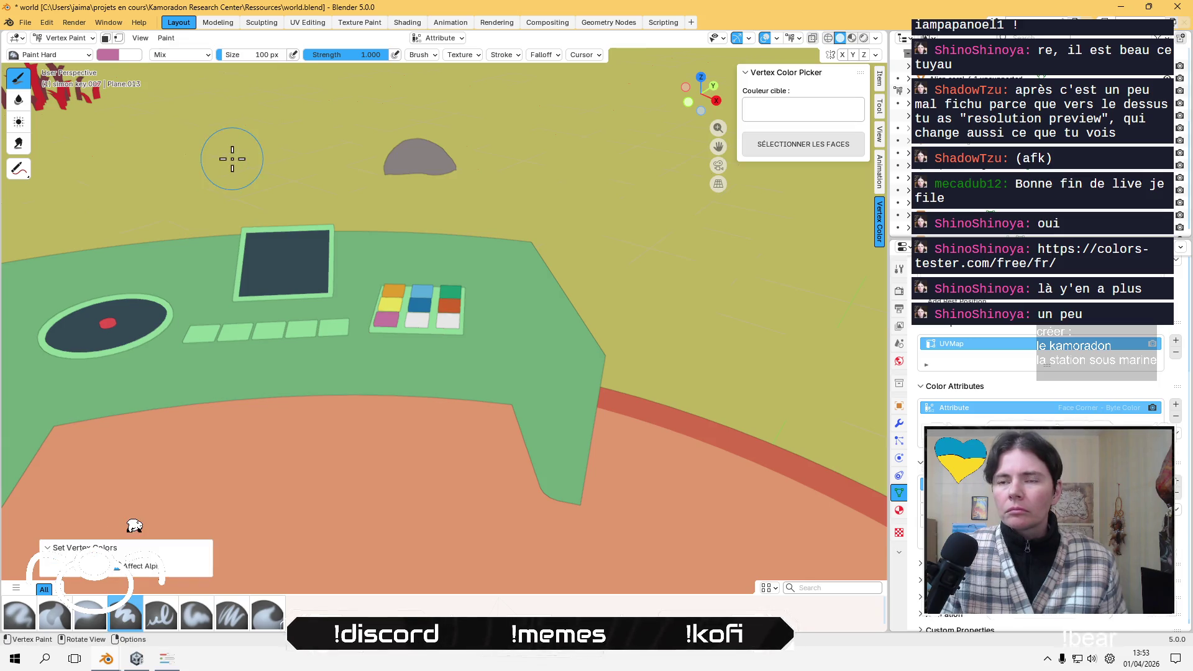
- Switch to Object Mode and select the next key on the bottom row
left_click(64, 38)
left_click(62, 51)
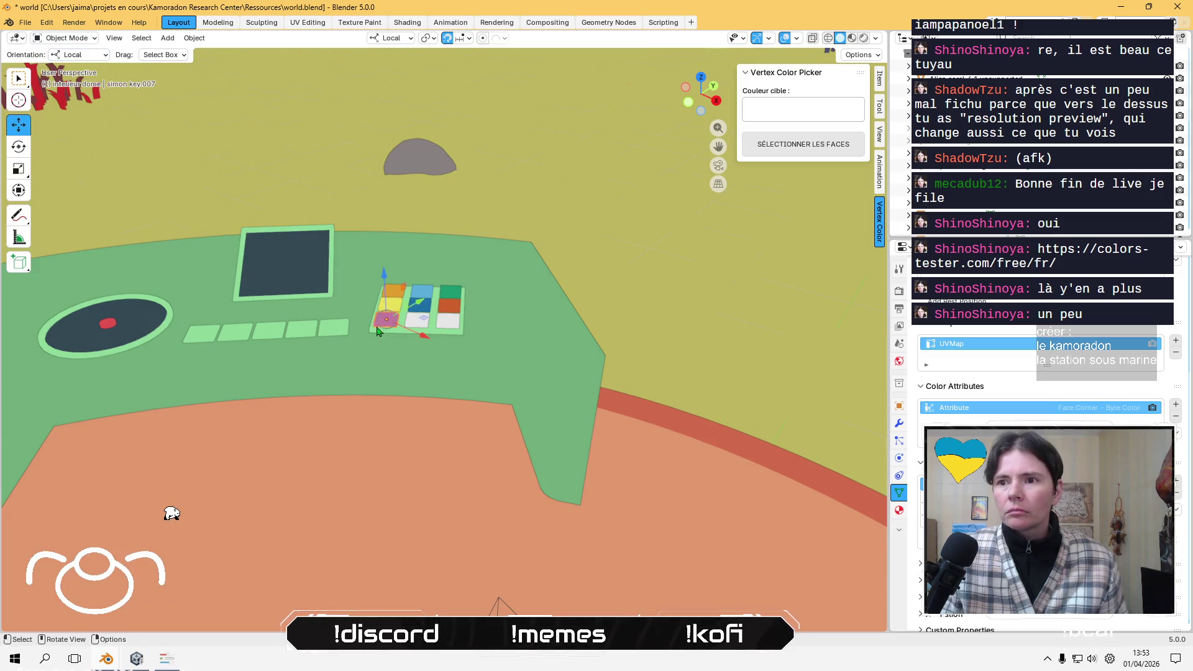
left_click(423, 322)
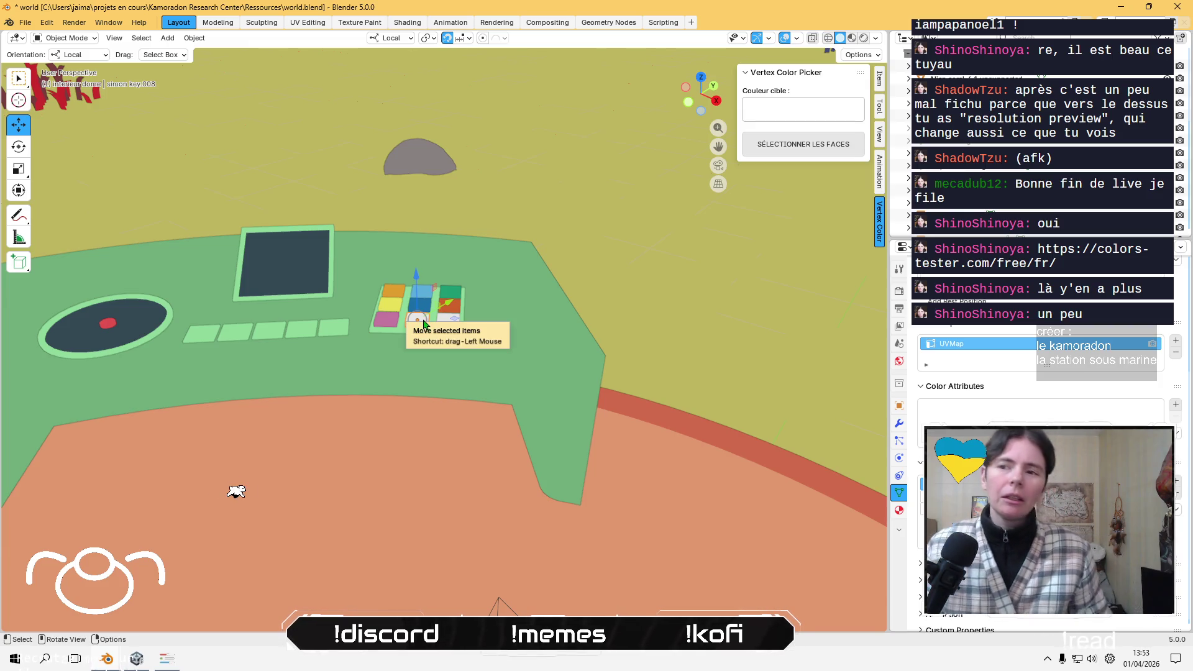
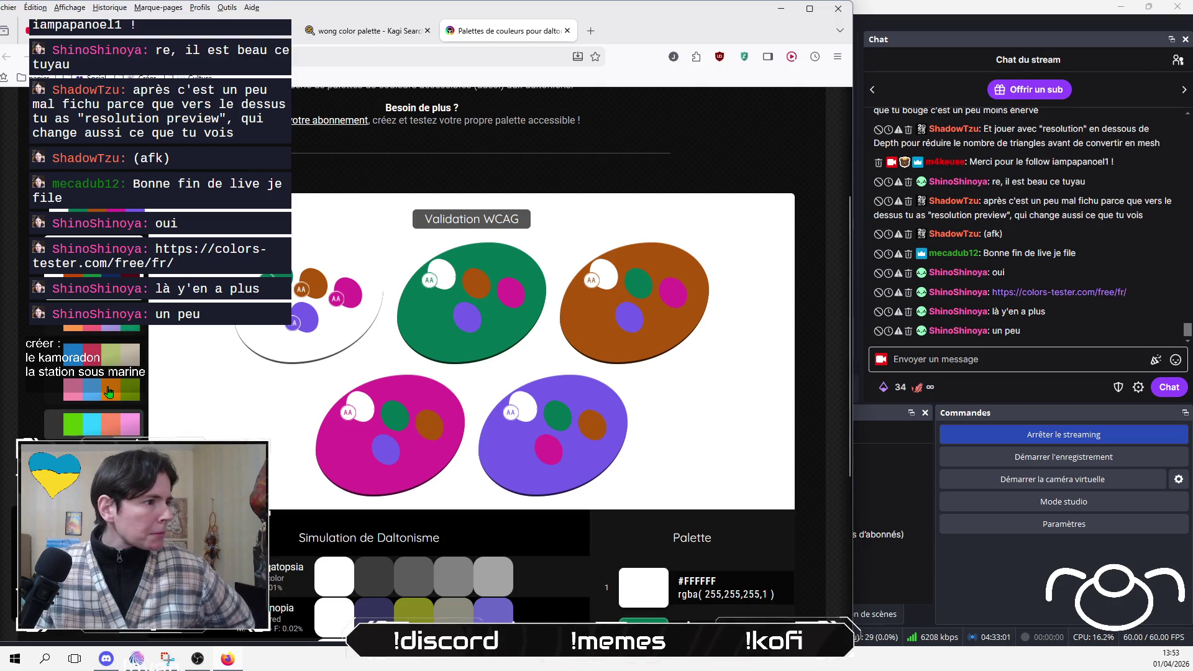
- Preview the #141414, #1F9AFF, #FF5269, #E1F093, #FFF1DB palette and review its colour-blindness simulation
left_click(112, 362)
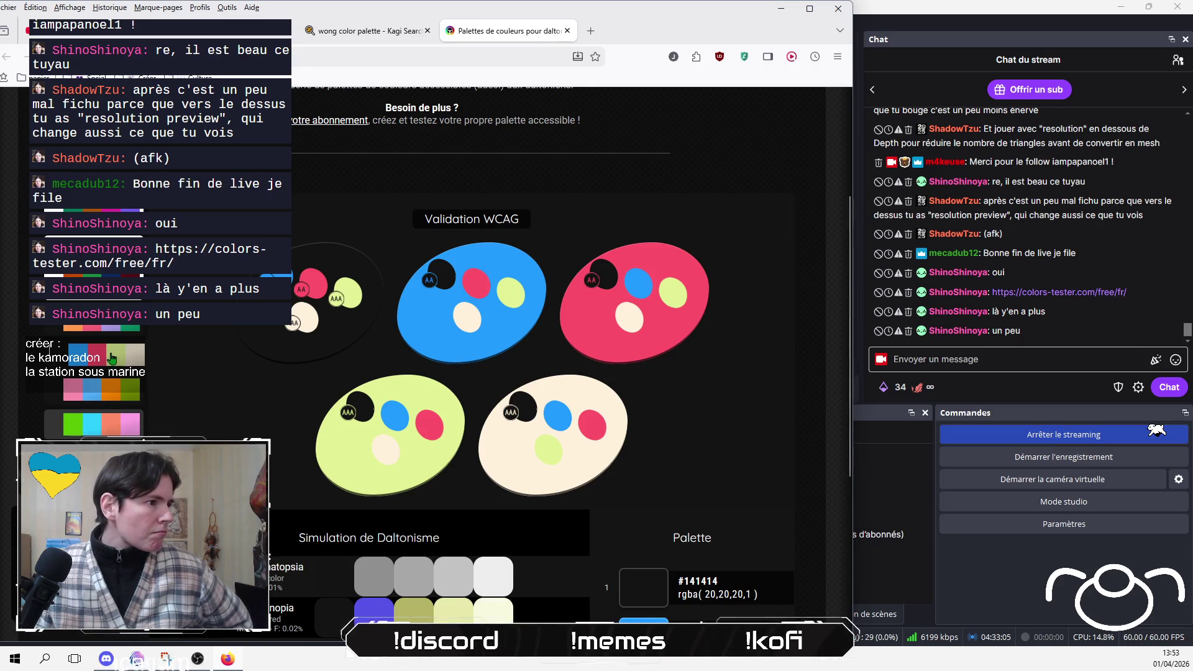
scroll(472, 372, "down", 4)
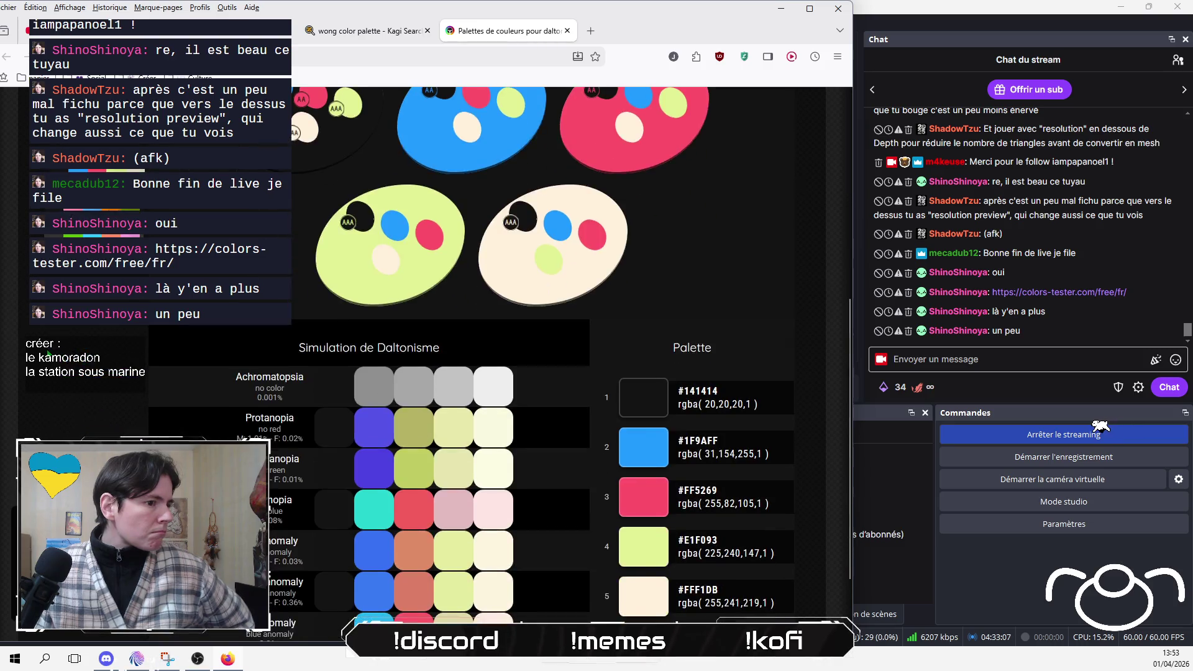
scroll(472, 373, "up", 3)
scroll(488, 373, "down", 1)
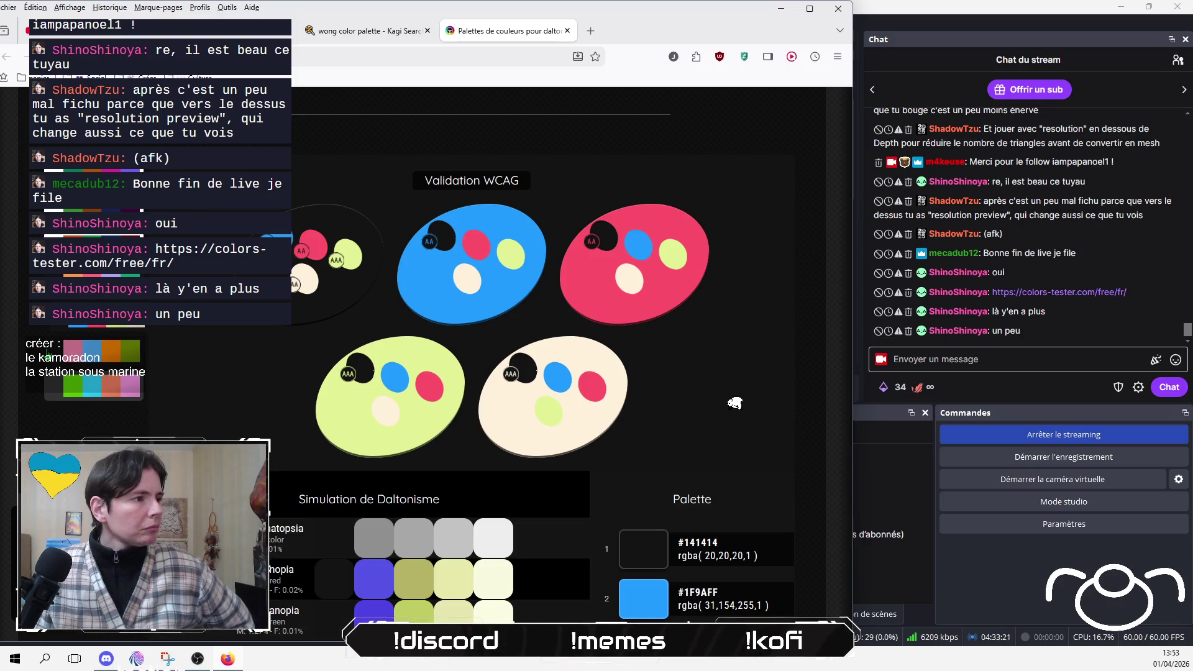
key("space")
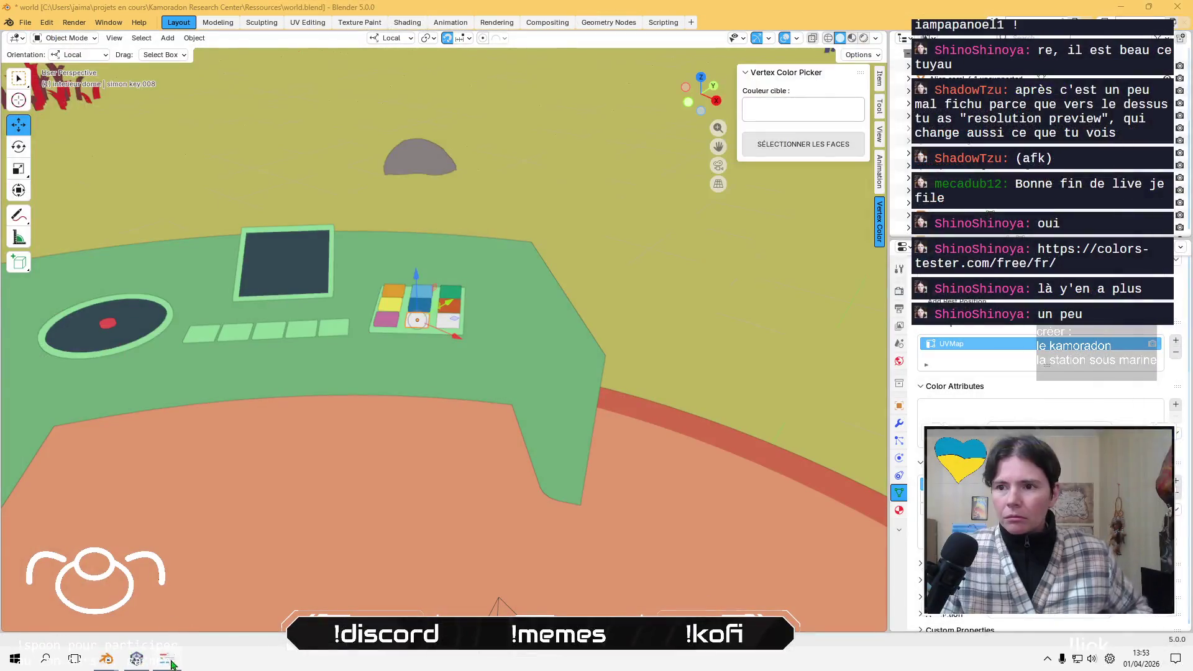
- In Vertex Paint, set the brush to #755DE9 and fill the bottom-middle white tile purple
scroll(394, 310, "up", 3)
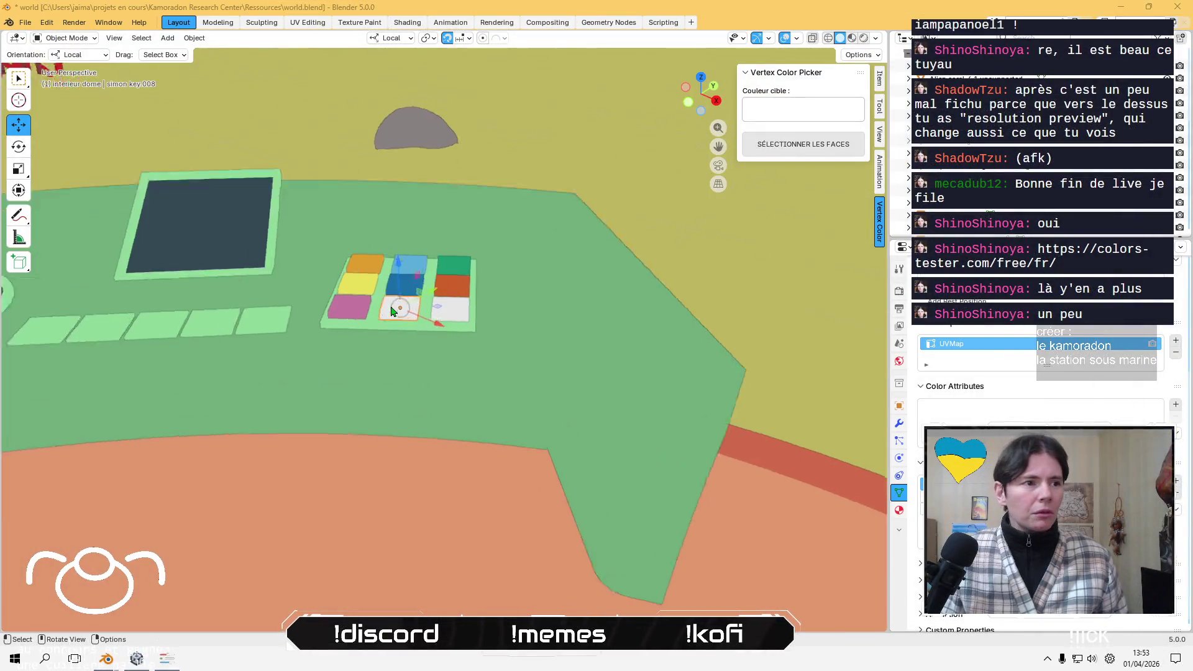
mouse_move(393, 308)
middle_mouse_down()
mouse_move(396, 389)
mouse_move(381, 351)
mouse_move(383, 482)
middle_mouse_up()
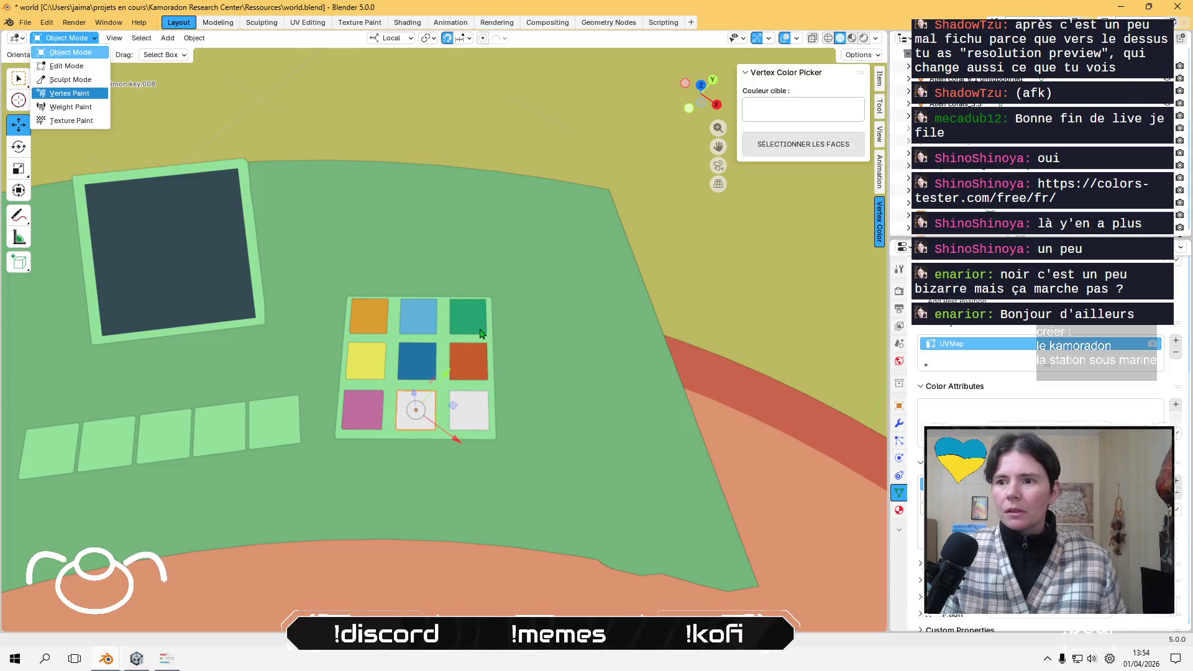
left_click(74, 93)
left_click(98, 55)
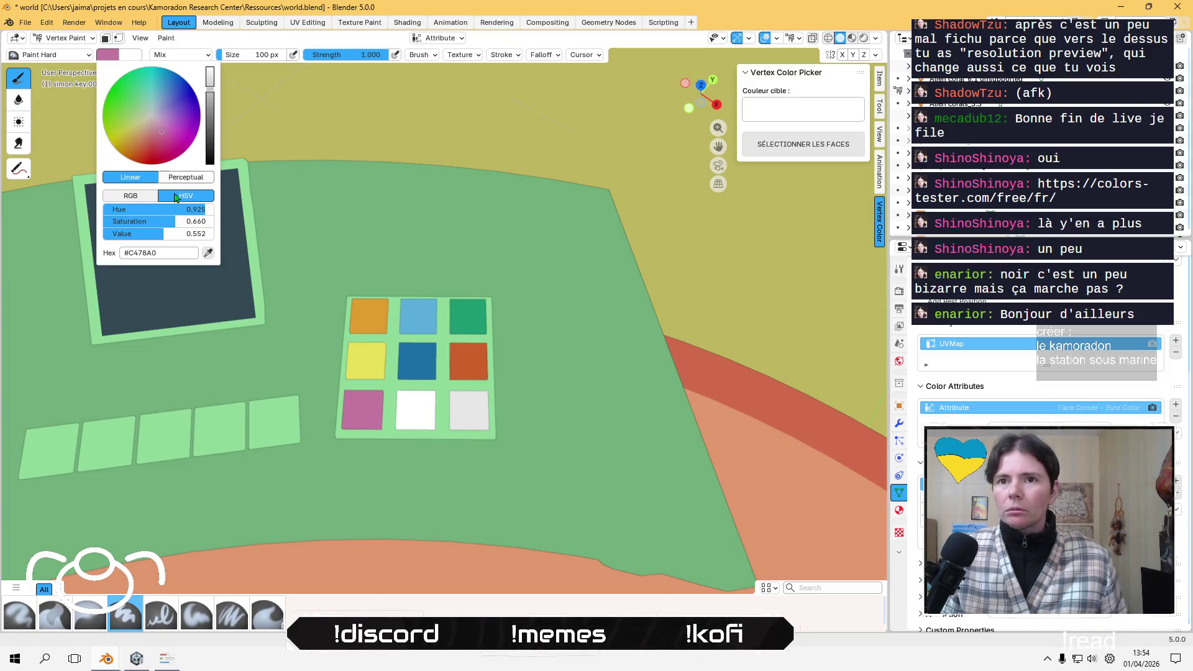
left_click(186, 252)
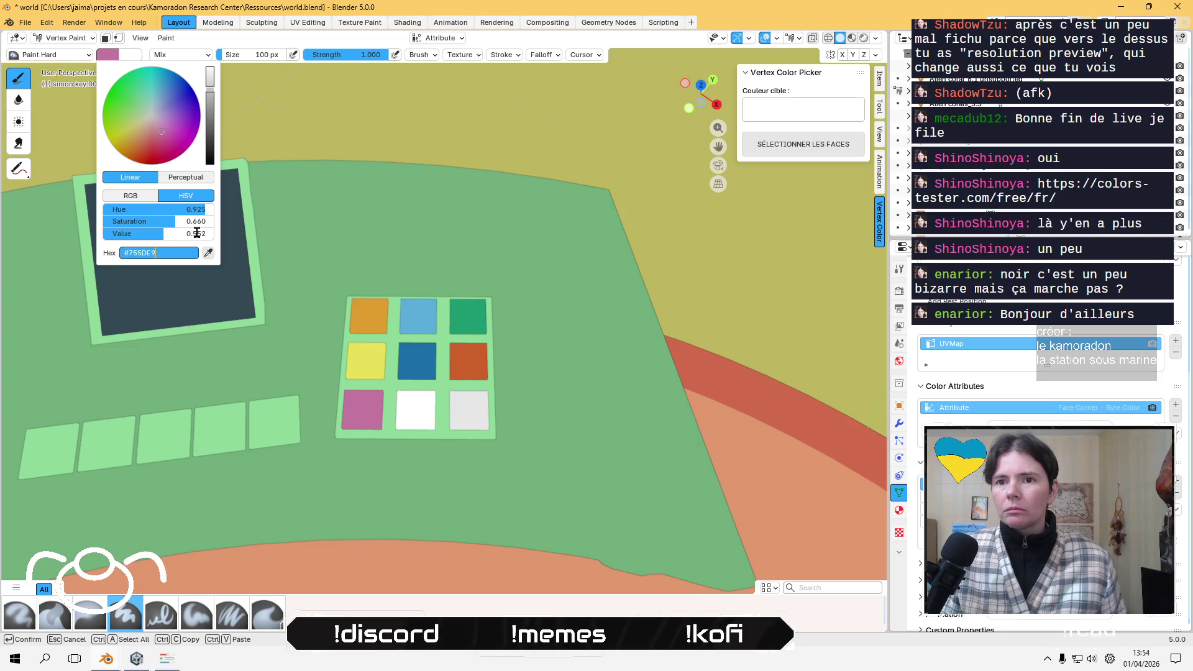
key("Tab")
left_click(166, 37)
left_click(206, 147)
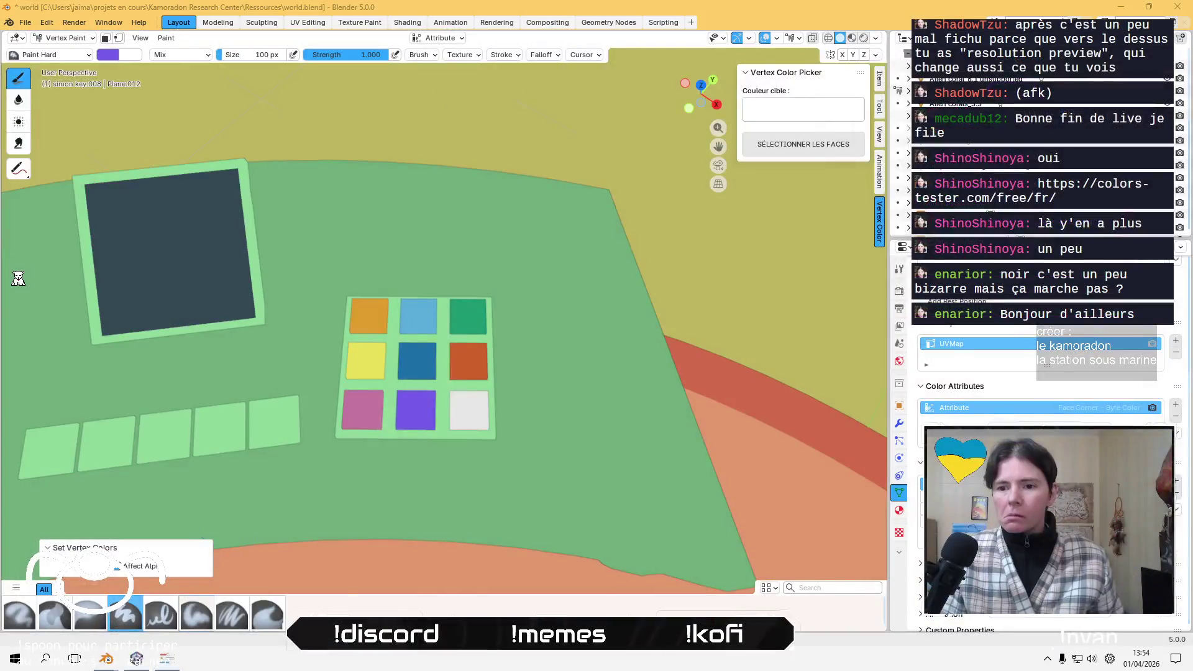
key("super+shift+c")
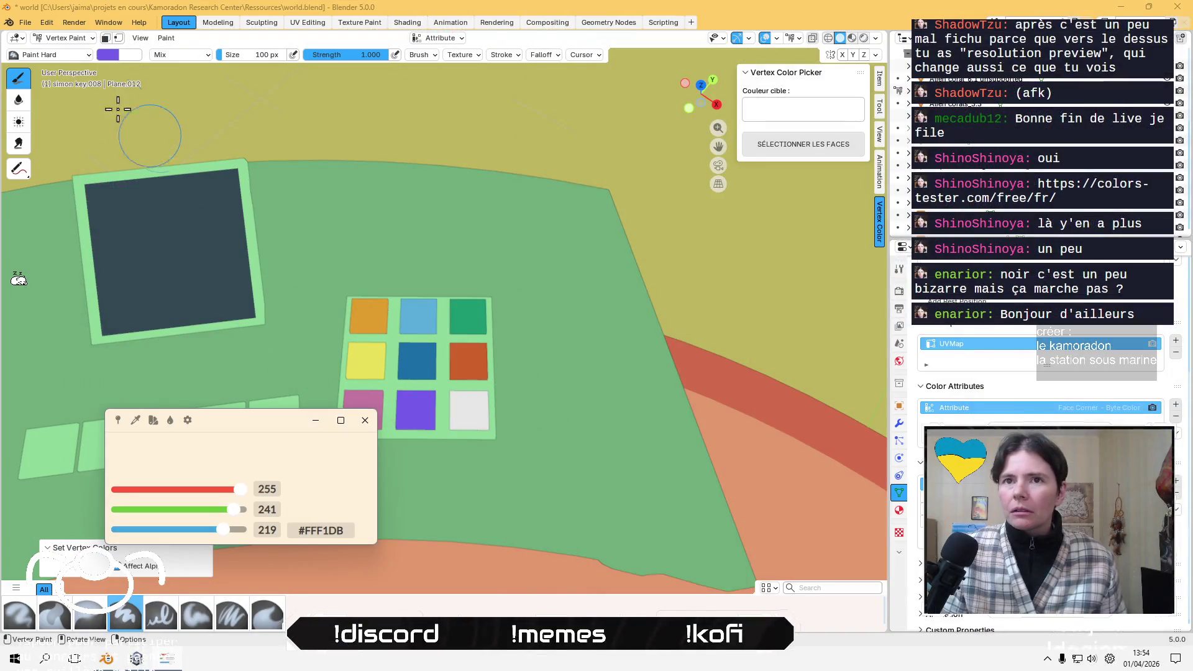
- Select the bottom-right white tile, enter Vertex Paint, and look up the cream #FFF1DB colour
left_click(70, 39)
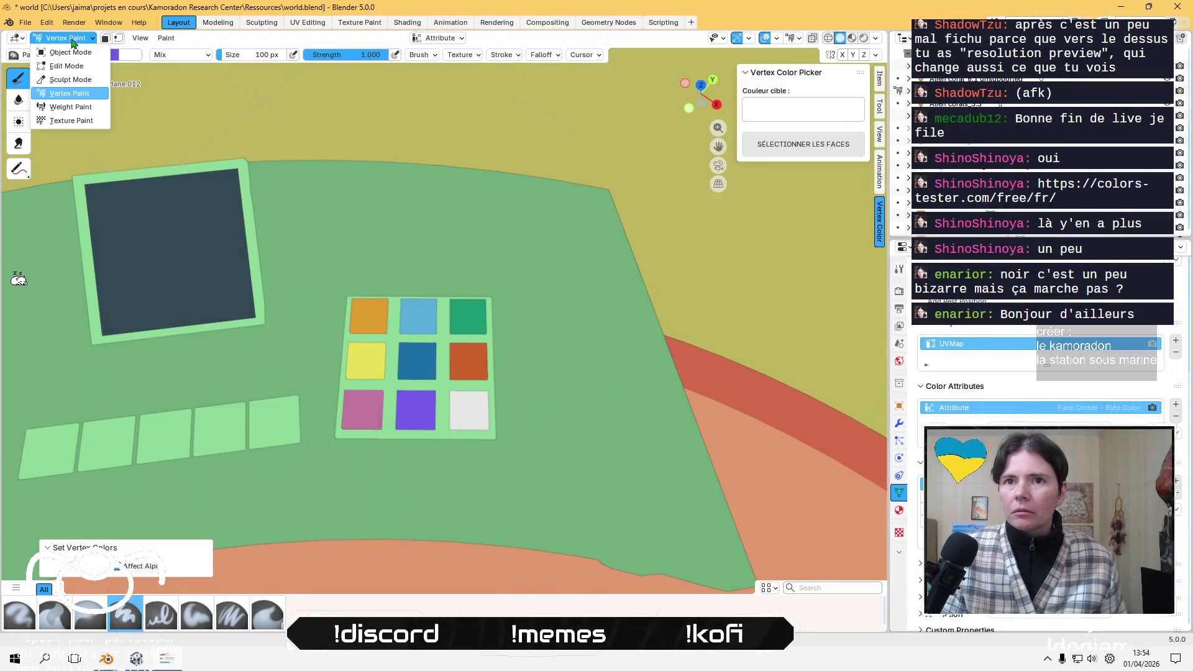
left_click(73, 52)
left_click(471, 414)
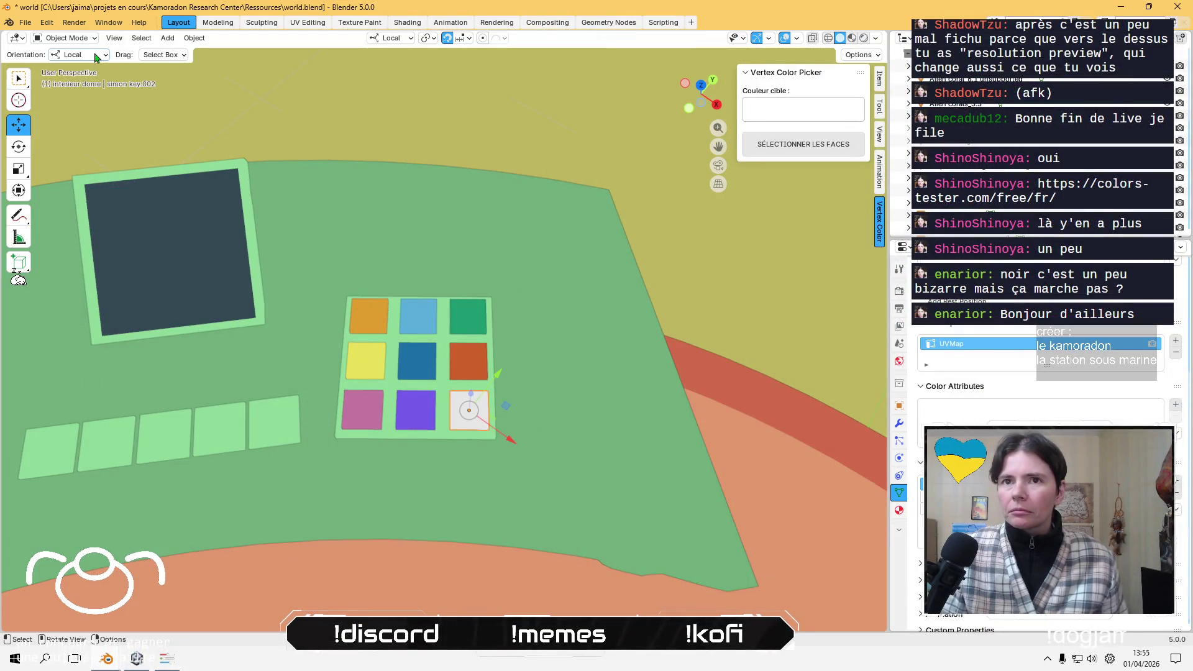
left_click(90, 38)
left_click(93, 96)
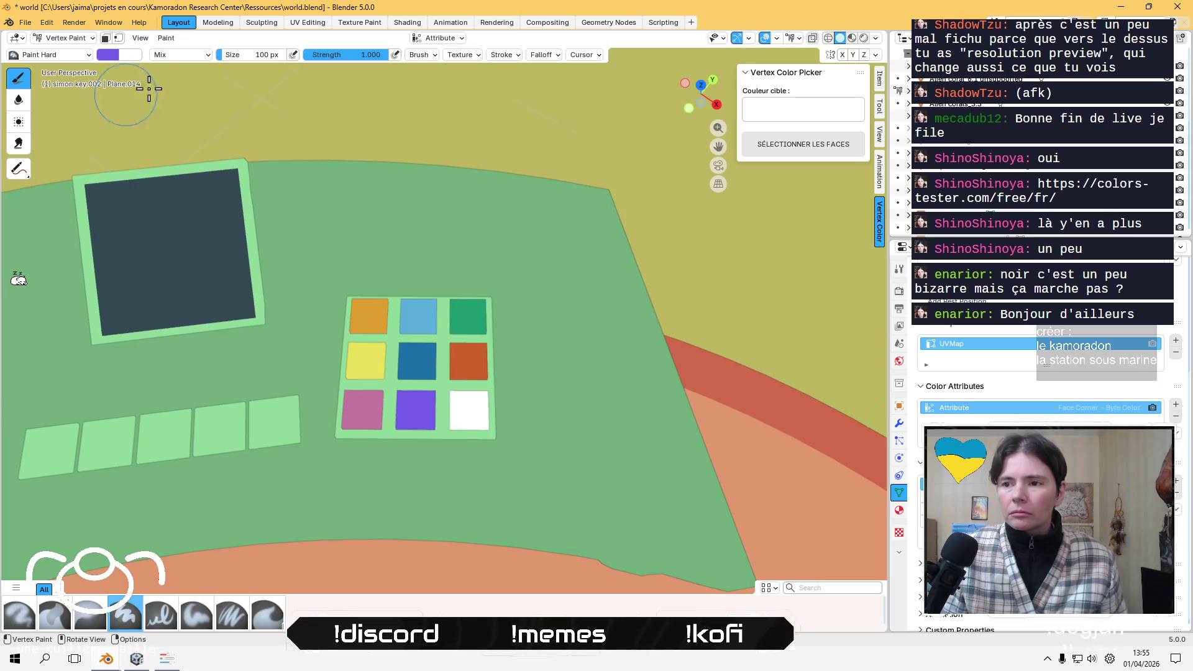
left_click(106, 53)
left_click(155, 253)
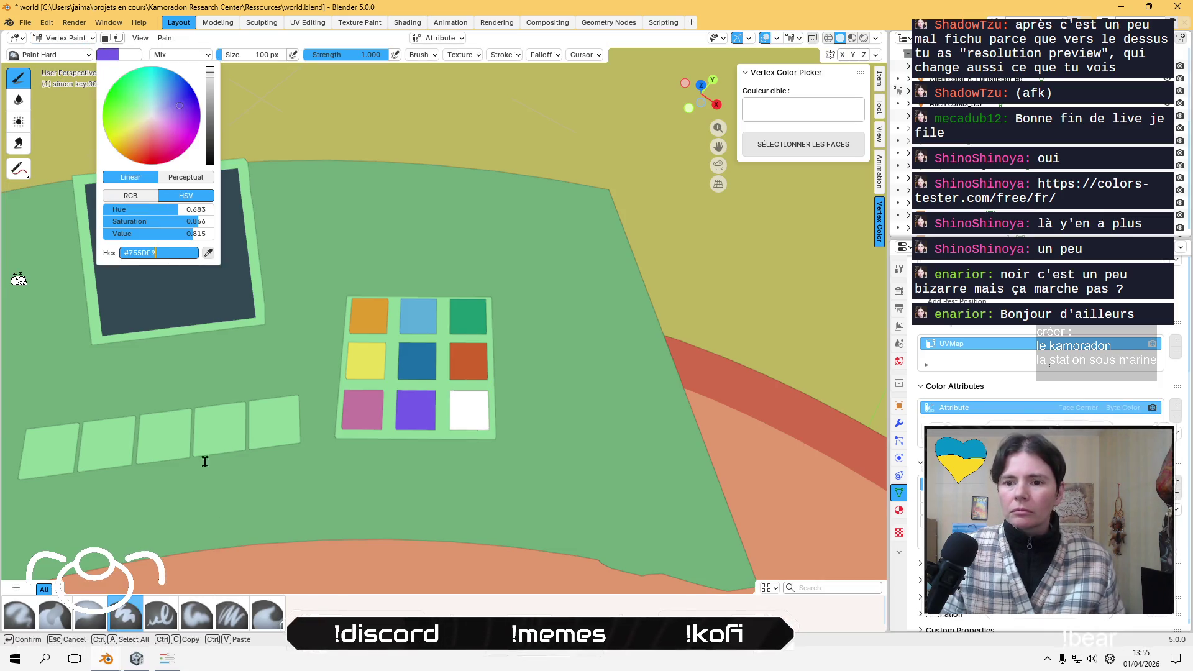
left_click(168, 657)
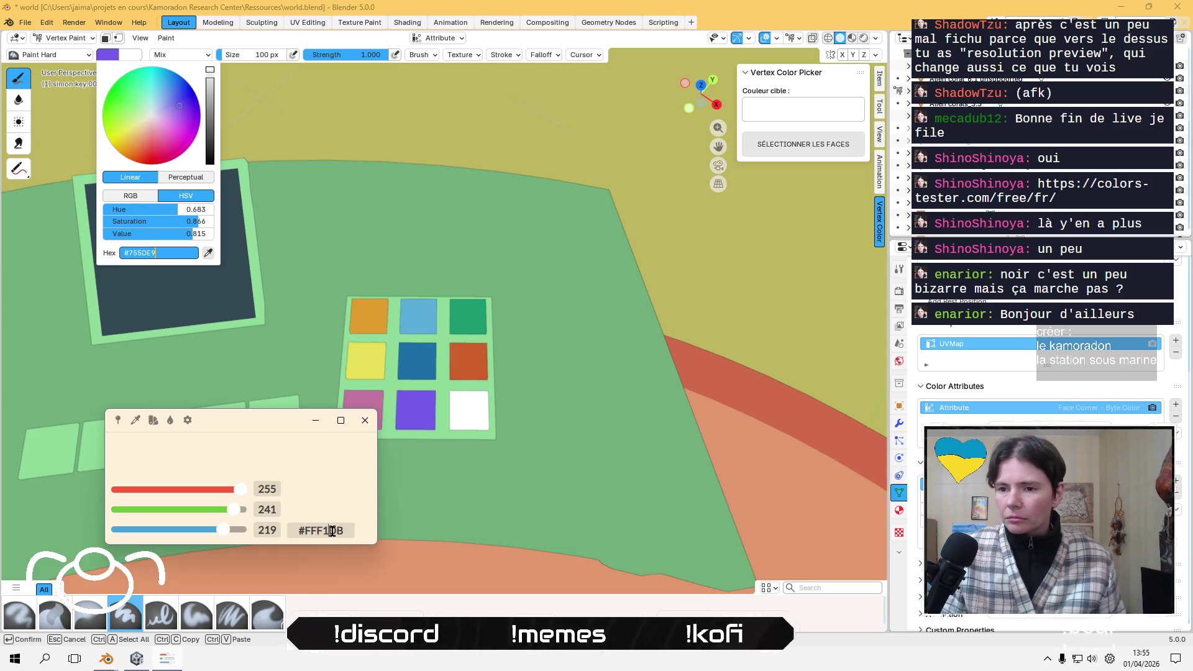
left_click(172, 33)
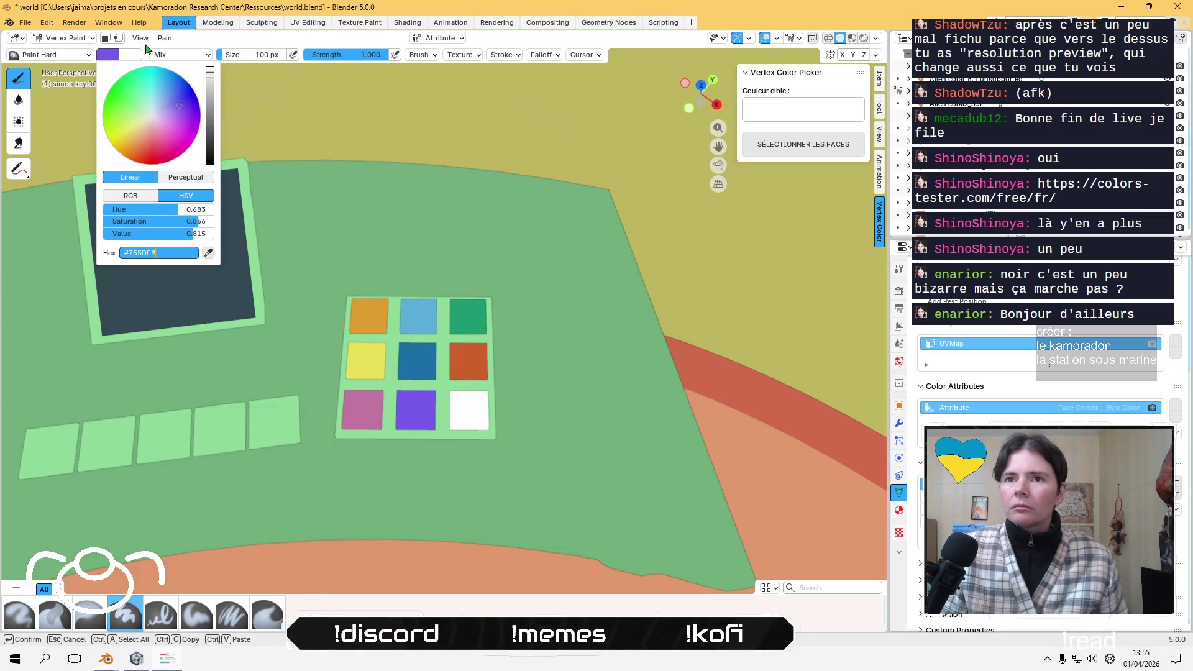
- Set the brush colour to #FFF1DB and fill the tile cream
left_click(69, 38)
left_click(75, 40)
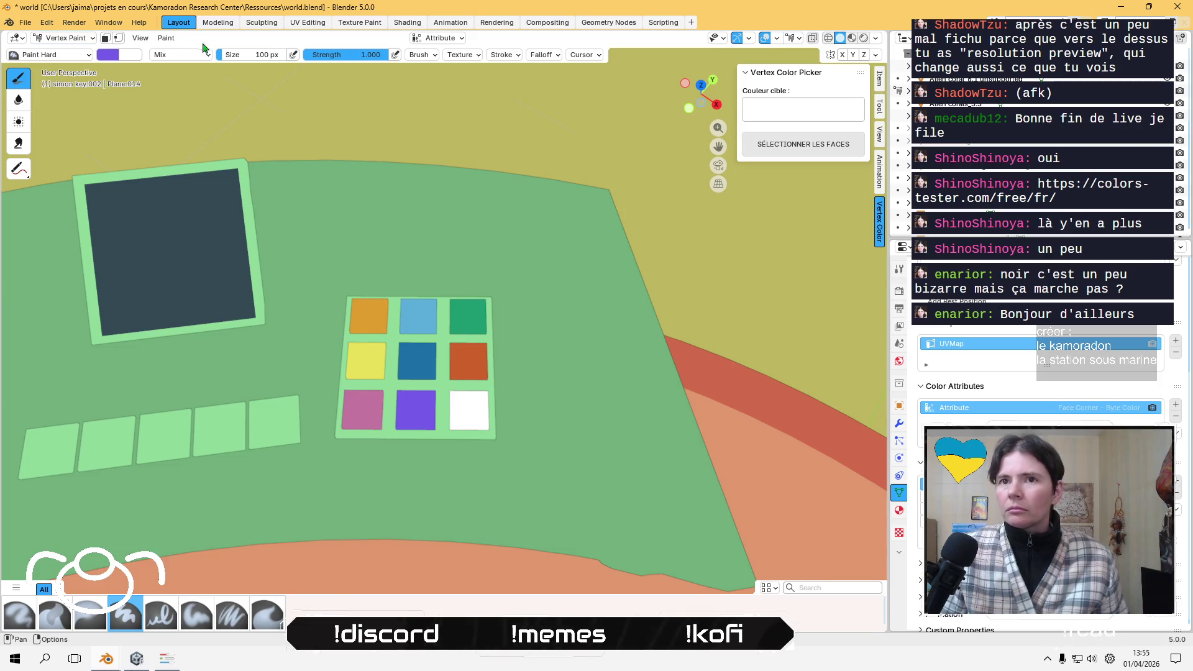
left_click(121, 54)
left_click(164, 252)
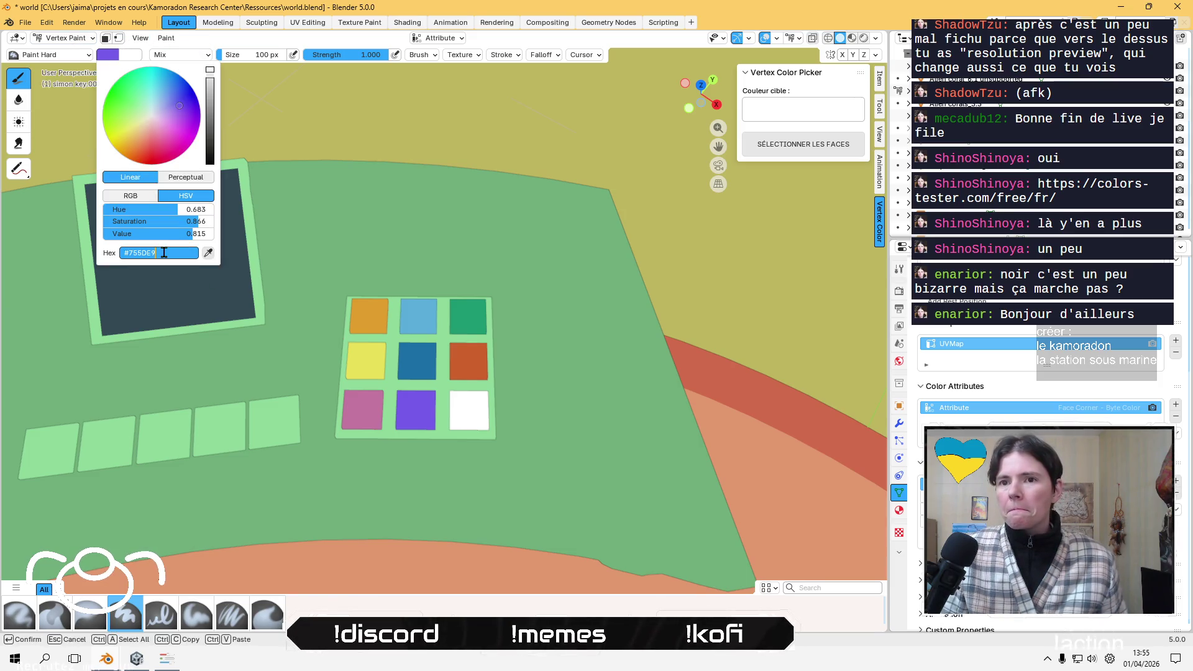
key("Return")
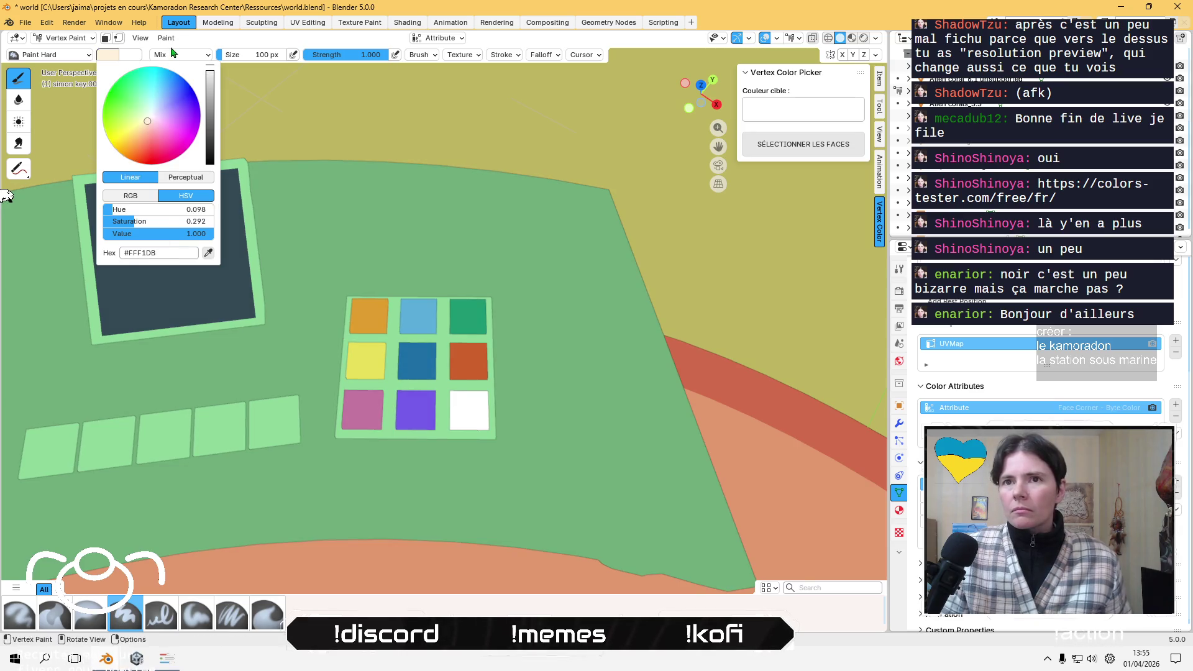
left_click(167, 38)
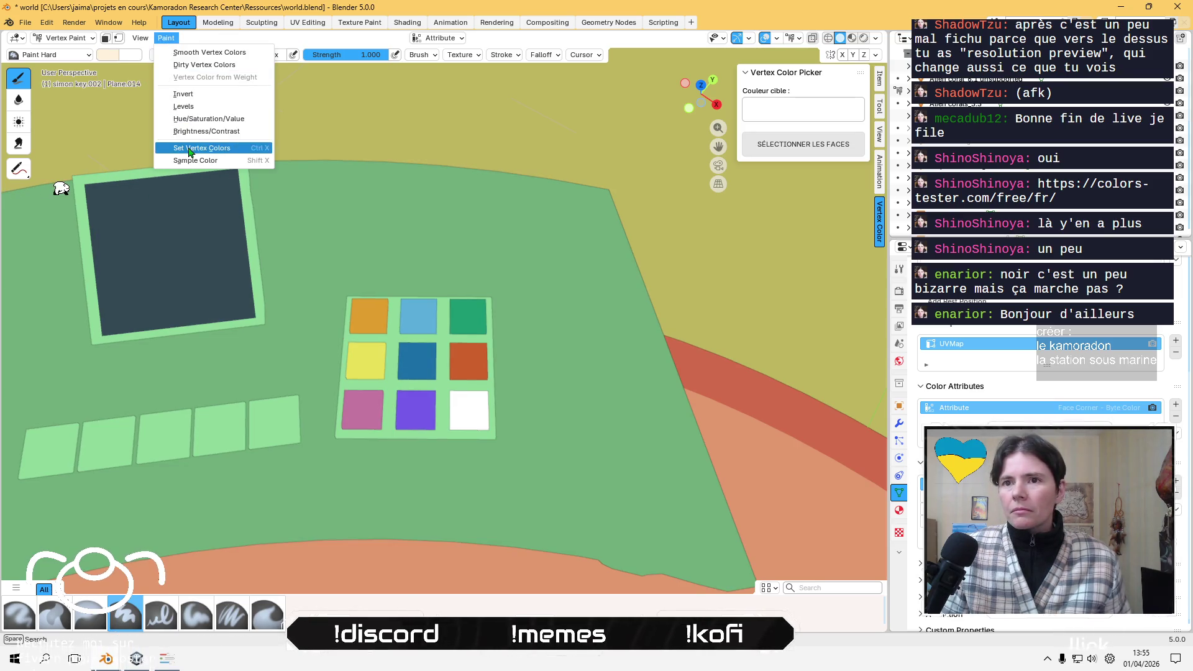
left_click(189, 147)
- Return to Object Mode and select another tile of the grid
key("Tab")
left_click(65, 38)
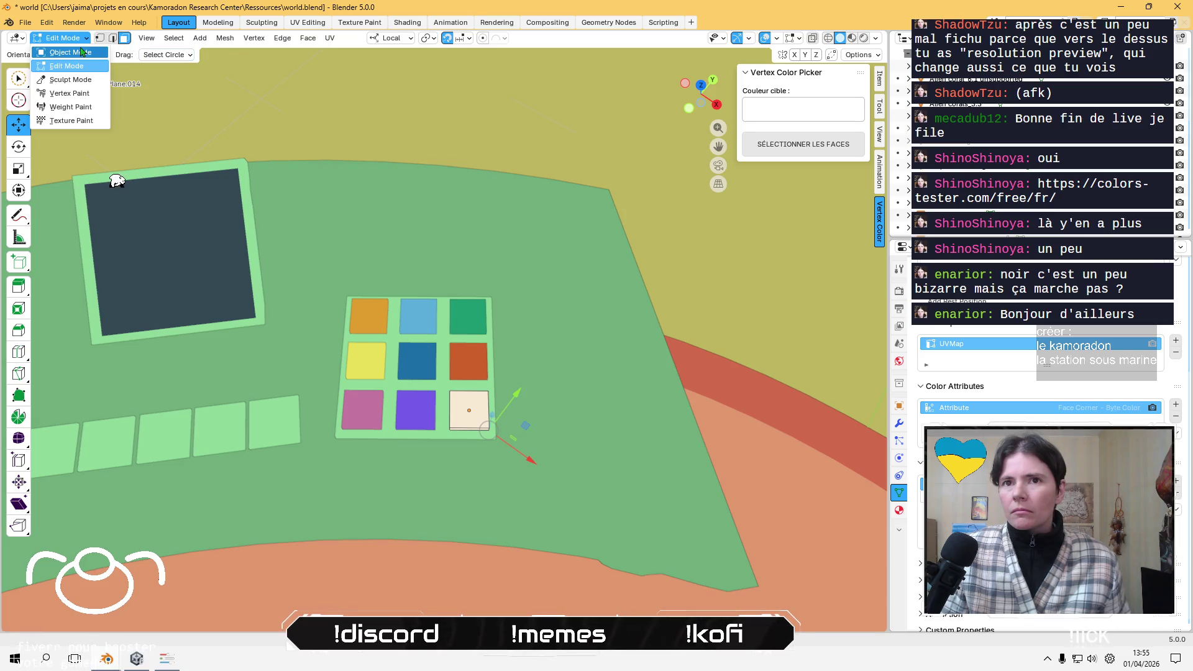
left_click(62, 47)
left_click(450, 318)
- Dissolve the faces of base plane Plane.001 in Edit Mode and isolate it in Local view
left_click(444, 333)
key("Tab")
scroll(452, 351, "up", 5)
mouse_move(451, 351)
middle_mouse_down()
mouse_move(442, 288)
mouse_move(465, 341)
mouse_move(535, 426)
mouse_move(568, 431)
middle_mouse_up()
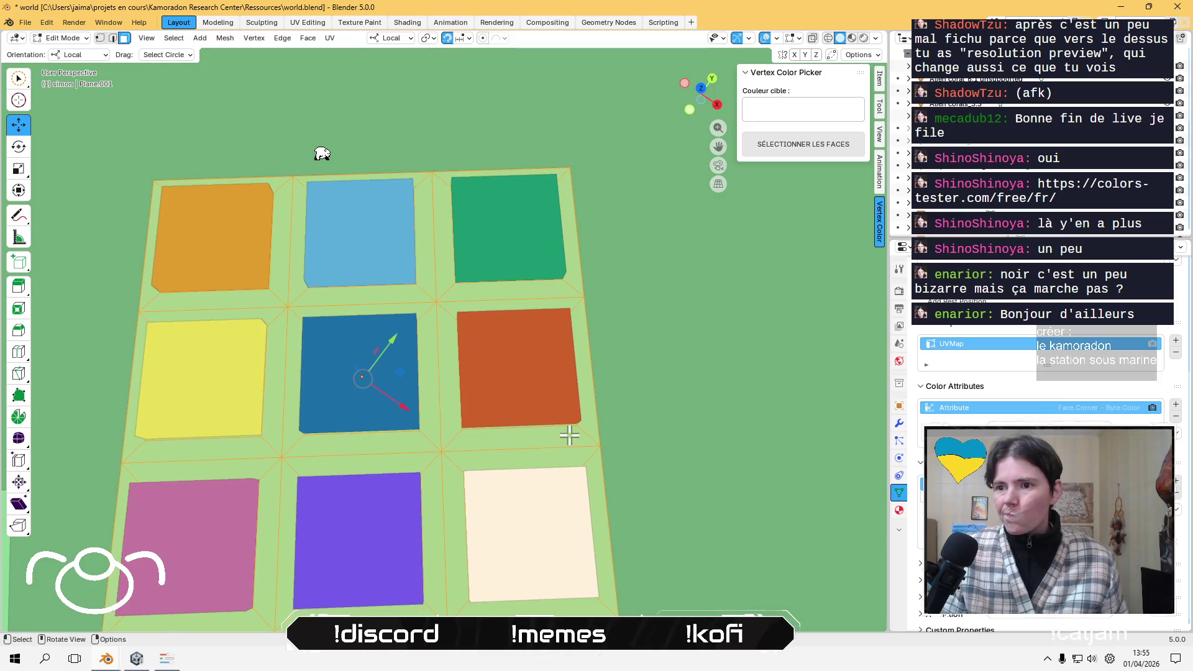
middle_click_drag(697, 498, 688, 493)
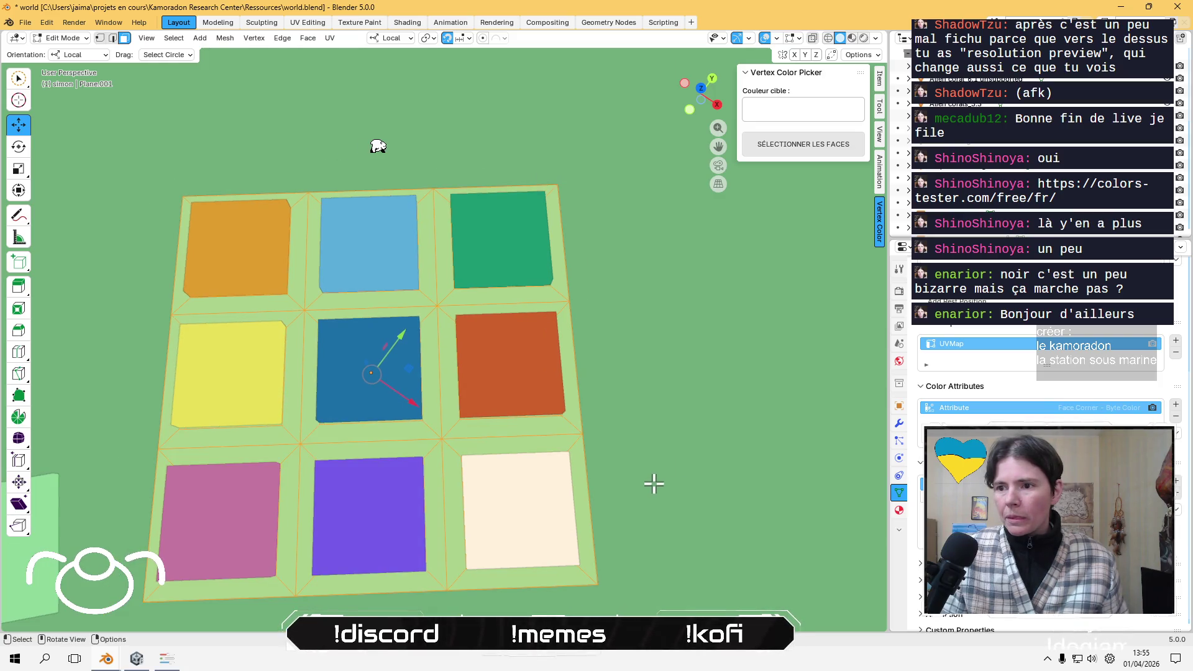
key("ctrl+f")
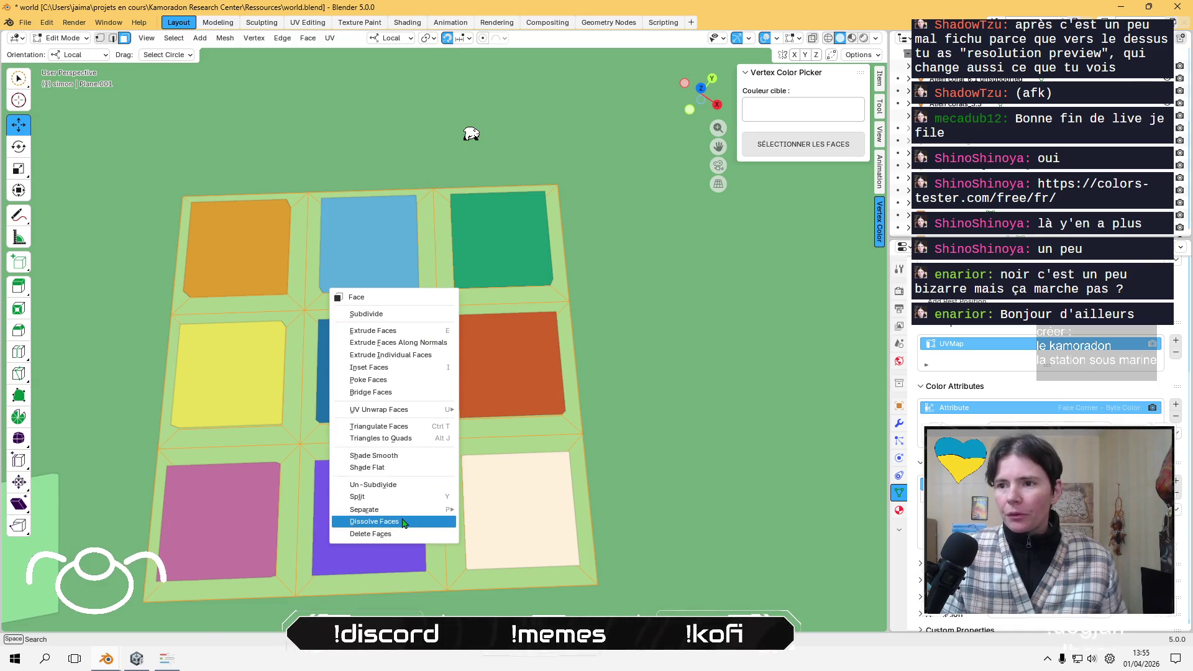
left_click(403, 523)
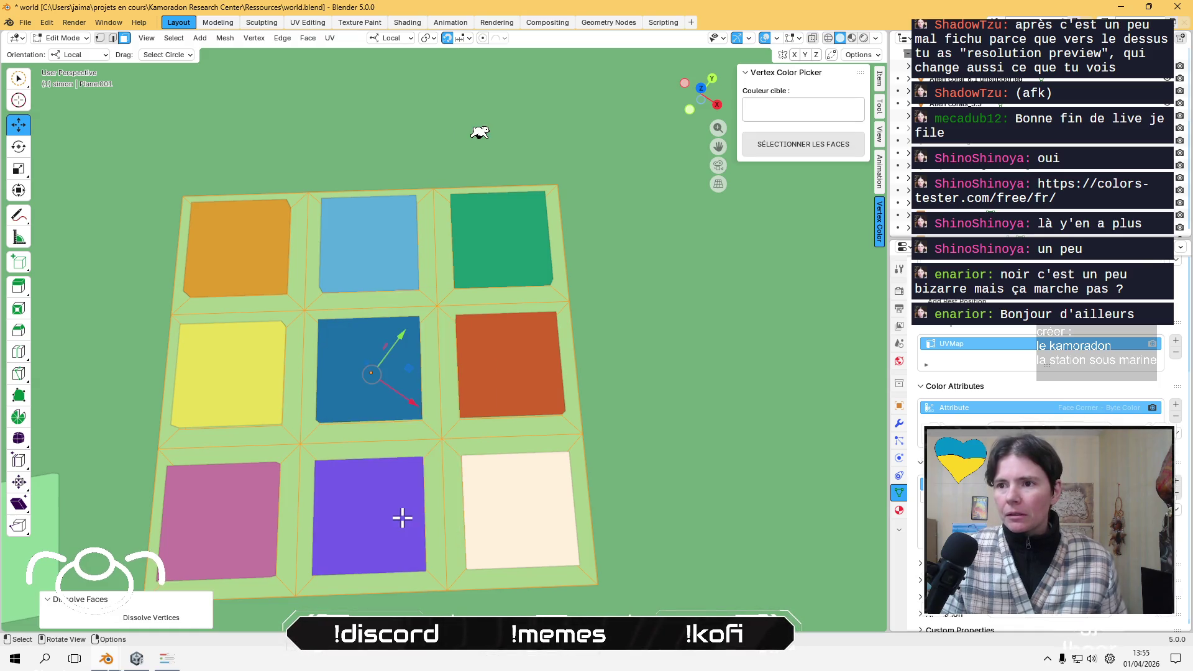
mouse_move(433, 470)
middle_mouse_down()
mouse_move(406, 372)
mouse_move(370, 384)
mouse_move(367, 423)
mouse_move(388, 361)
mouse_move(442, 375)
mouse_move(422, 305)
mouse_move(533, 379)
mouse_move(519, 342)
middle_mouse_up()
key("KP_Divide")
- Select the nine inset faces, grow the selection to their bevel rims, and enter Vertex Paint
left_click(462, 355)
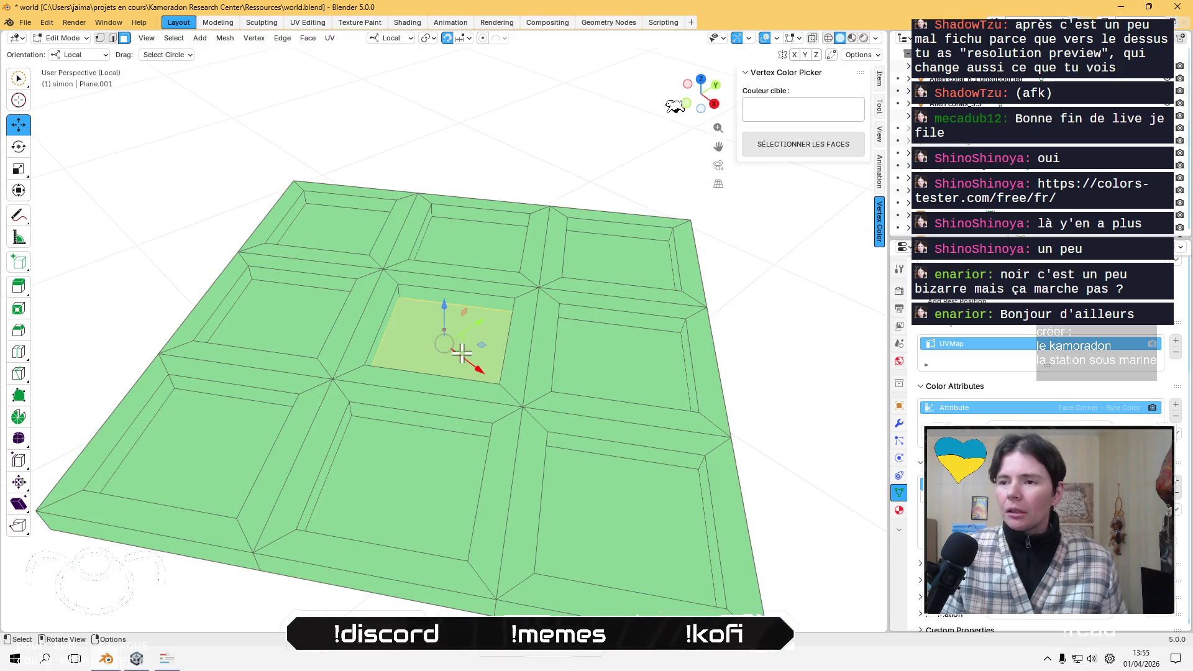
left_click(643, 336, "shift")
left_click(634, 274, "shift")
left_click(472, 245, "shift")
left_click(353, 235, "shift")
left_click(306, 311, "shift")
left_click(211, 447, "shift")
left_click(390, 460, "shift")
left_click(615, 510, "shift")
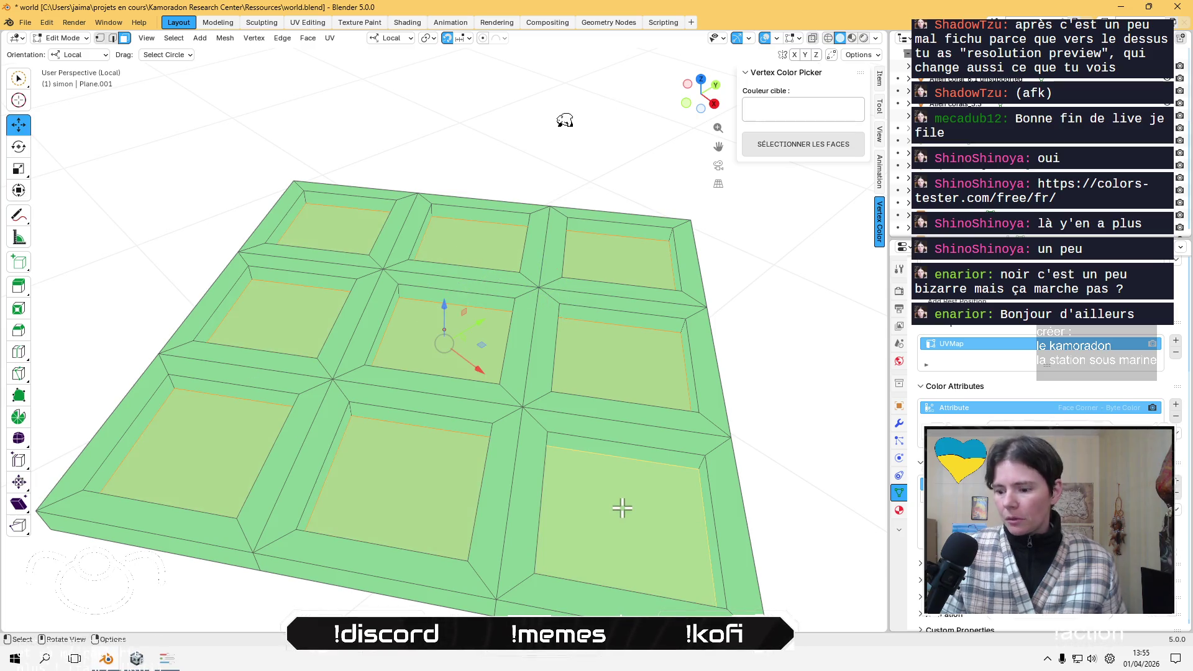
key("ctrl+KP_Add")
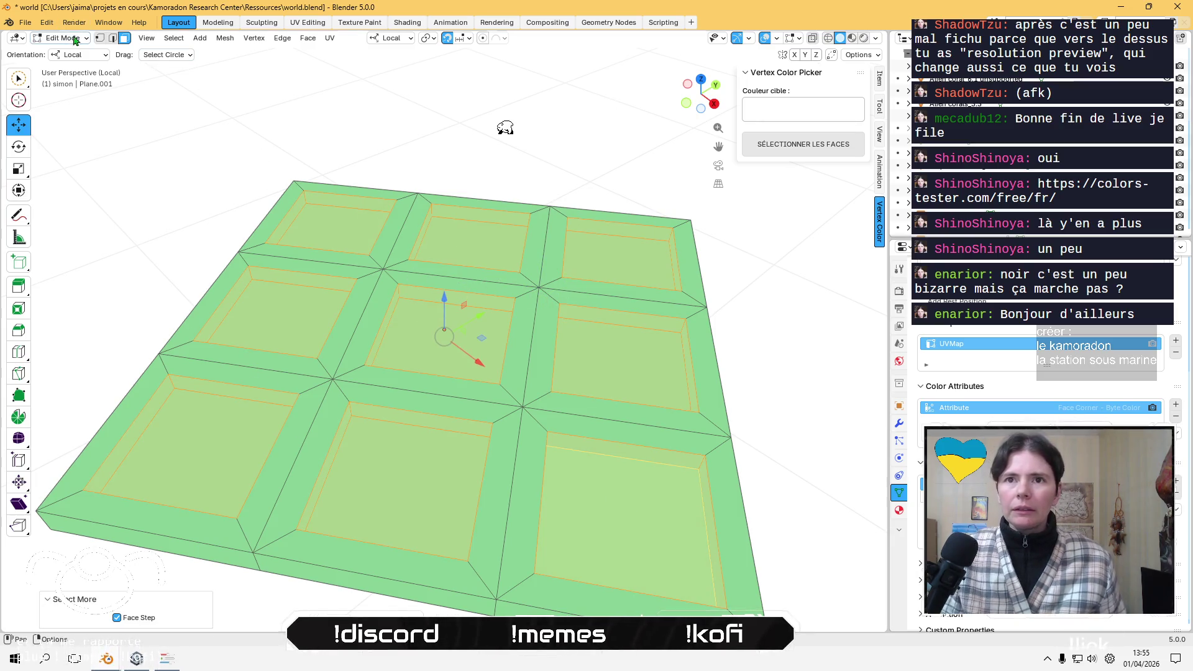
left_click(63, 38)
left_click(62, 93)
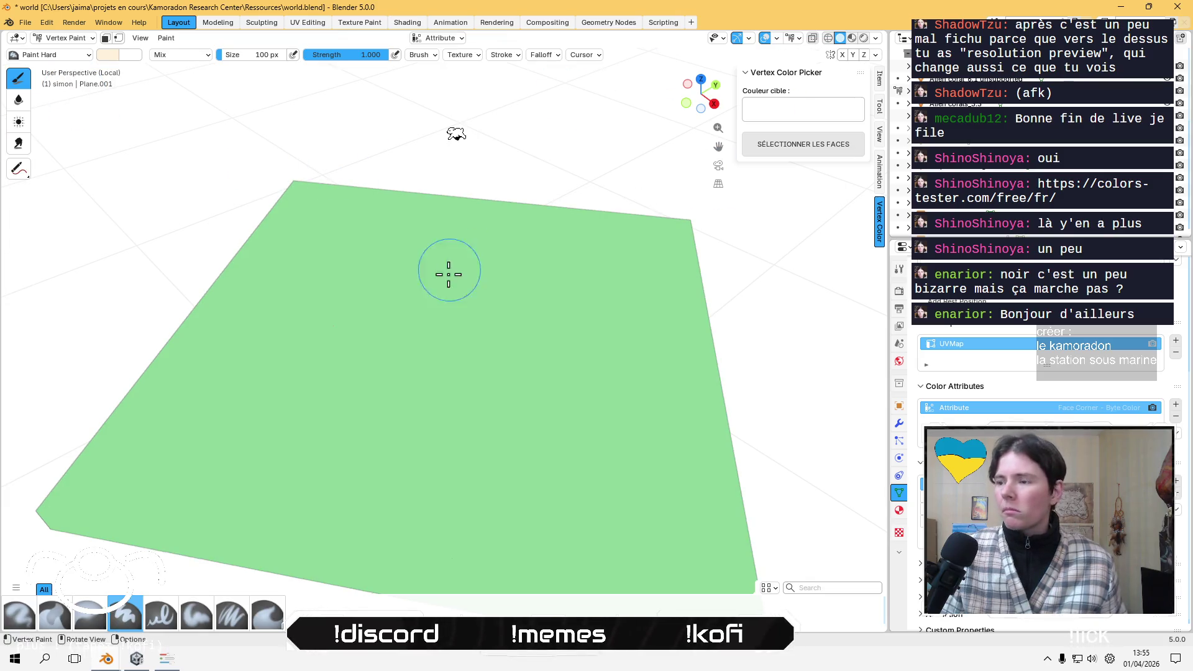
- Fill the masked tile base with the dark screen colour sampled by eyedropper, then return to Object Mode
key("KP_Divide")
mouse_move(498, 305)
middle_mouse_down()
mouse_move(458, 373)
mouse_move(101, 82)
middle_mouse_up()
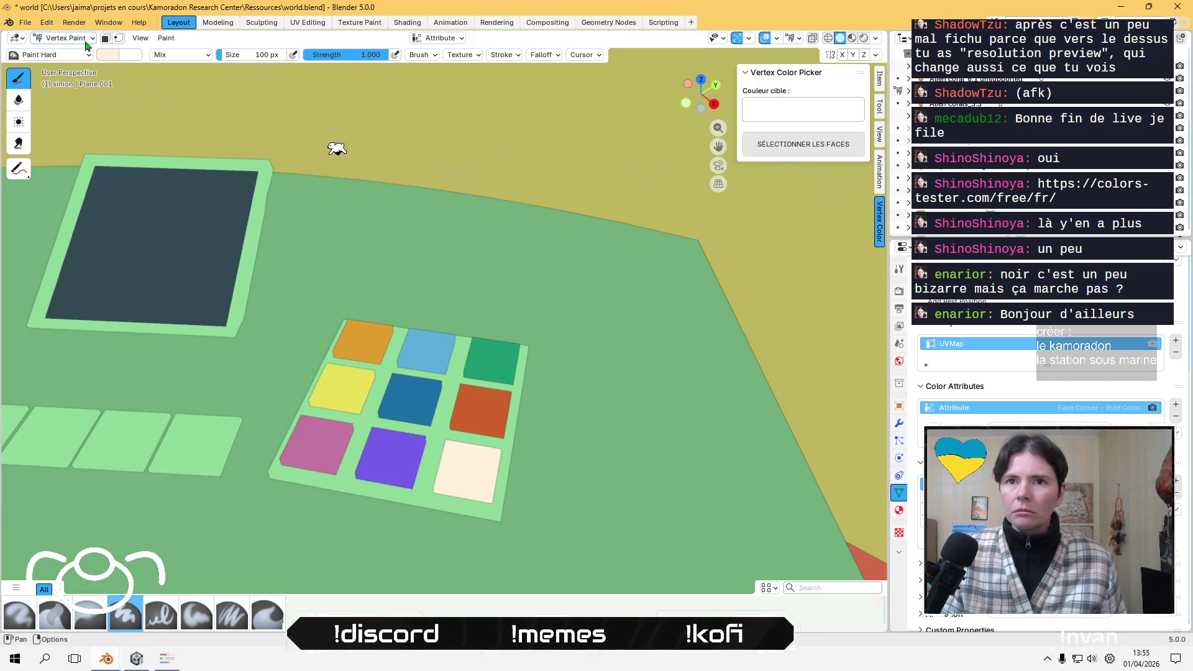
left_click(107, 55)
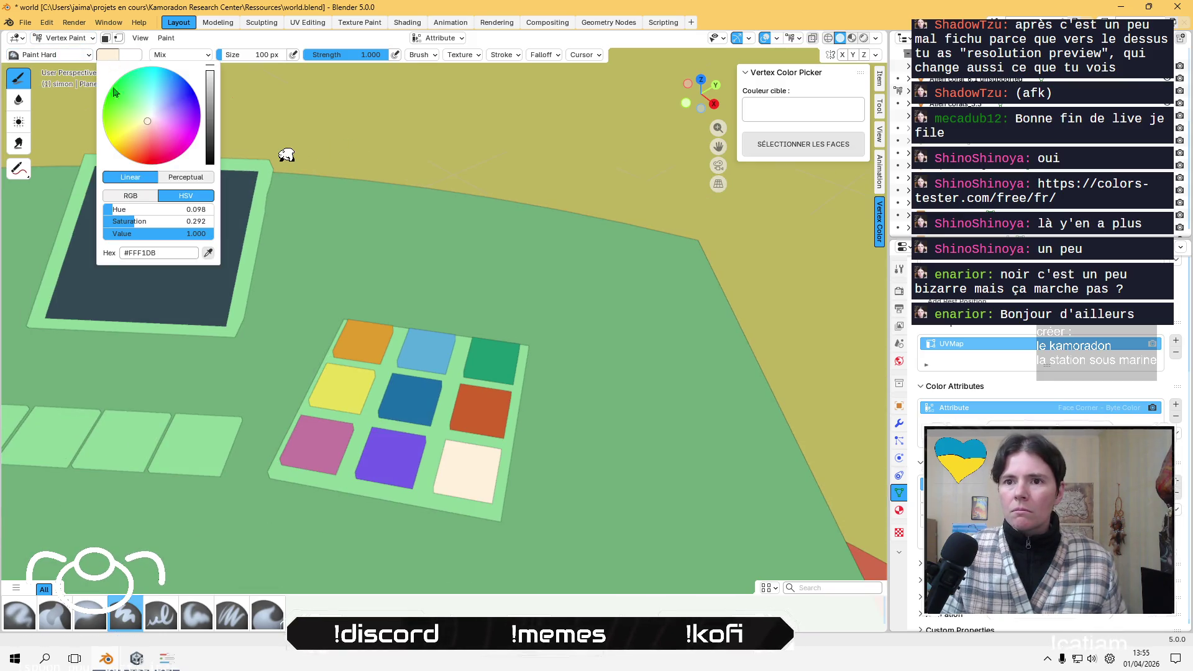
left_click(208, 252)
left_click(227, 231)
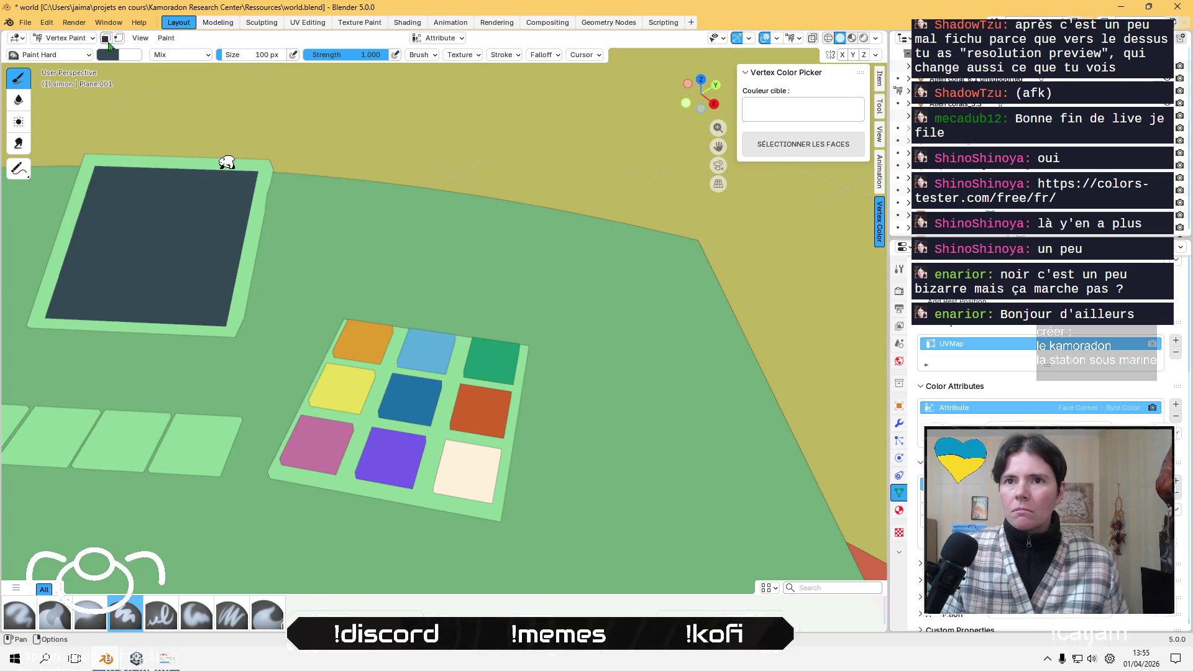
left_click(106, 37)
left_click(194, 38)
left_click(233, 148)
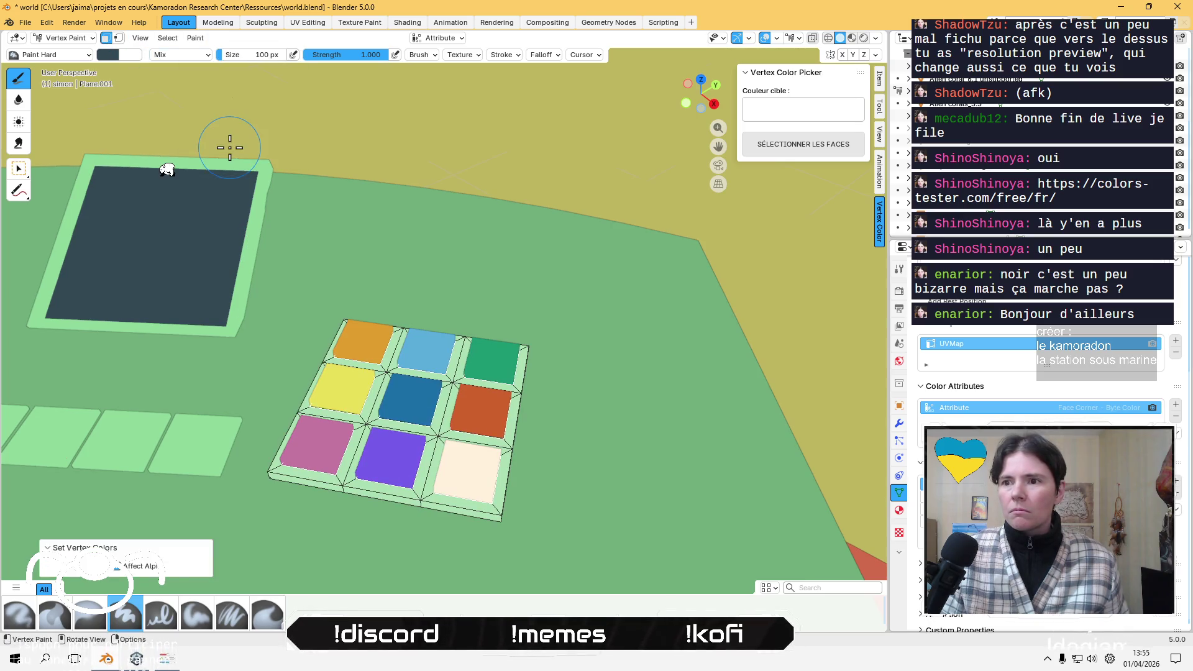
left_click(72, 37)
left_click(62, 51)
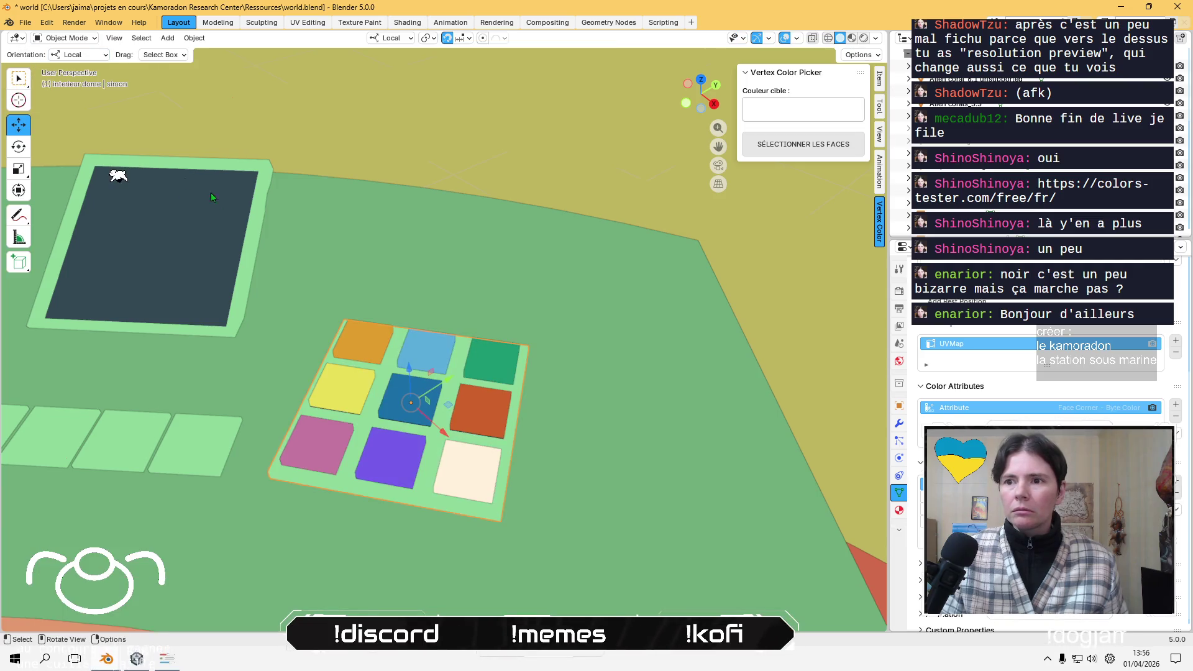
- Lower the light-blue tile slightly
middle_click_drag(210, 192, 310, 268)
left_click(397, 335)
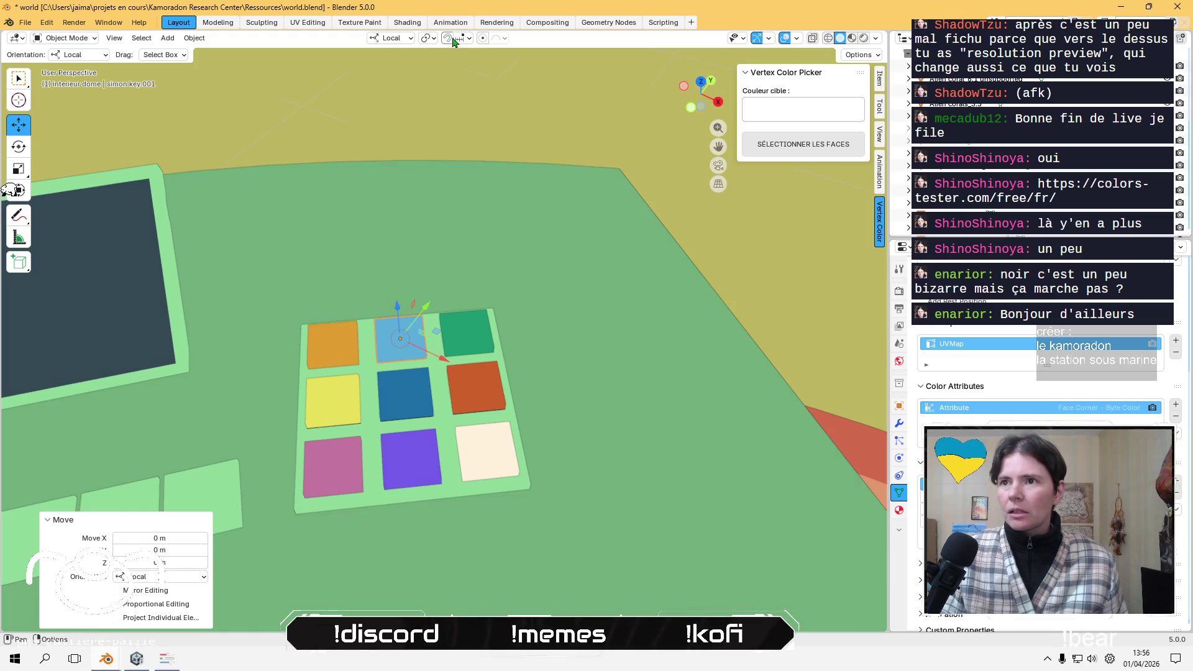
scroll(426, 234, "down", 5)
scroll(418, 266, "up", 7)
left_click_drag(385, 318, 387, 326)
middle_click_drag(385, 266, 341, 202)
scroll(340, 210, "up", 3)
scroll(362, 284, "up", 2)
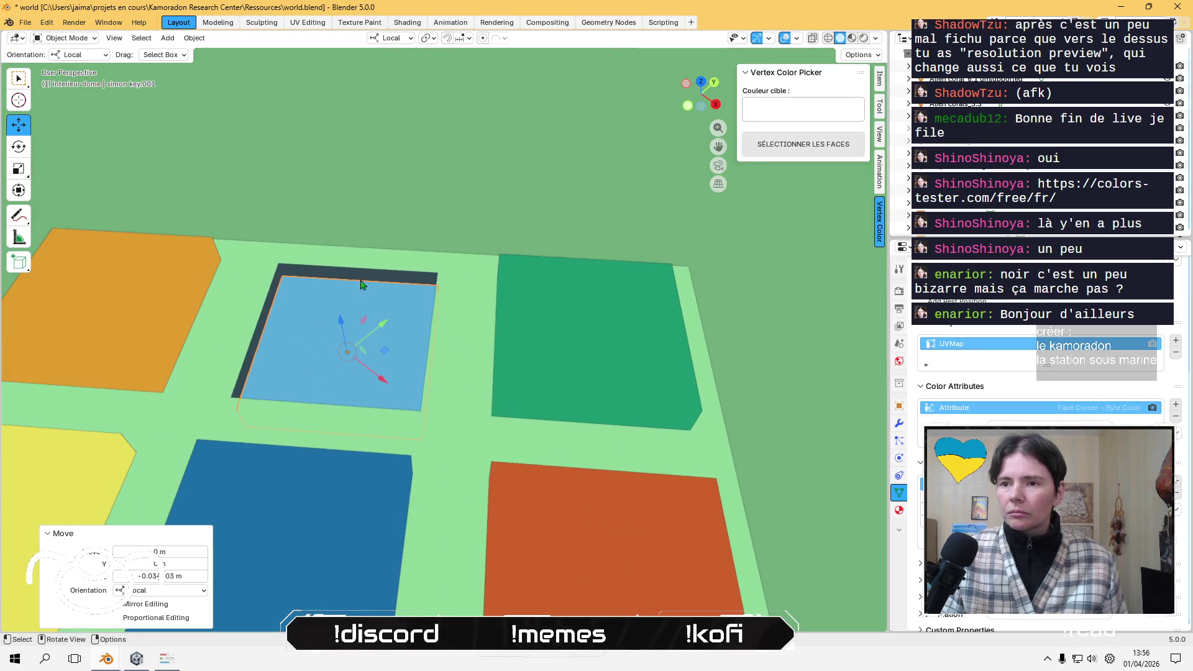
key("ctrl+z")
left_click_drag(358, 282, 343, 317)
mouse_move(386, 170)
middle_mouse_down()
mouse_move(394, 99)
mouse_move(424, 277)
mouse_move(391, 234)
mouse_move(506, 260)
middle_mouse_up()
- Inspect the base plane's mesh under the tiles in Edit Mode
left_click(501, 319)
key("Tab")
mouse_move(502, 318)
middle_mouse_down()
mouse_move(479, 298)
mouse_move(301, 261)
mouse_move(355, 304)
mouse_move(380, 293)
mouse_move(430, 346)
mouse_move(408, 288)
mouse_move(454, 355)
middle_mouse_up()
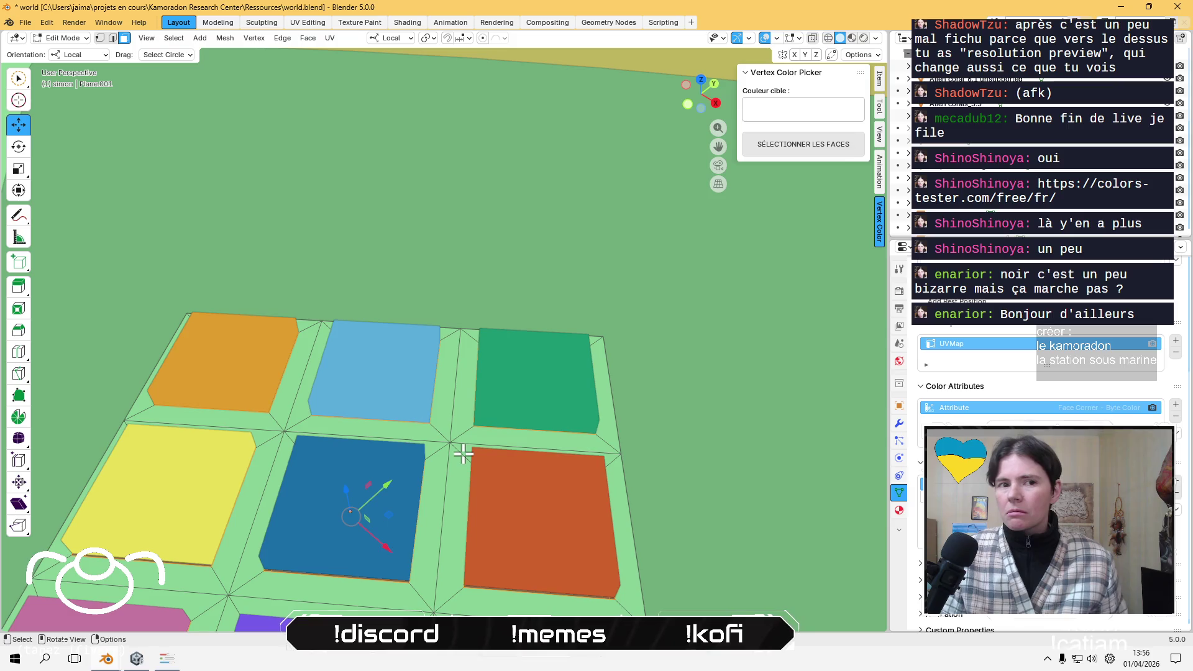
scroll(463, 454, "down", 5)
mouse_move(463, 454)
middle_mouse_down()
mouse_move(458, 385)
mouse_move(466, 444)
middle_mouse_up()
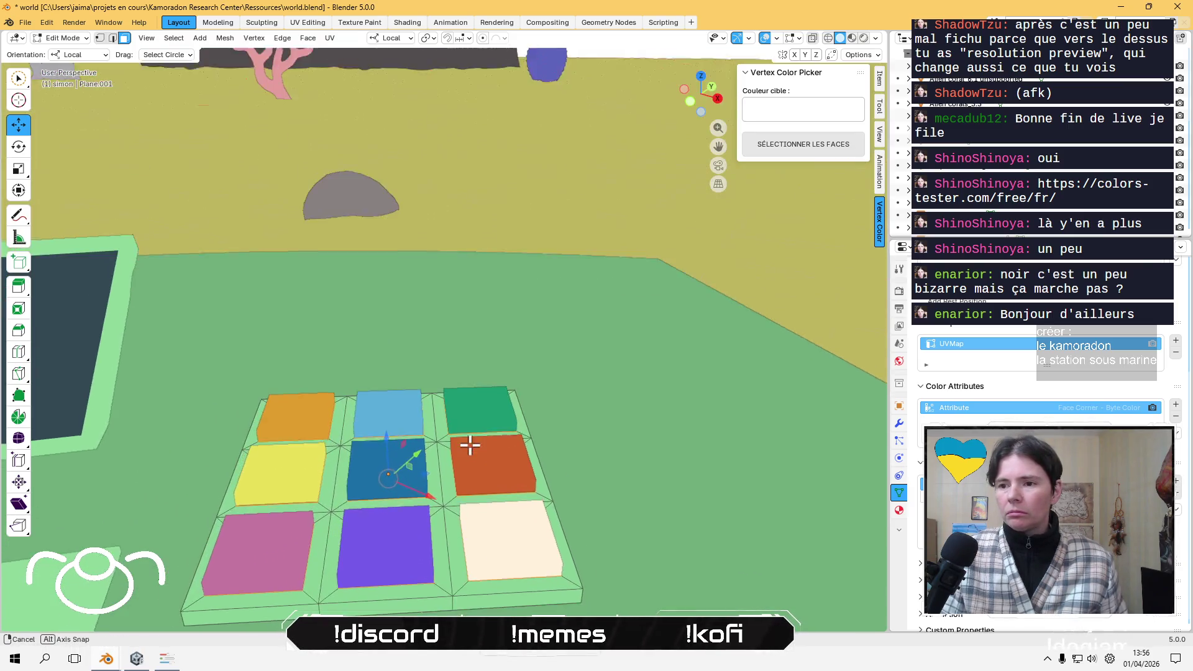
- Select all nine colour tiles: orange, light-blue, green, red, dark-blue, yellow, pink, purple and cream
left_click(319, 413)
key("Tab")
left_click(398, 420, "shift")
left_click(478, 403, "shift")
left_click(490, 458, "shift")
left_click(389, 463, "shift")
left_click(283, 467, "shift")
left_click(264, 547, "shift")
left_click(366, 549, "shift")
left_click(481, 508, "shift")
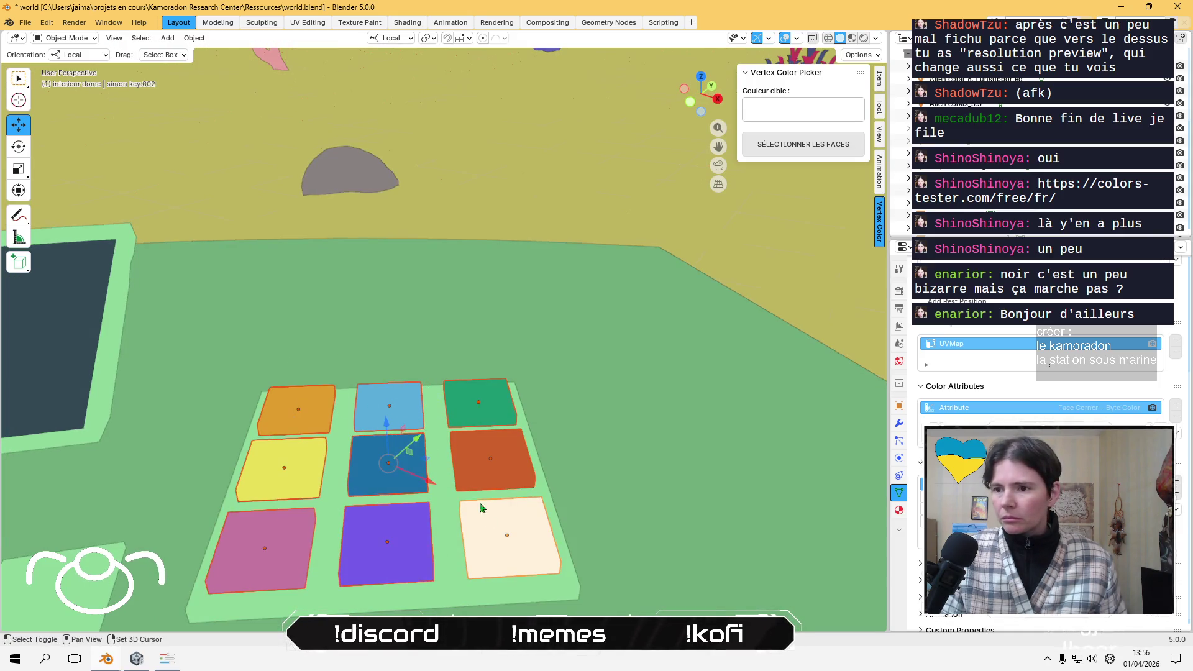
- Set the pivot point and scale the selected tiles down slightly
left_click(425, 38)
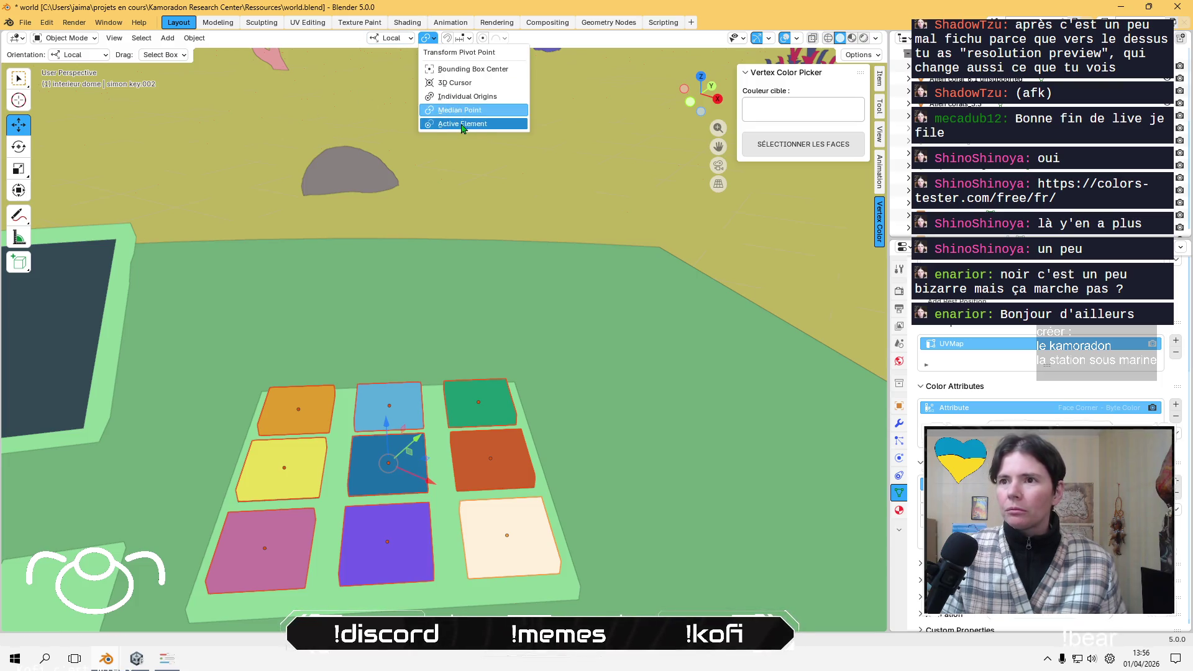
left_click(460, 100)
middle_click_drag(373, 161, 351, 273)
key("s")
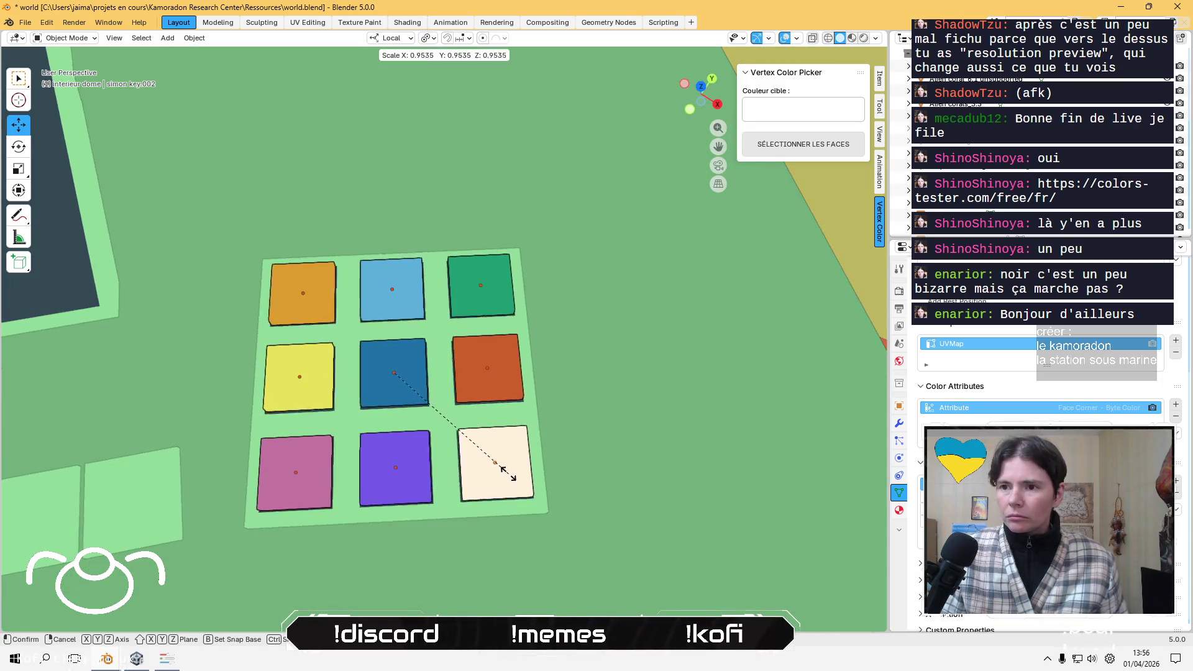
left_click(500, 467)
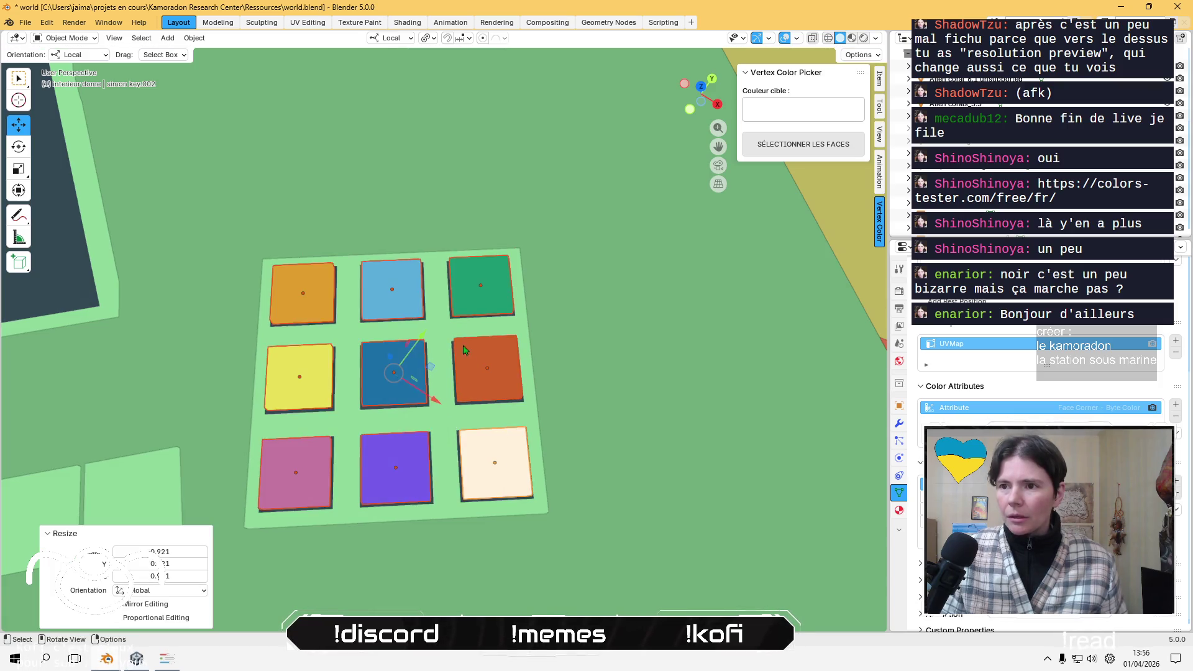
- Select the research desk and turn on Cavity in the viewport shading
middle_click_drag(501, 467, 452, 245)
left_click(497, 289)
middle_click_drag(496, 289, 567, 475)
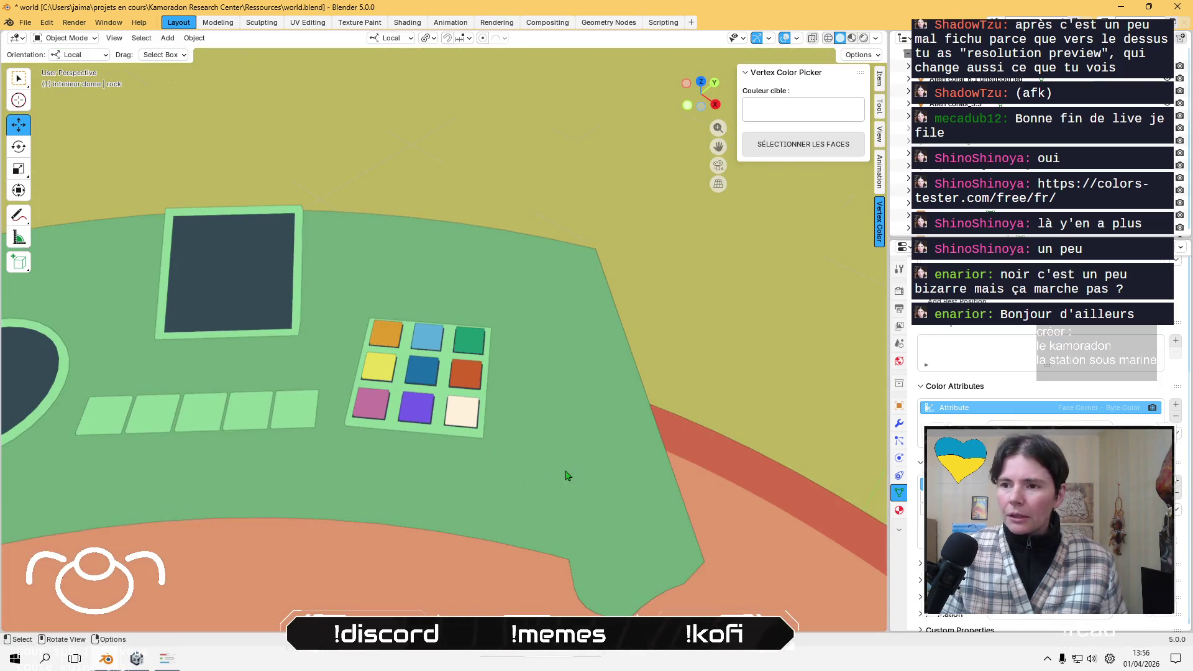
left_click(572, 426)
scroll(572, 426, "down", 5)
middle_click_drag(573, 426, 648, 285)
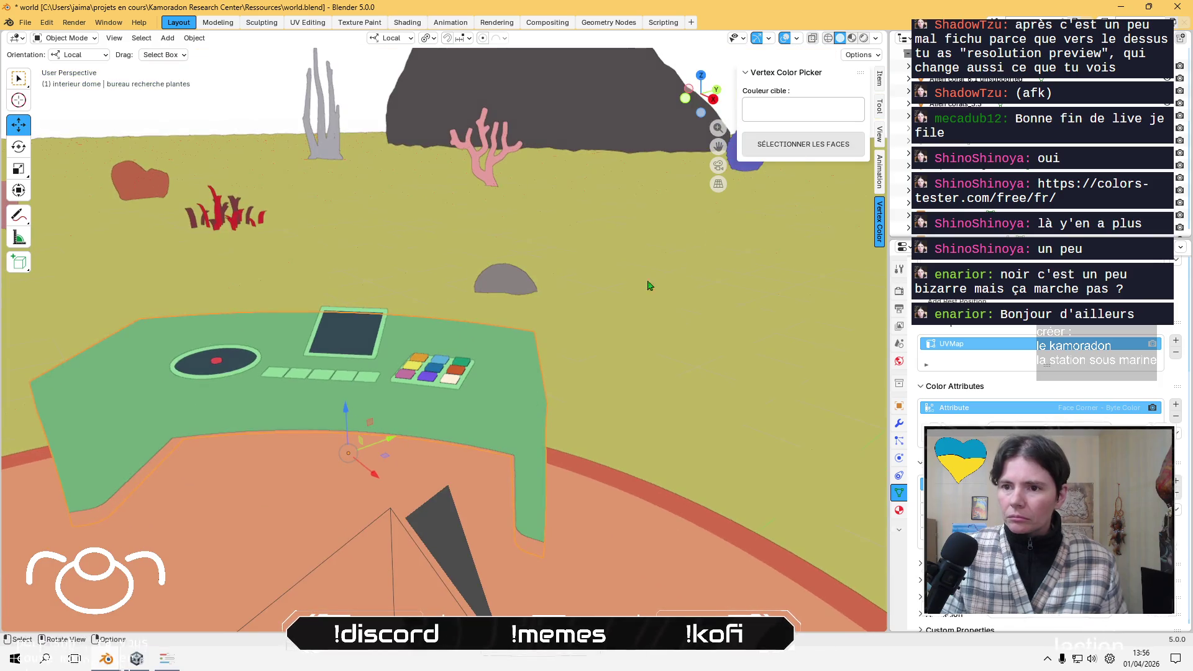
left_click(875, 38)
left_click(805, 328)
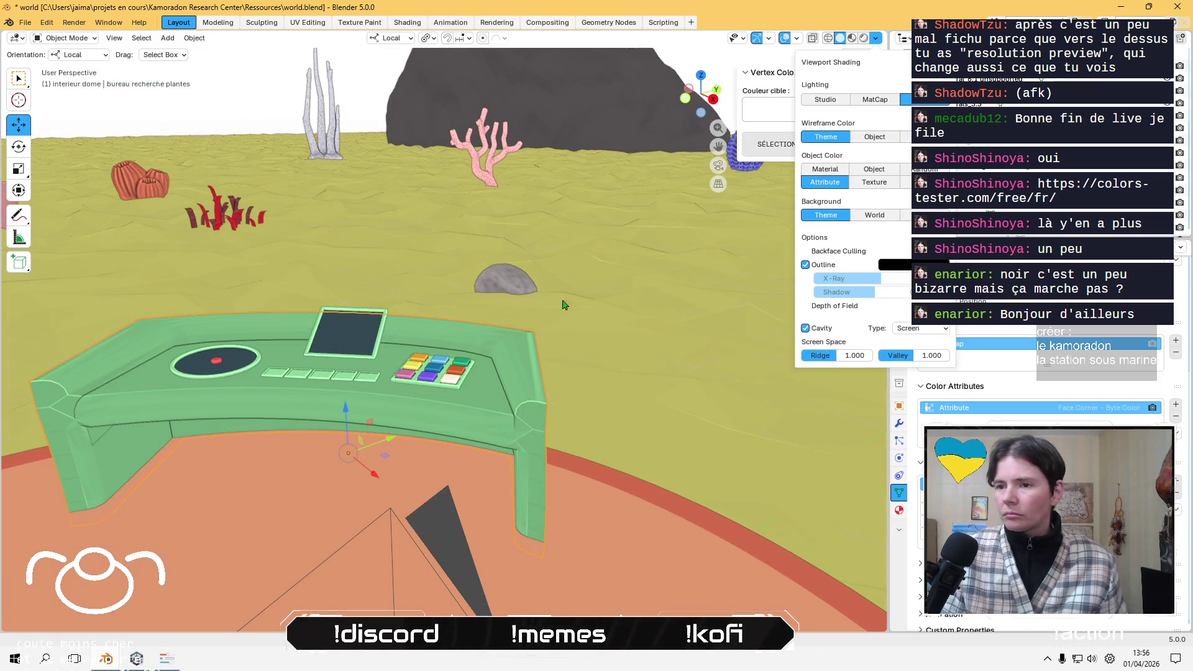
mouse_move(550, 335)
middle_mouse_down()
mouse_move(553, 356)
mouse_move(571, 335)
middle_mouse_up()
- Save the file with Ctrl+S
key("ctrl+s")
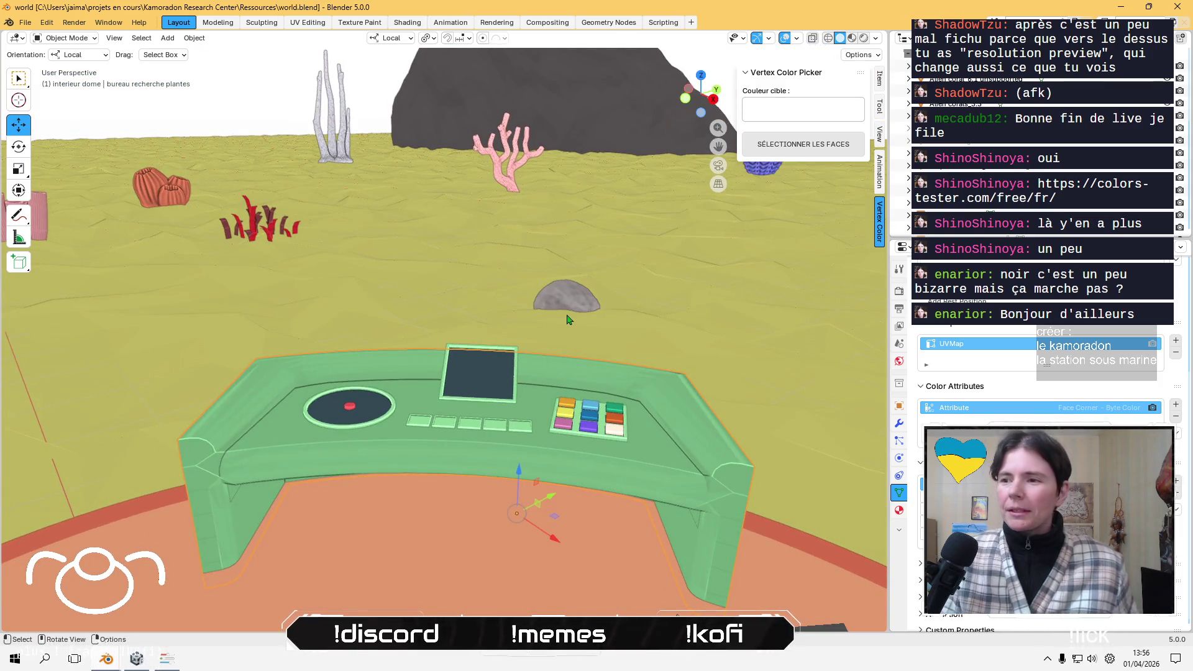
mouse_move(567, 319)
middle_mouse_down()
mouse_move(344, 321)
mouse_move(469, 439)
mouse_move(489, 364)
mouse_move(448, 487)
mouse_move(470, 457)
middle_mouse_up()
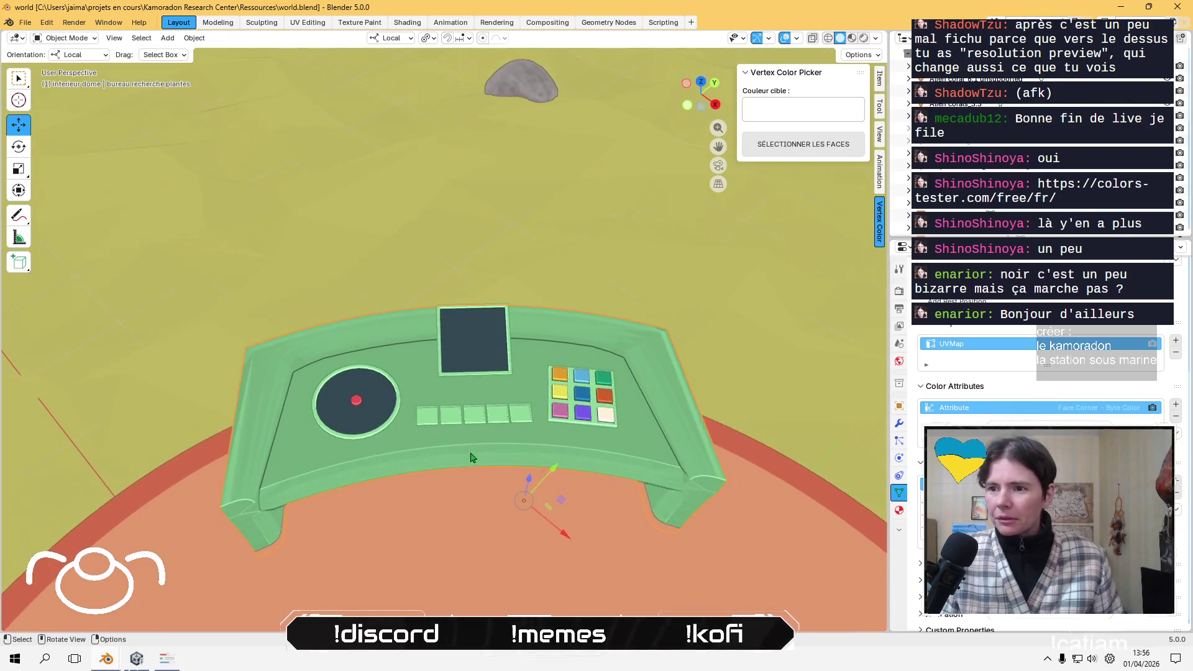
scroll(470, 457, "up", 2)
scroll(487, 459, "up", 3)
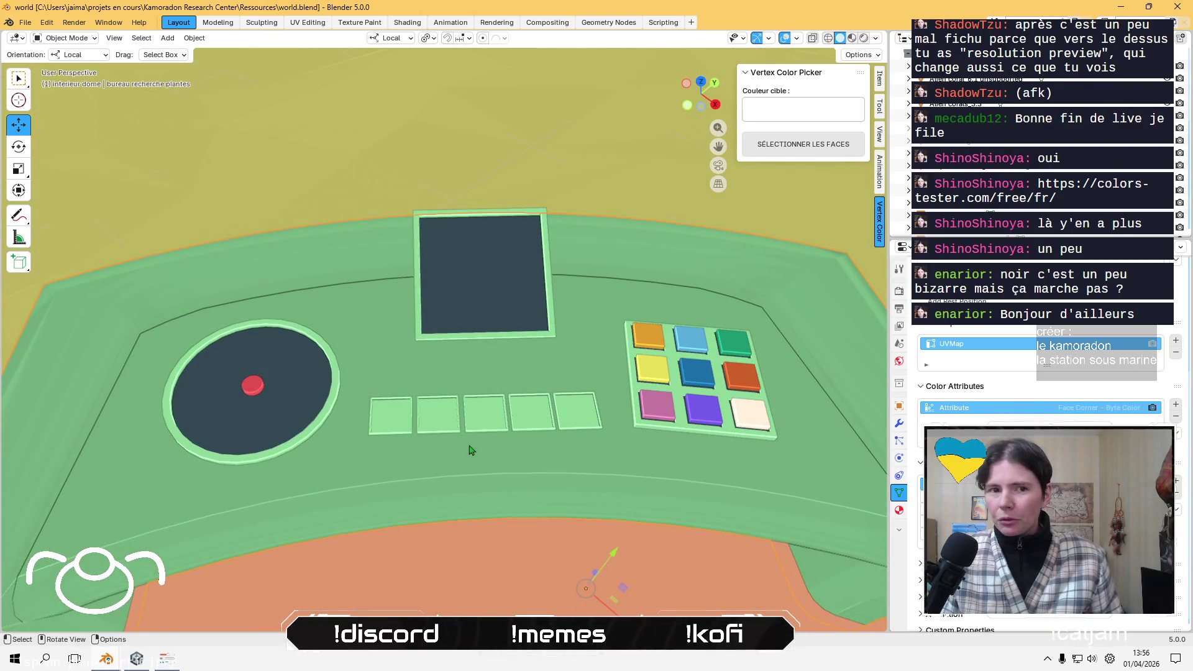
- Fill the leftmost small square on the green desk with the dark vertex colour
left_click(404, 431)
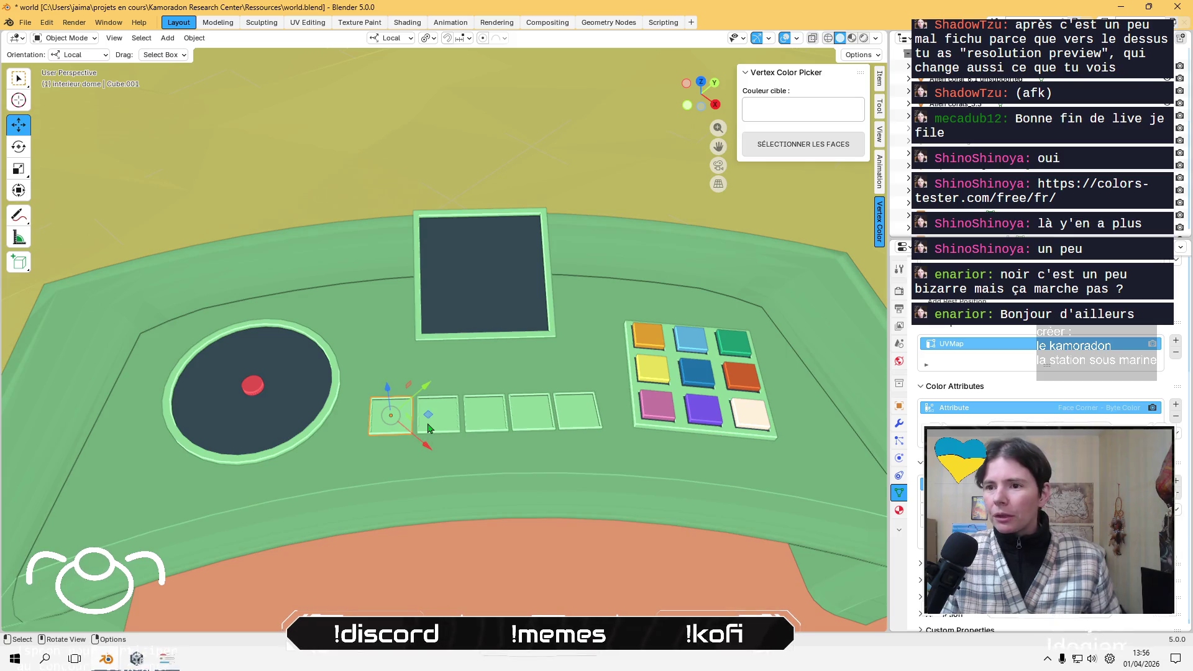
key("Tab")
scroll(377, 441, "up", 2)
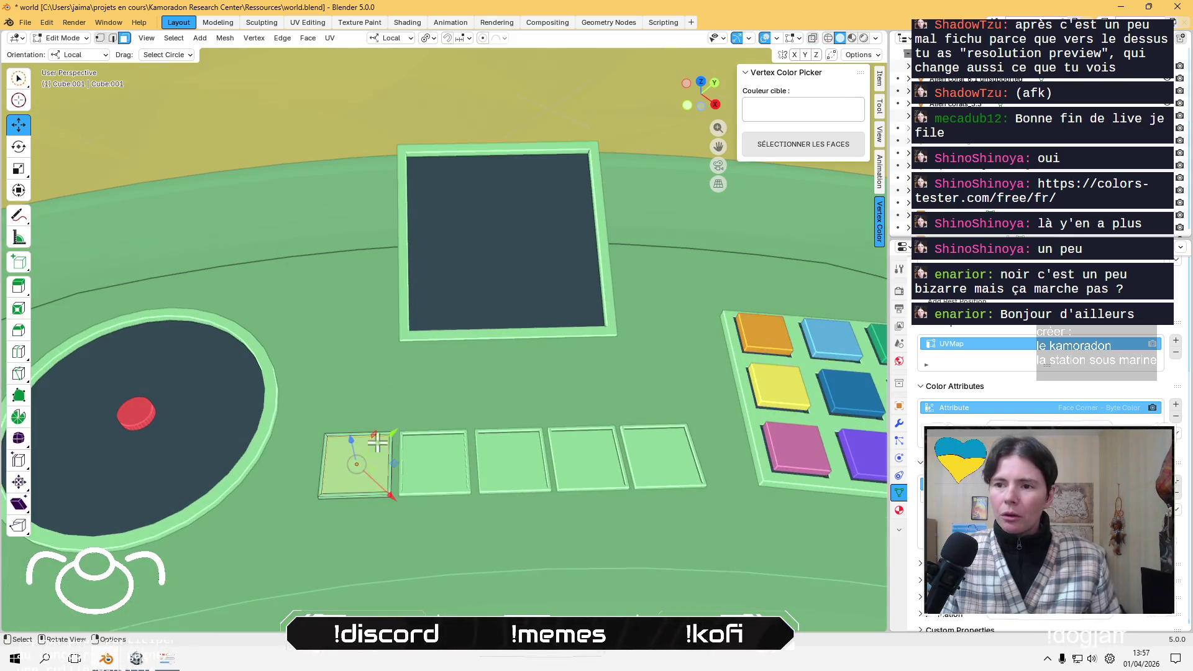
left_click(87, 38)
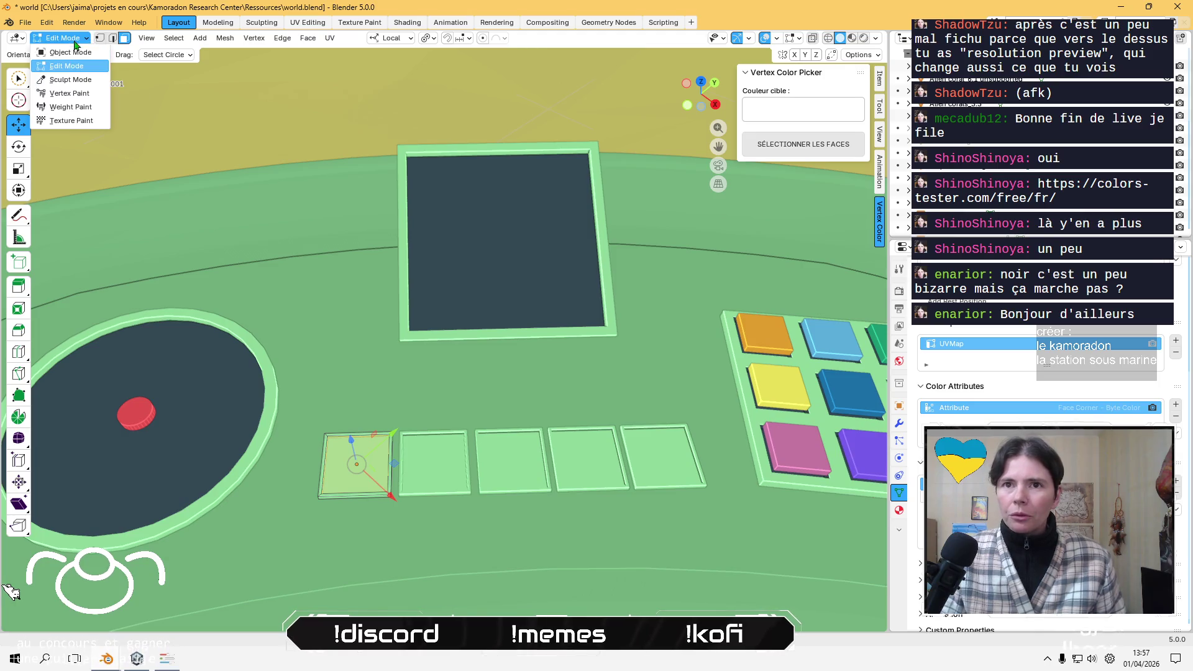
left_click(74, 93)
left_click(195, 38)
left_click(218, 51)
left_click(66, 38)
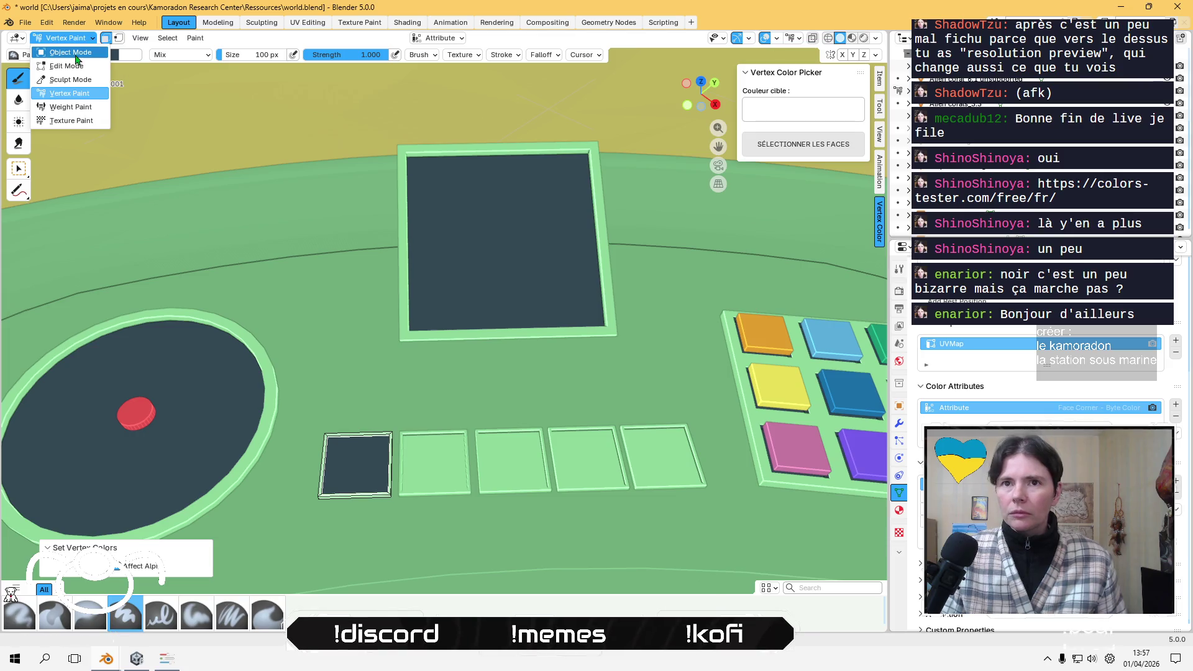
left_click(68, 52)
- Paint the second square dark with face masking, then return to Object Mode
left_click(439, 463)
left_click(81, 37)
left_click(75, 94)
left_click(105, 38)
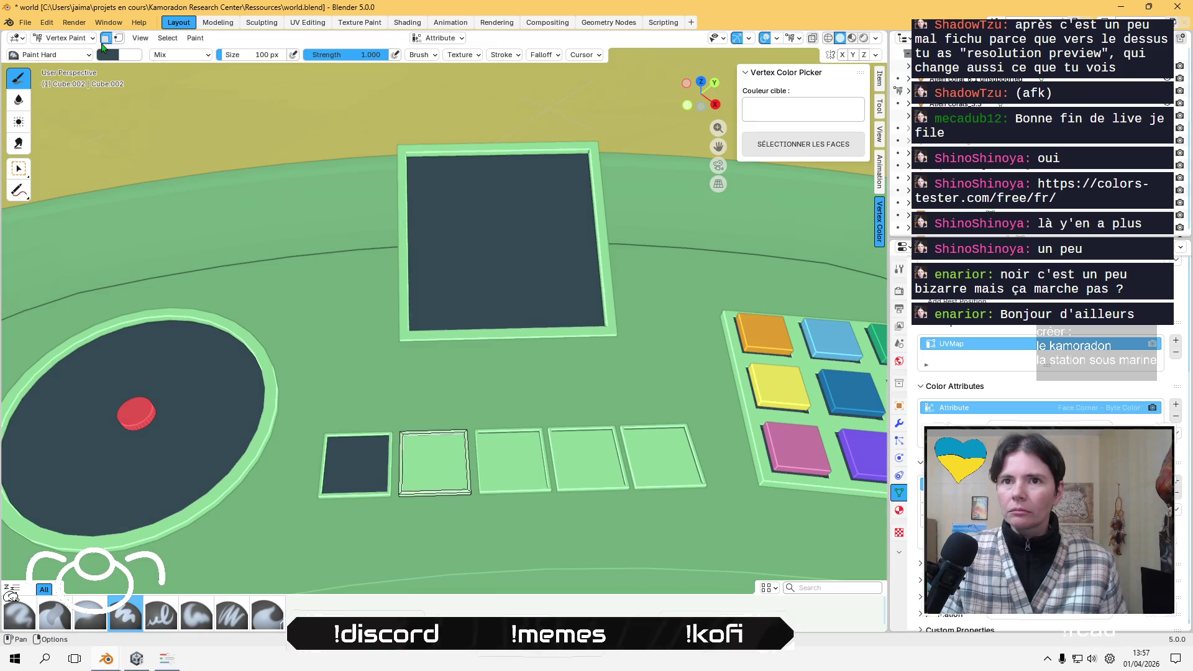
left_click(195, 38)
left_click(231, 149)
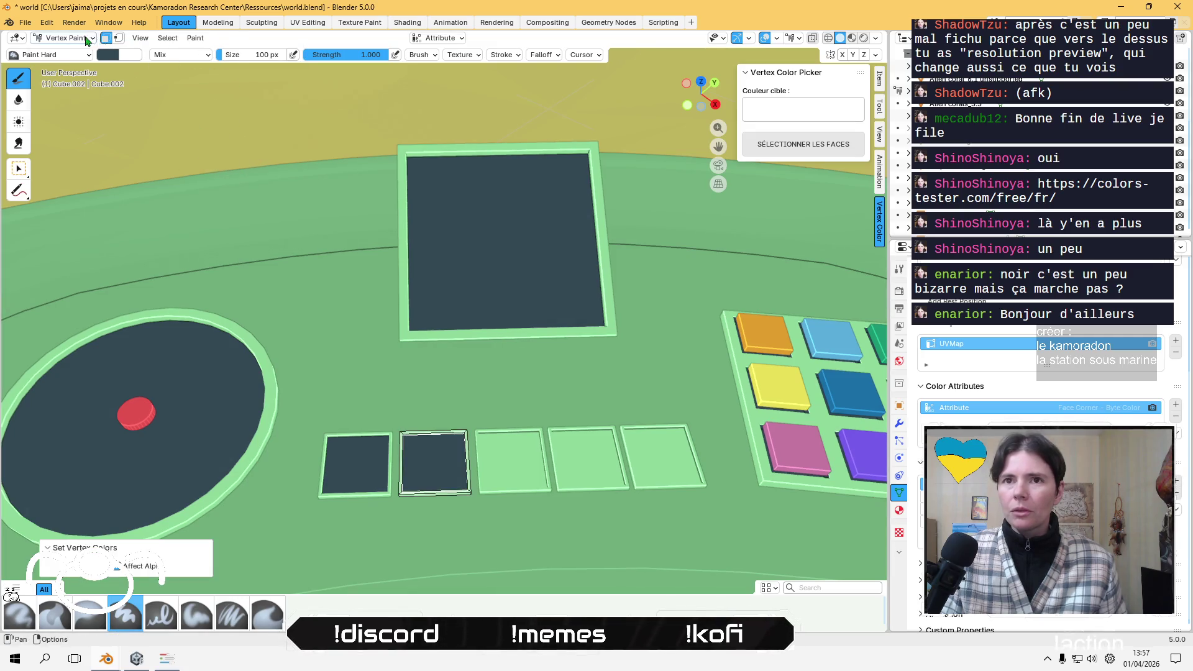
left_click(87, 38)
left_click(71, 53)
- Paint the third square dark with face masking, then return to Object Mode
left_click(506, 454)
left_click(65, 38)
left_click(87, 94)
left_click(106, 38)
left_click(195, 38)
left_click(230, 148)
left_click(65, 38)
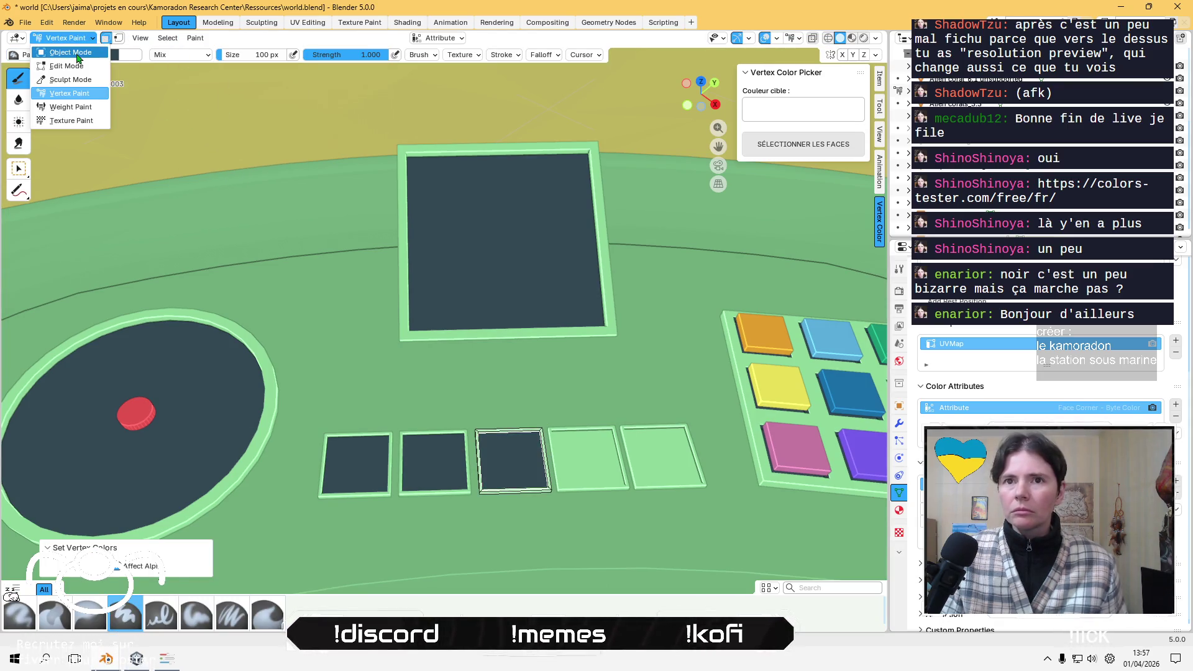
left_click(71, 52)
- Paint the fourth square dark with face masking, then return to Object Mode
left_click(565, 469)
left_click(65, 37)
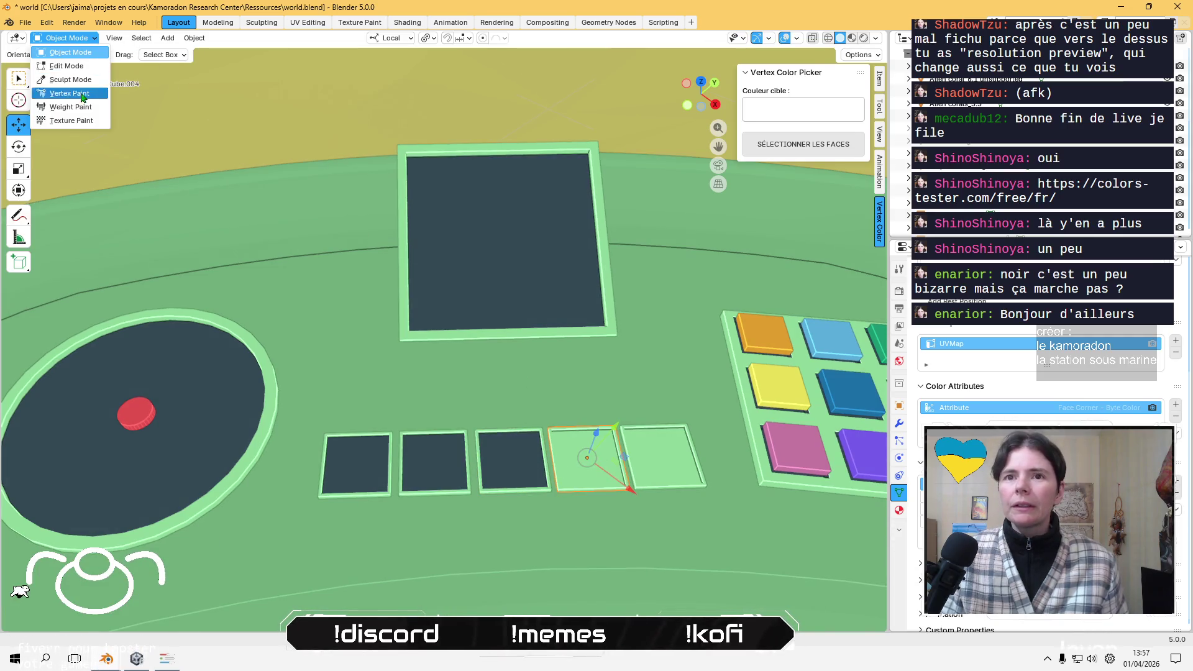
left_click(87, 94)
left_click(165, 37)
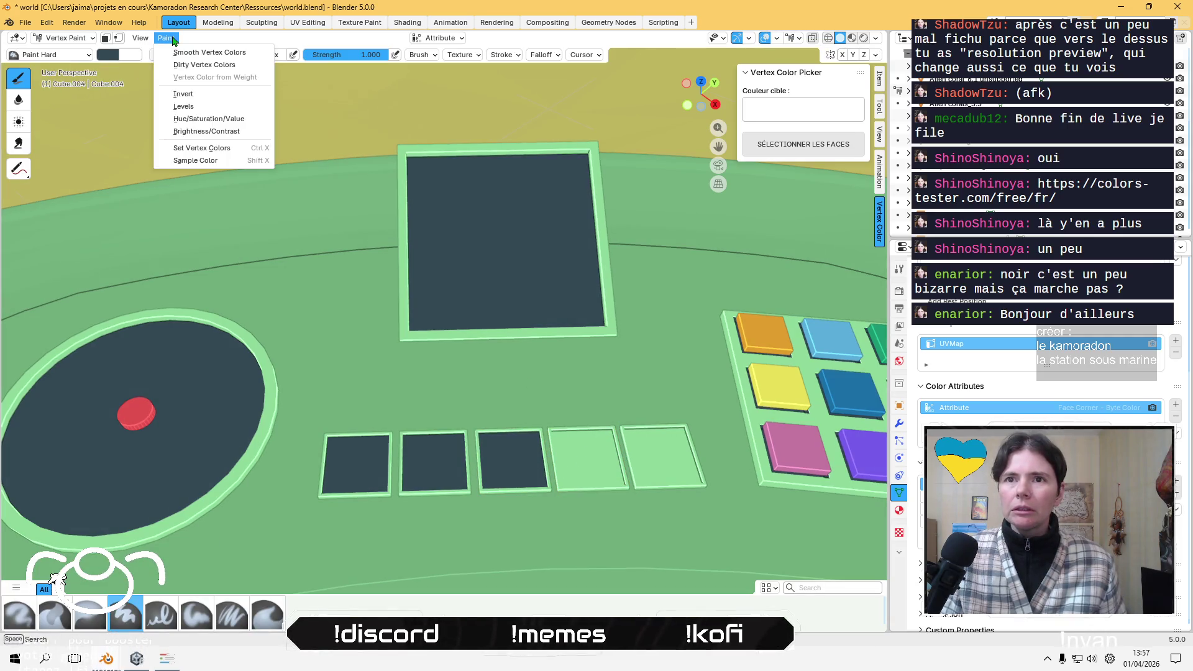
left_click(106, 38)
left_click(195, 38)
left_click(238, 150)
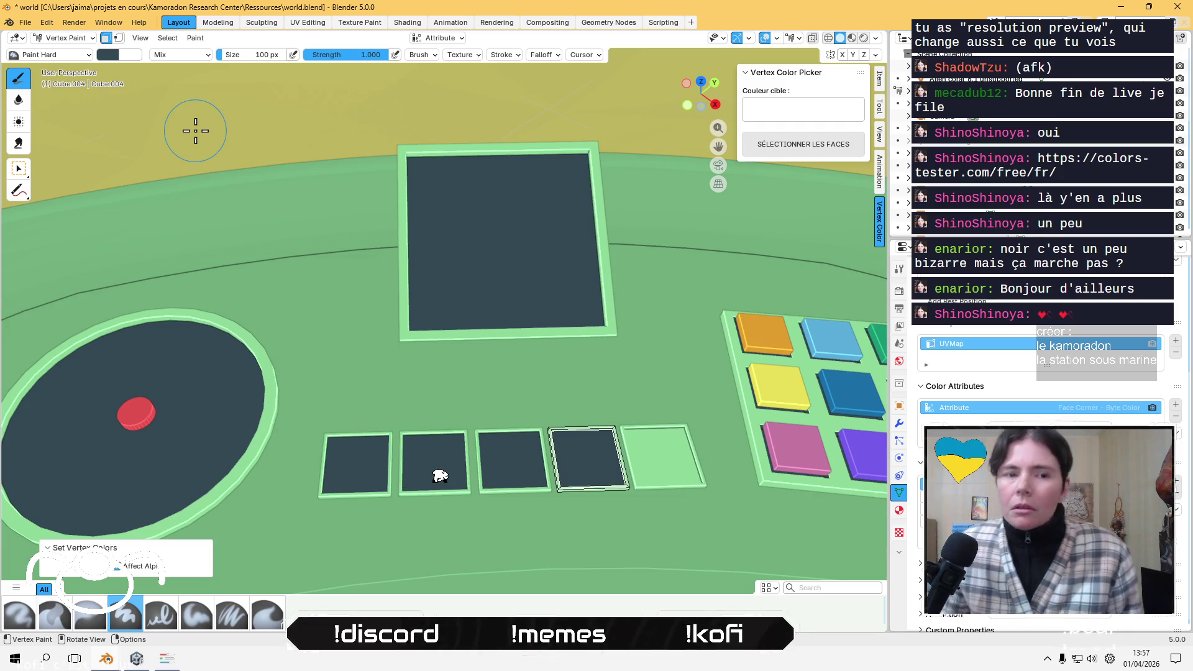
left_click(66, 37)
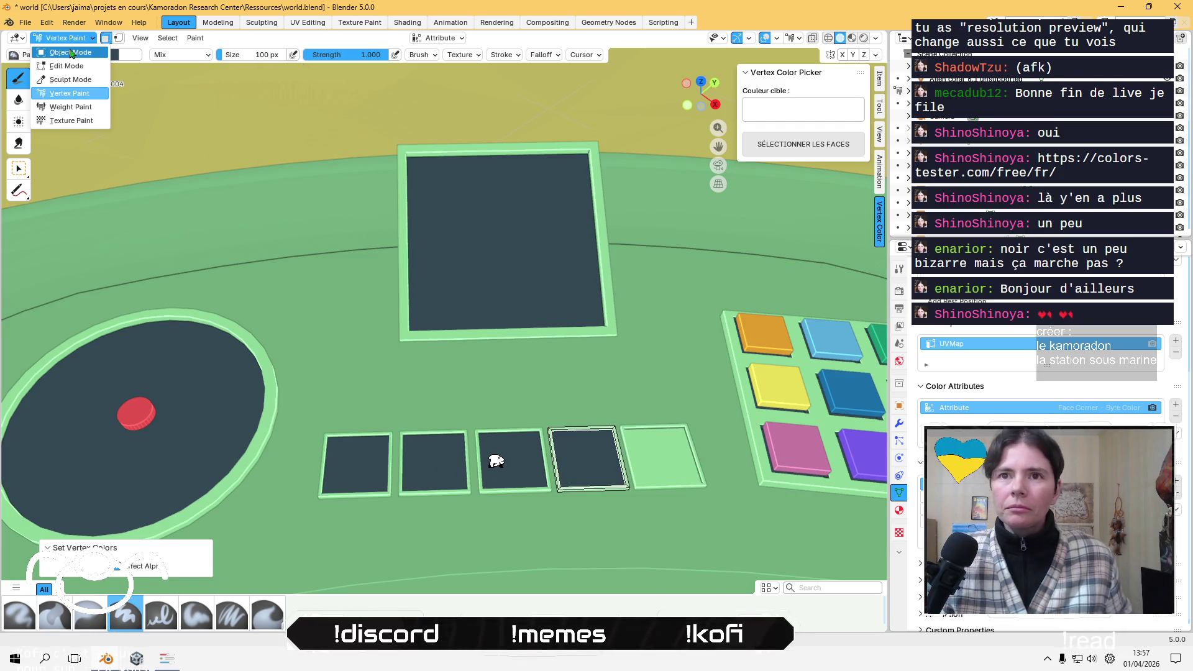
left_click(62, 50)
- Fill the fifth light-green square with the dark colour, then undo that fill
left_click(609, 424)
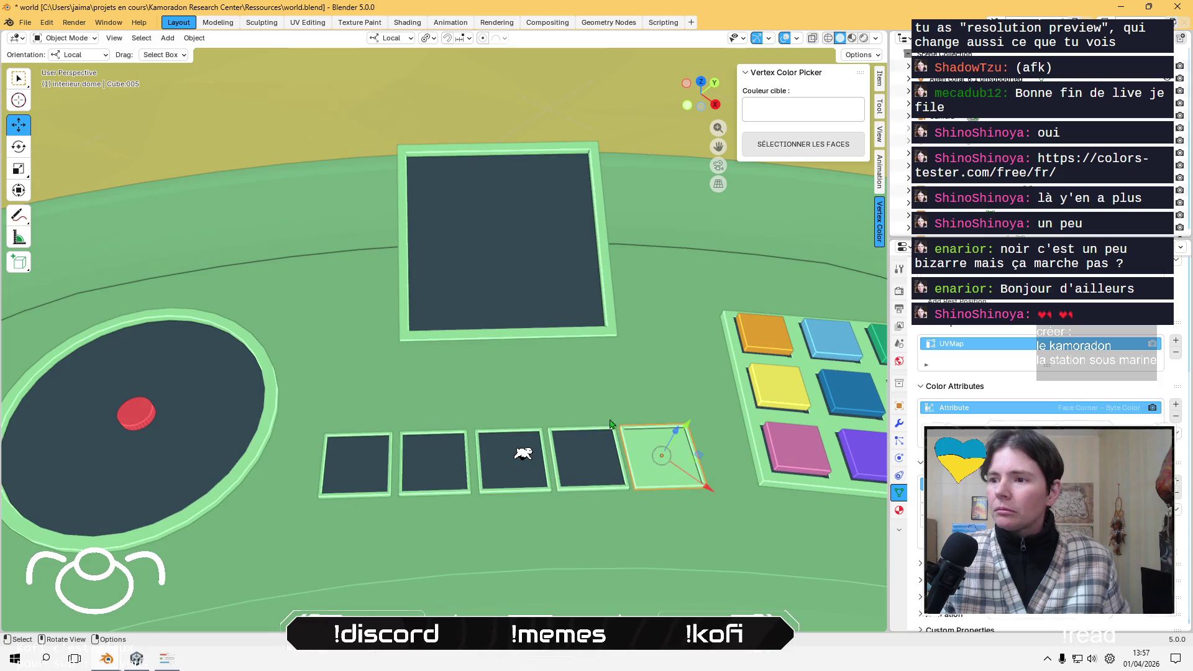
left_click(65, 38)
left_click(62, 95)
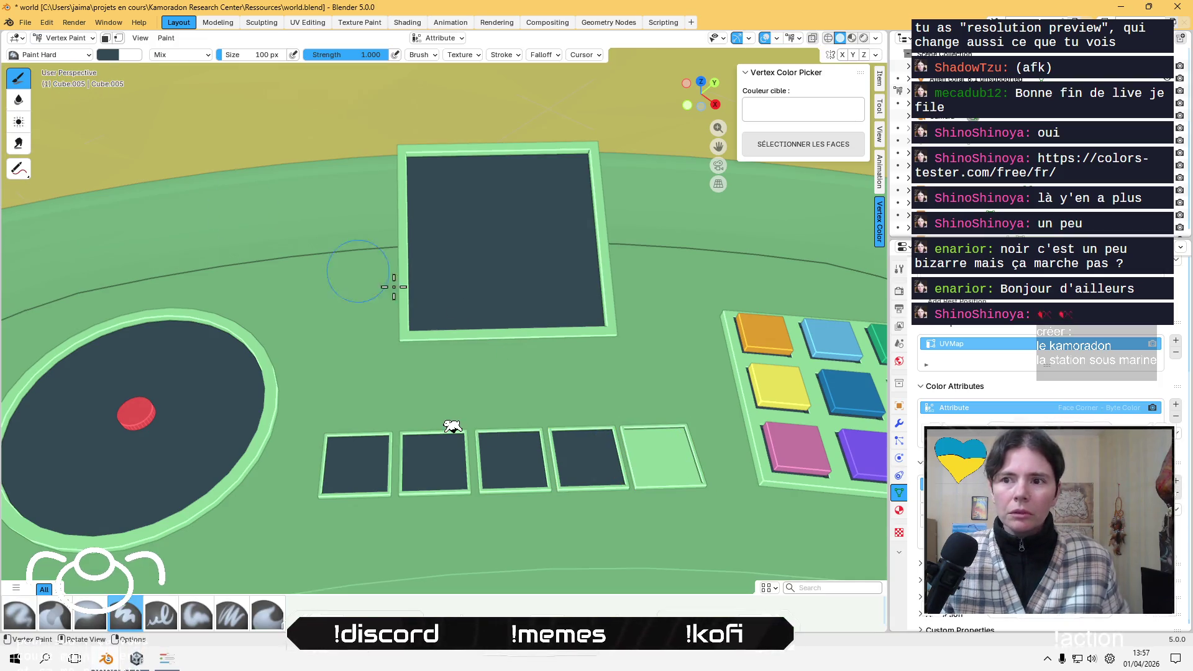
left_click(106, 38)
left_click(195, 38)
left_click(233, 148)
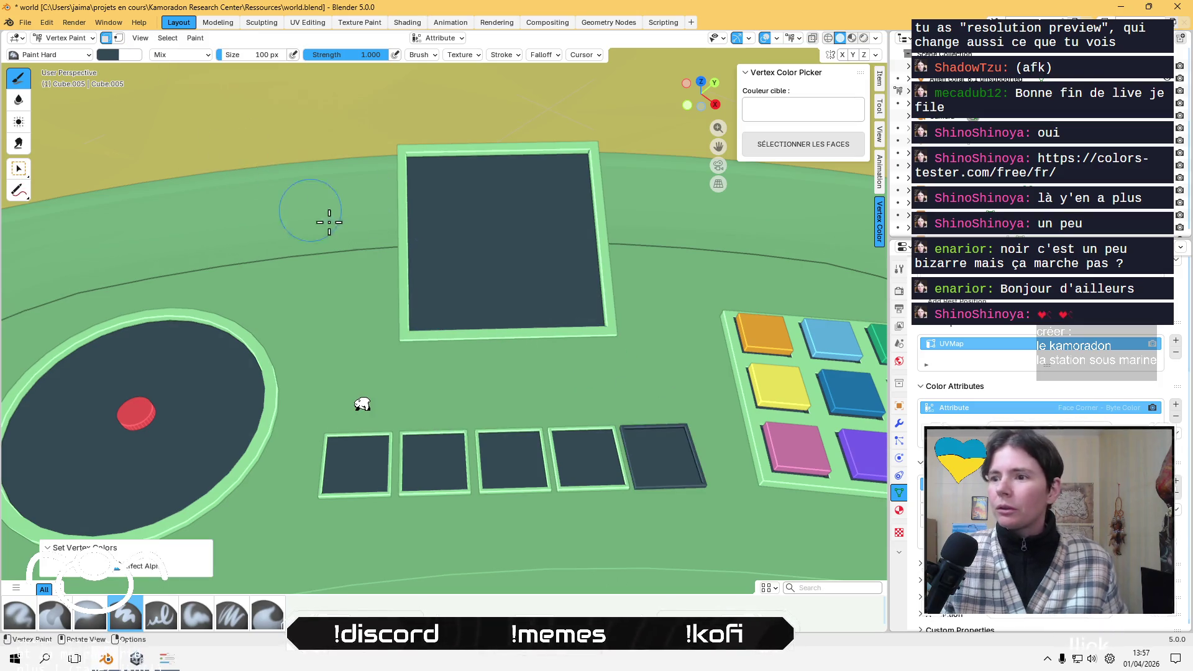
key("ctrl+z")
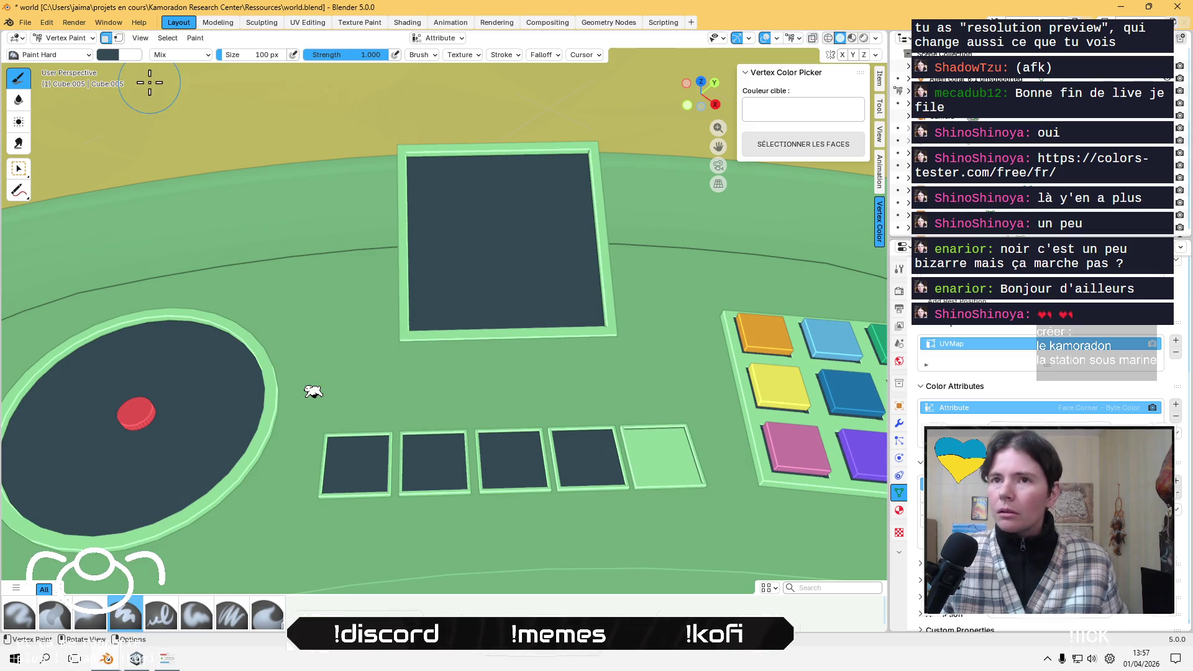
- Go through Edit Mode back into Vertex Paint and refill the last square dark
left_click(62, 38)
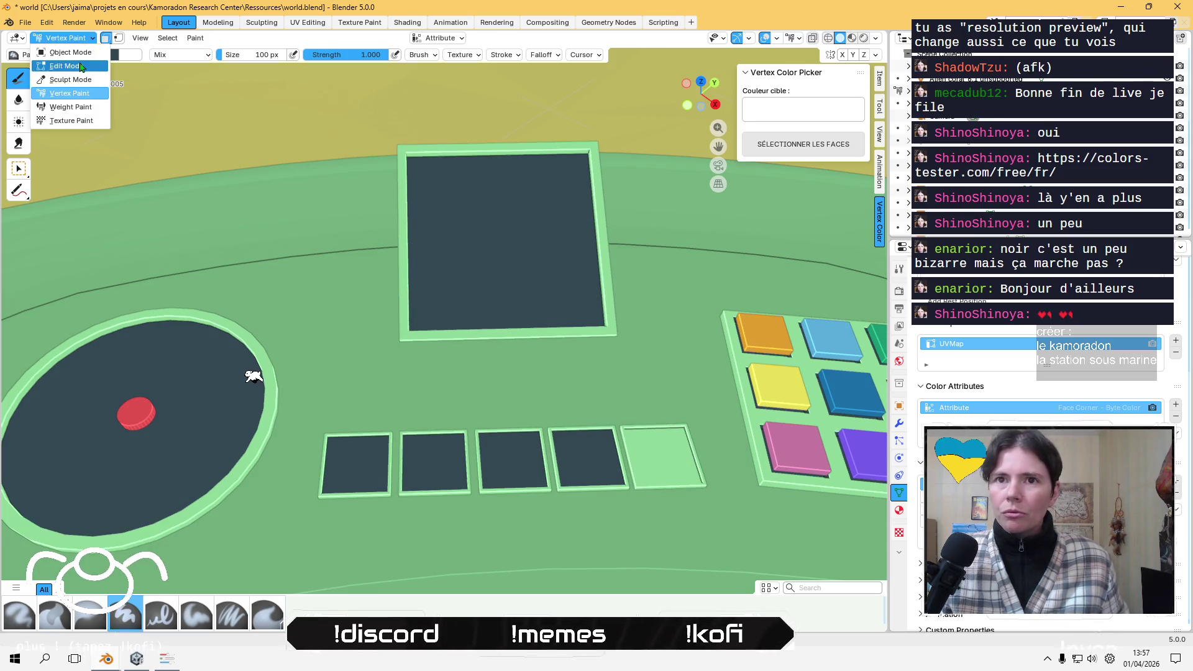
left_click(62, 61)
left_click(62, 38)
left_click(62, 97)
left_click(195, 38)
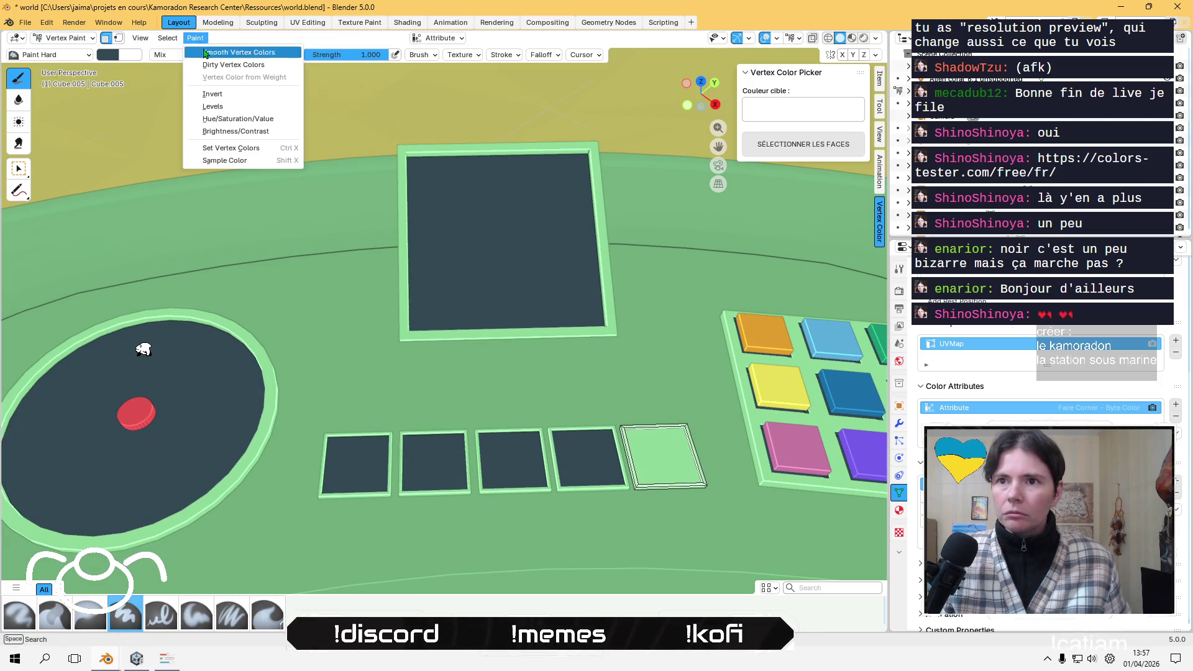
left_click(230, 148)
- Deselect everything in Edit Mode, return to Object Mode and view the whole desk
key("Tab")
scroll(489, 317, "down", 3)
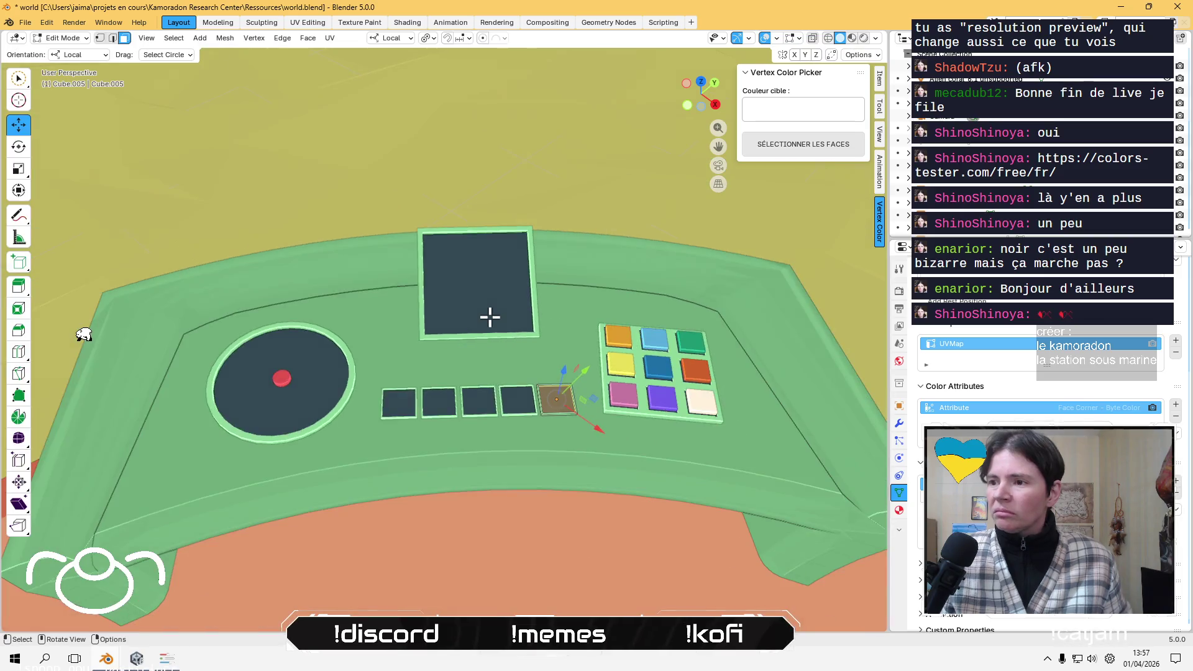
key("alt+a")
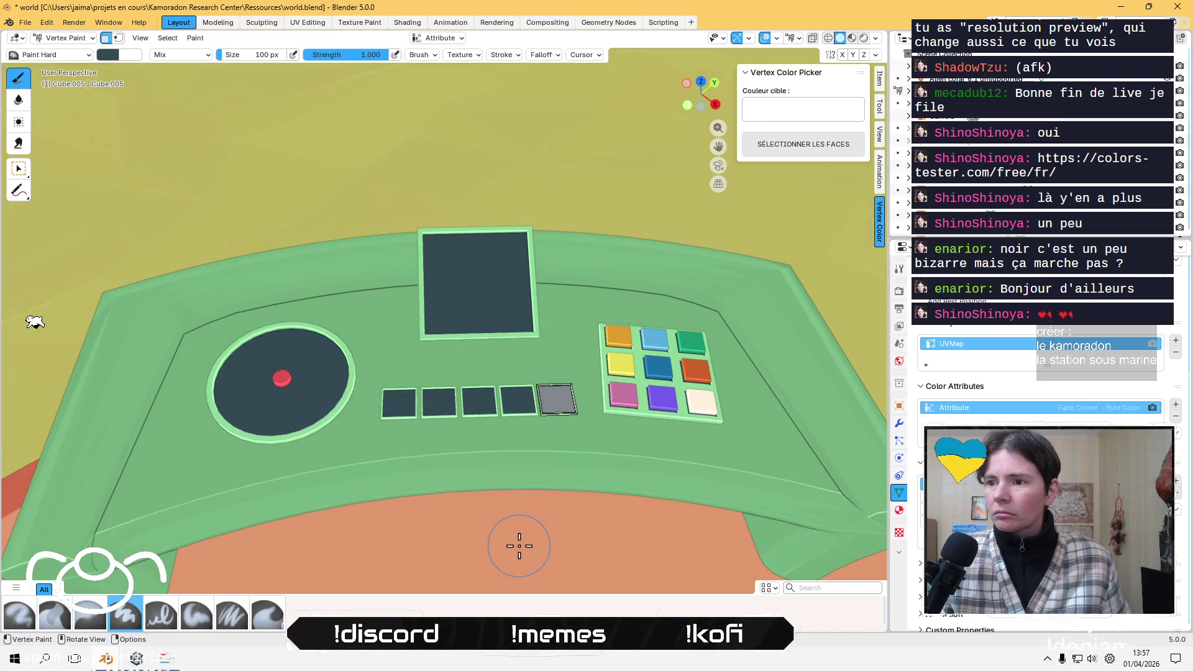
left_click(76, 39)
left_click(79, 54)
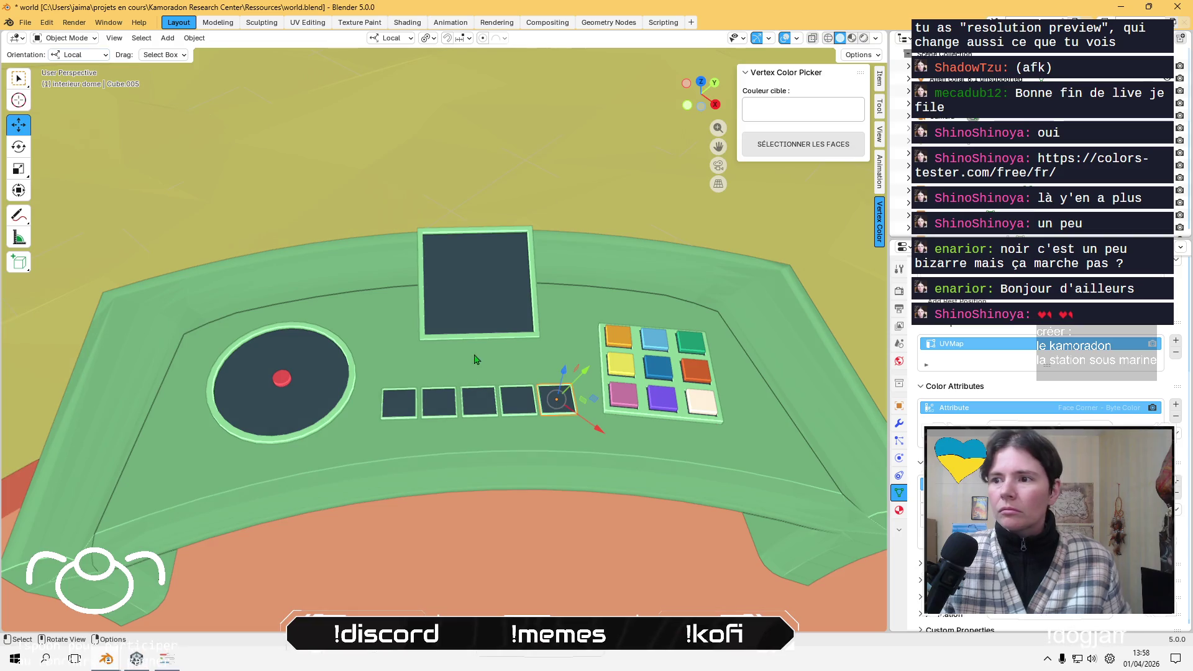
mouse_move(542, 527)
middle_mouse_down()
mouse_move(513, 316)
mouse_move(450, 224)
mouse_move(457, 242)
mouse_move(485, 165)
mouse_move(447, 323)
mouse_move(381, 408)
mouse_move(341, 341)
mouse_move(248, 353)
mouse_move(391, 350)
mouse_move(477, 290)
mouse_move(462, 300)
middle_mouse_up()
- Save the file and rename the choc3 object in the Outliner
left_click(513, 317)
key("ctrl+s")
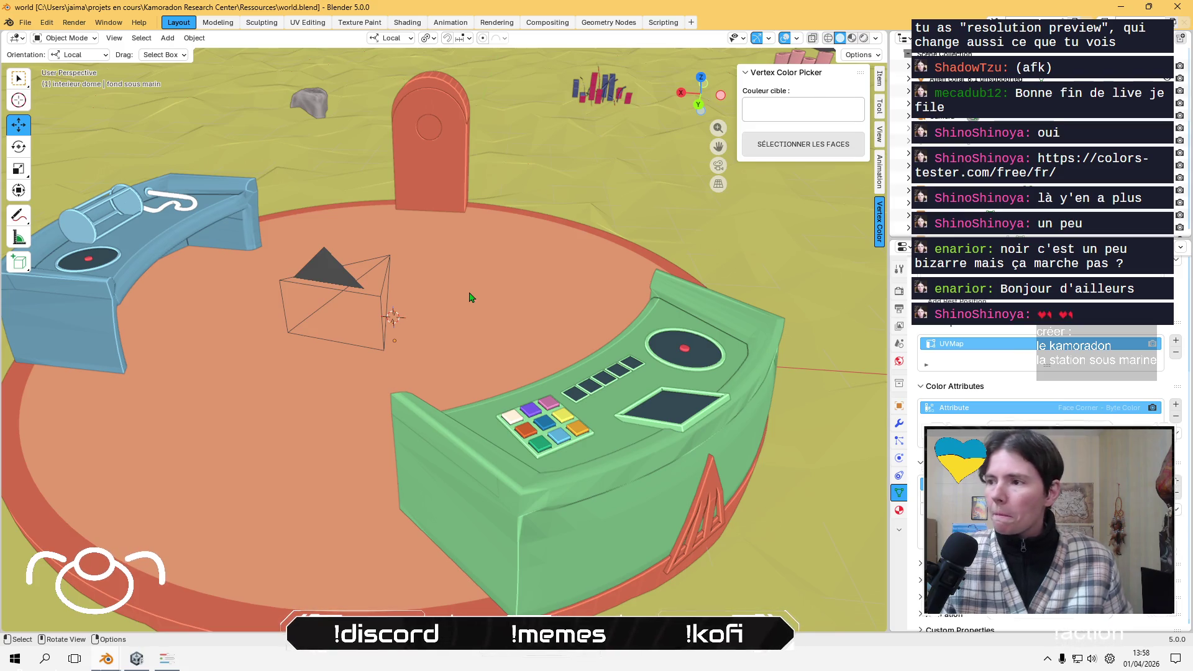
left_click(956, 140)
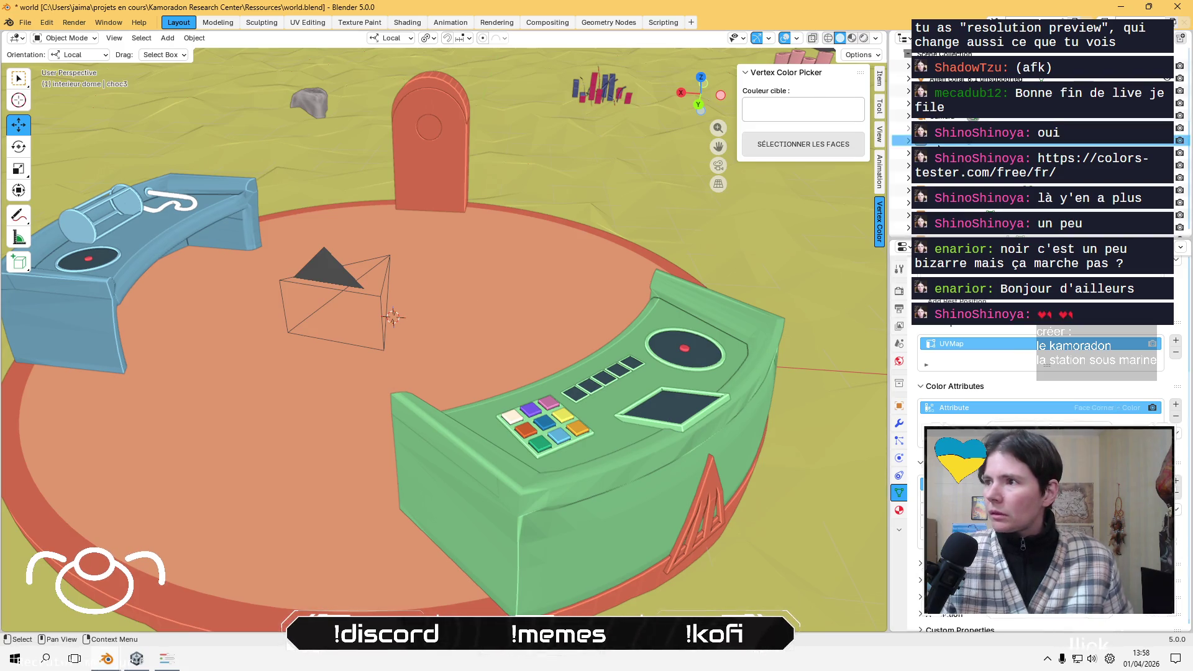
double_click(957, 141)
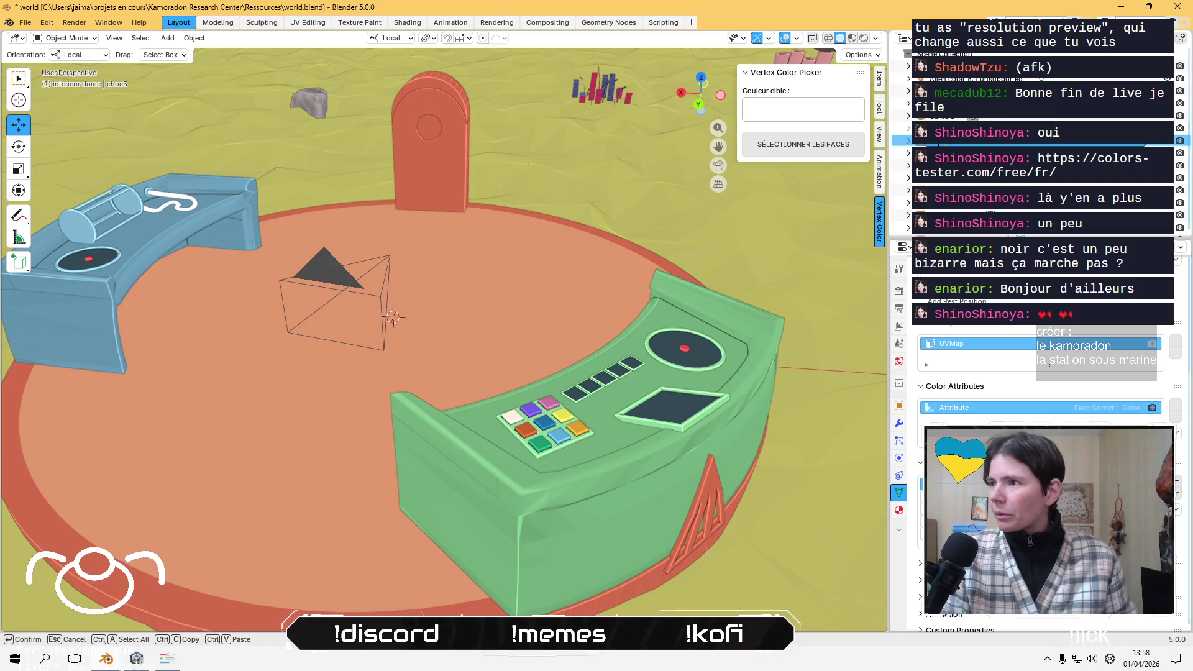
key("Return")
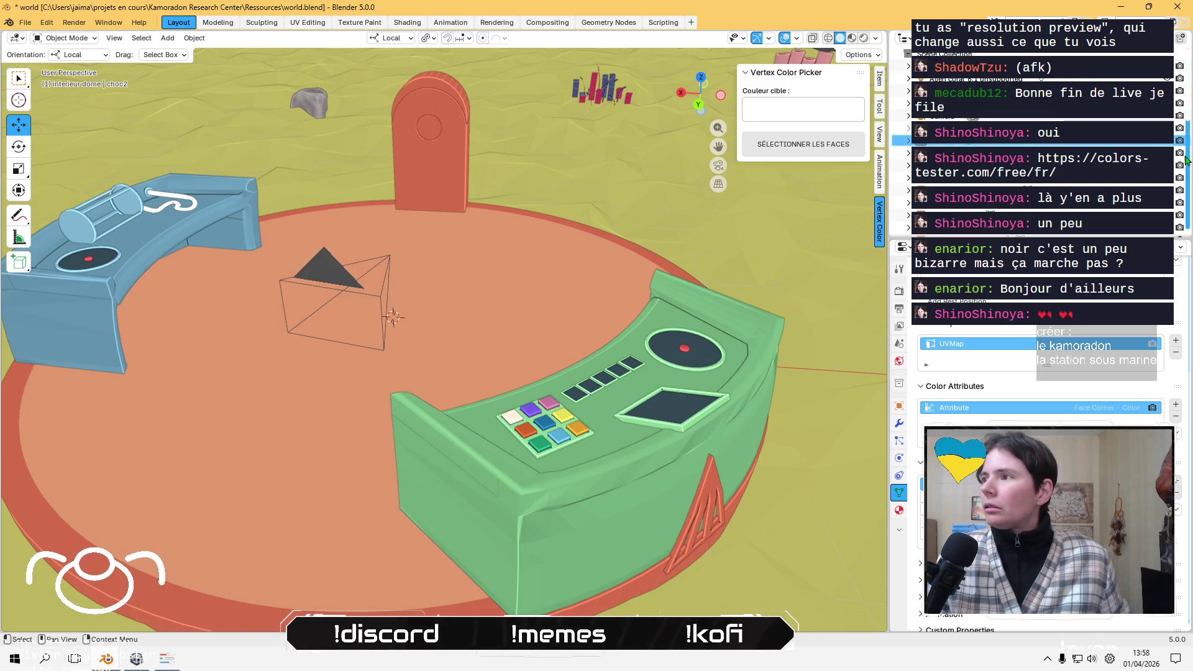
- Make the pink dome shards visible again and view the dome from a low side angle
left_click(1179, 141)
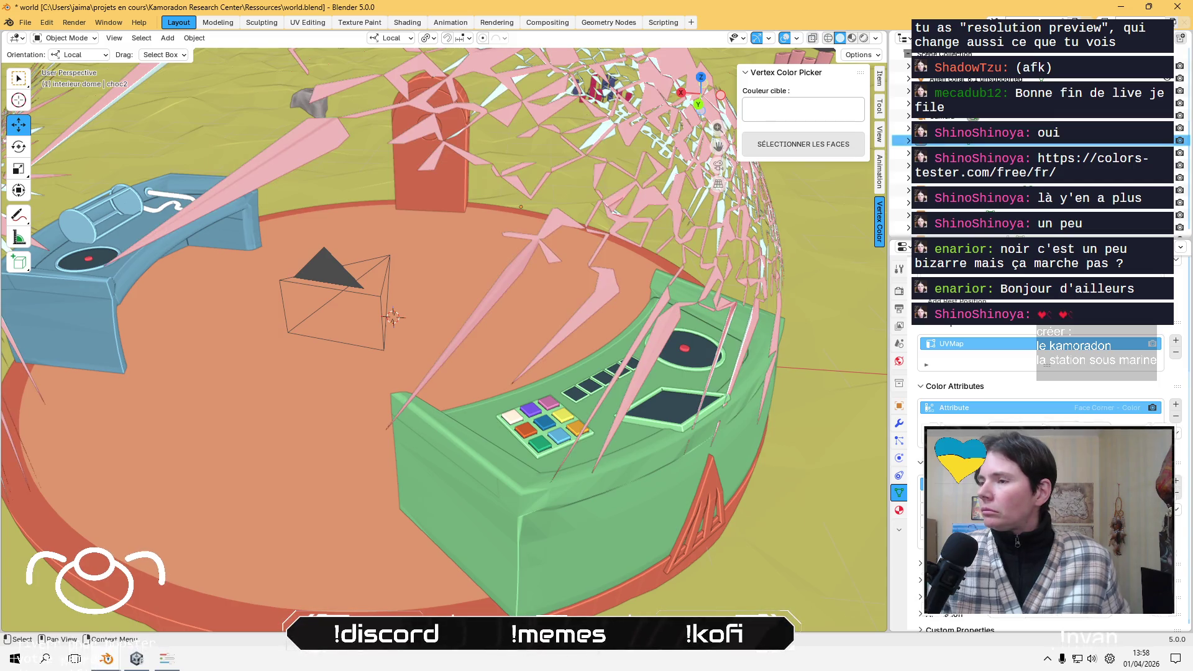
mouse_move(587, 274)
middle_mouse_down()
mouse_move(520, 335)
mouse_move(639, 346)
middle_mouse_up()
scroll(495, 298, "up", 8)
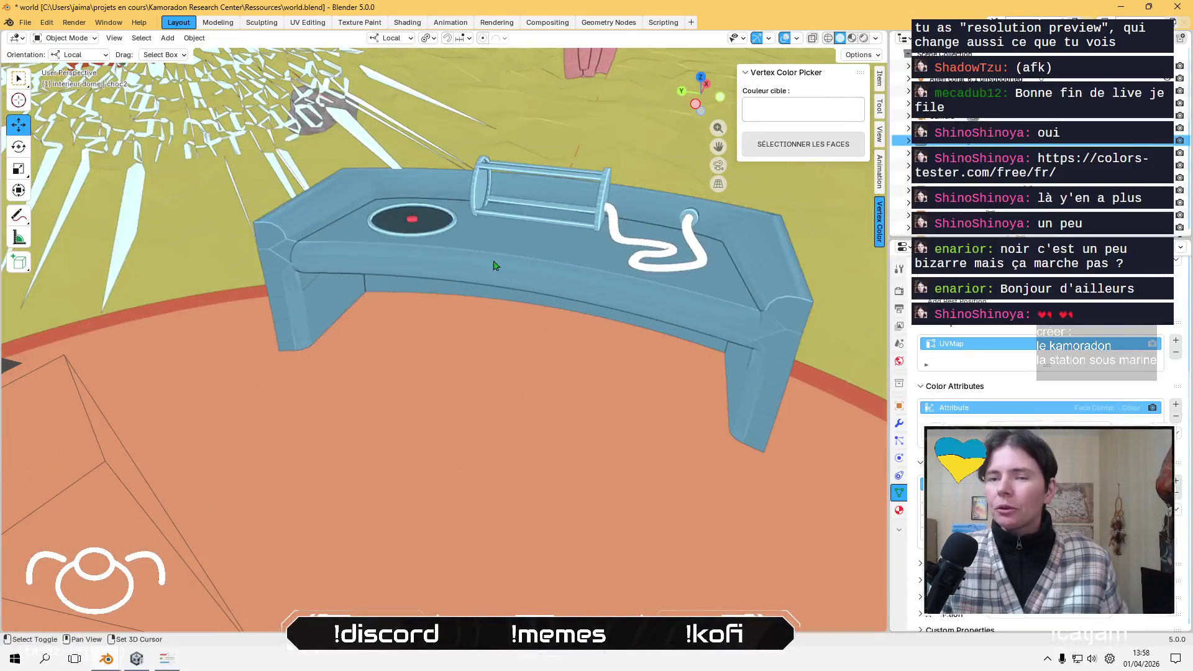
scroll(495, 266, "down", 2)
- Select the cage on the blue oxygen desk, save, and snap the 3D cursor to its centre
left_click(424, 291)
scroll(425, 290, "up", 1)
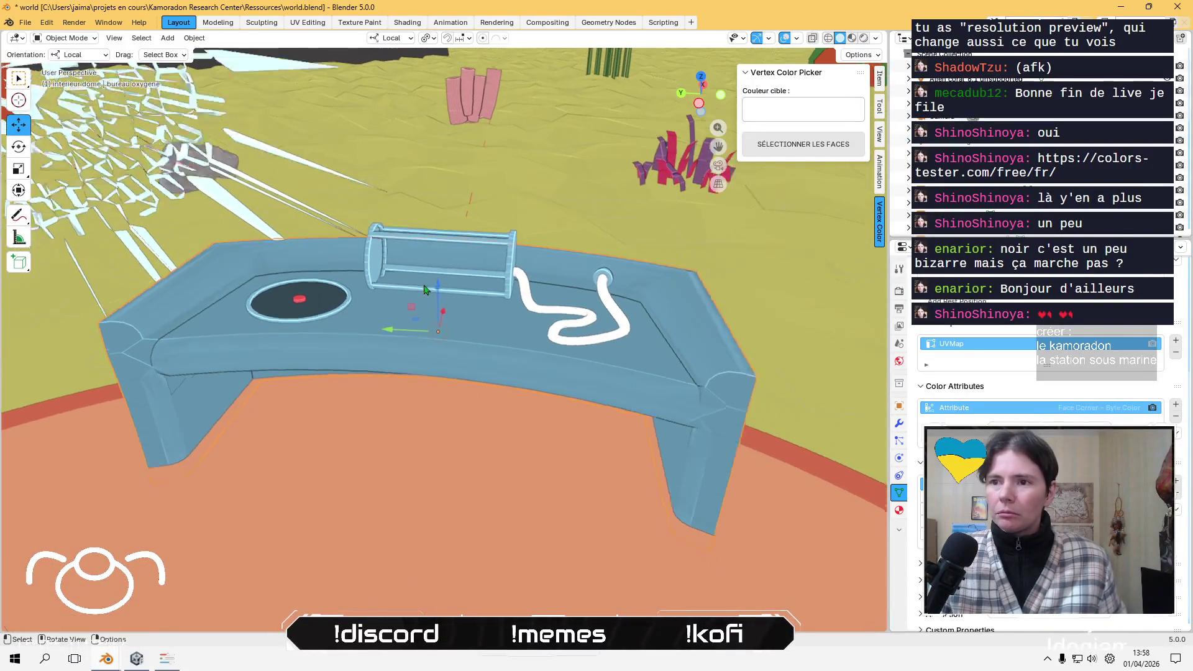
scroll(425, 290, "up", 1)
left_click(358, 248)
key("ctrl+s")
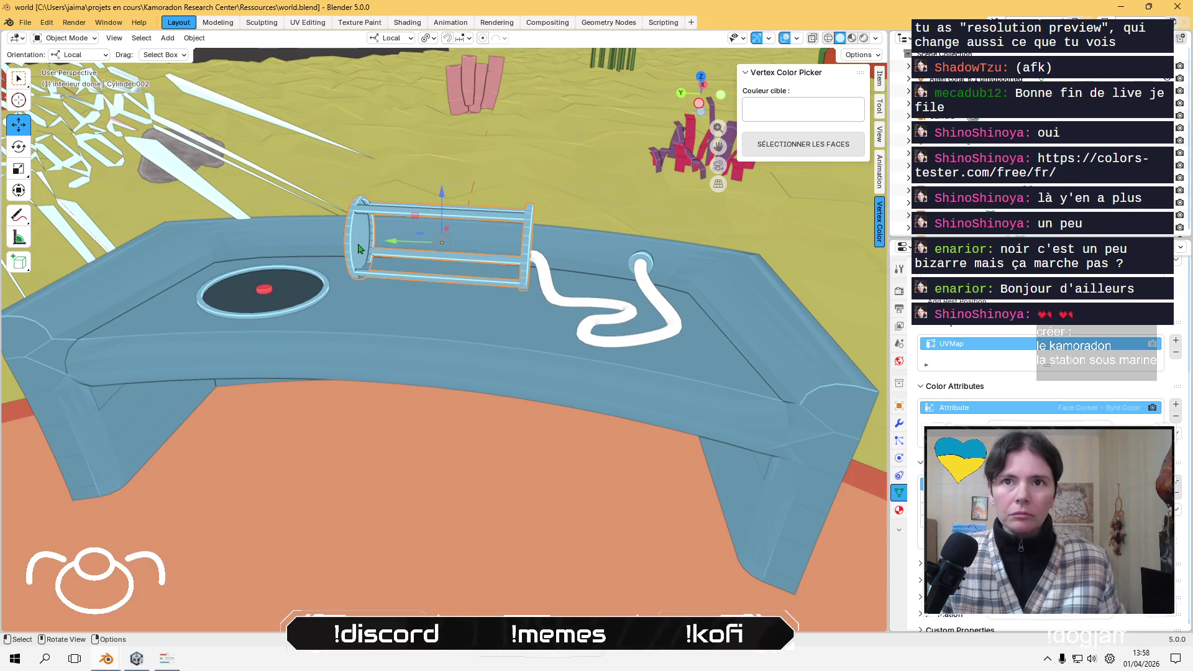
key("shift+s")
left_click(294, 212)
- Orbit the view down toward the station floor
left_click(194, 38)
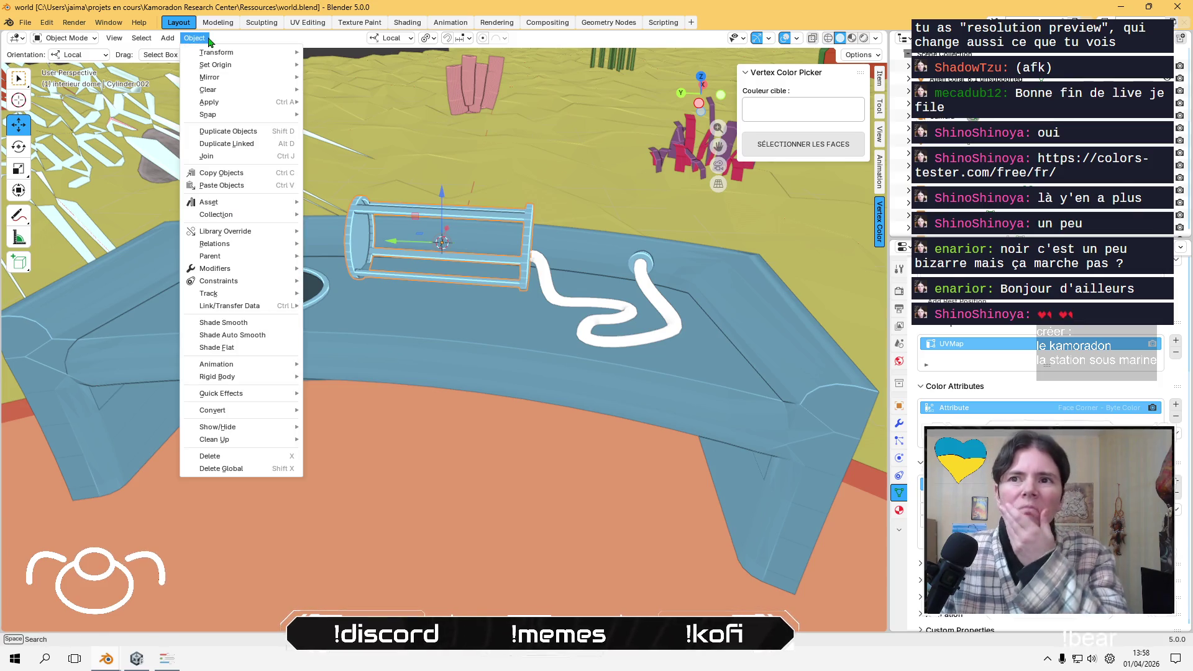
mouse_move(169, 39)
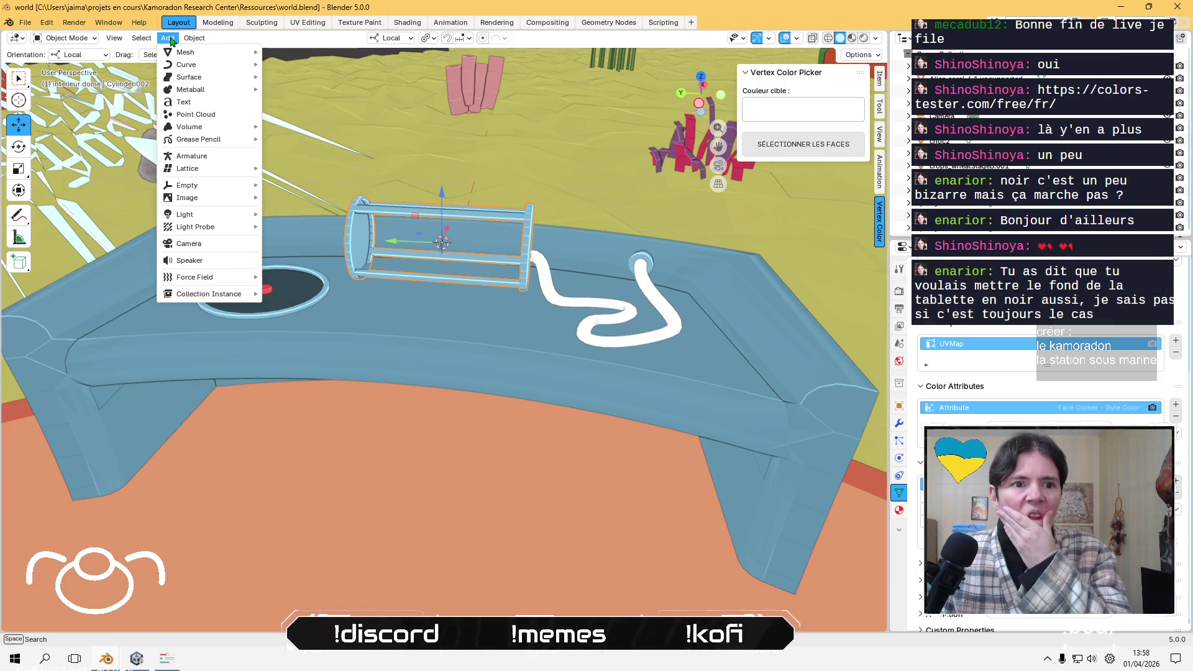
mouse_move(291, 298)
middle_mouse_down()
mouse_move(304, 325)
mouse_move(277, 210)
mouse_move(443, 283)
mouse_move(453, 247)
mouse_move(580, 261)
mouse_move(458, 255)
mouse_move(404, 179)
mouse_move(418, 266)
mouse_move(348, 251)
mouse_move(467, 312)
middle_mouse_up()
left_click(194, 38)
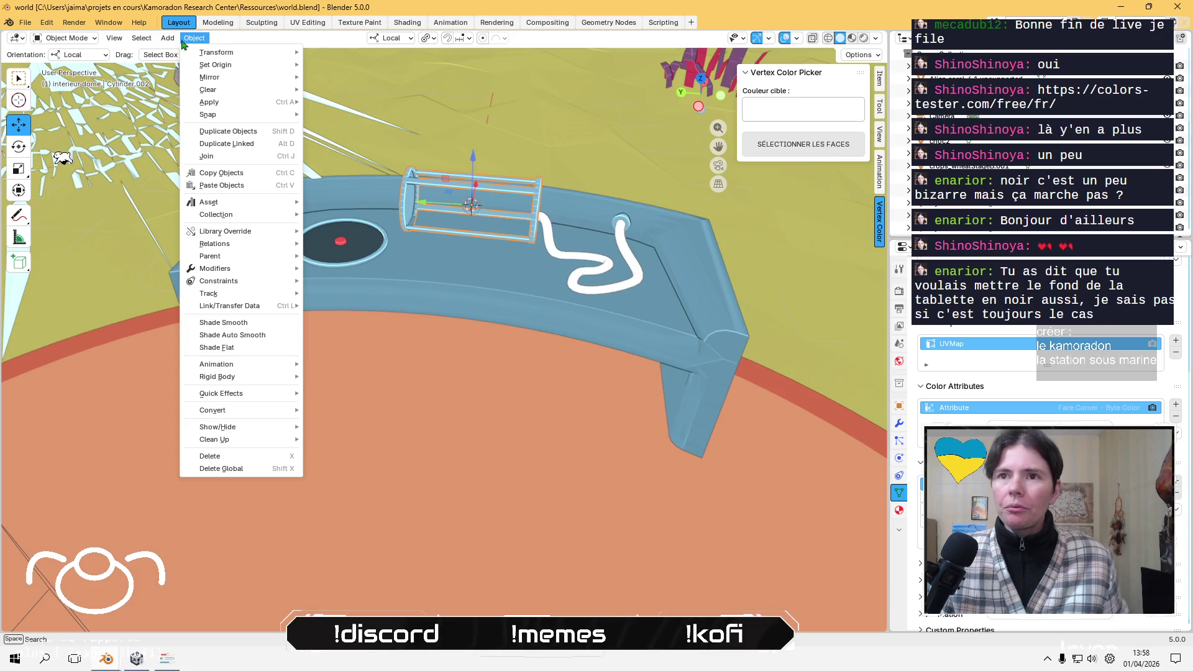
- Add a cylinder at the cage centre, laid on its side and scaled to 0.21
mouse_move(168, 38)
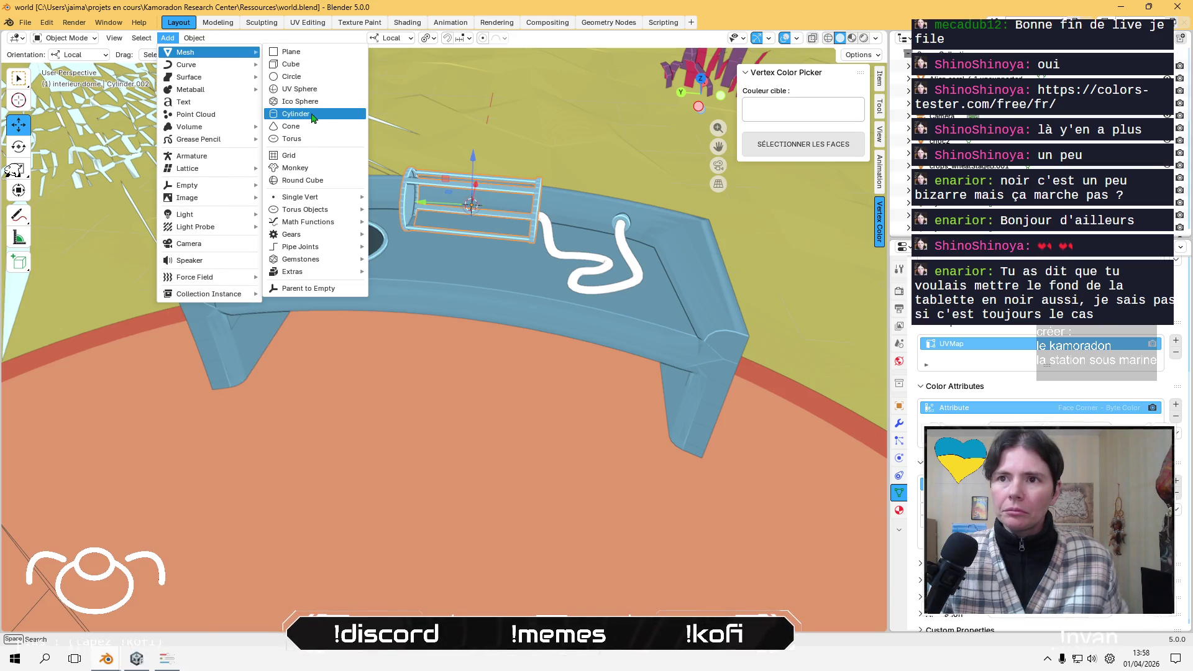
left_click(313, 115)
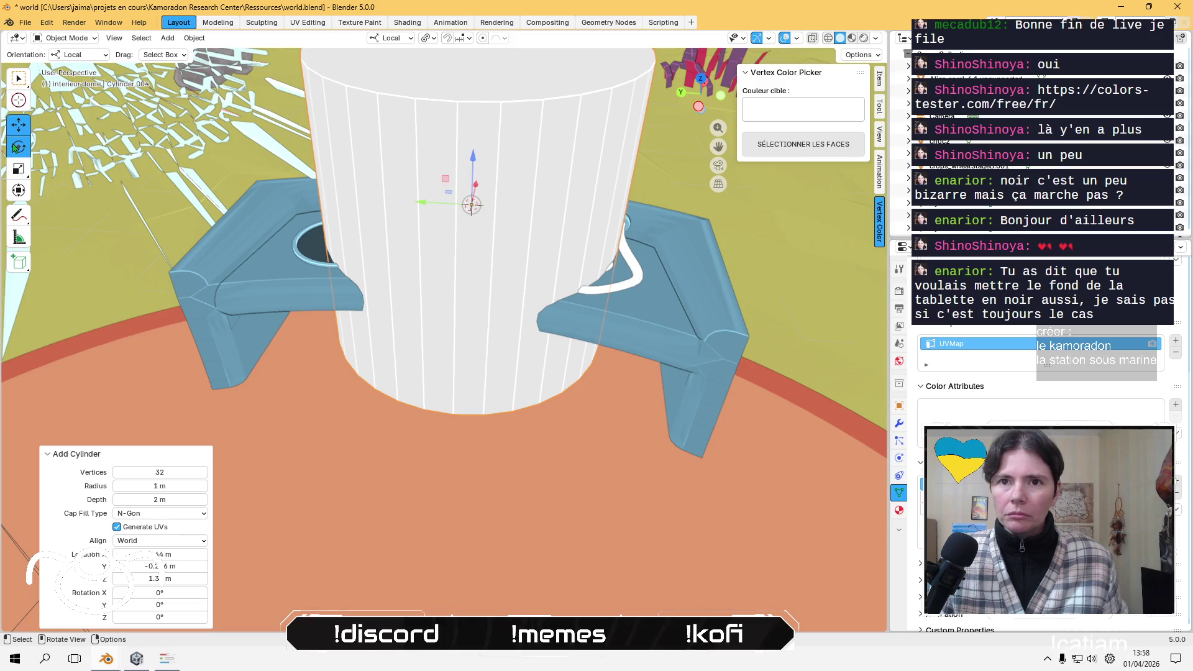
mouse_move(445, 181)
left_mouse_down()
mouse_move(498, 186)
mouse_move(481, 186)
left_mouse_up()
key("ctrl+z")
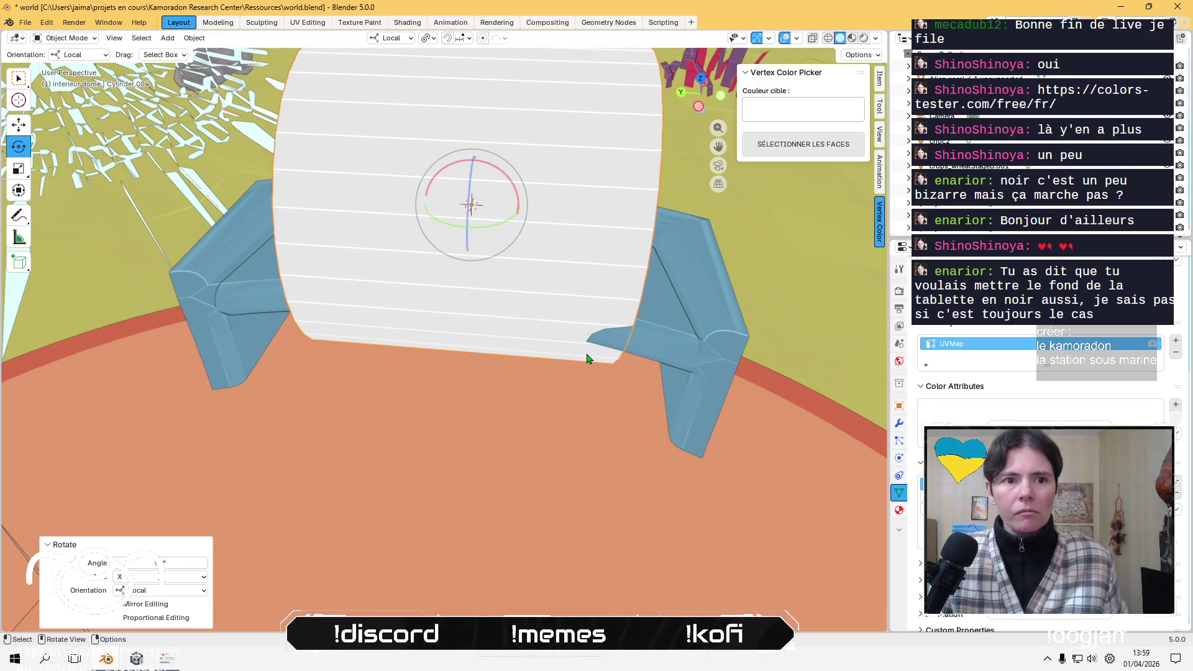
key("s")
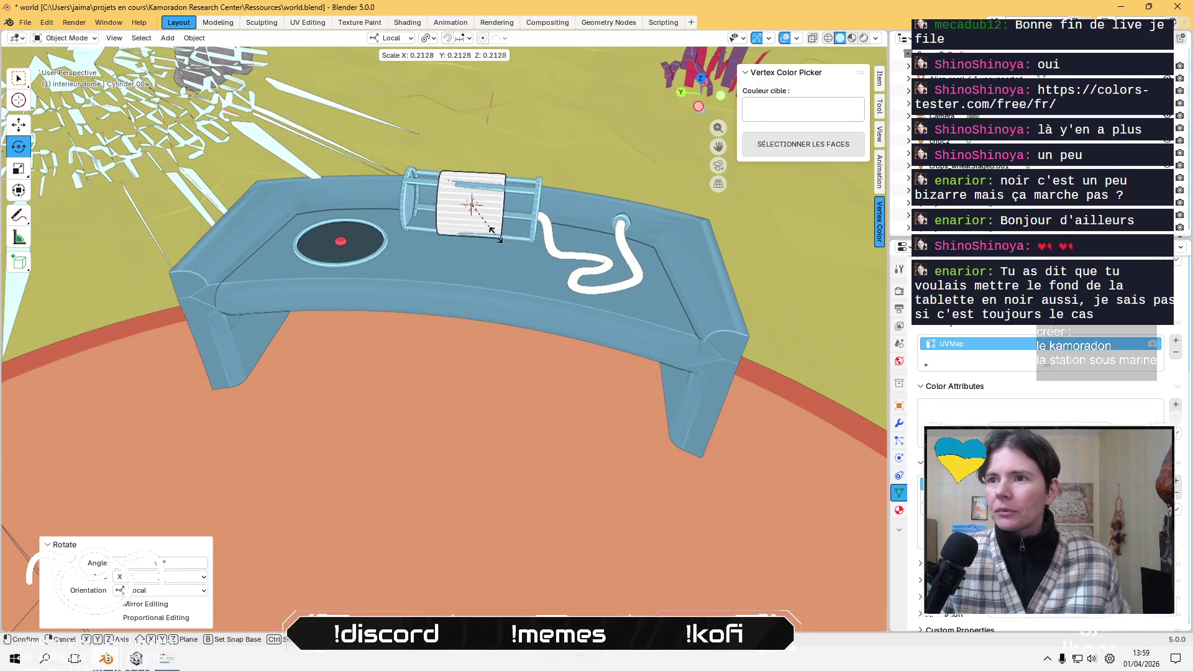
left_click(500, 239)
- In Top view, turn the cylinder slightly to align with the cage and nudge it along X
mouse_move(500, 236)
middle_mouse_down()
mouse_move(505, 207)
mouse_move(697, 193)
middle_mouse_up()
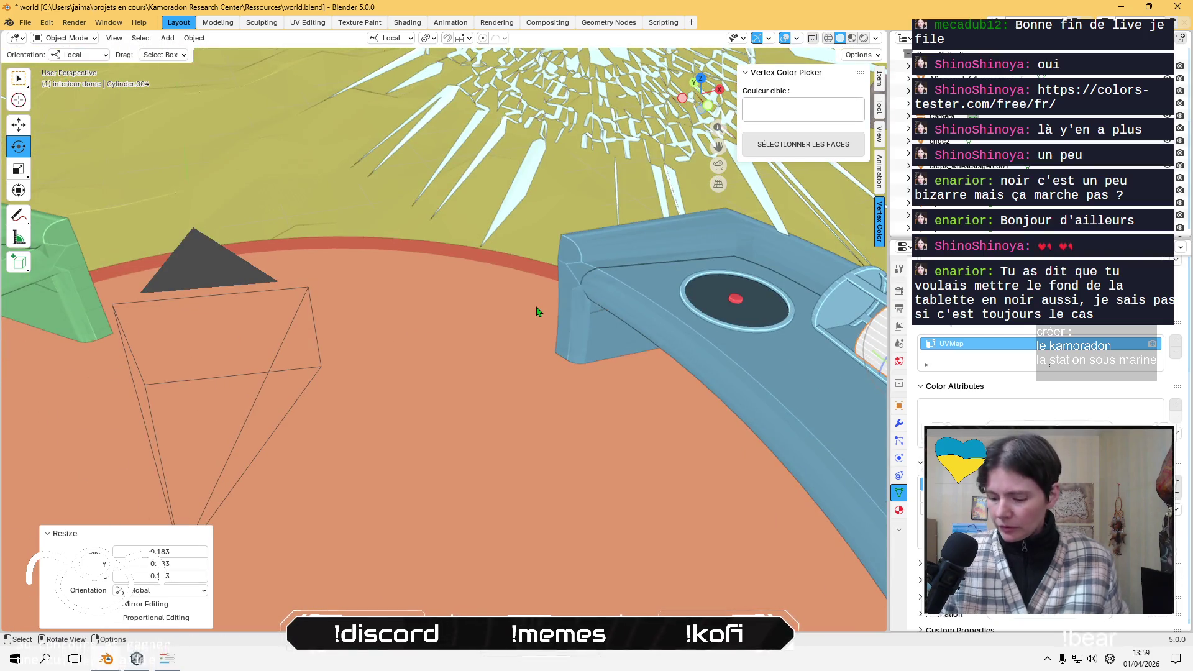
key("KP_Decimal")
mouse_move(535, 311)
middle_mouse_down()
mouse_move(514, 293)
mouse_move(518, 348)
mouse_move(456, 320)
mouse_move(586, 319)
mouse_move(640, 398)
mouse_move(659, 397)
middle_mouse_up()
left_click(701, 90)
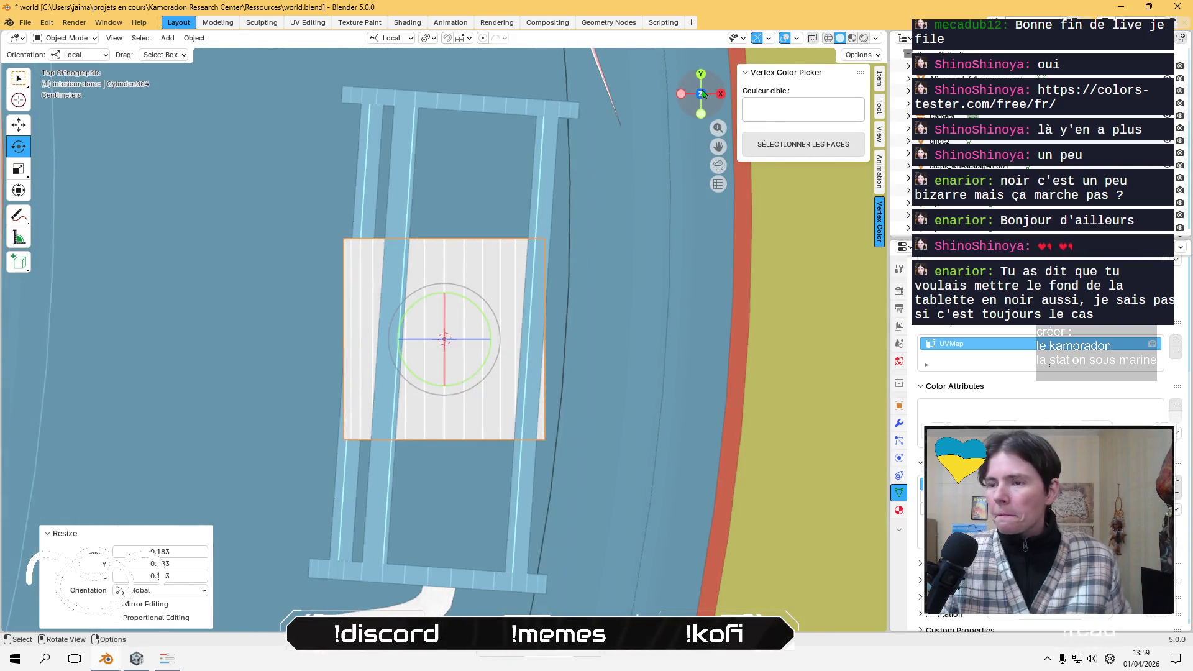
mouse_move(428, 388)
left_mouse_down()
mouse_move(420, 379)
mouse_move(442, 379)
left_mouse_up()
mouse_move(461, 381)
middle_mouse_down()
mouse_move(426, 373)
mouse_move(474, 269)
mouse_move(479, 311)
mouse_move(400, 327)
mouse_move(412, 354)
mouse_move(466, 293)
middle_mouse_up()
left_click(16, 128)
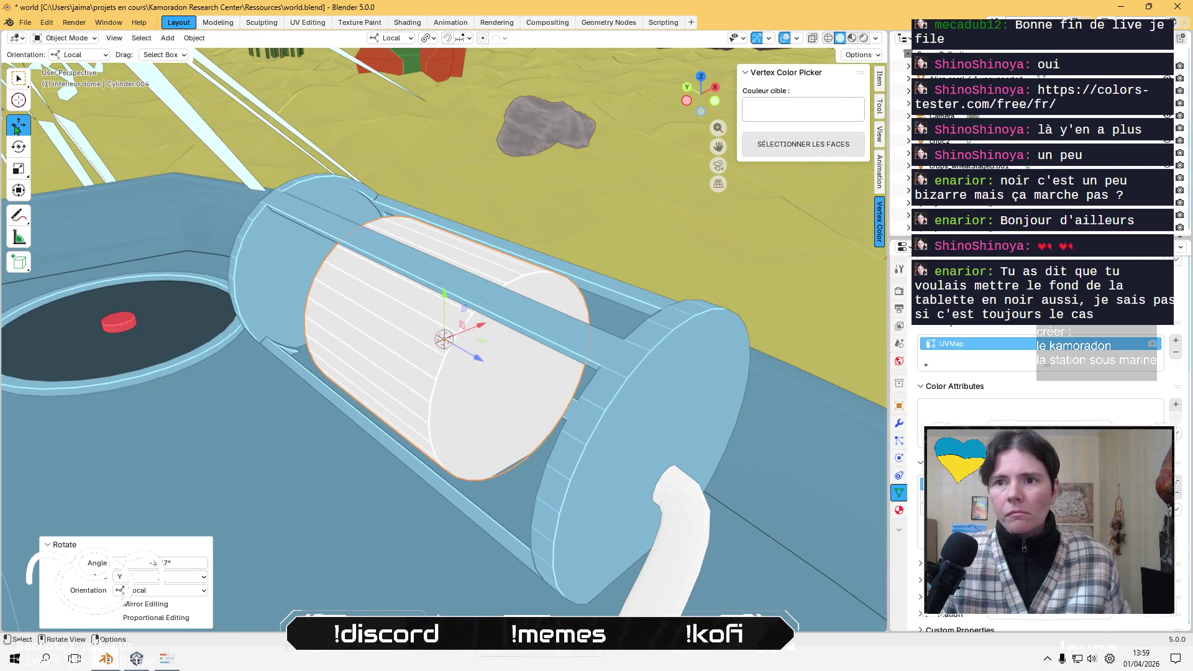
left_click_drag(482, 331, 480, 330)
mouse_move(479, 329)
middle_mouse_down()
mouse_move(540, 295)
mouse_move(576, 305)
mouse_move(540, 264)
mouse_move(497, 269)
middle_mouse_up()
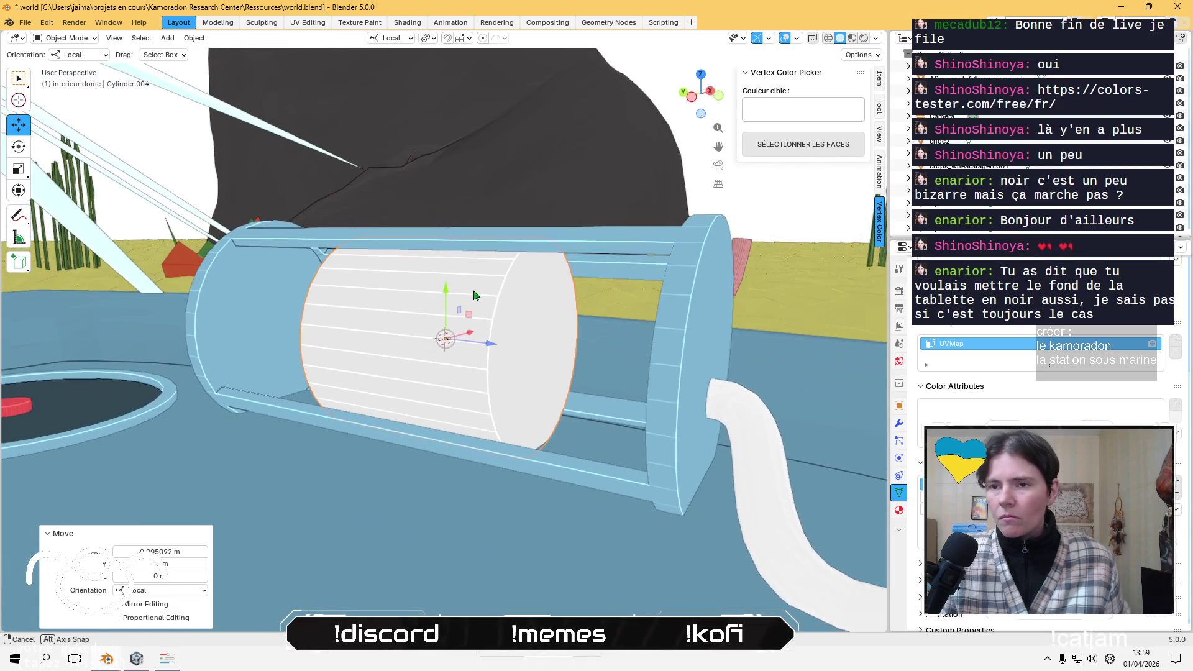
- Snap the 3D cursor to the cage's end-cap face, then reselect the inner white cylinder
left_click(292, 318)
key("Tab")
left_click(262, 303)
key("shift+s")
left_click(269, 375)
key("Tab")
left_click(276, 342)
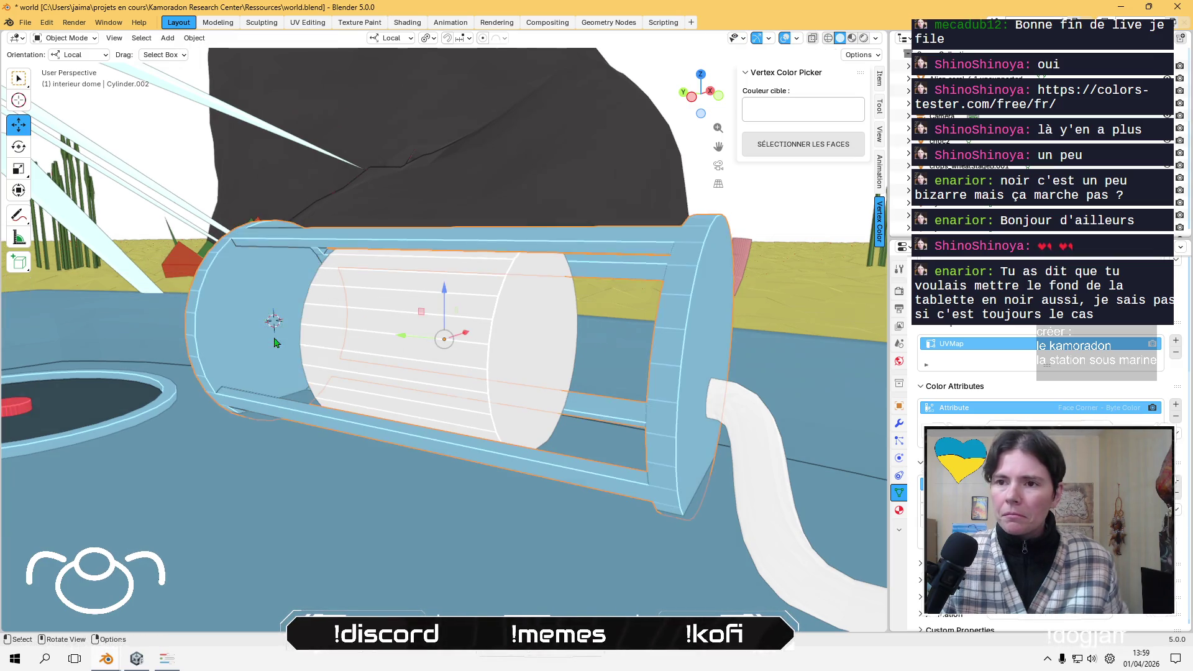
left_click(400, 339)
mouse_move(402, 338)
middle_mouse_down()
mouse_move(412, 349)
mouse_move(300, 370)
mouse_move(485, 352)
mouse_move(424, 355)
middle_mouse_up()
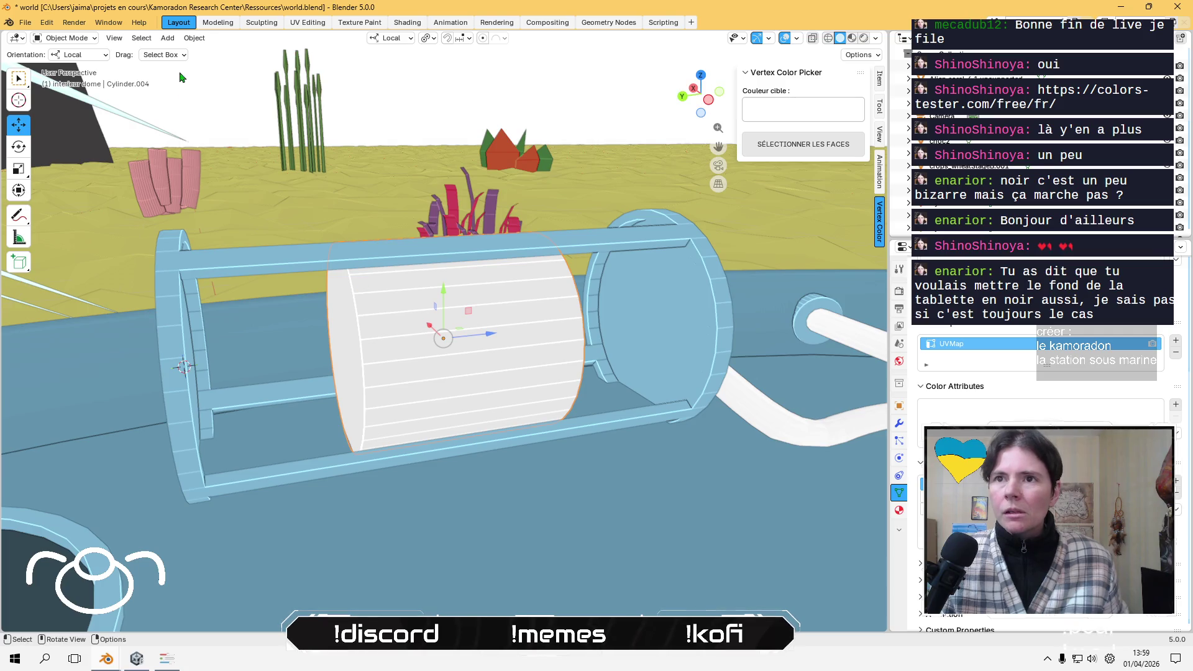
left_click(194, 38)
- Slide the white cylinder to the cage's end and extend its end face along its axis
mouse_move(261, 115)
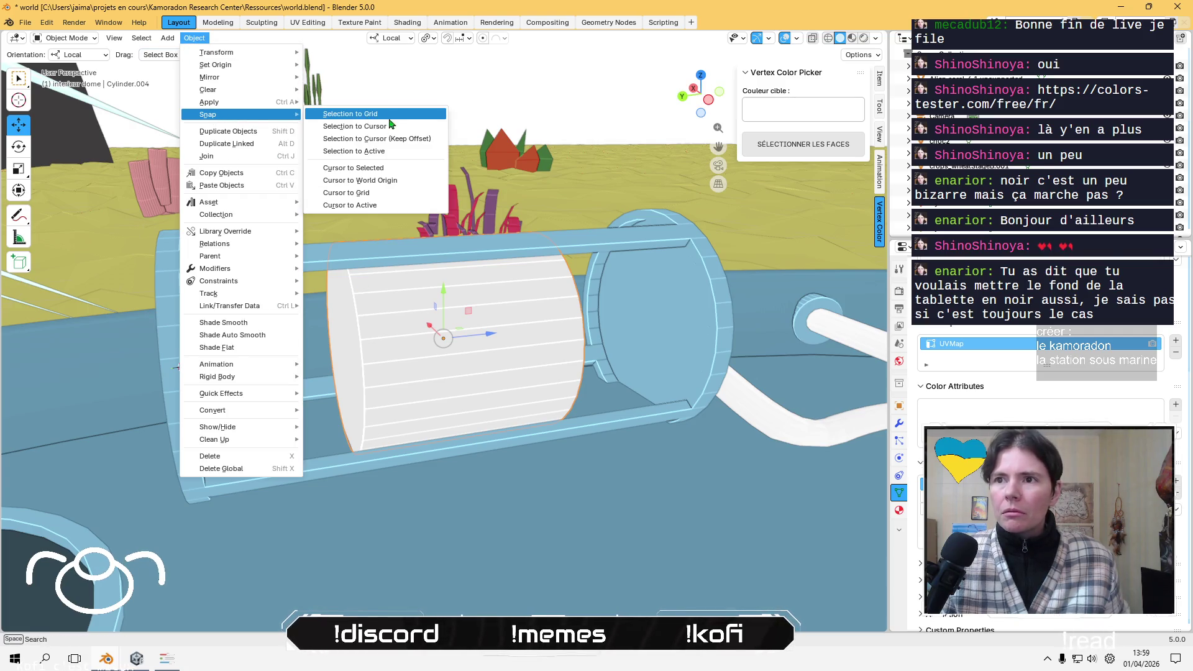
left_click(389, 126)
left_click_drag(229, 369, 382, 354)
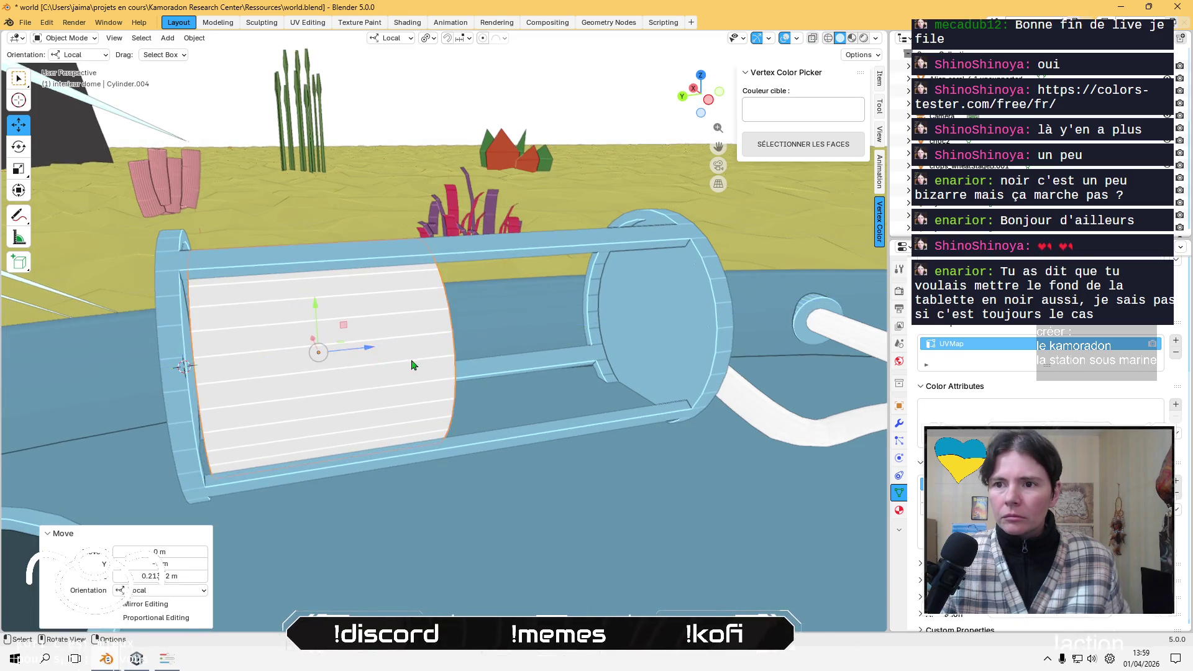
middle_click_drag(382, 354, 397, 360)
key("Tab")
left_click_drag(463, 343, 311, 311)
middle_click_drag(311, 311, 383, 306)
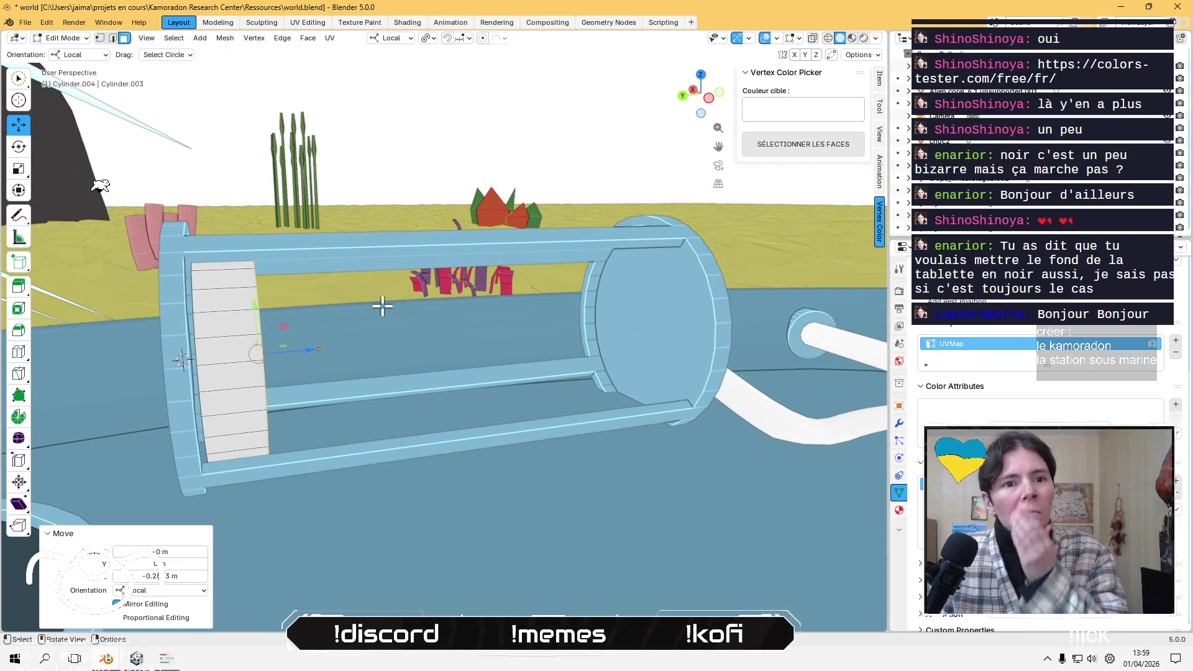
key("Tab")
scroll(379, 307, "down", 5)
middle_click_drag(378, 306, 315, 351)
- Select the white disc inside the cage from a low viewing angle
right_click(315, 352)
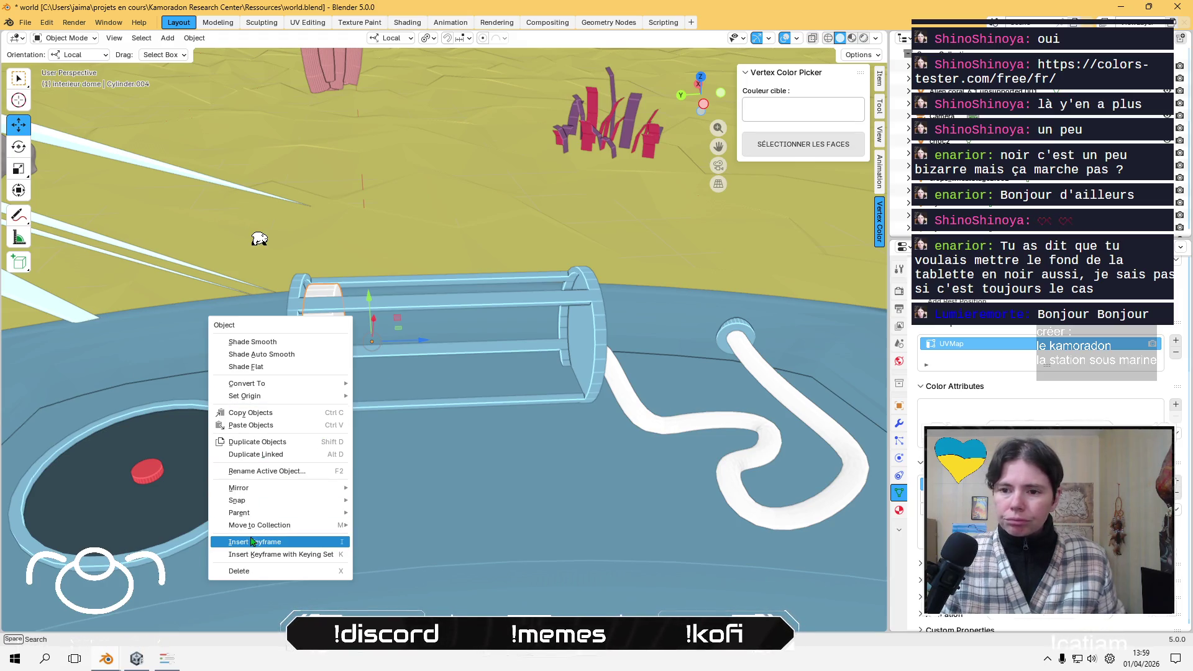
key("Escape")
middle_click_drag(429, 395, 410, 357)
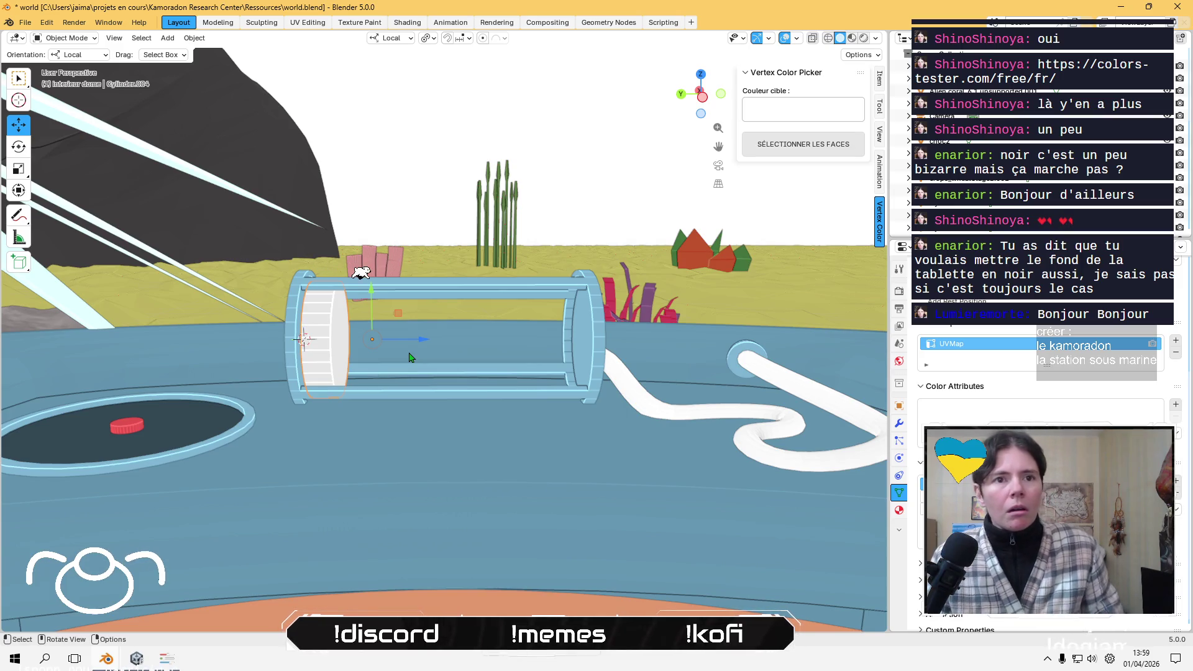
left_click(410, 365)
scroll(394, 292, "up", 3)
- Grow the disc's end-cap selection to its surrounding ring and shade those faces smooth
key("Tab")
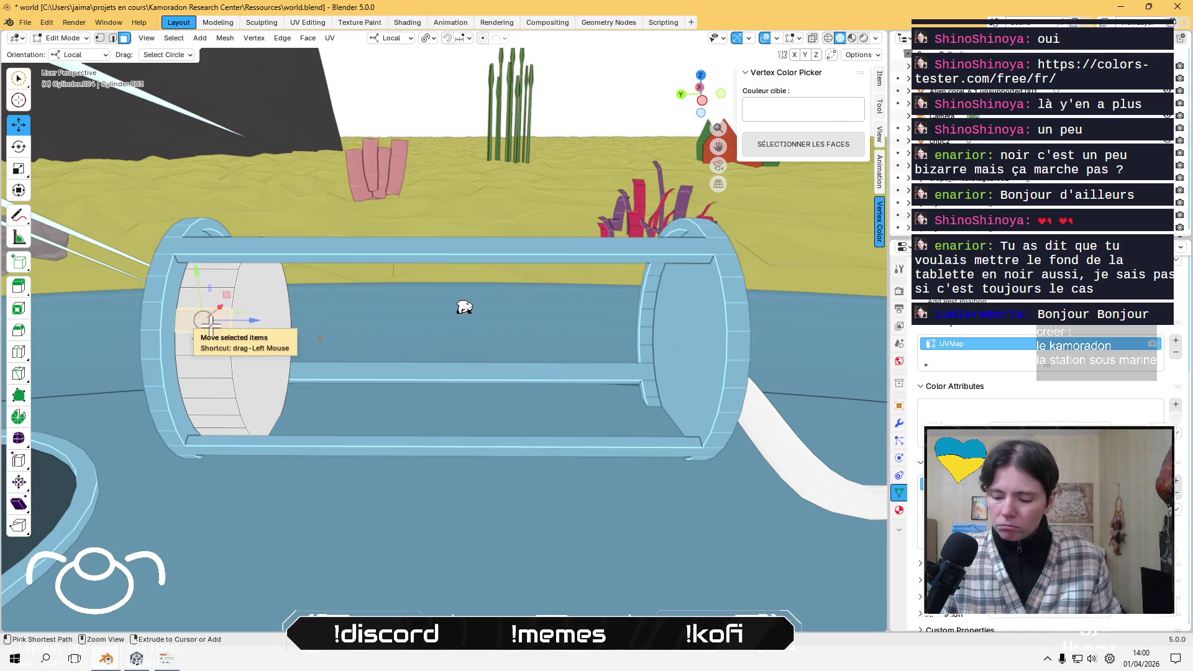
key("ctrl+KP_Add")
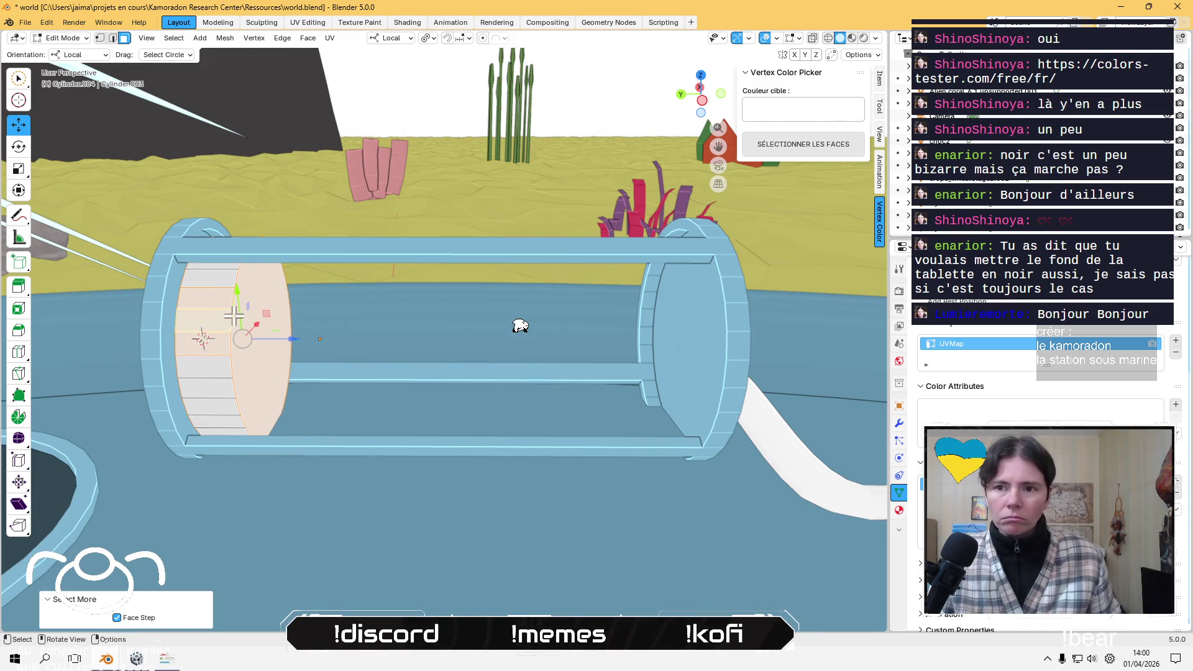
left_click(214, 371, "alt+shift")
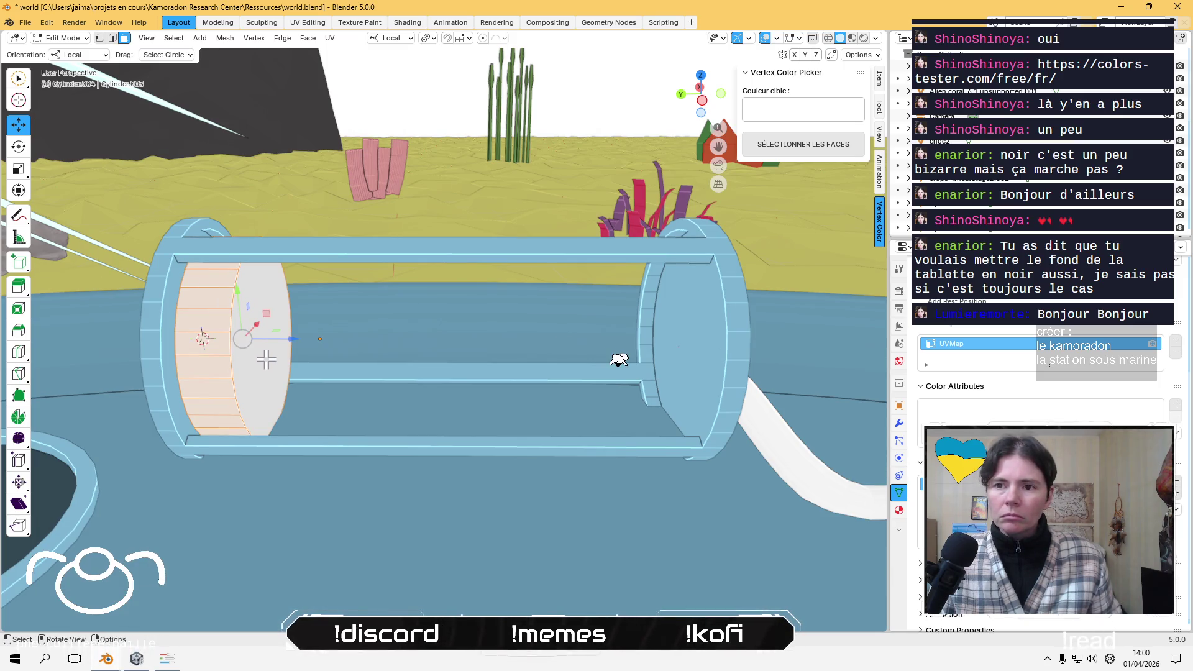
key("ctrl+f")
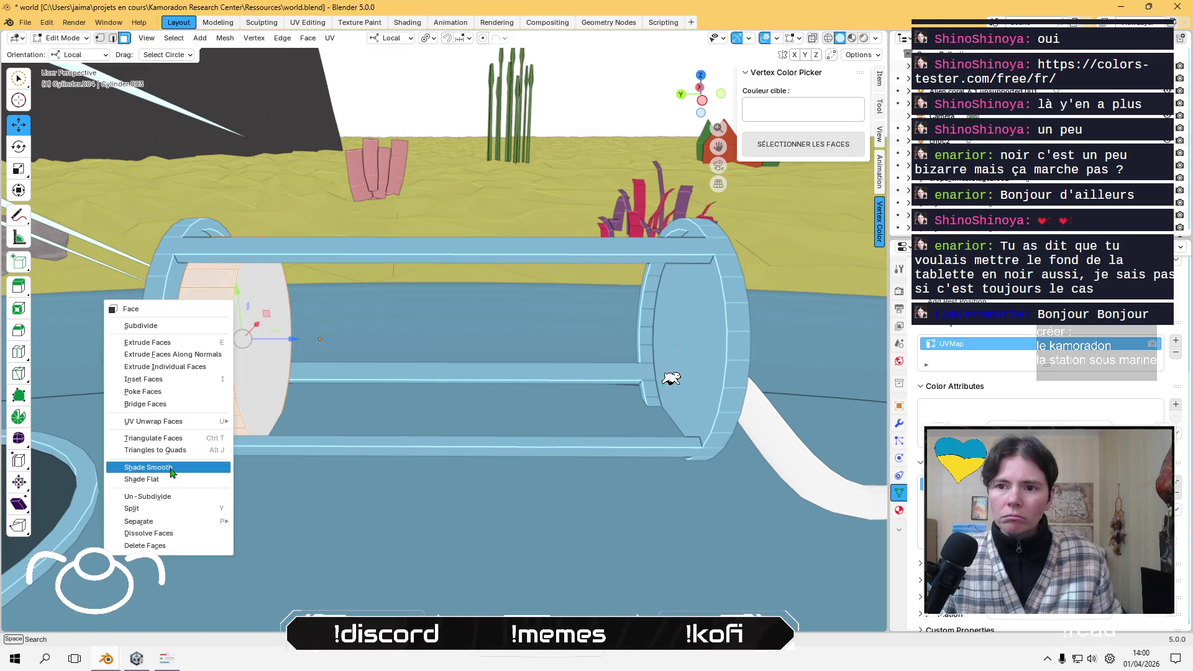
left_click(164, 467)
key("Tab")
mouse_move(255, 385)
middle_mouse_down()
mouse_move(391, 395)
mouse_move(367, 371)
middle_mouse_up()
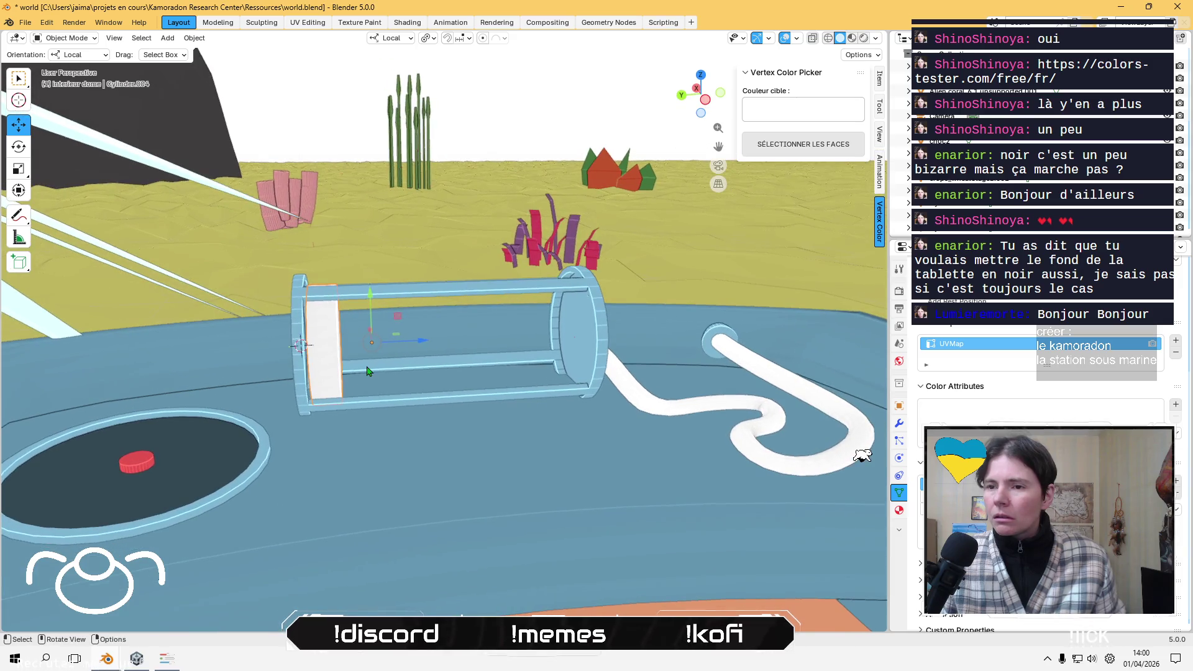
- Set the white disc's origin to its geometry centre
left_click(184, 40)
mouse_move(249, 67)
left_click(360, 77)
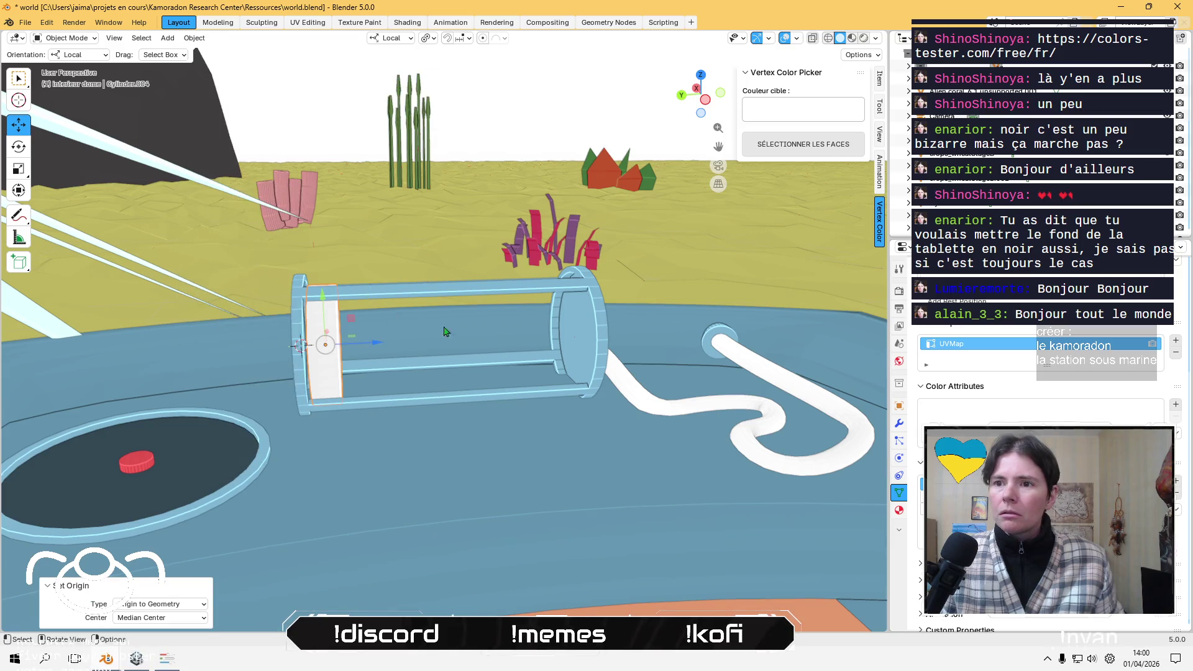
- Paste a copy of the disc along the cage axis, then duplicate the pair further along
key("ctrl+v")
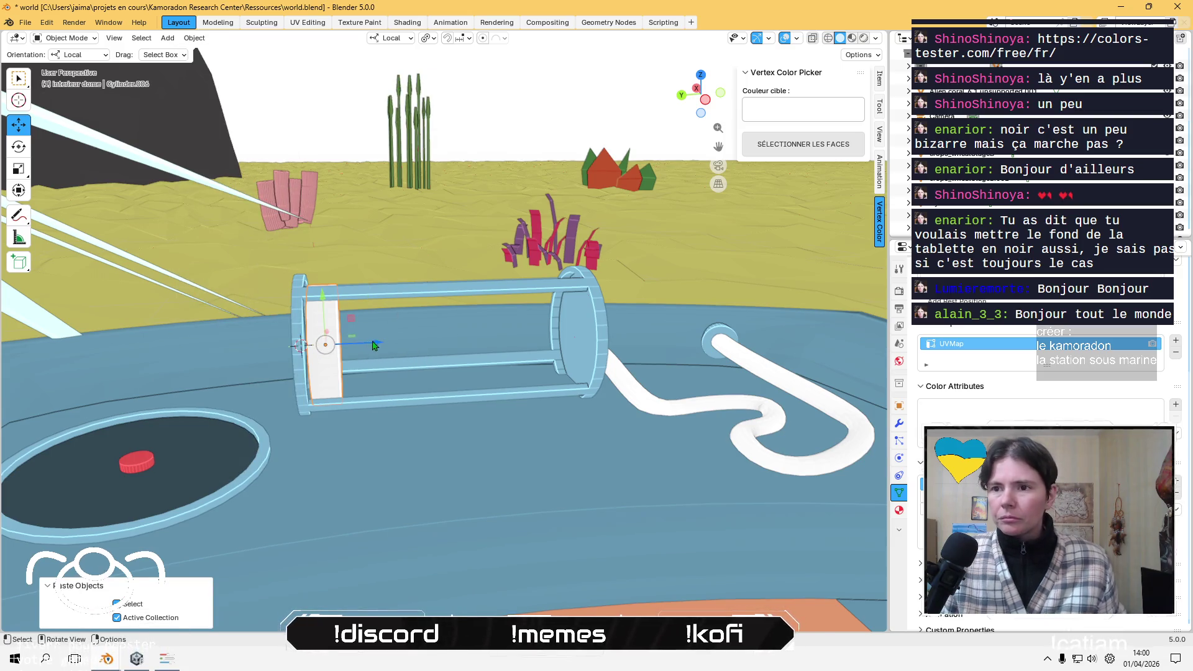
key("g")
key("z")
left_click(408, 333)
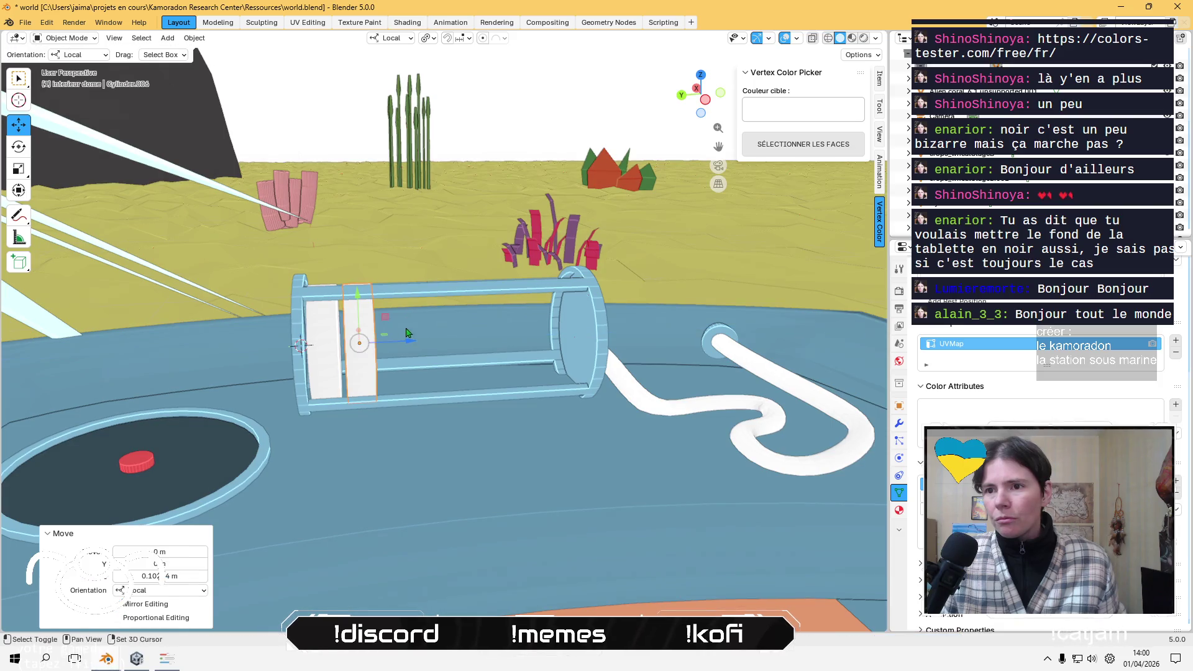
left_click(327, 351, "shift")
key("ctrl+c")
key("ctrl+v")
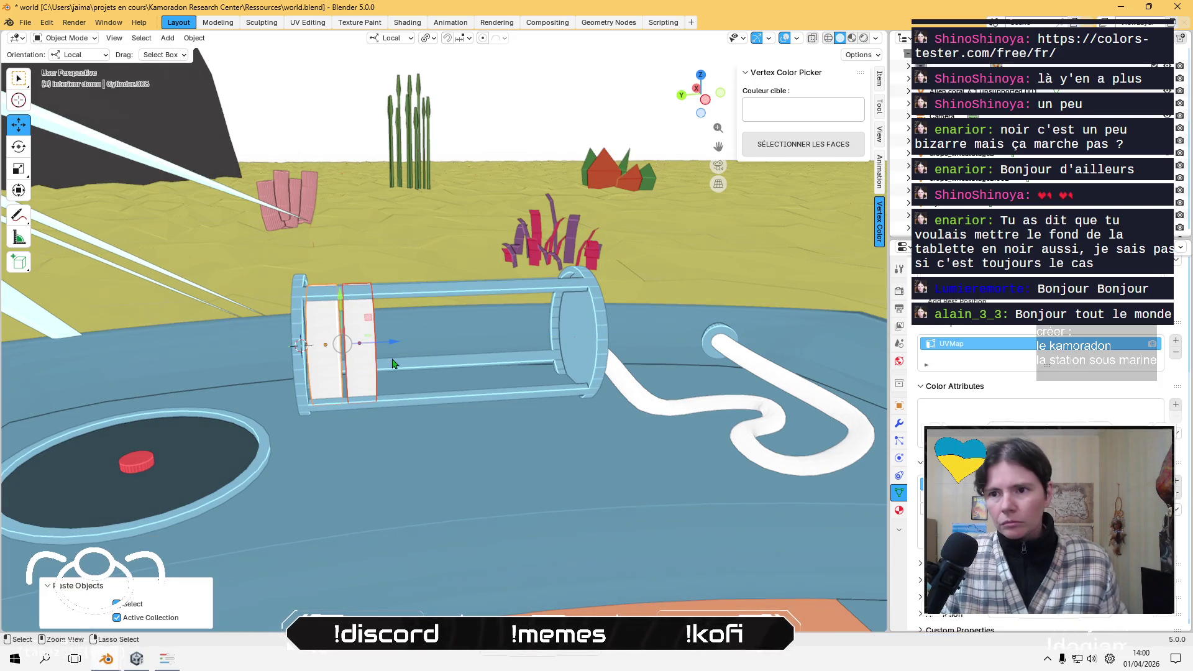
key("g")
key("z")
left_click(460, 336)
- From a top-down view, copy the four discs and slide them down to fill the cage
middle_click_drag(460, 336, 450, 343)
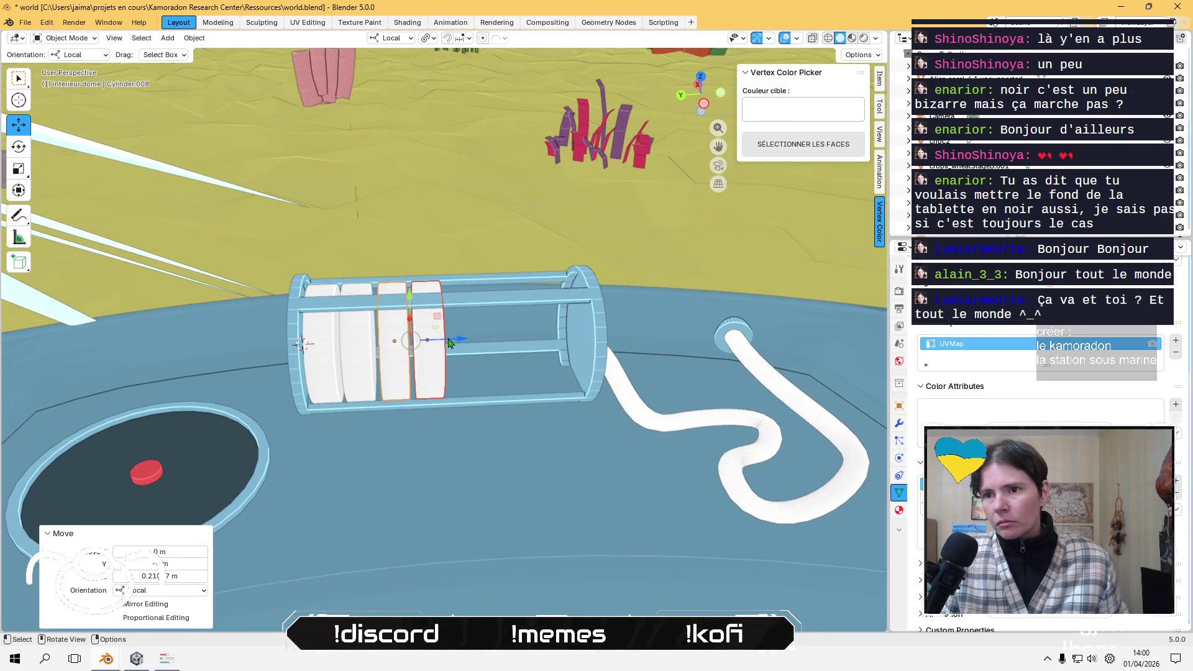
mouse_move(447, 336)
middle_mouse_down()
mouse_move(460, 444)
mouse_move(490, 435)
middle_mouse_up()
left_click(700, 93)
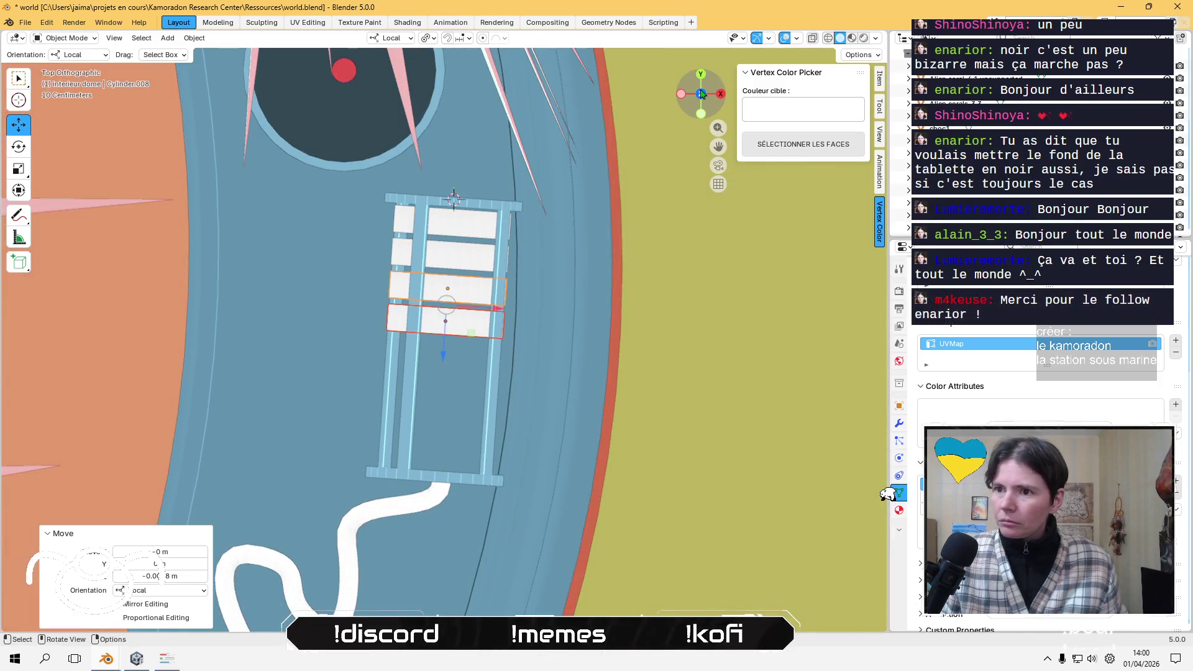
left_click(454, 260, "shift")
left_click(465, 233, "shift")
key("ctrl+c")
key("ctrl+v")
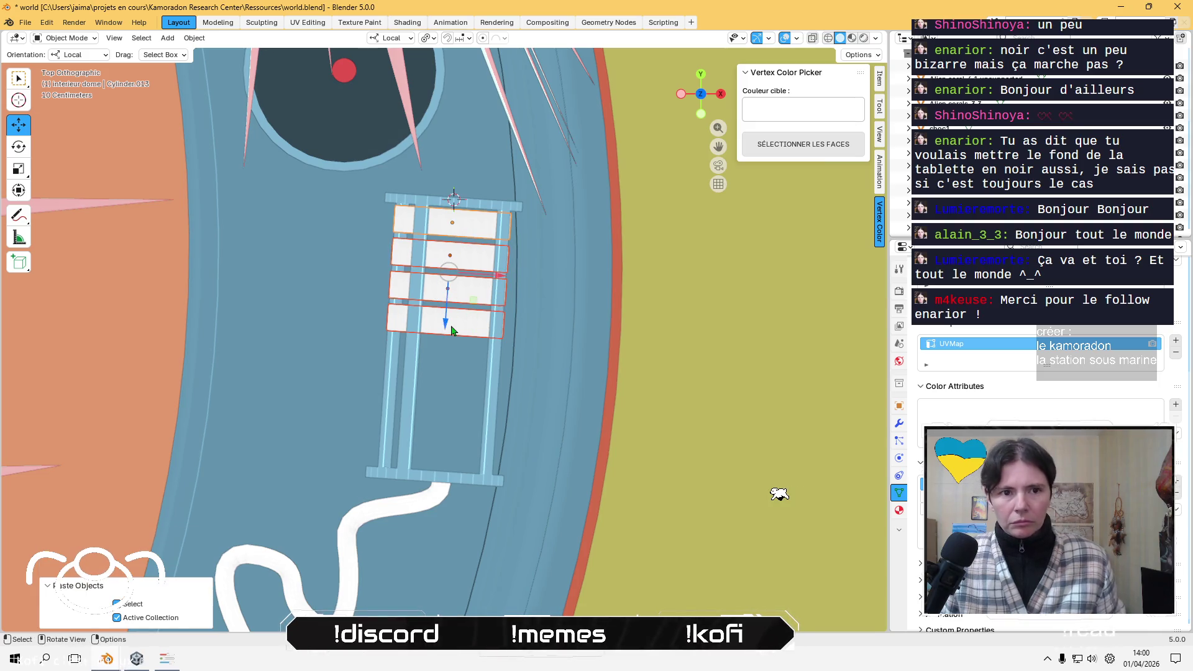
key("g")
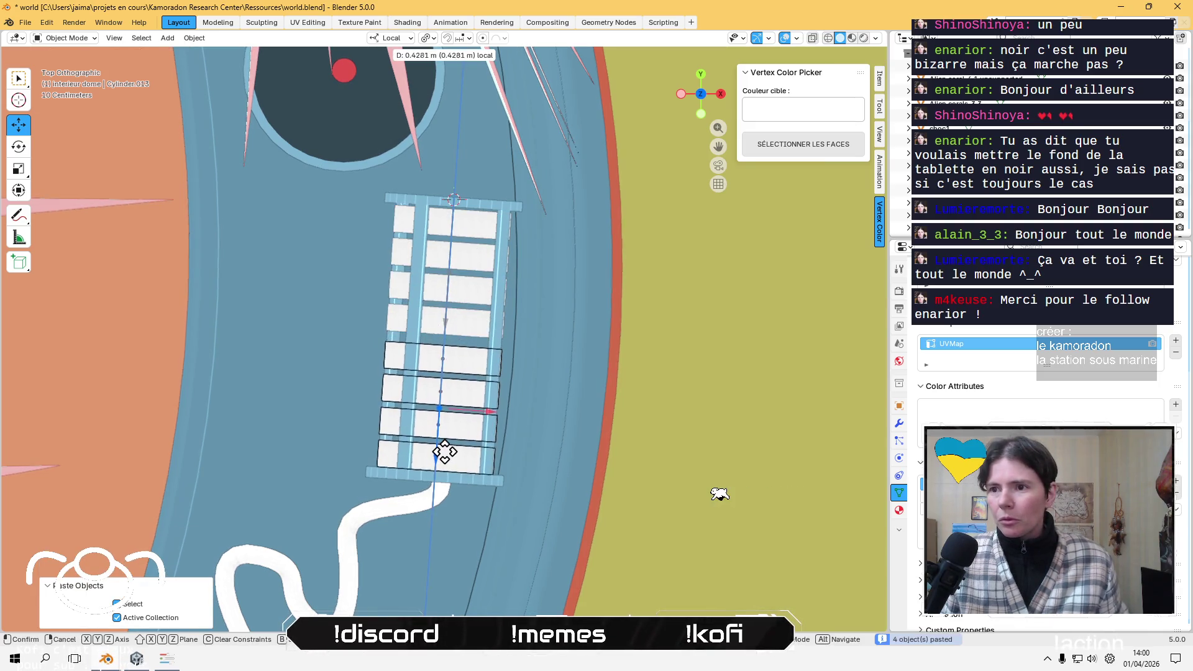
left_click(445, 448)
- Undo the stacked trial copies so only one disc remains in the cage
mouse_move(314, 444)
middle_mouse_down()
mouse_move(451, 404)
mouse_move(420, 490)
mouse_move(433, 413)
middle_mouse_up()
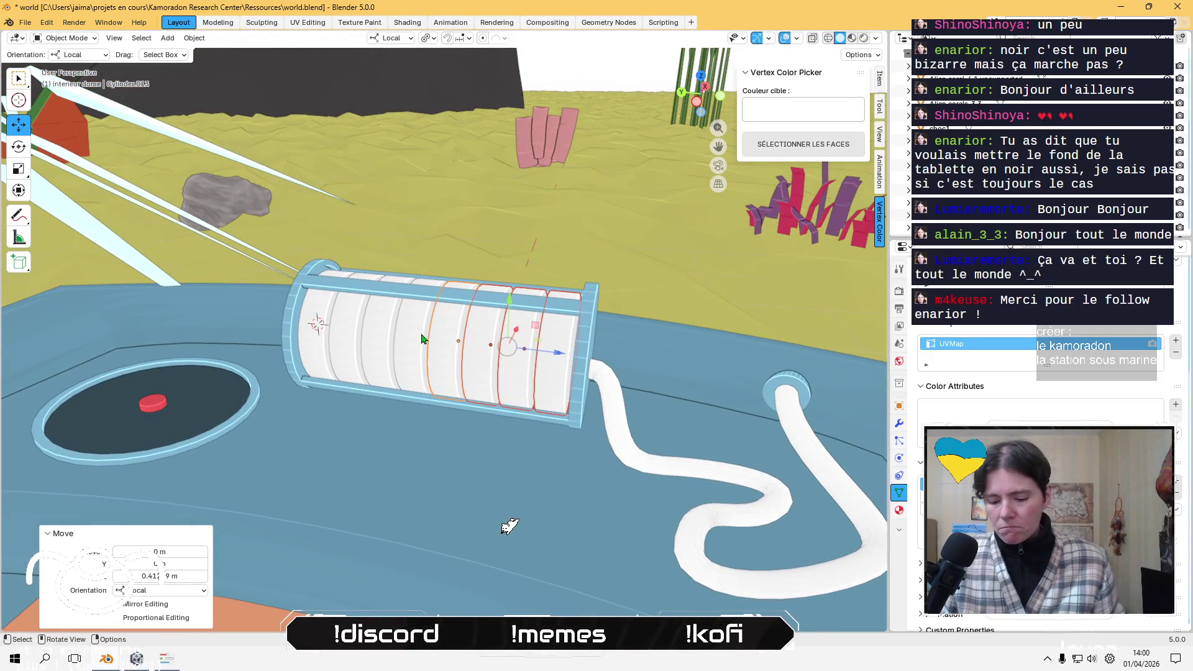
key("ctrl+z")
key("ctrl+z")
key("ctrl+z")
key("ctrl+z")
key("ctrl+z")
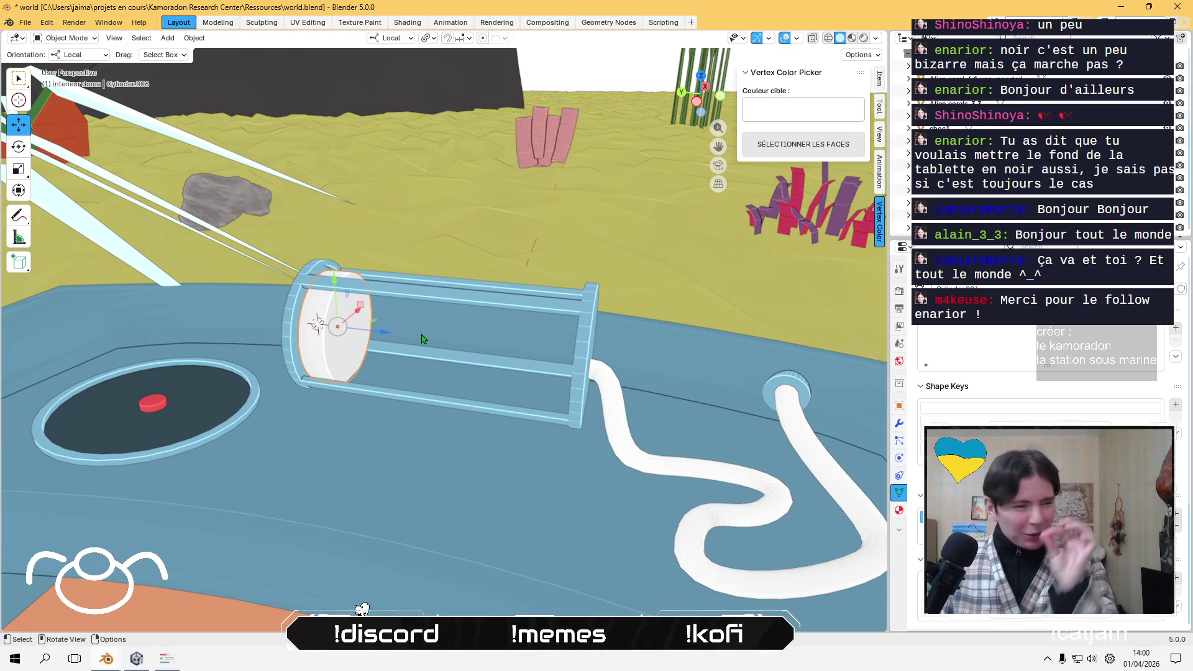
mouse_move(422, 338)
middle_mouse_down()
mouse_move(400, 493)
mouse_move(402, 403)
middle_mouse_up()
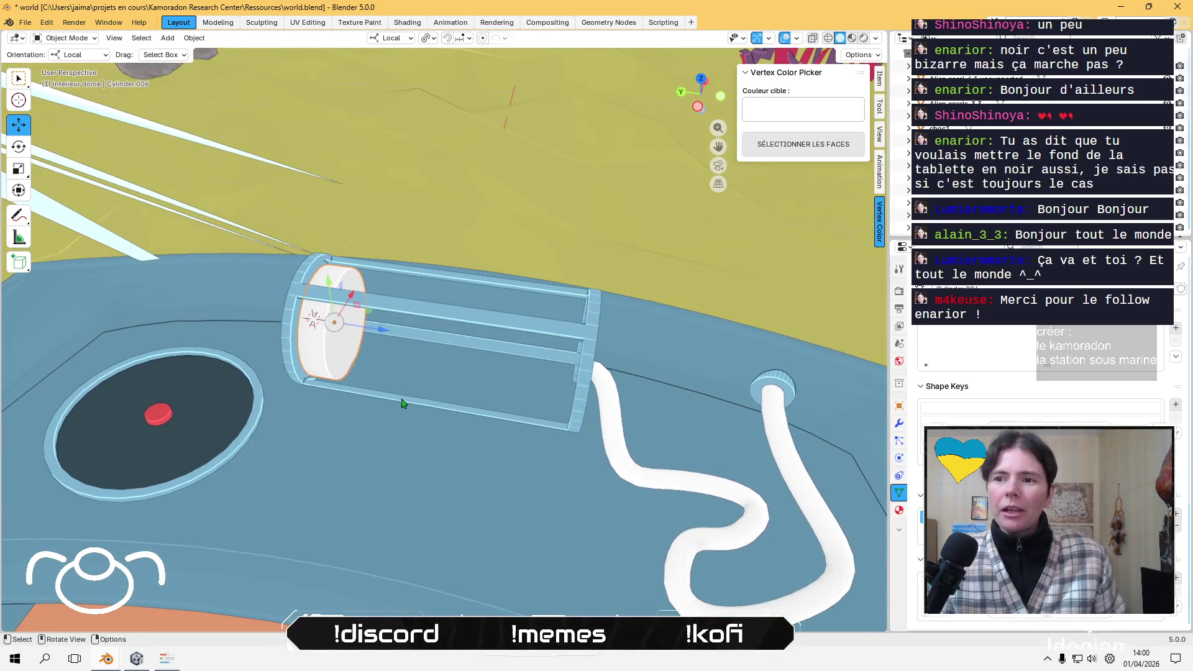
left_click(66, 38)
- In Vertex Paint mode, sample the ring's light blue as brush colour, then brighten and saturate it
left_click(62, 93)
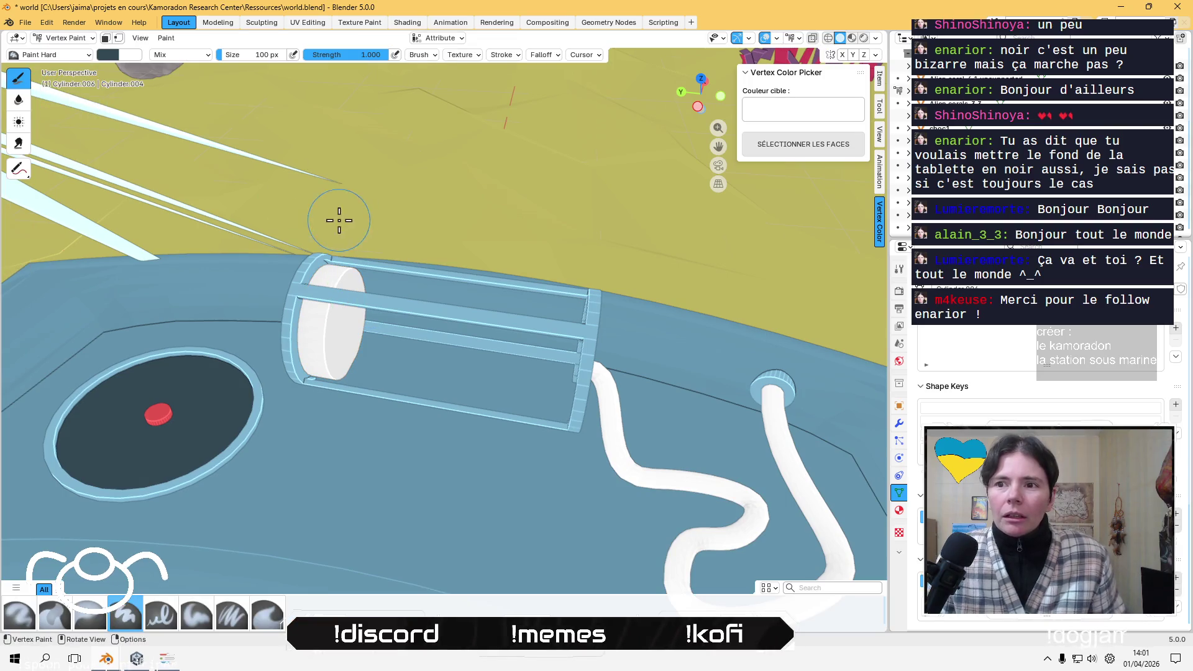
left_click(110, 54)
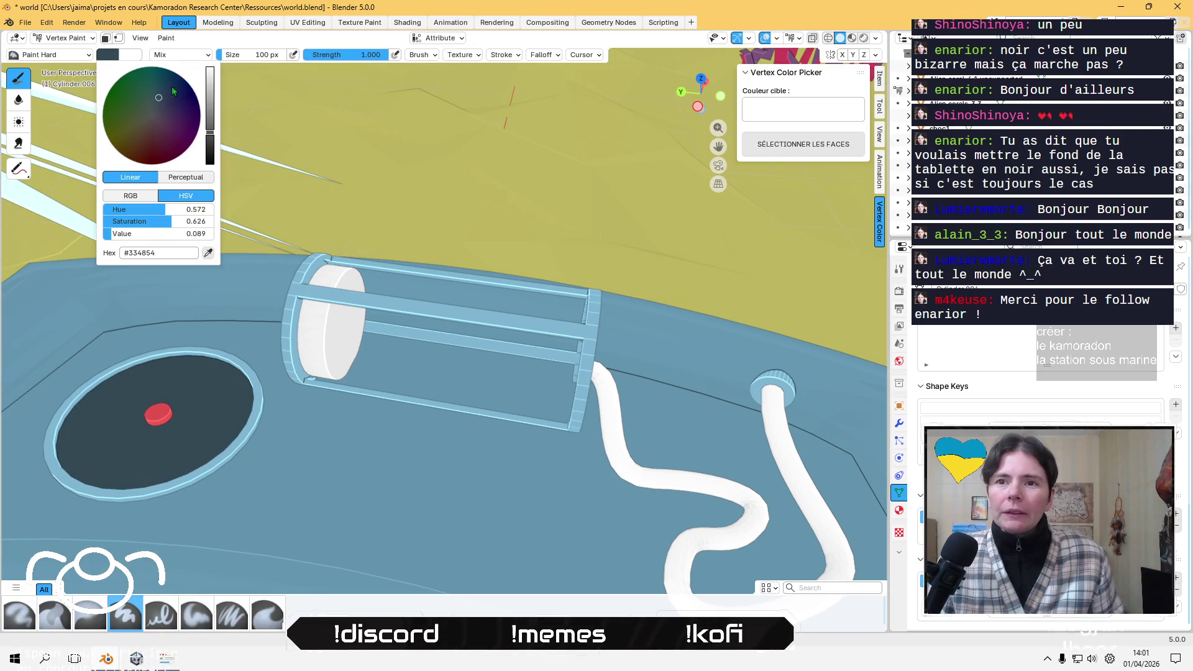
left_click(207, 252)
left_click(249, 372)
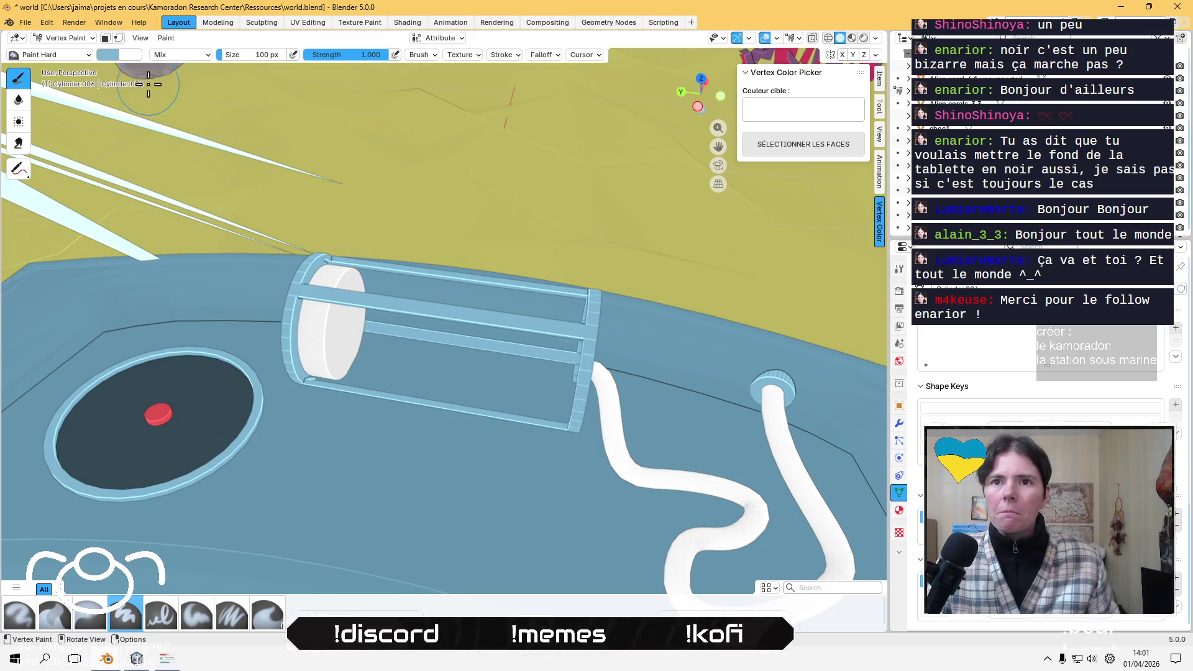
left_click(109, 54)
left_click_drag(211, 83, 210, 62)
left_click_drag(181, 106, 155, 107)
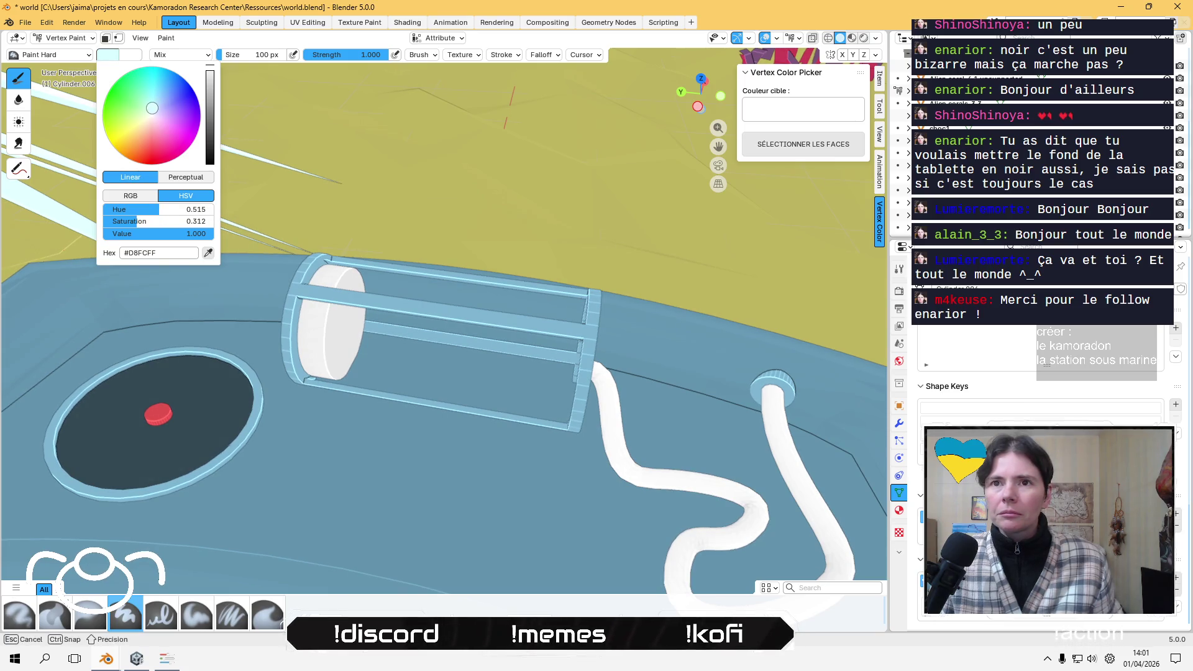
left_click_drag(151, 108, 153, 104)
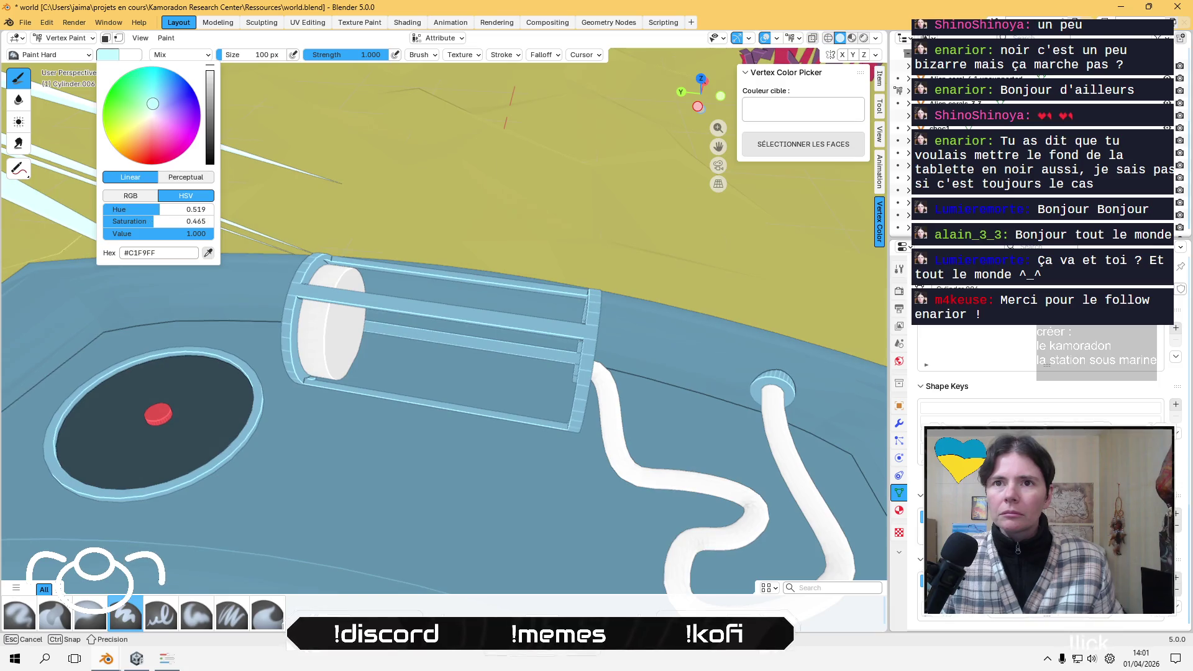
- Fill the disc with the light blue brush colour using Set Vertex Colors
left_click(166, 37)
left_click(199, 147)
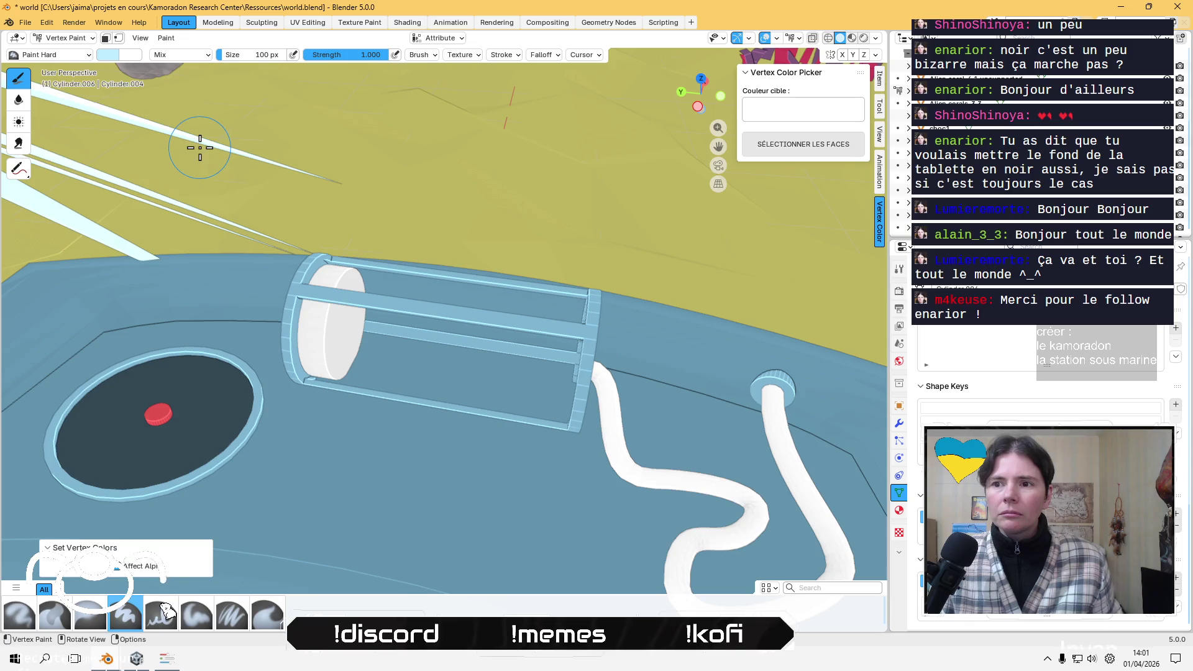
left_click(65, 38)
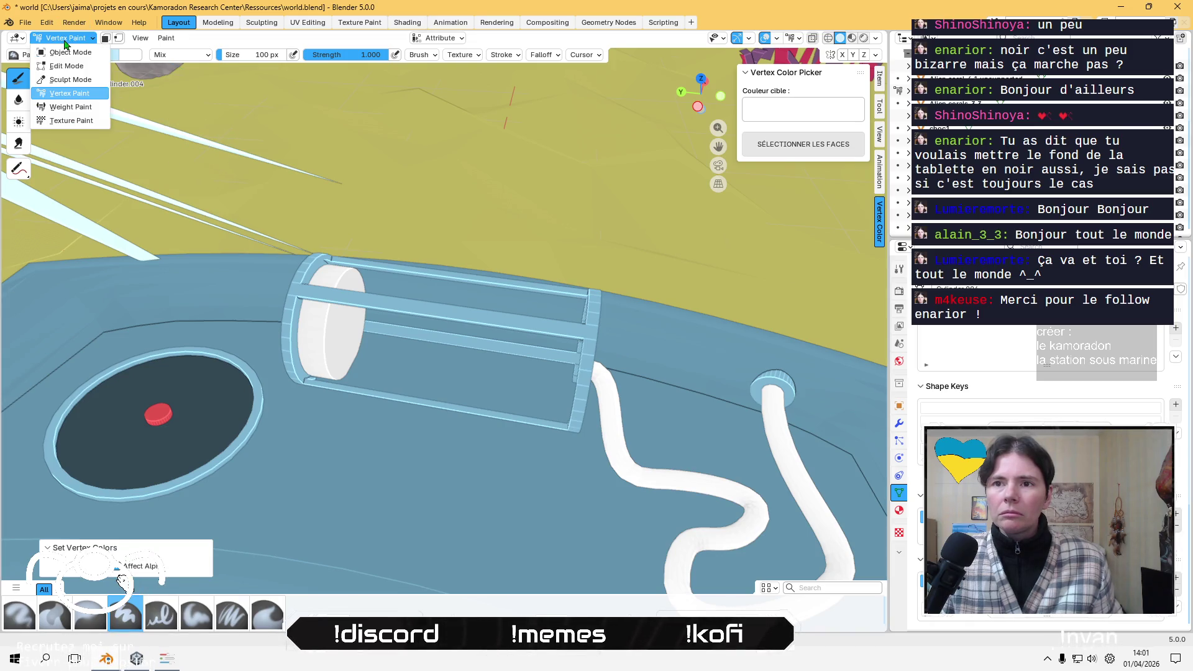
left_click(70, 52)
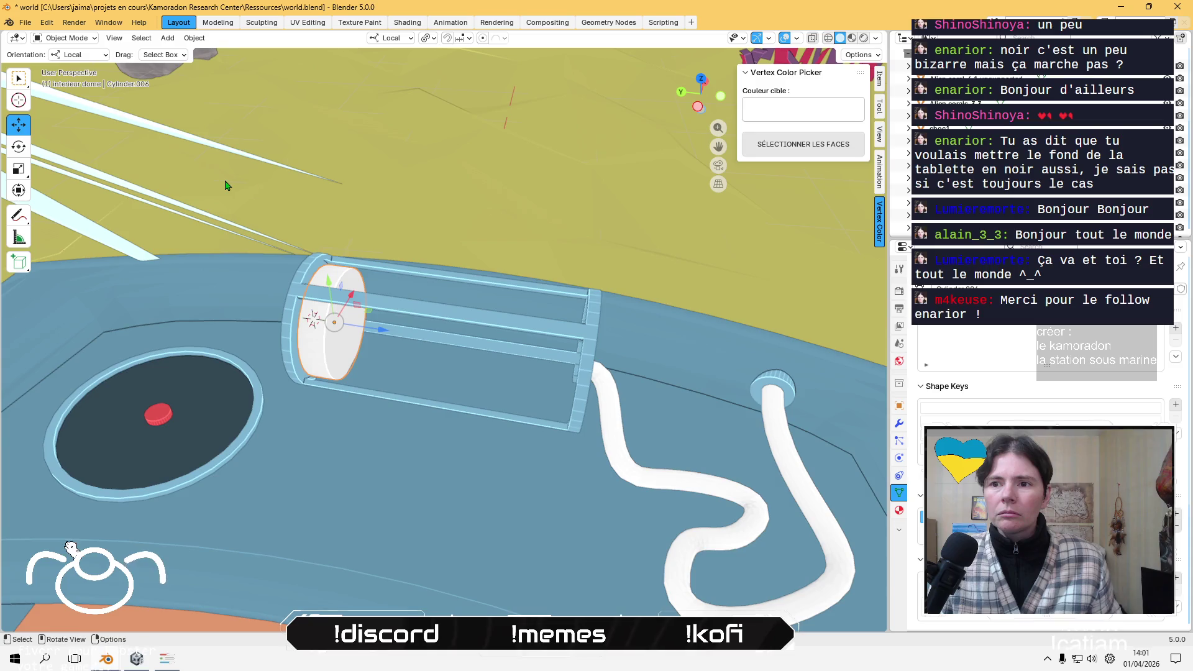
left_click(68, 38)
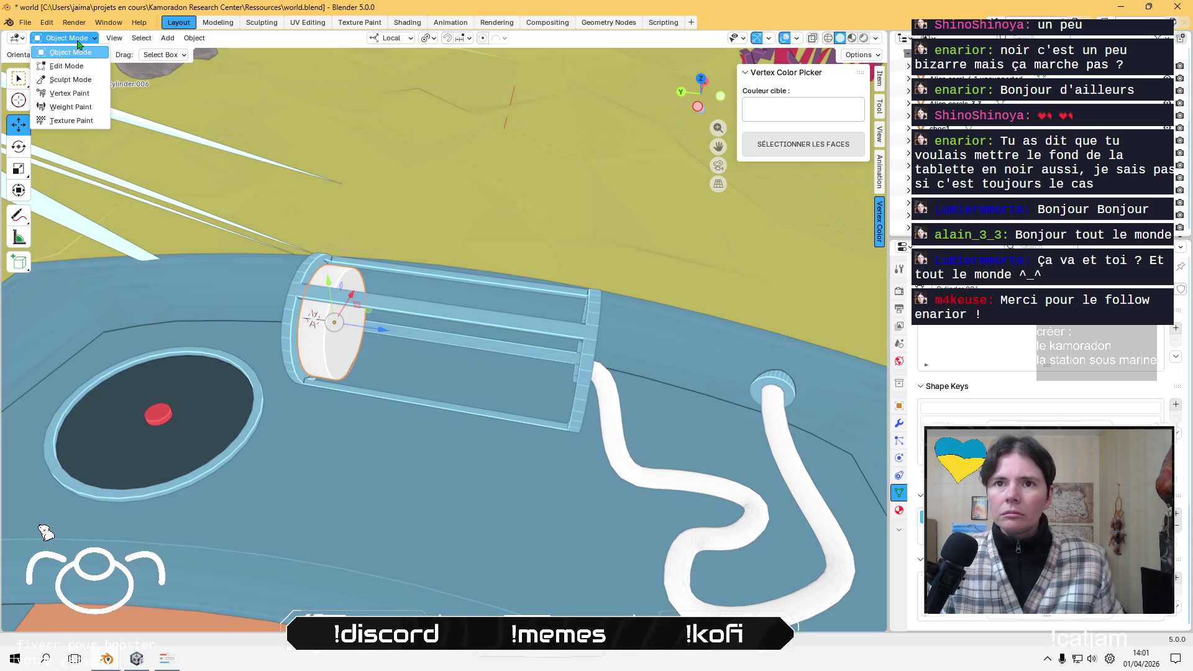
left_click(87, 94)
- Re-enter Vertex Paint with the glass cylinder framed closely and fill the white disc with light blue
left_click(166, 38)
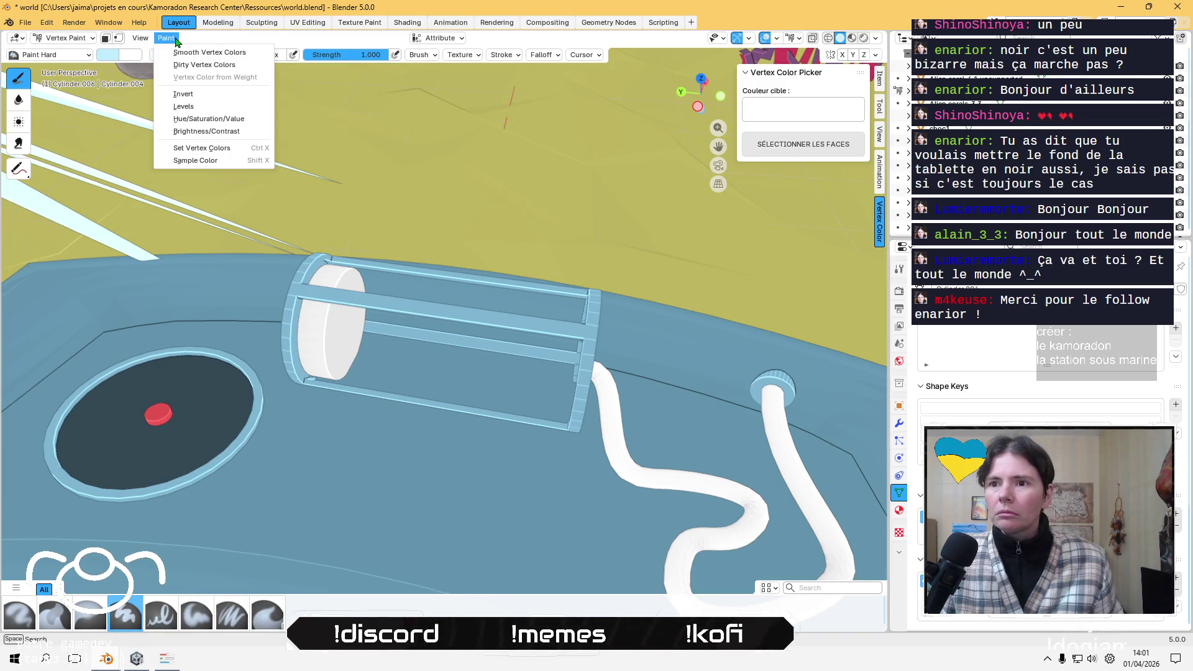
left_click(62, 41)
left_click(66, 51)
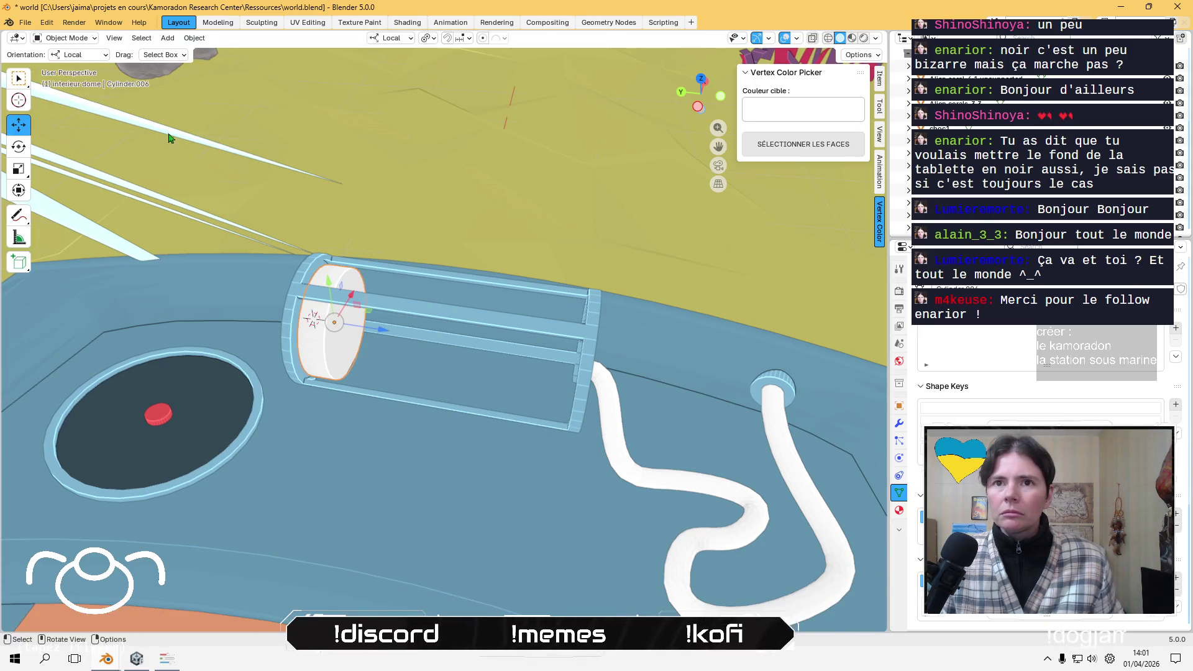
left_click(67, 38)
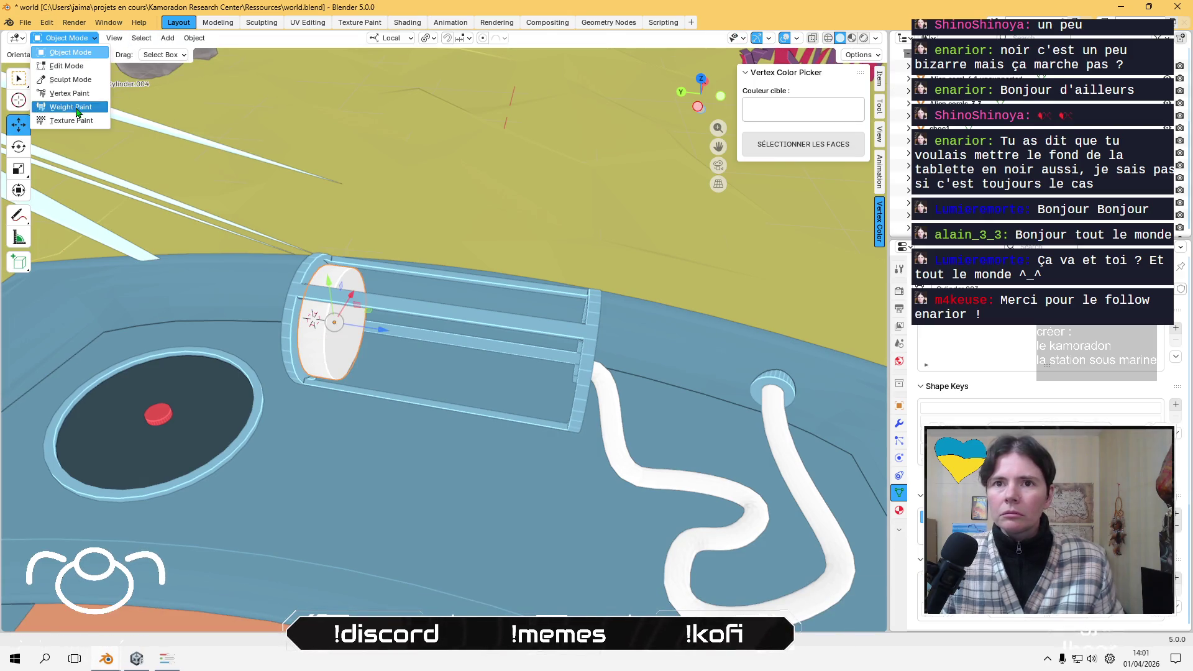
left_click(86, 95)
scroll(322, 263, "down", 5)
middle_click_drag(321, 263, 305, 251)
scroll(305, 251, "up", 5)
scroll(319, 248, "up", 6)
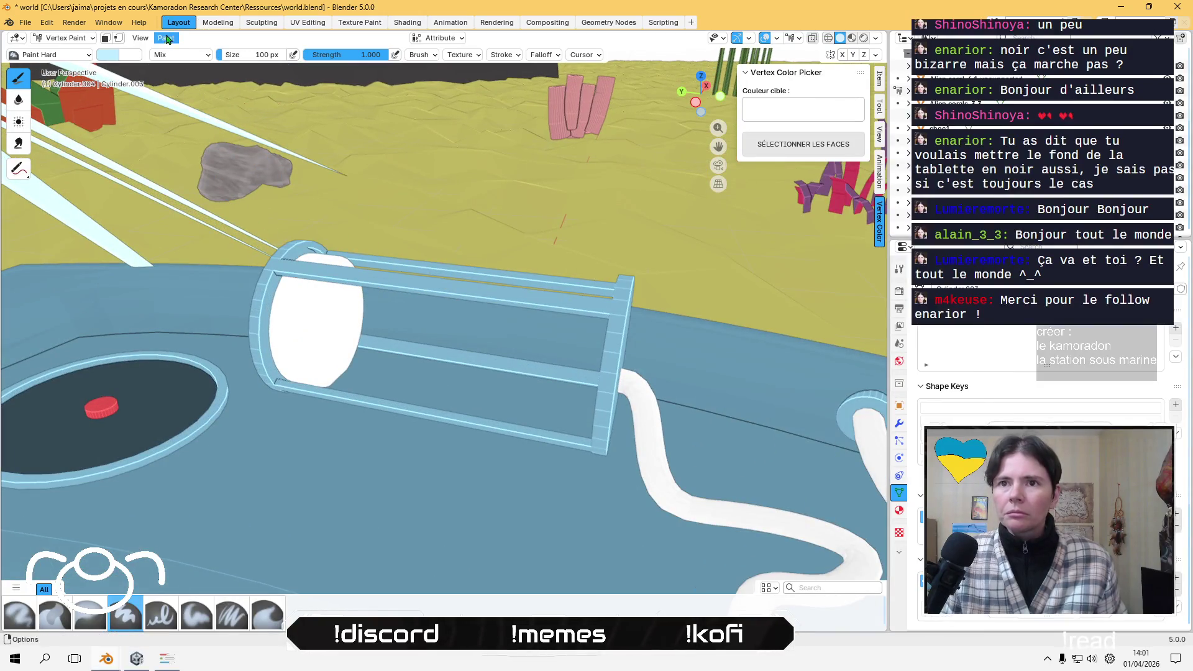
left_click(165, 38)
left_click(192, 149)
- Lighten the brush to a near-white pale blue and refill the disc with it
mouse_move(384, 150)
middle_mouse_down()
mouse_move(400, 128)
mouse_move(398, 162)
middle_mouse_up()
left_click(108, 54)
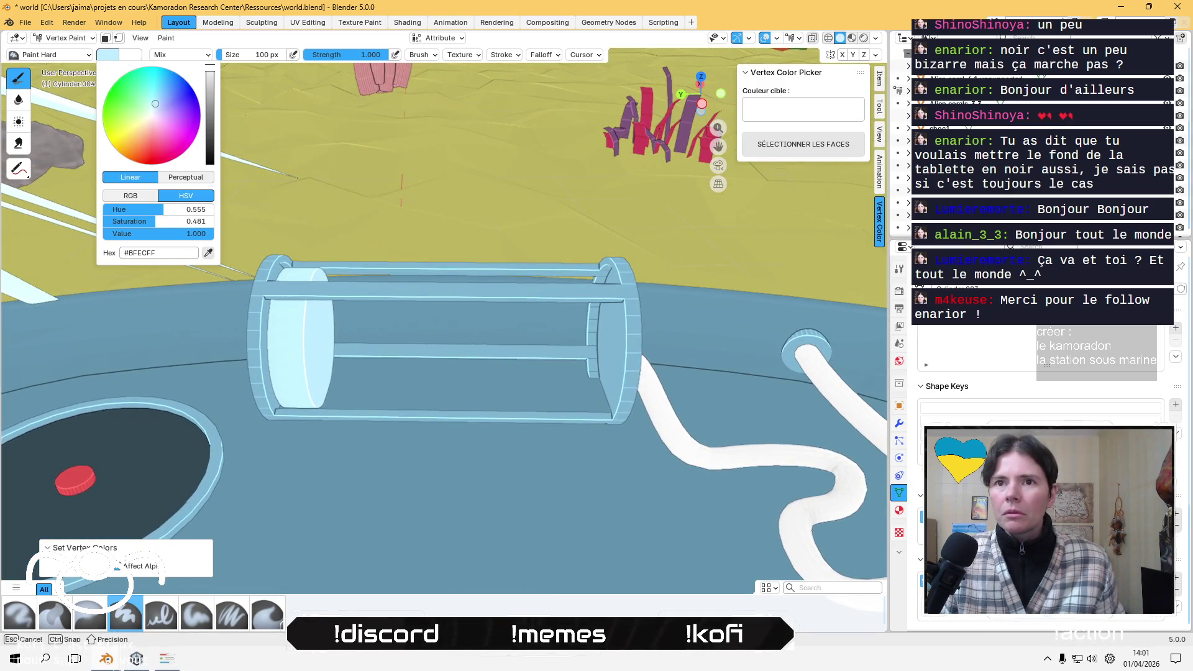
left_click_drag(163, 107, 152, 113)
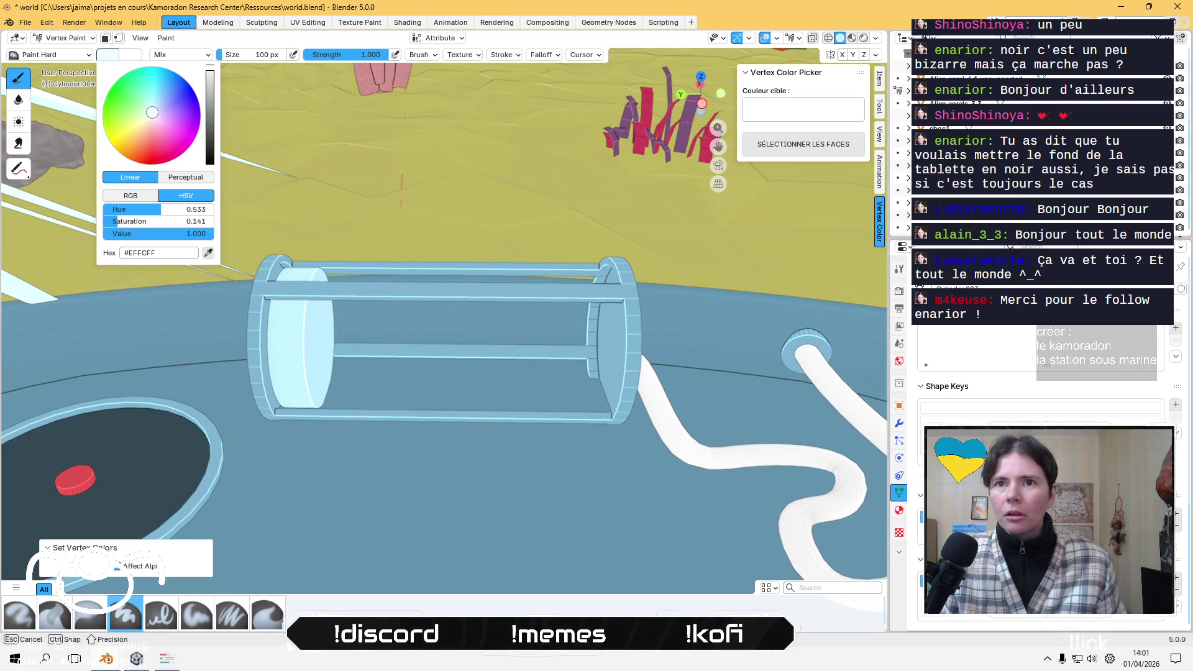
left_click(166, 39)
left_click(207, 150)
mouse_move(391, 218)
middle_mouse_down()
mouse_move(397, 139)
mouse_move(384, 218)
middle_mouse_up()
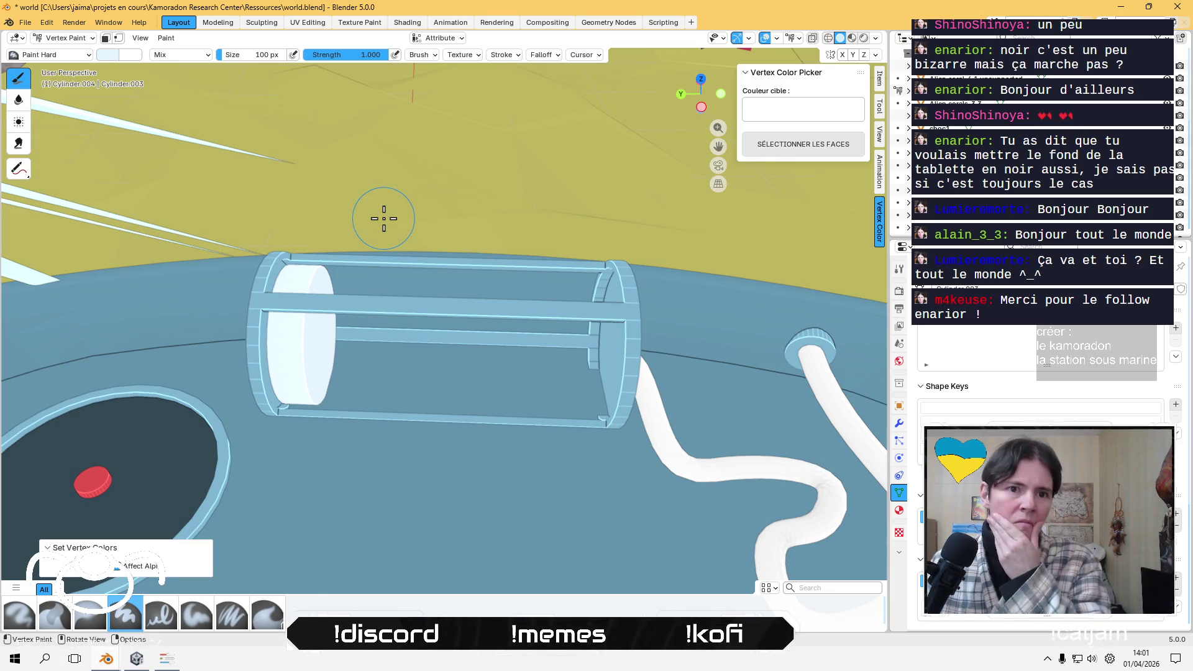
- In Object Mode from a top view, paste one copy of the pale disc just below the original along Y
key("ctrl+Tab")
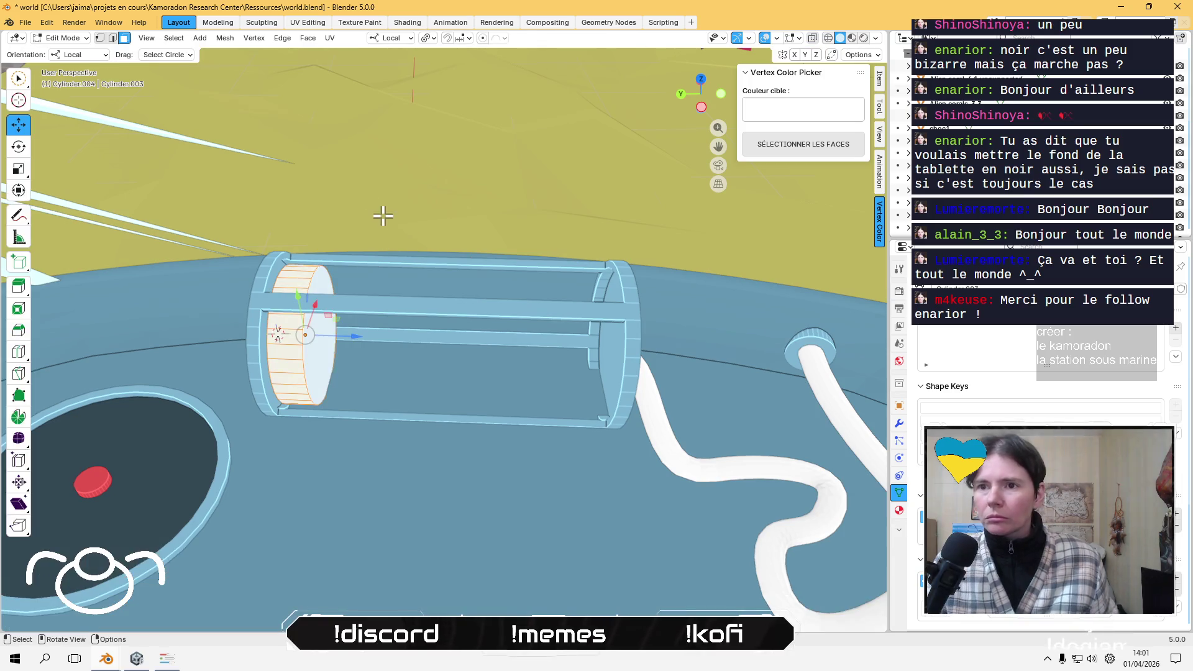
scroll(372, 186, "down", 3)
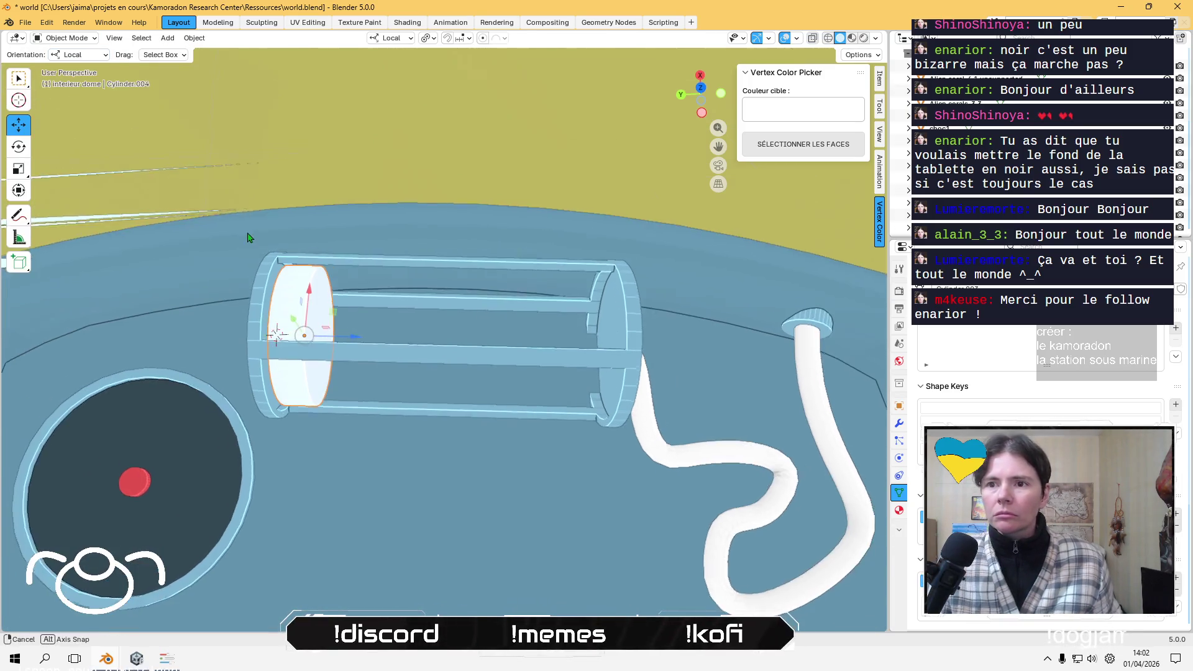
left_click(697, 112)
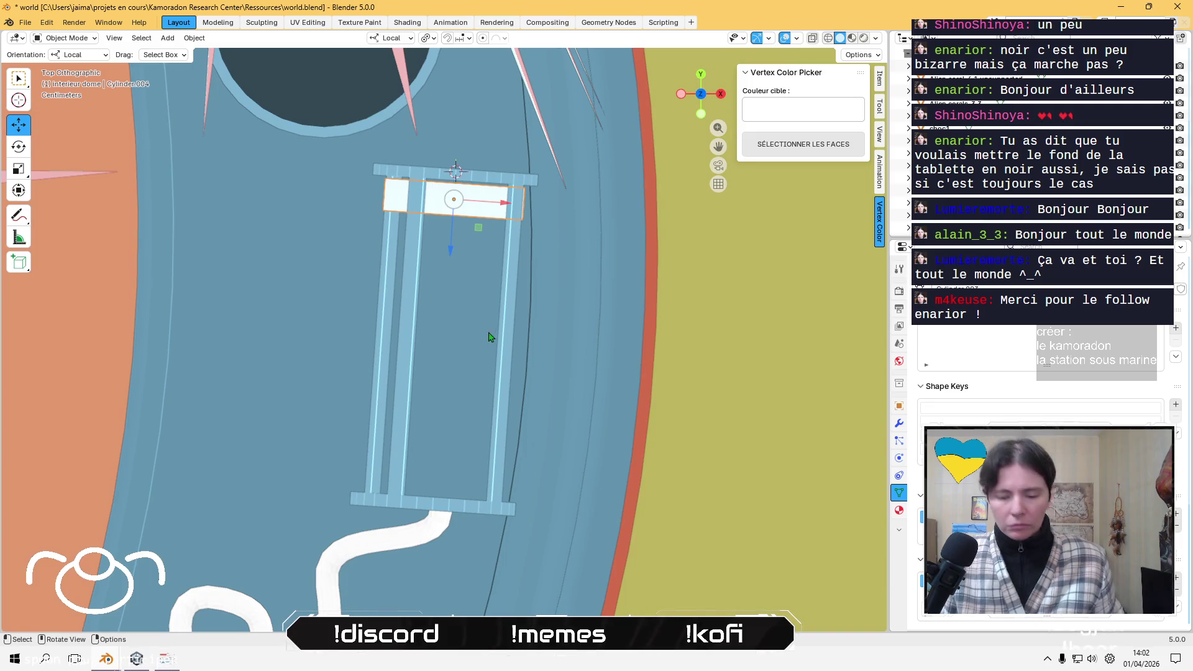
key("ctrl+v")
key("g")
key("y")
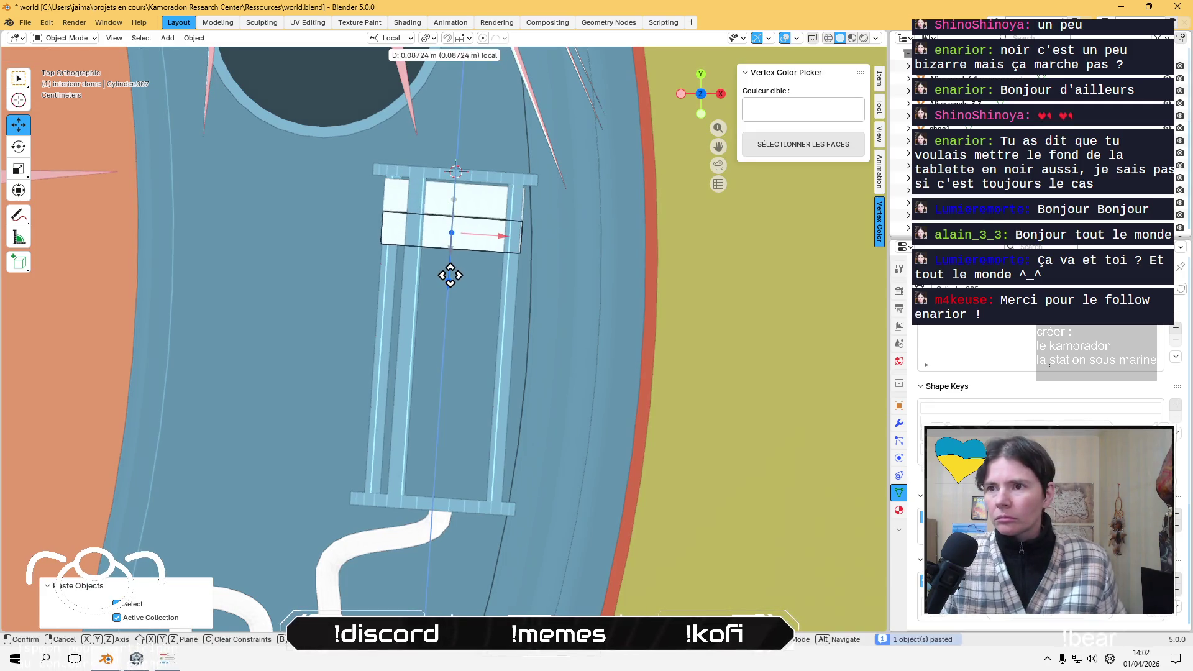
left_click(452, 278)
- Copy both discs and place the new pair below them along the cage
left_click(472, 208, "shift")
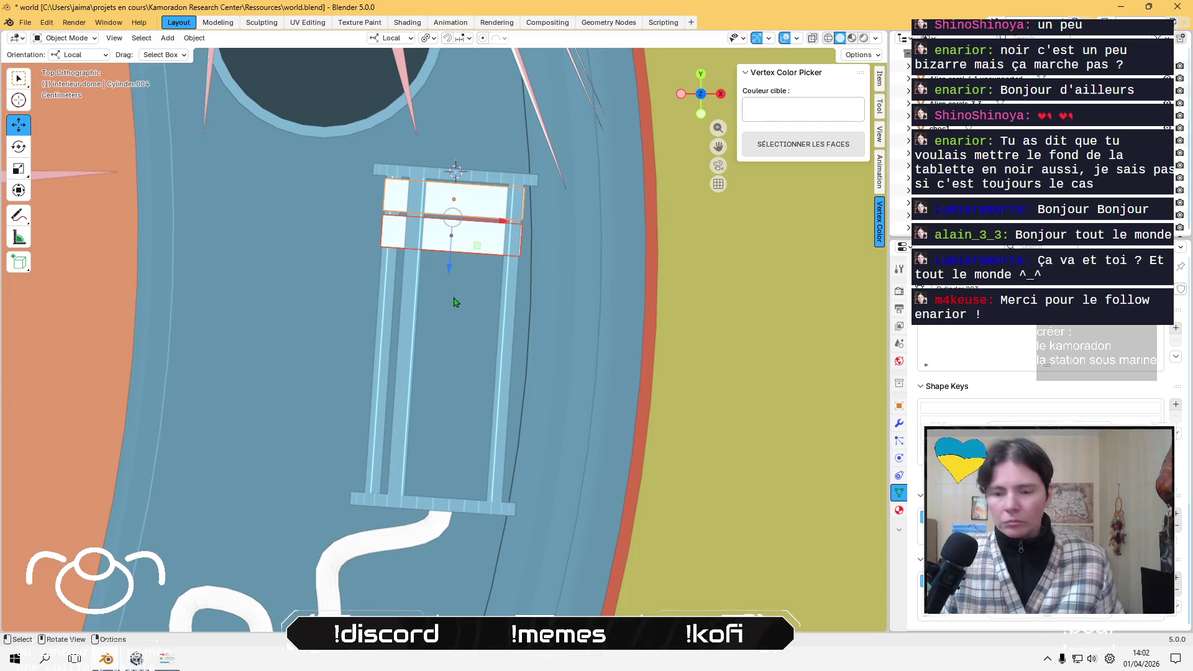
key("ctrl+c")
key("ctrl+v")
key("g")
key("y")
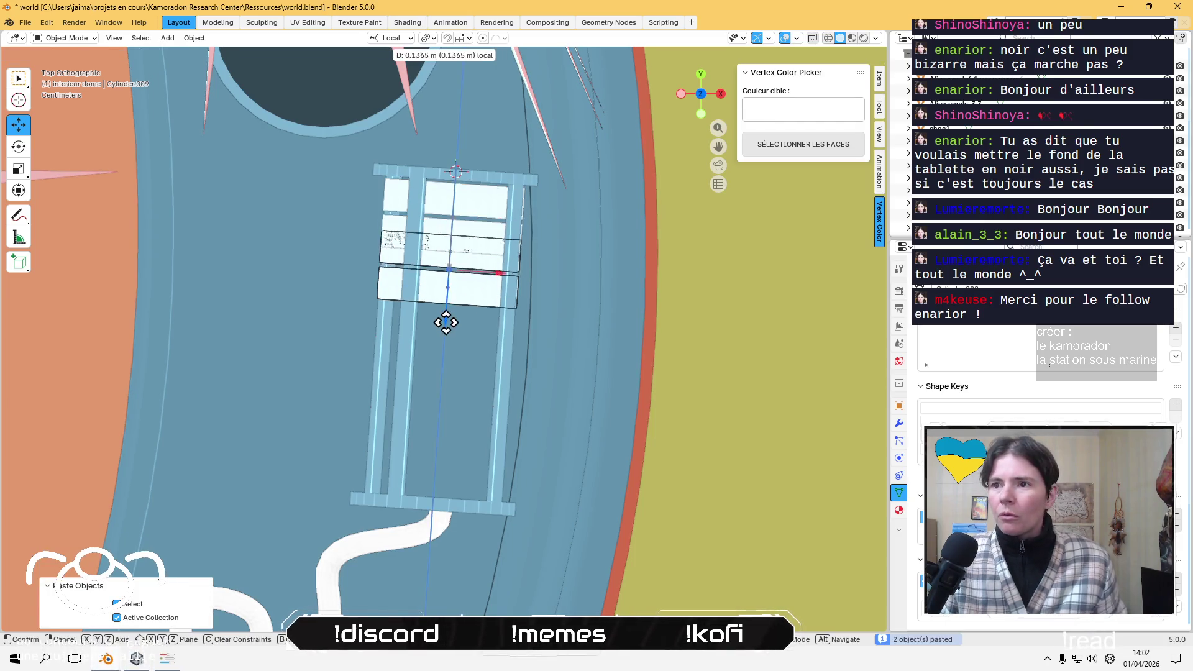
left_click(446, 341)
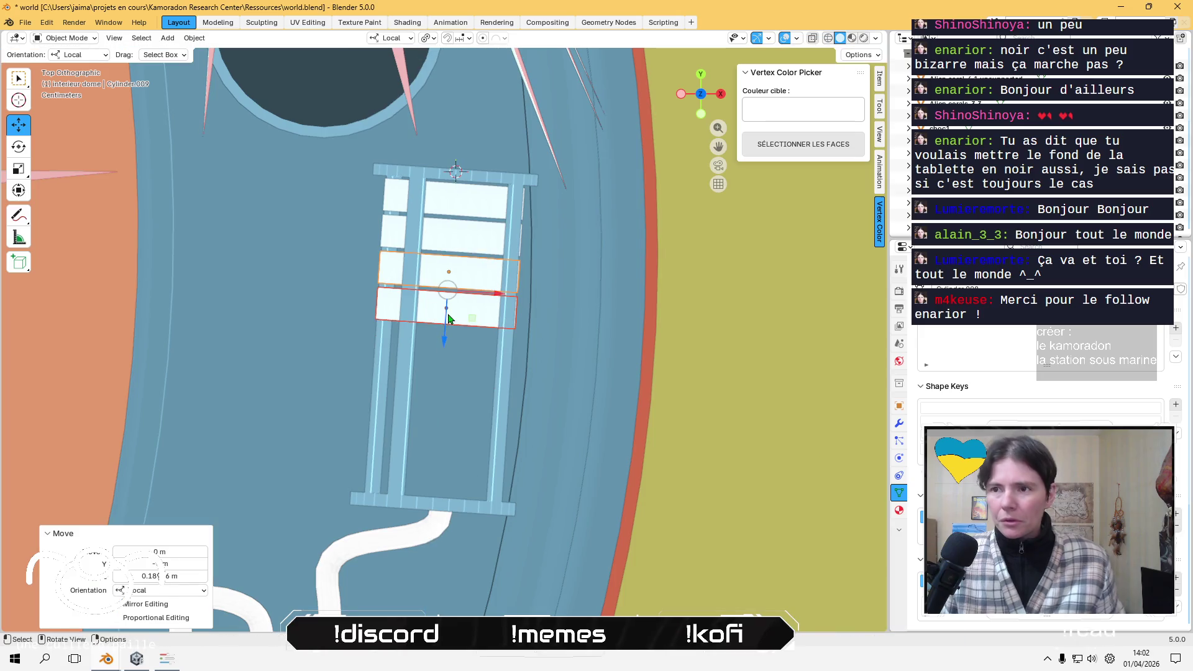
- Copy all four discs and set the duplicates in the lower cage, making eight
left_click(464, 238, "shift")
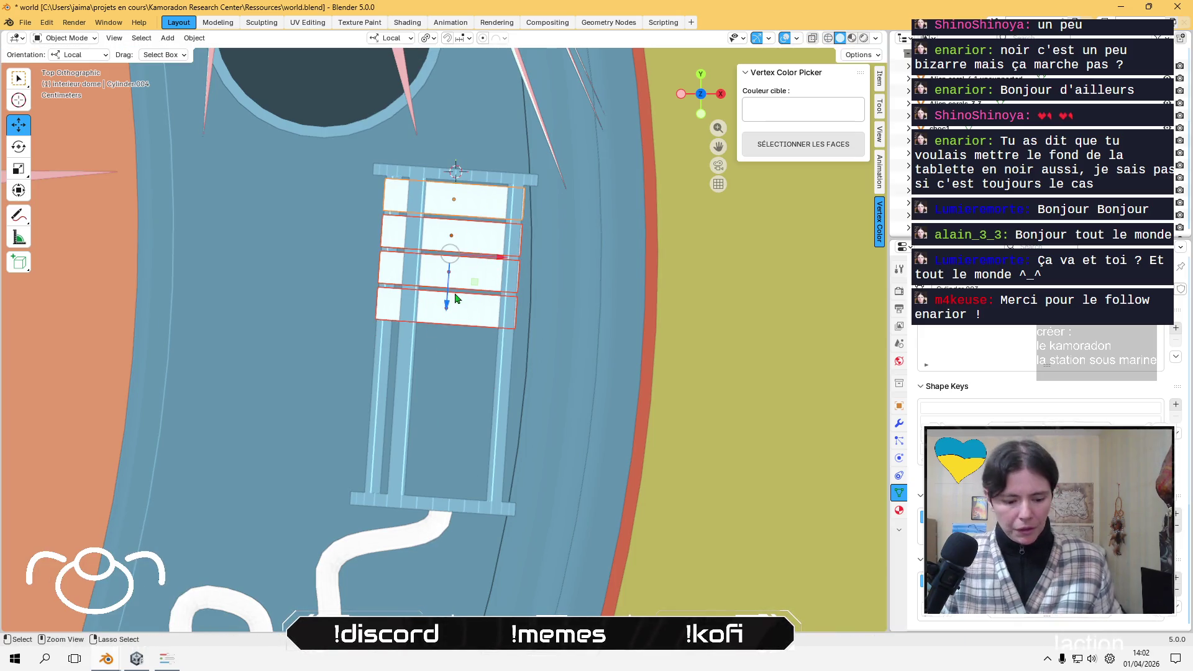
key("ctrl+c")
key("ctrl+v")
key("g")
key("y")
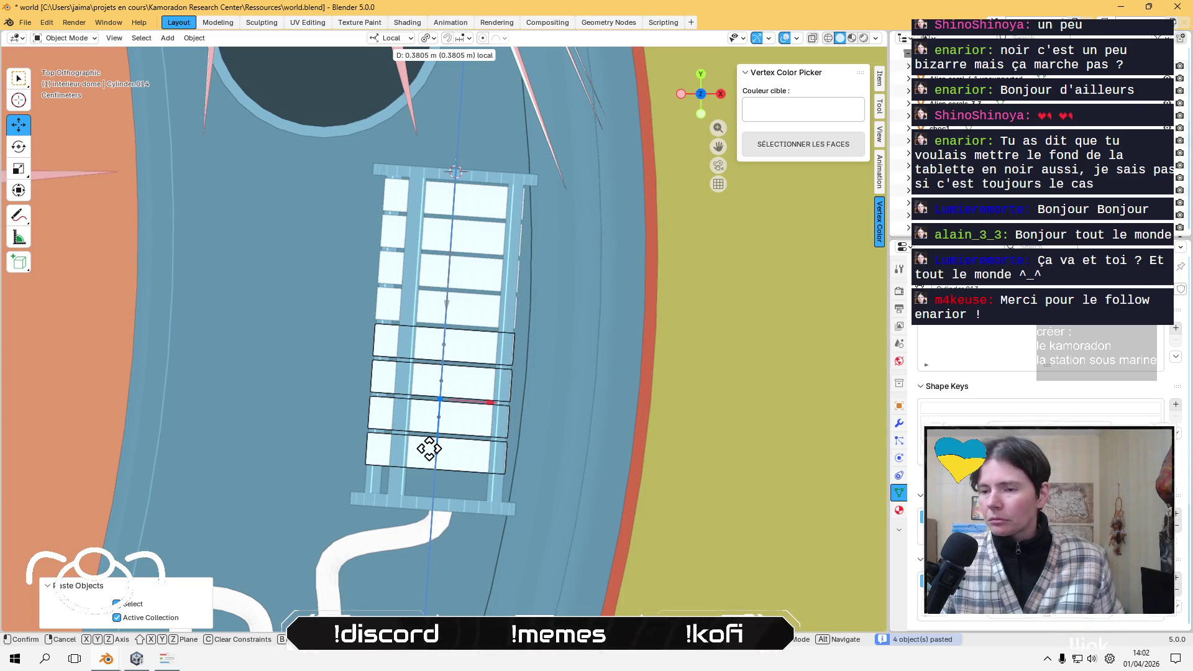
left_click(429, 448)
middle_click_drag(364, 427, 436, 400)
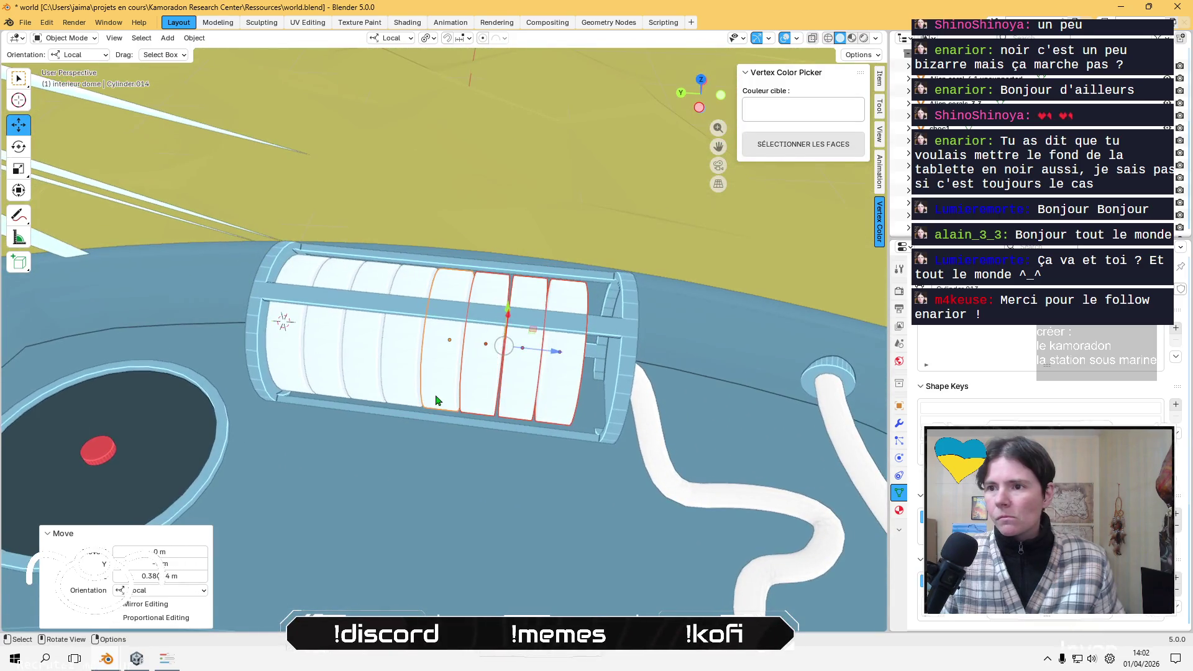
- Undo back to two discs, try moving the copy farther along Z, check from a top orthographic view, then undo
key("ctrl+z")
key("ctrl+z")
key("ctrl+z")
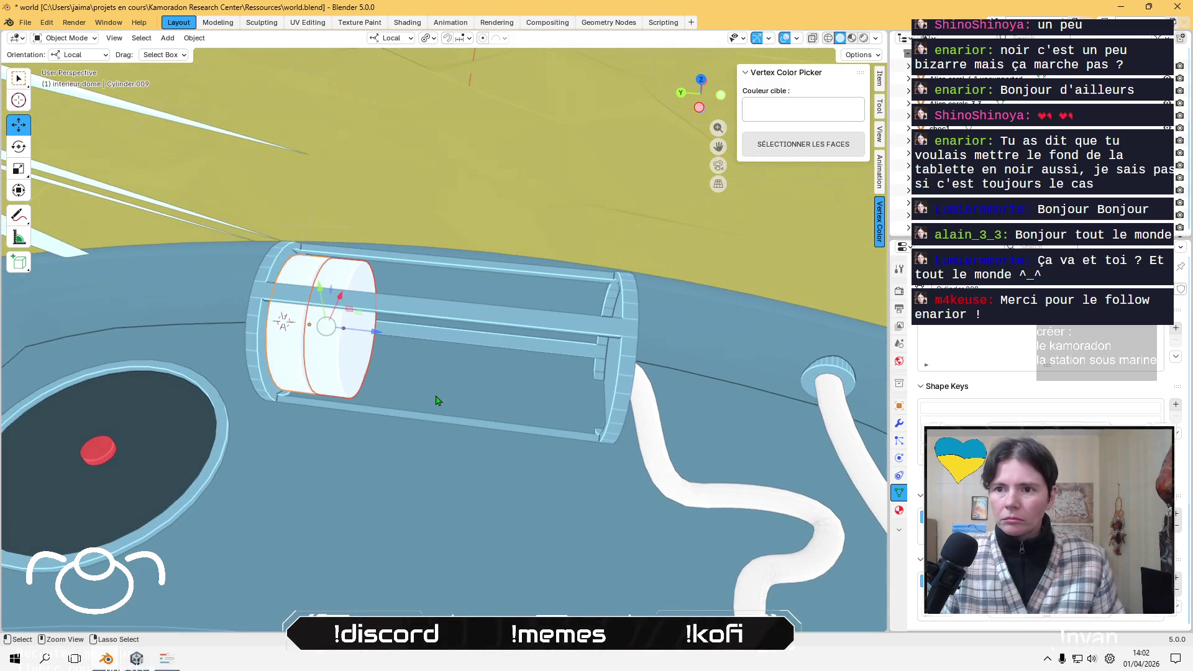
key("ctrl+z")
middle_click_drag(381, 341, 349, 336)
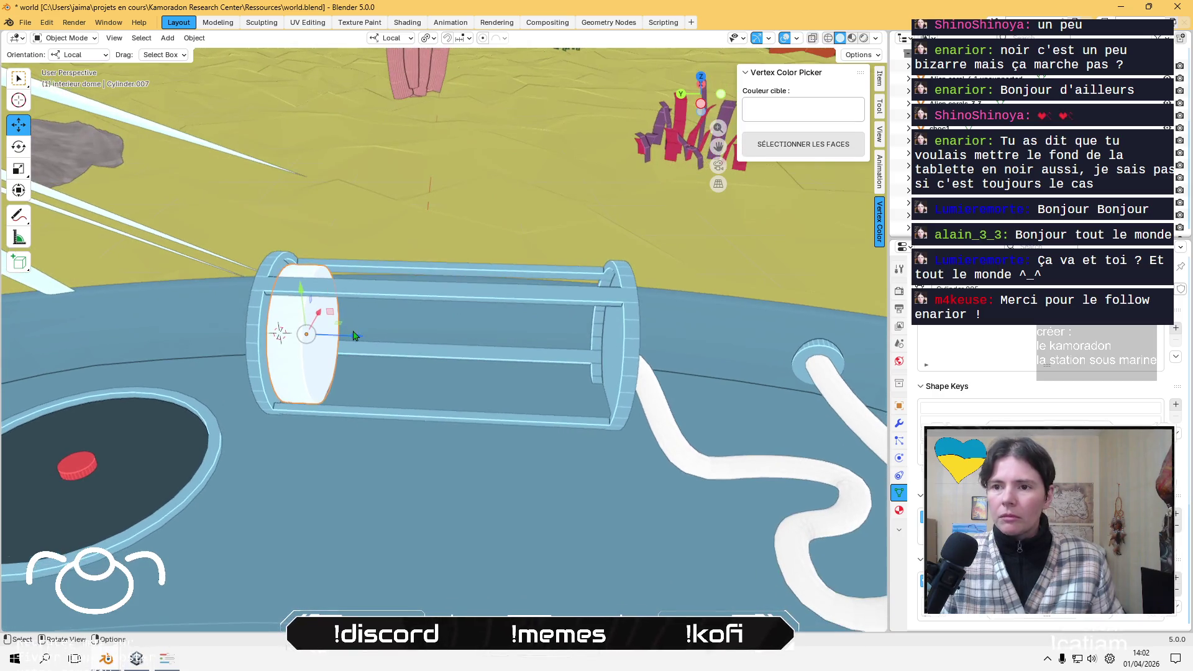
key("g")
key("z")
key("z")
left_click(373, 333)
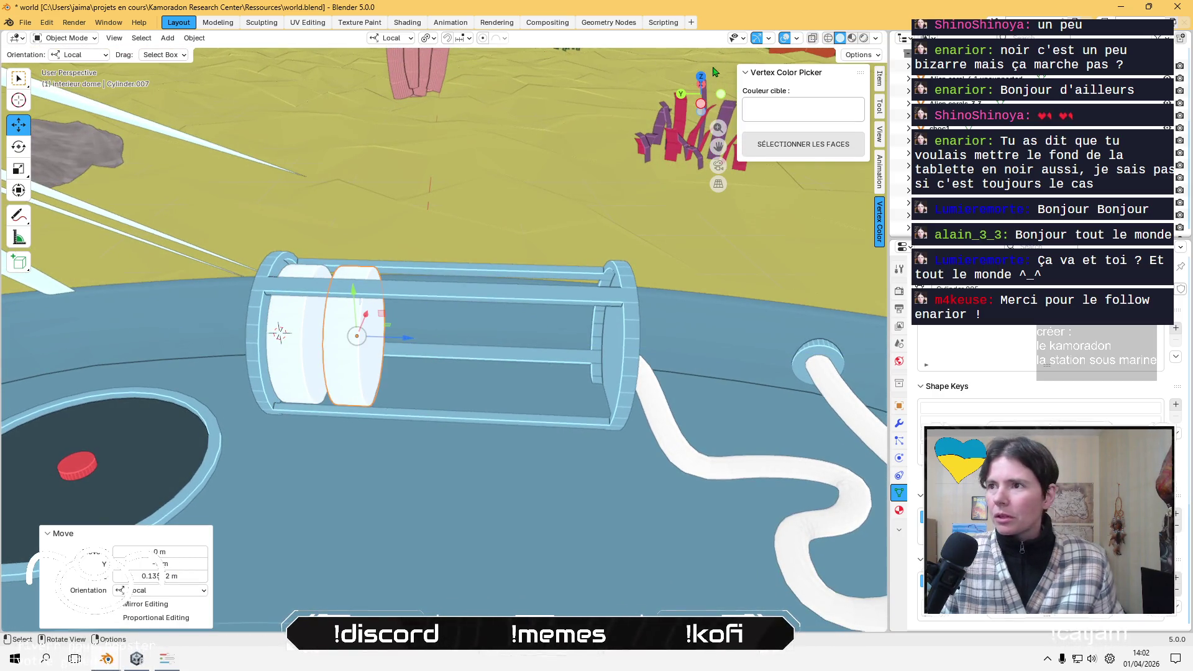
key("KP_5")
left_click(698, 82)
left_click(699, 74)
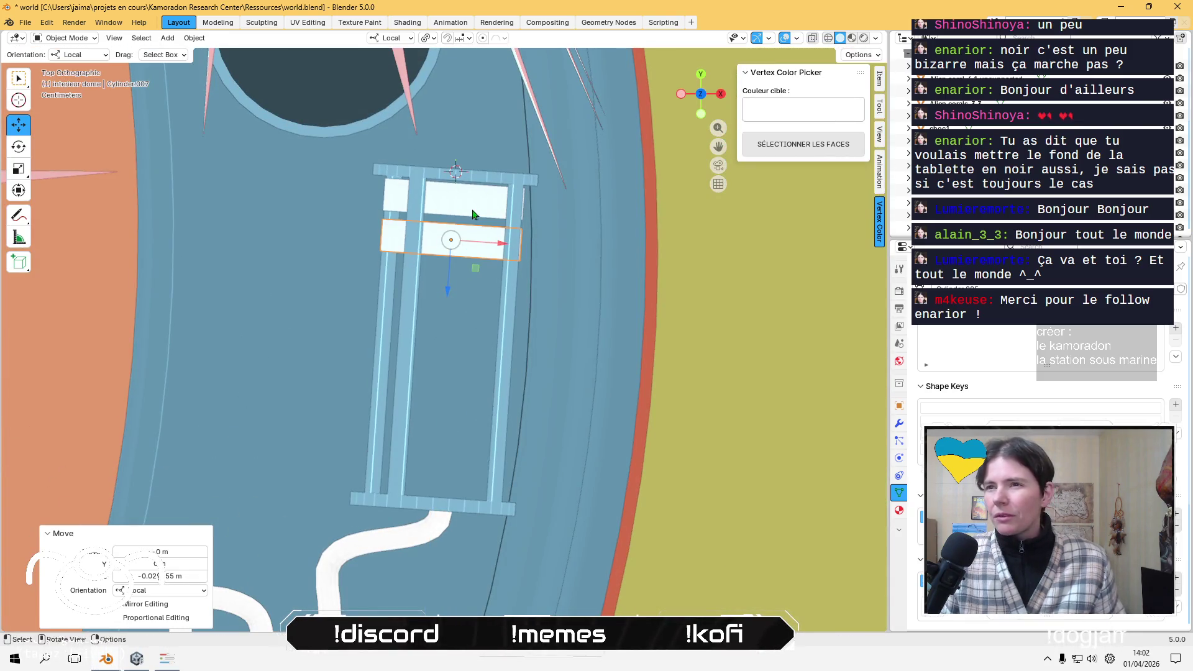
key("ctrl+z")
- Trial-paste a pair and then four discs further down the cage, deleting the four copies
key("ctrl+v")
key("g")
key("z")
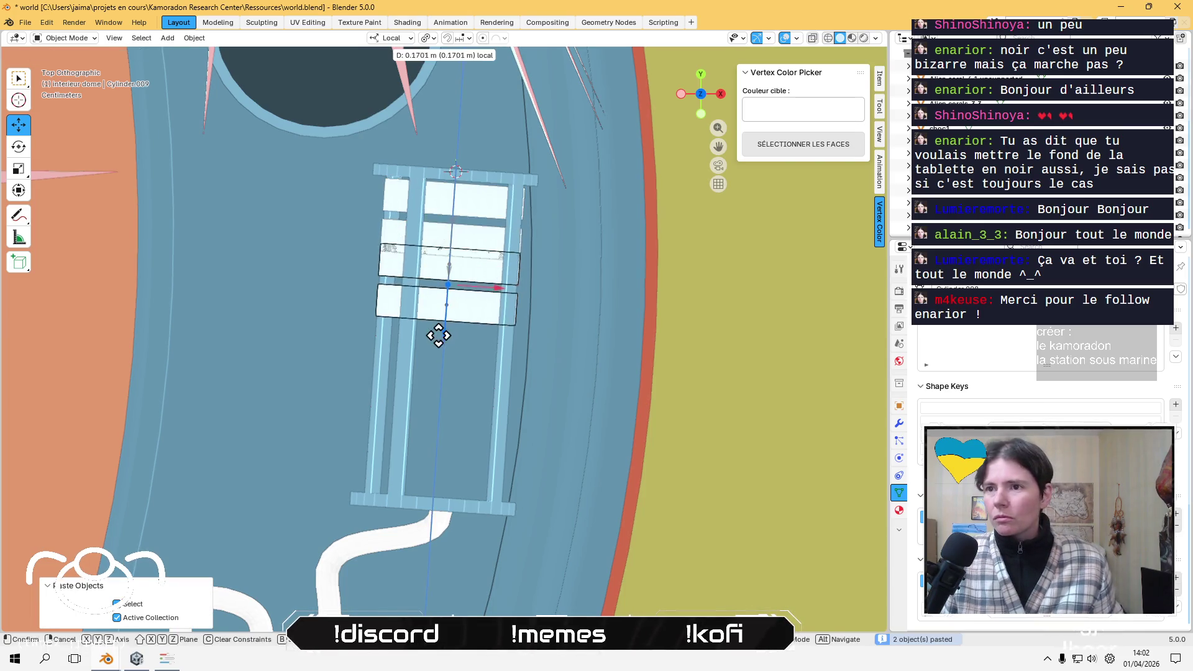
left_click(439, 352)
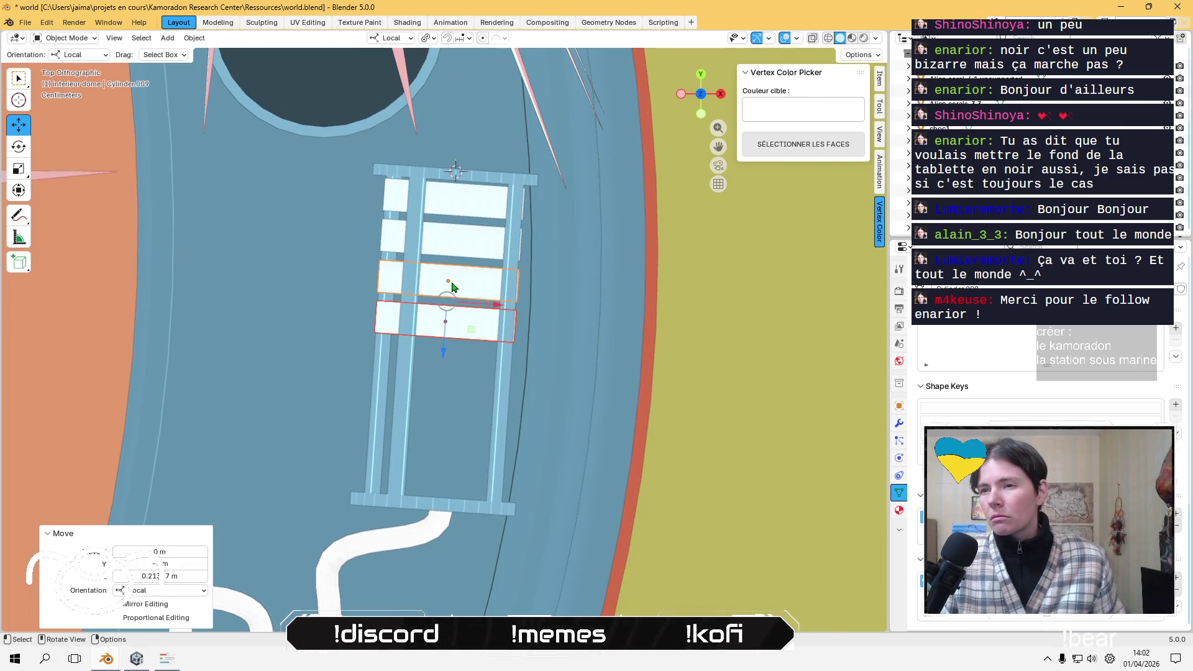
key("ctrl+z")
key("ctrl+c")
key("ctrl+v")
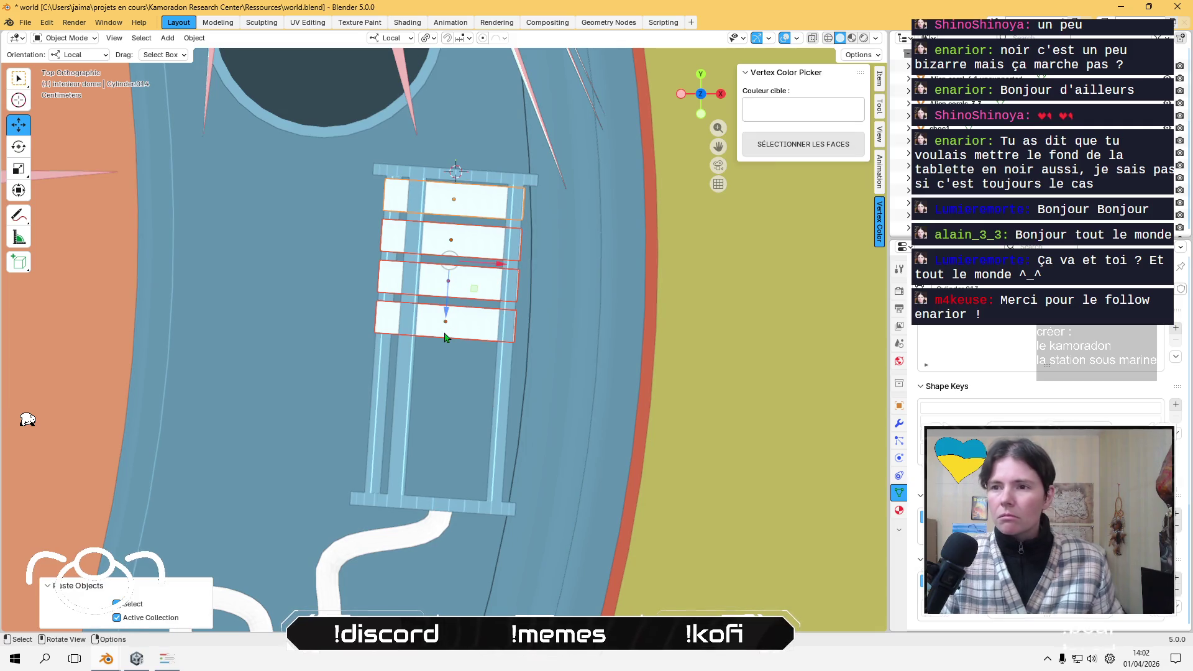
key("g")
key("z")
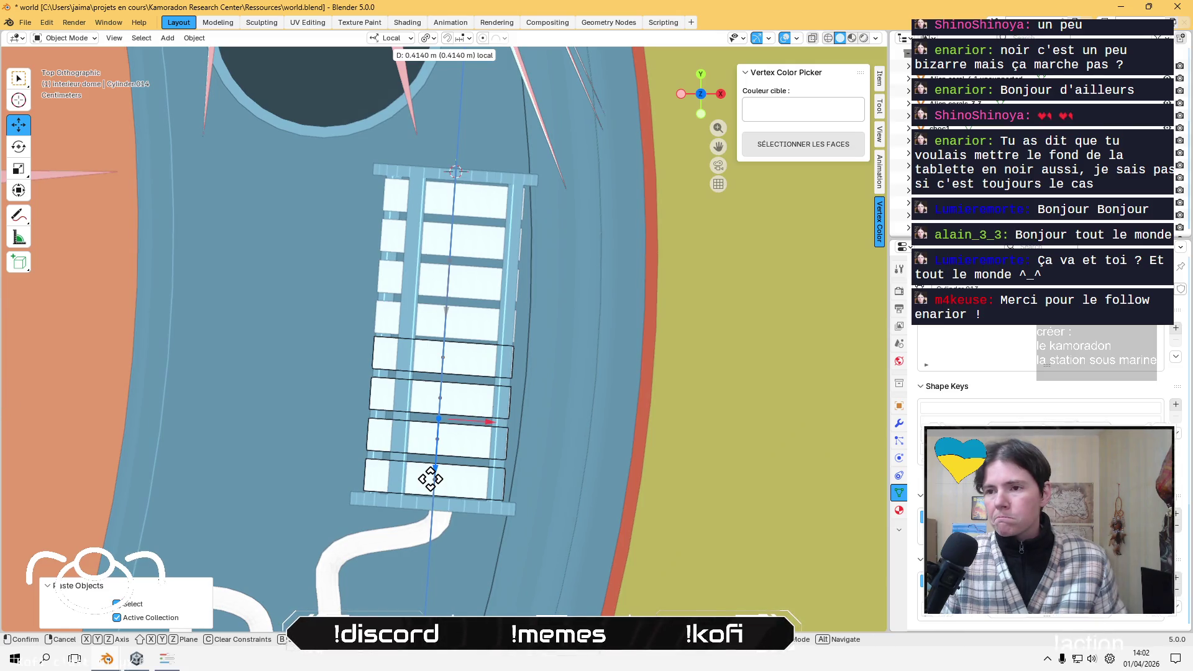
left_click(431, 480)
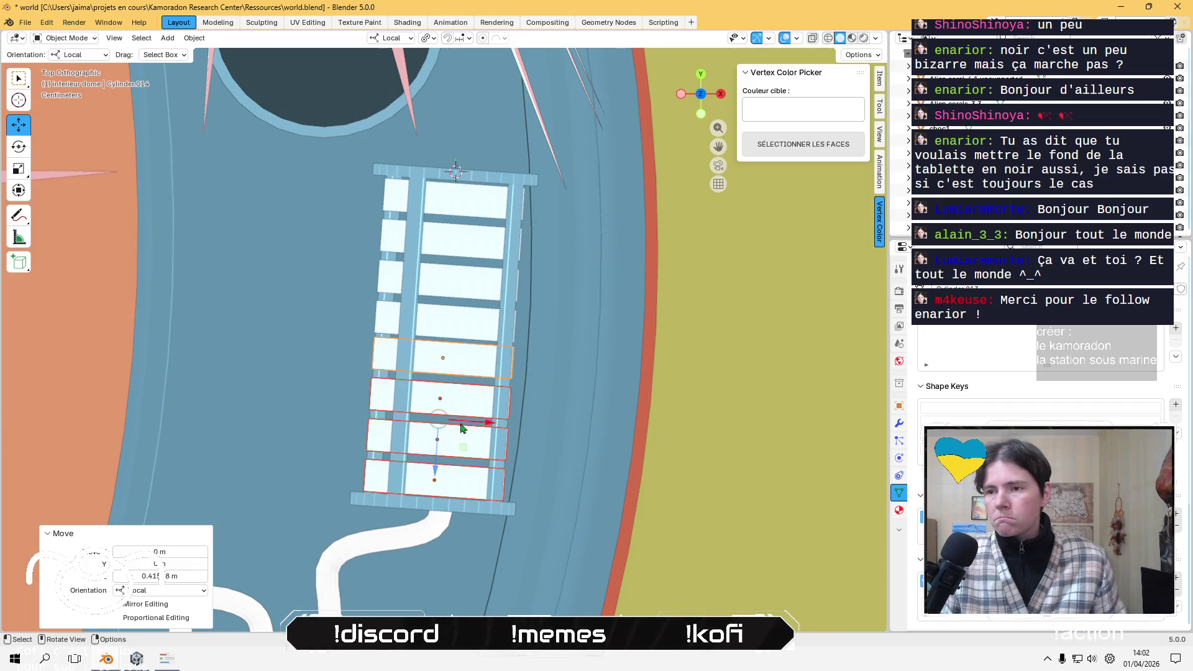
key("Delete")
- Delete the three lowest discs, then restore the last deleted one
left_click(454, 322)
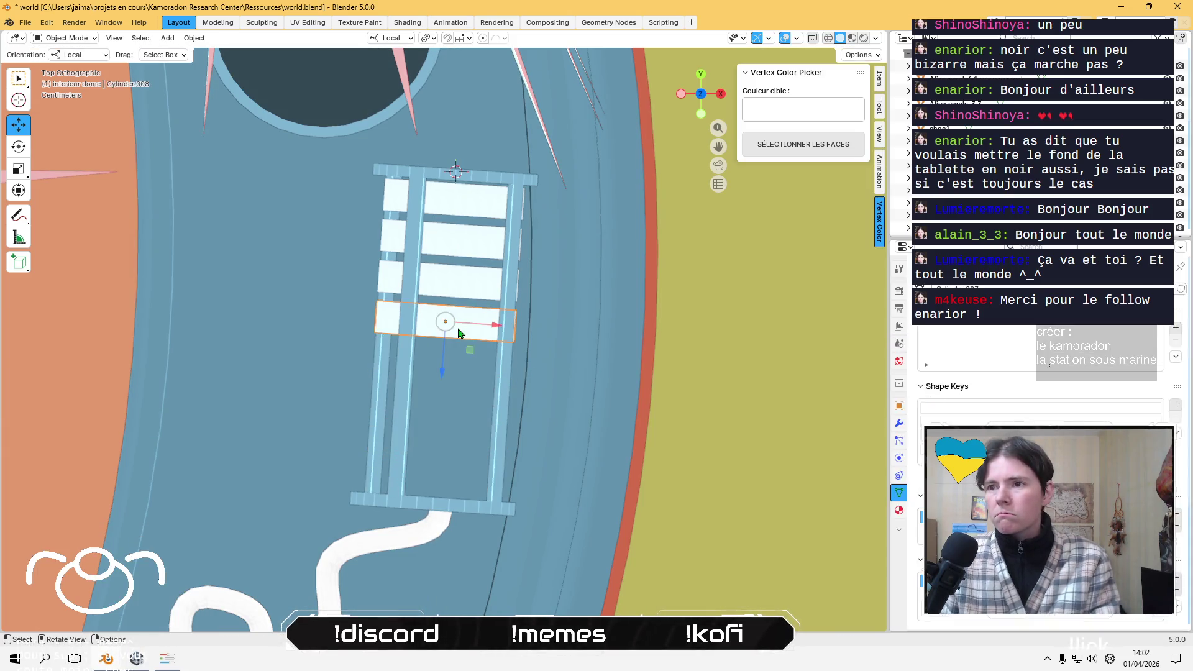
key("Delete")
left_click(468, 292)
key("Delete")
left_click(470, 246)
key("Delete")
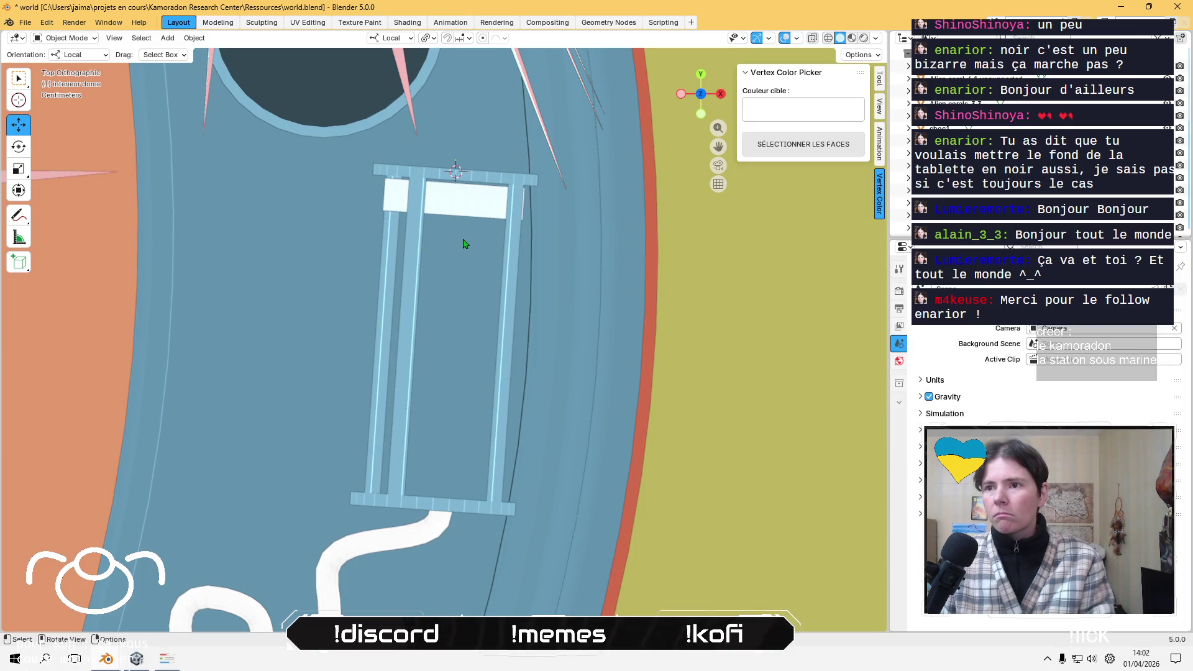
key("ctrl+z")
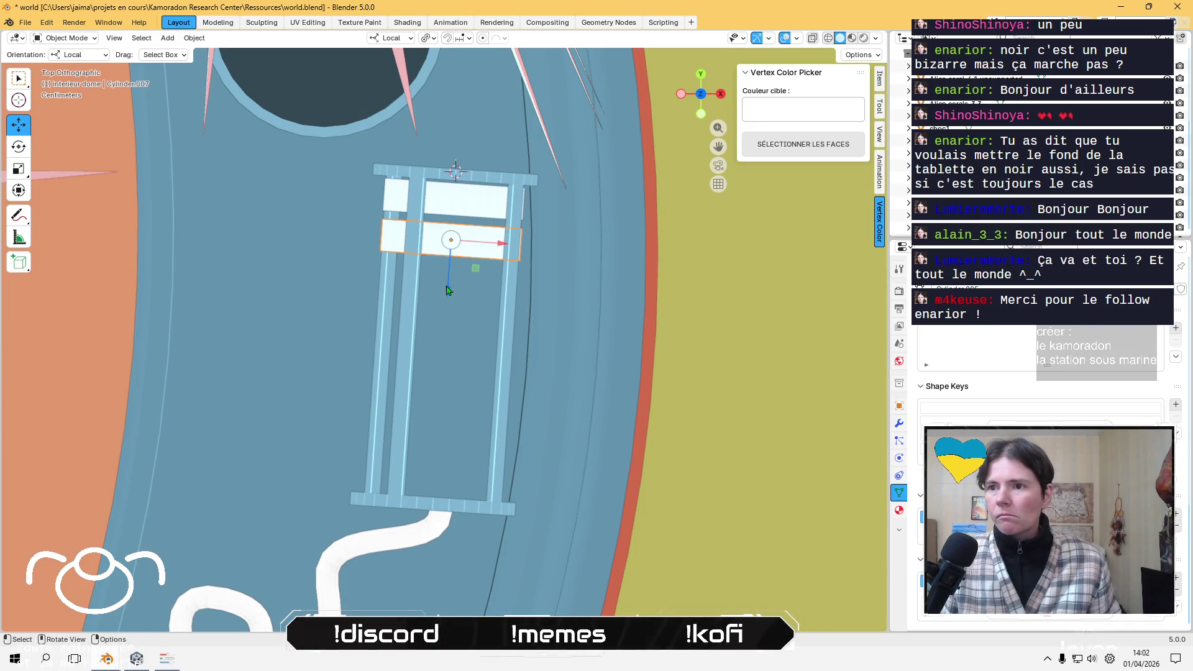
key("shift+d")
- Paste the top pair of discs twice, sliding each new pair further down the cage
left_click(448, 249)
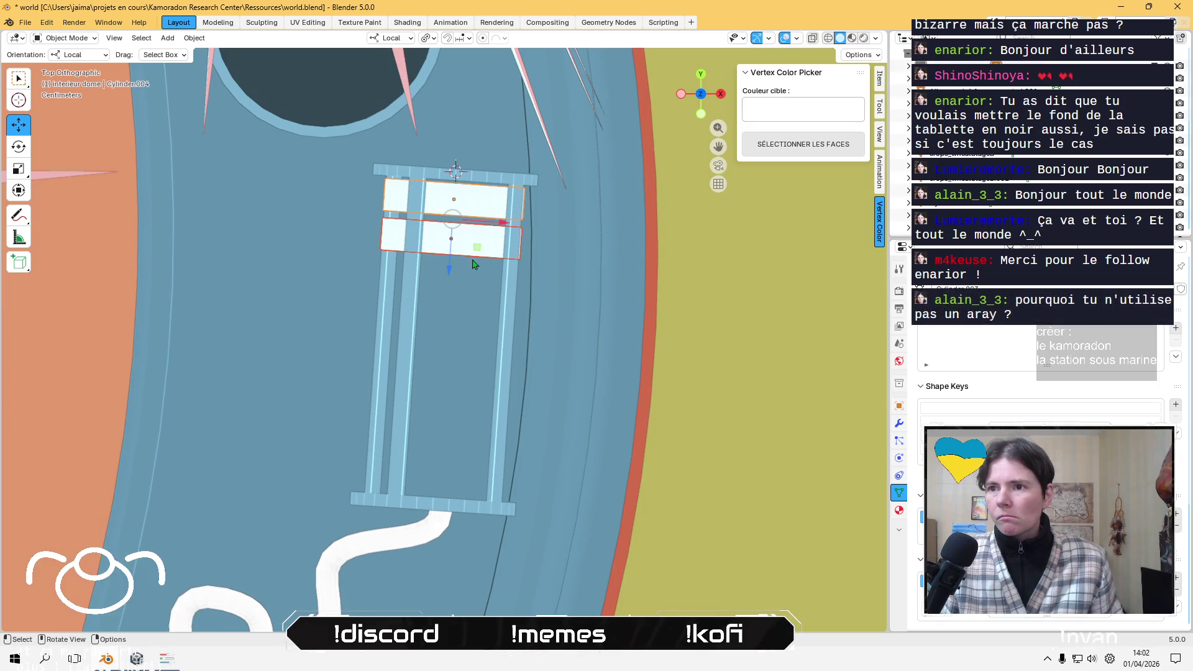
key("ctrl+v")
key("g")
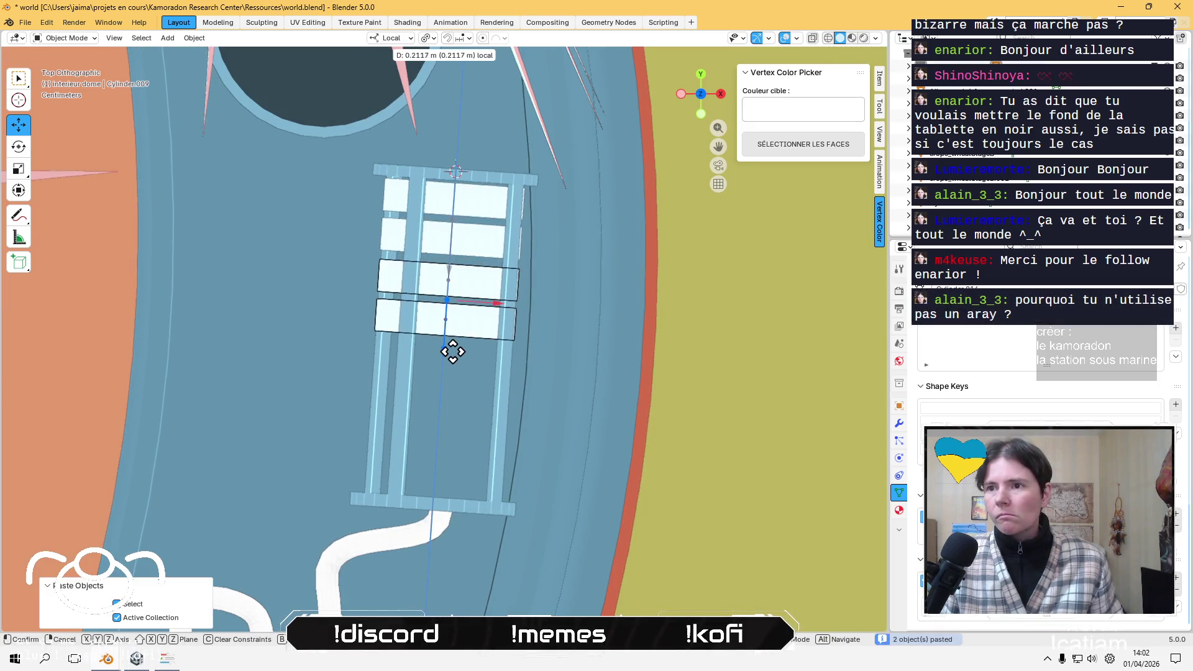
left_click(454, 354)
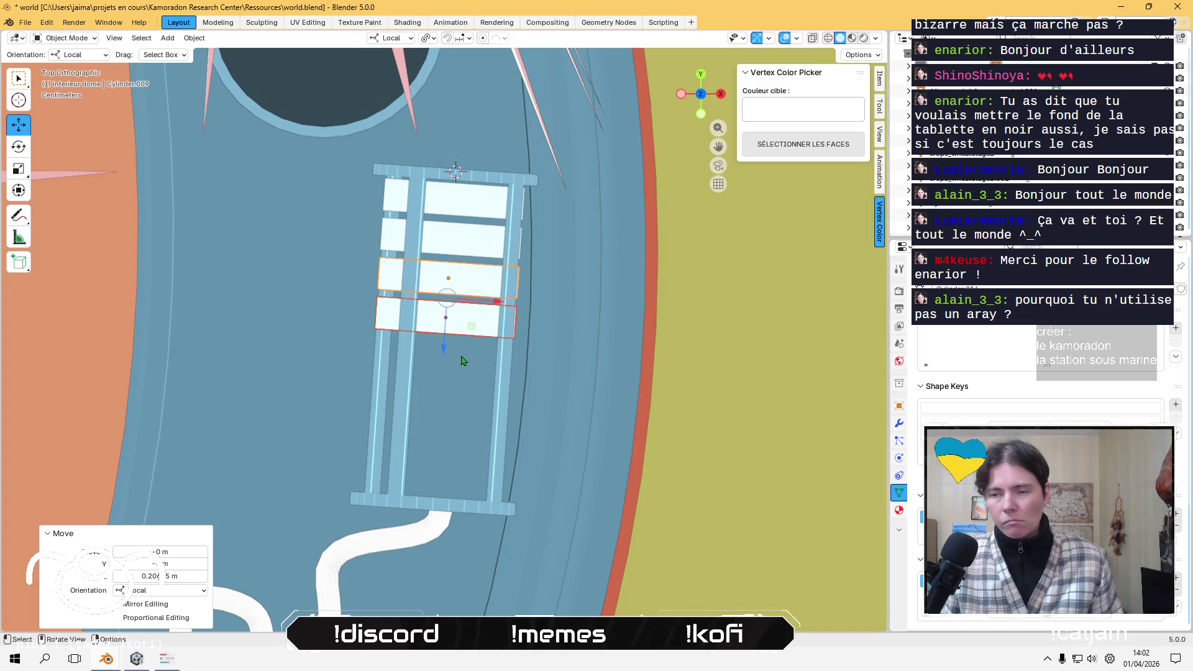
key("ctrl+v")
left_click_drag(448, 351, 426, 512)
- Paste a final pair of discs to fill the cage and save world.blend
key("ctrl+v")
mouse_move(426, 511)
middle_mouse_down()
mouse_move(479, 487)
mouse_move(503, 243)
mouse_move(463, 384)
middle_mouse_up()
left_click(473, 419)
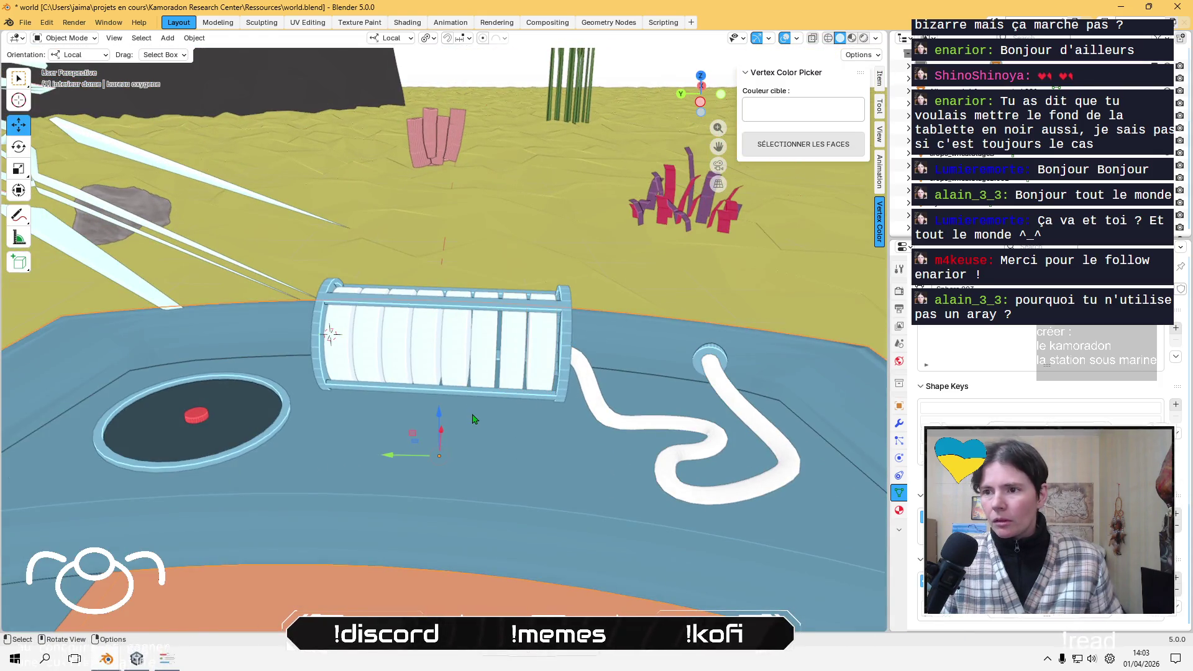
key("ctrl+s")
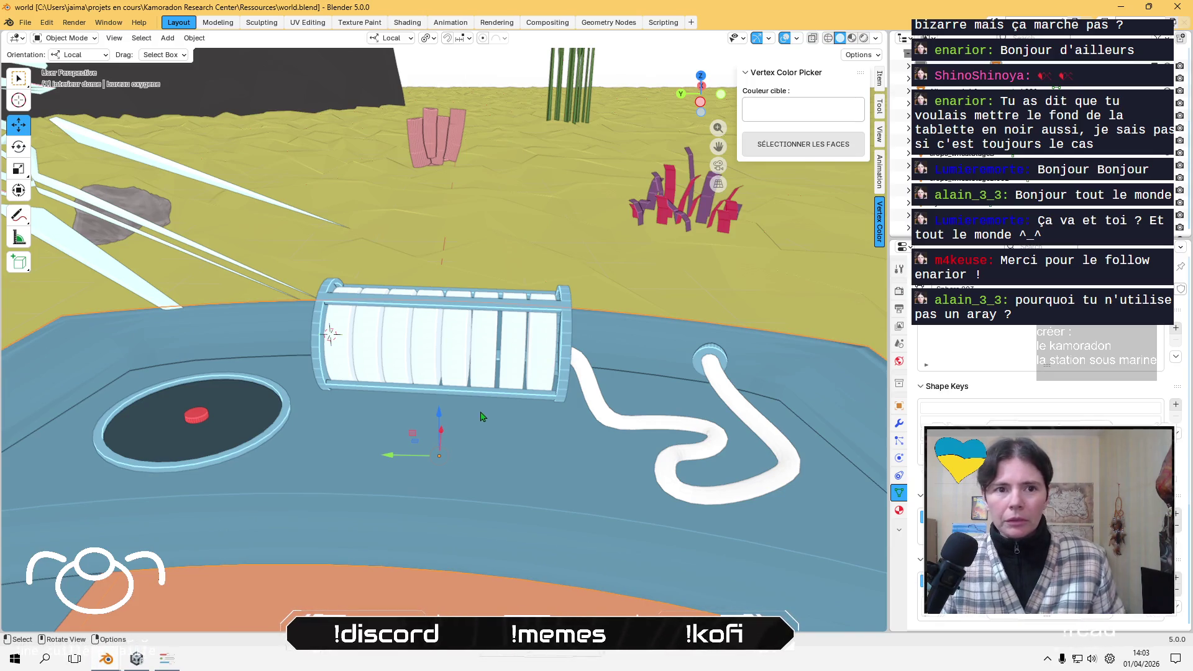
- Select a cylinder in the desk rack and orbit and zoom to inspect the rack
middle_click_drag(486, 407, 495, 413)
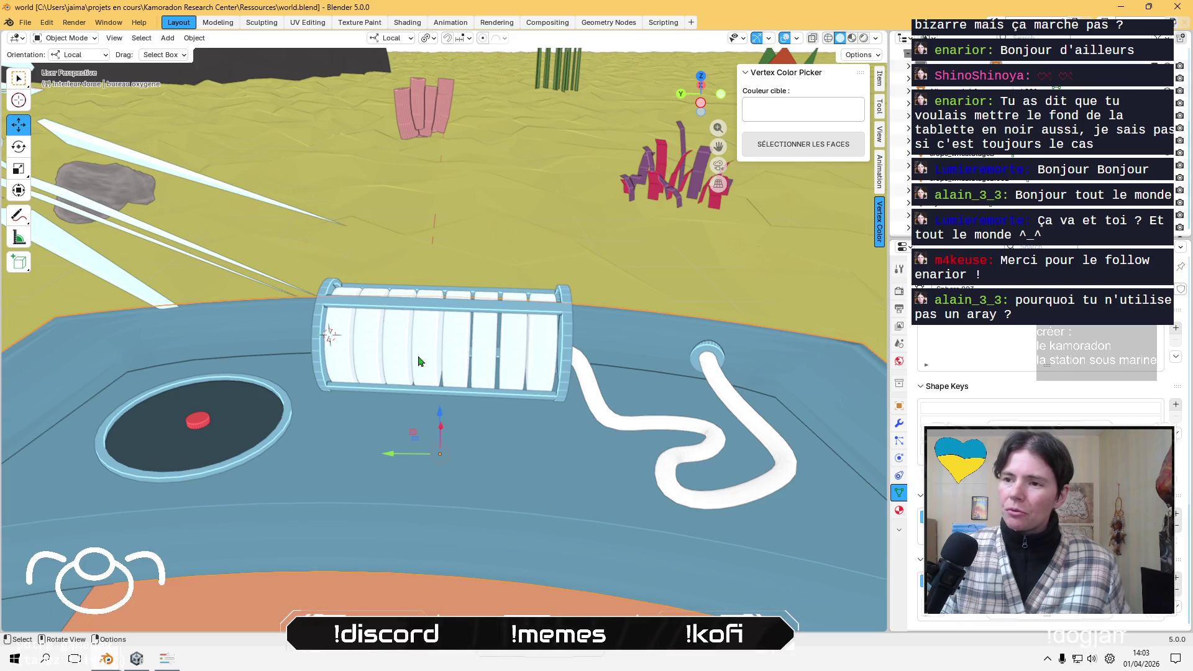
left_click(506, 359)
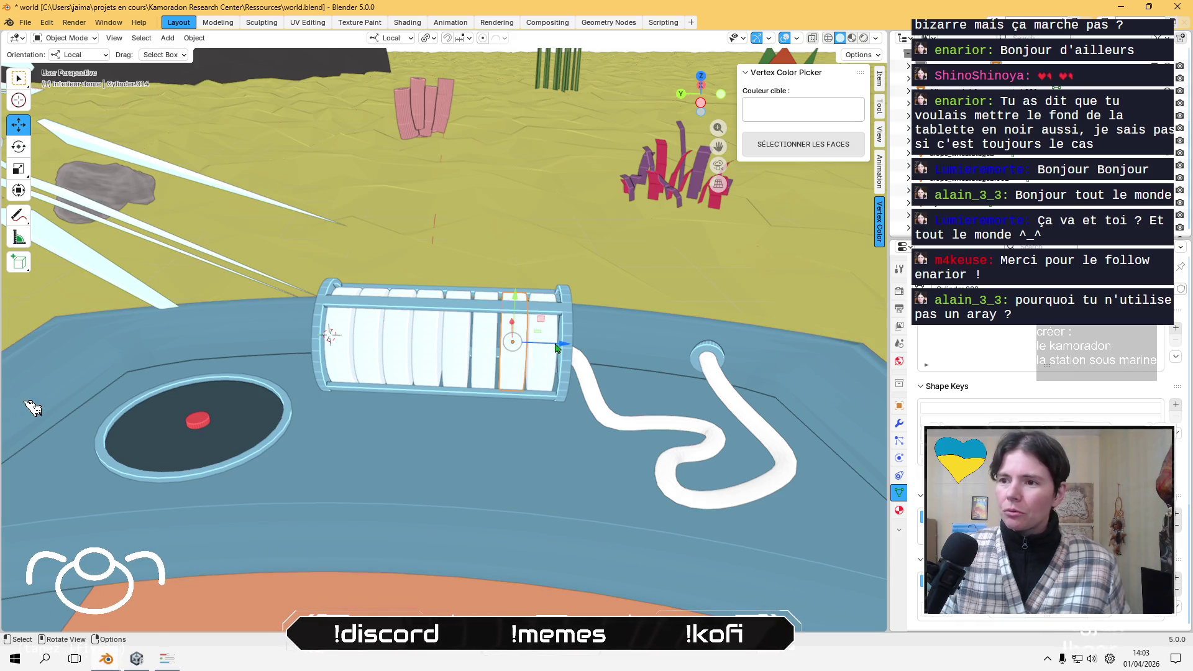
mouse_move(548, 404)
middle_mouse_down()
mouse_move(542, 463)
mouse_move(546, 367)
middle_mouse_up()
scroll(550, 338, "up", 6)
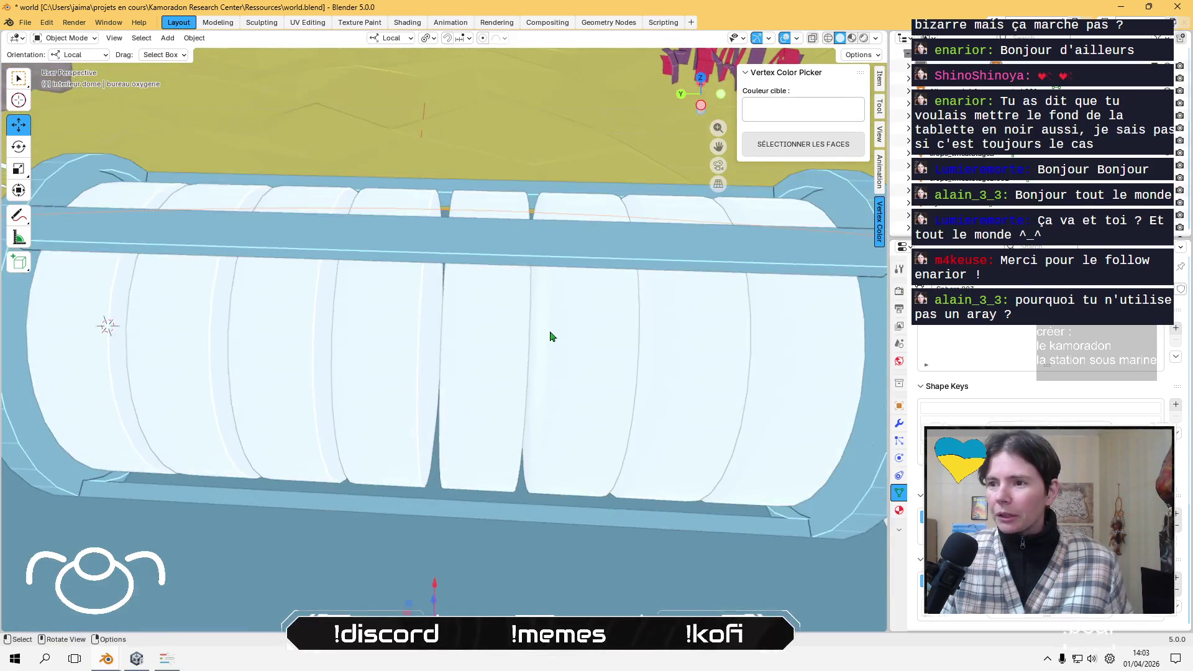
scroll(585, 362, "down", 6)
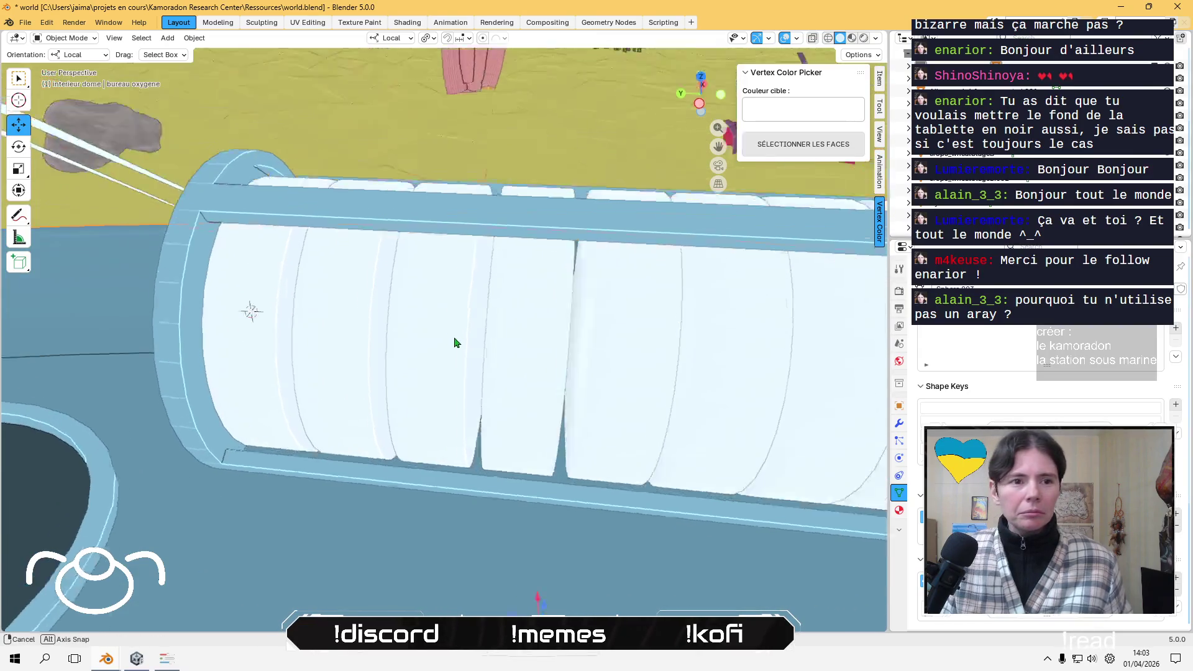
scroll(465, 342, "down", 5)
mouse_move(440, 334)
middle_mouse_down()
mouse_move(255, 348)
mouse_move(490, 402)
mouse_move(335, 385)
middle_mouse_up()
- Delete the dome porte piece from the dome door
left_click(463, 268)
scroll(464, 265, "up", 3)
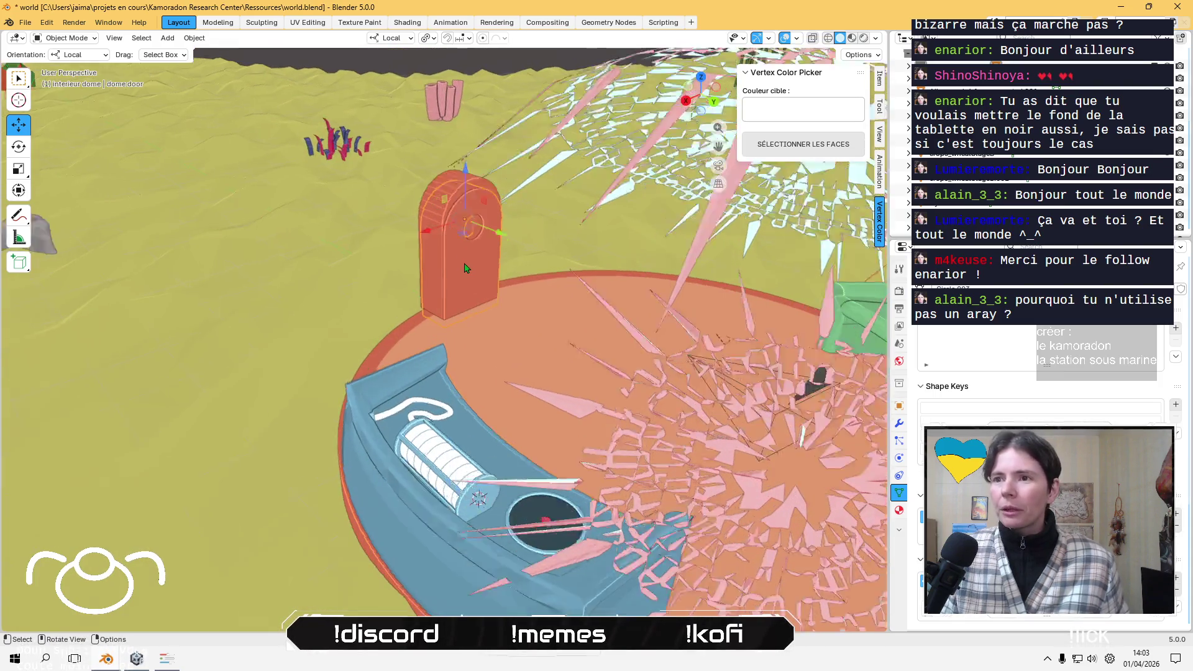
scroll(468, 263, "up", 4)
left_click(414, 129)
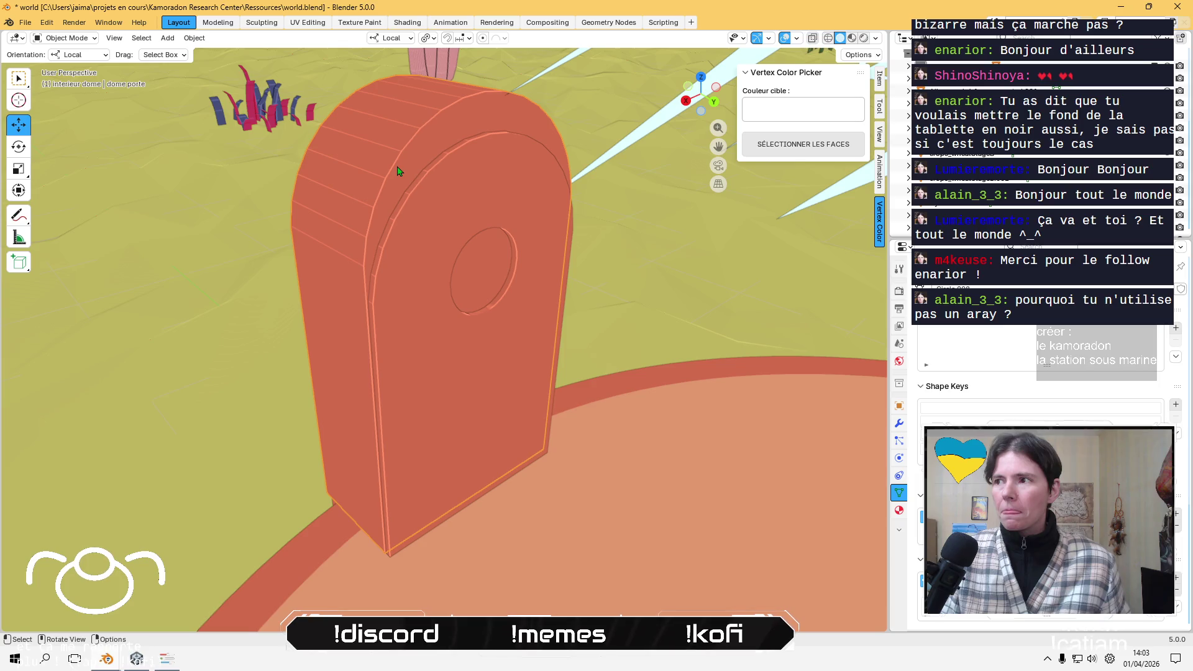
key("h")
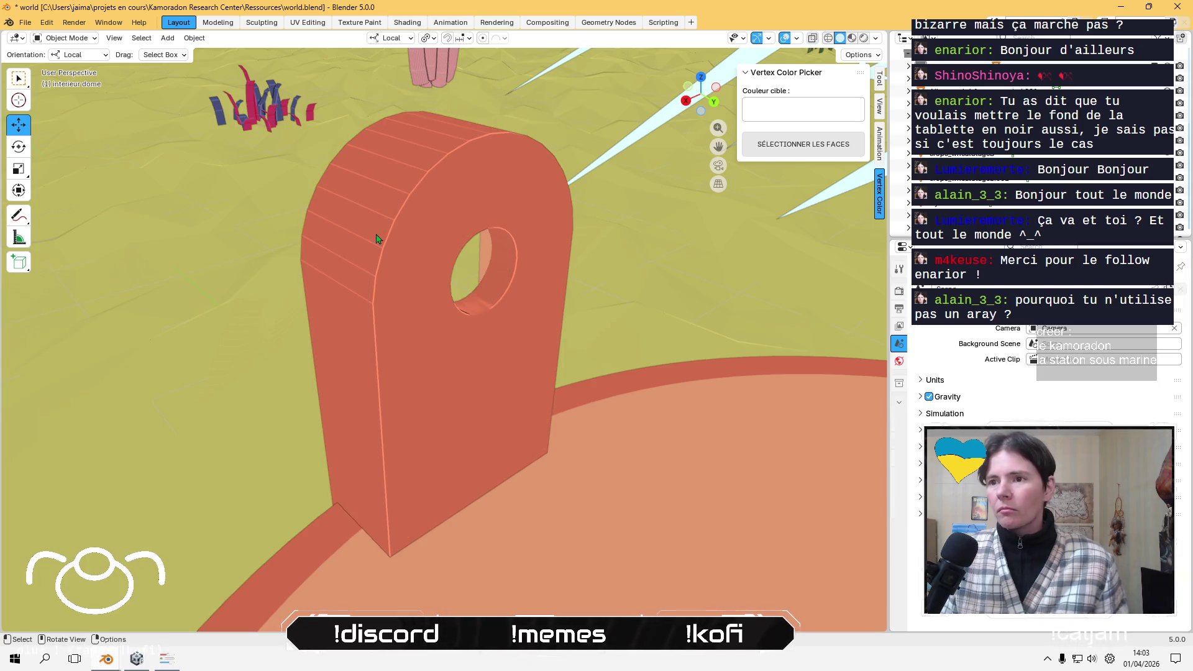
- Turn the dome door around its vertical axis
mouse_move(392, 270)
middle_mouse_down()
mouse_move(277, 259)
mouse_move(439, 330)
middle_mouse_up()
left_click(439, 326)
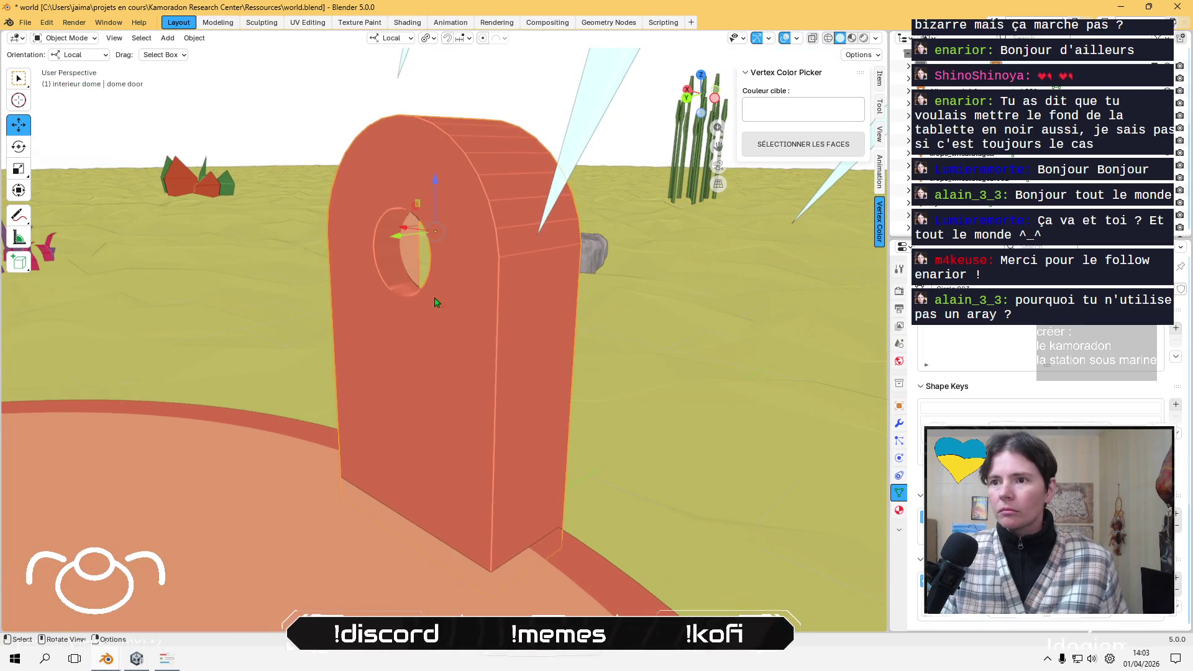
left_click(19, 148)
mouse_move(410, 248)
middle_mouse_down()
mouse_move(426, 315)
mouse_move(400, 288)
middle_mouse_up()
mouse_move(399, 287)
left_mouse_down()
mouse_move(372, 304)
mouse_move(287, 213)
mouse_move(267, 155)
mouse_move(289, 136)
mouse_move(328, 163)
mouse_move(241, 64)
mouse_move(298, 102)
mouse_move(269, 107)
mouse_move(313, 100)
mouse_move(276, 107)
mouse_move(292, 101)
left_mouse_up()
left_click(296, 101)
- Nudge the dome door about 0.03 m along Y against the dome, then frame the dome floor
mouse_move(261, 354)
middle_mouse_down()
mouse_move(445, 338)
mouse_move(464, 320)
mouse_move(443, 329)
middle_mouse_up()
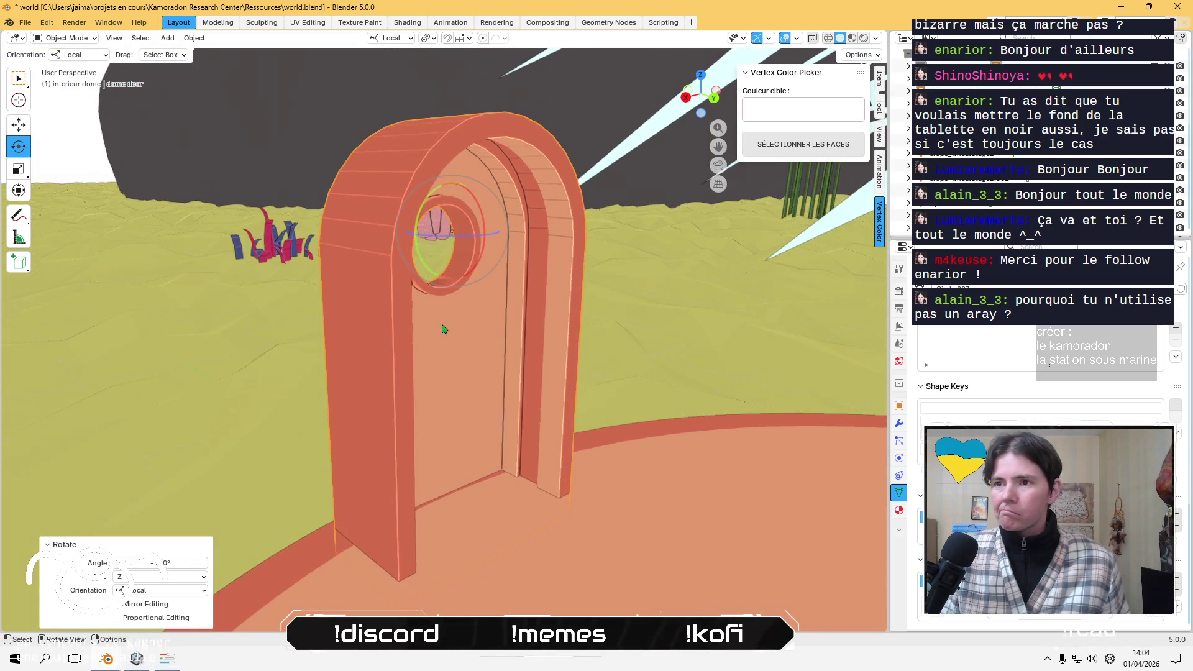
left_click(18, 125)
left_click_drag(416, 233, 428, 225)
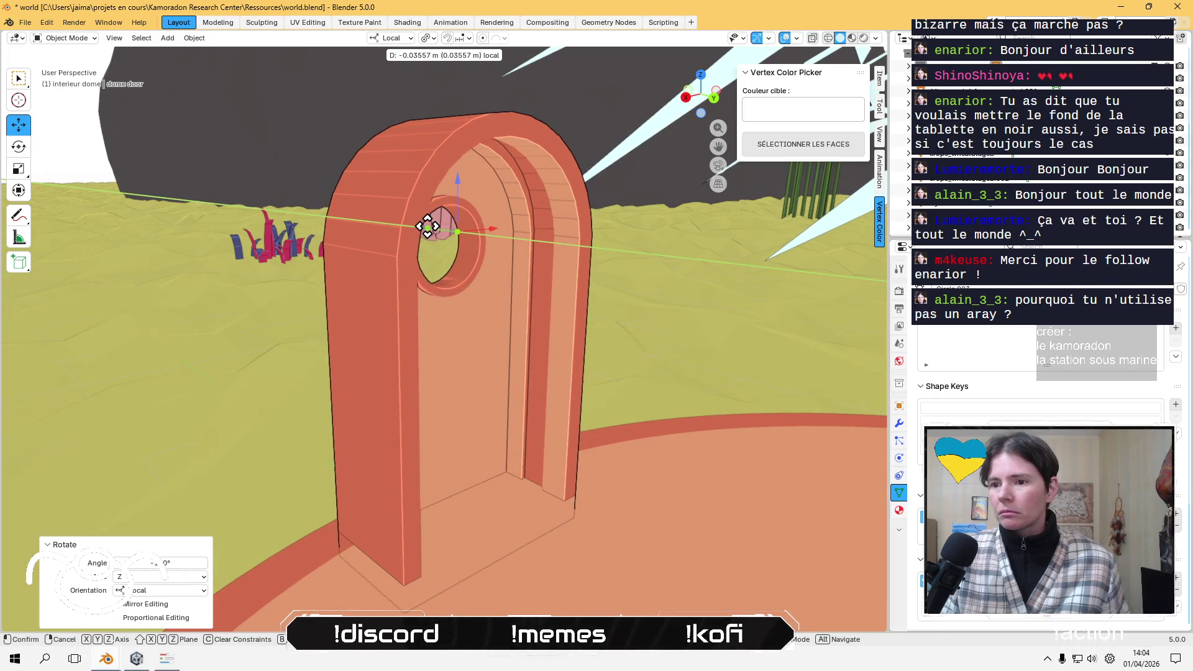
left_click(314, 393)
mouse_move(315, 394)
middle_mouse_down()
mouse_move(333, 405)
mouse_move(411, 384)
middle_mouse_up()
left_click(412, 383)
left_click_drag(460, 265, 446, 259)
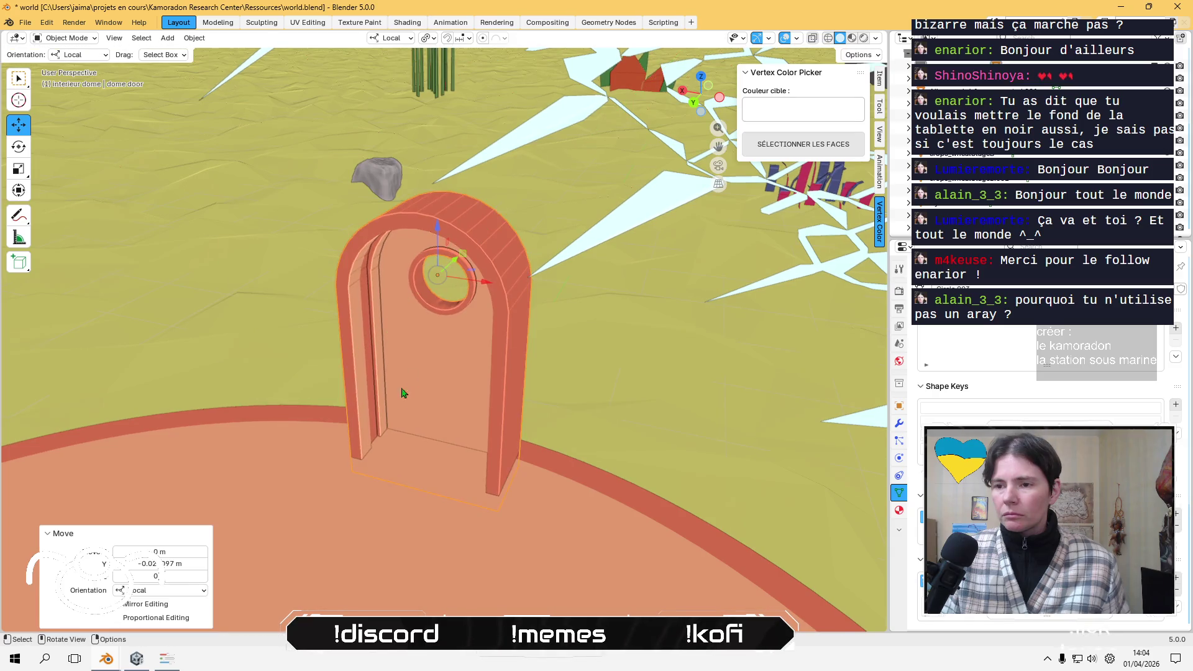
left_click(348, 501)
key("KP_Decimal")
- Select the pink coral Cylinder.001 in the enlarged Outliner and frame it in the viewport
scroll(400, 412, "up", 5)
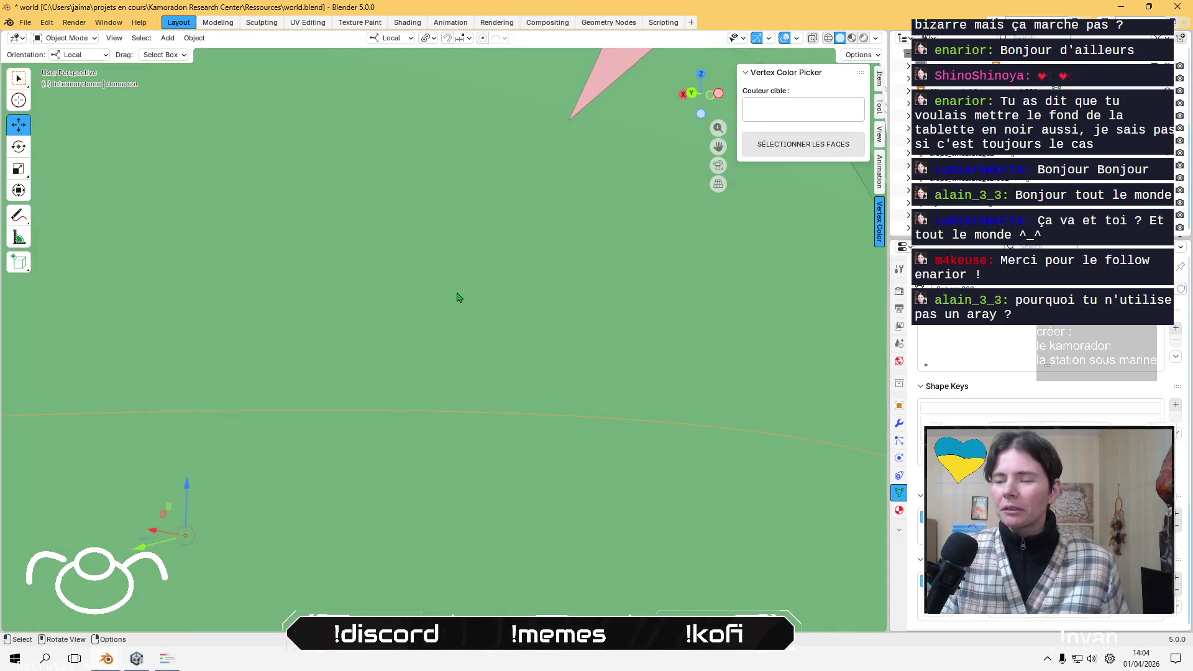
scroll(457, 297, "down", 6)
mouse_move(496, 163)
middle_mouse_down()
mouse_move(225, 488)
mouse_move(614, 402)
mouse_move(754, 439)
mouse_move(719, 420)
mouse_move(706, 464)
mouse_move(607, 458)
mouse_move(491, 358)
mouse_move(500, 404)
mouse_move(511, 388)
middle_mouse_up()
scroll(608, 371, "up", 2)
scroll(606, 457, "down", 6)
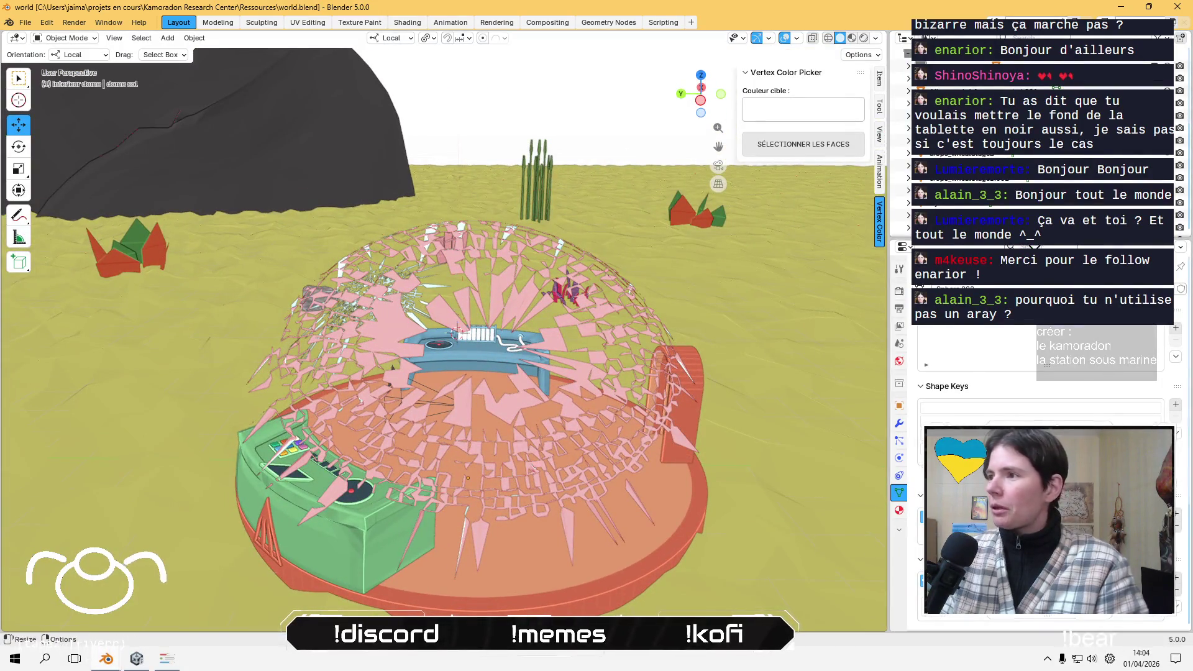
left_click_drag(907, 243, 906, 458)
left_click(950, 202)
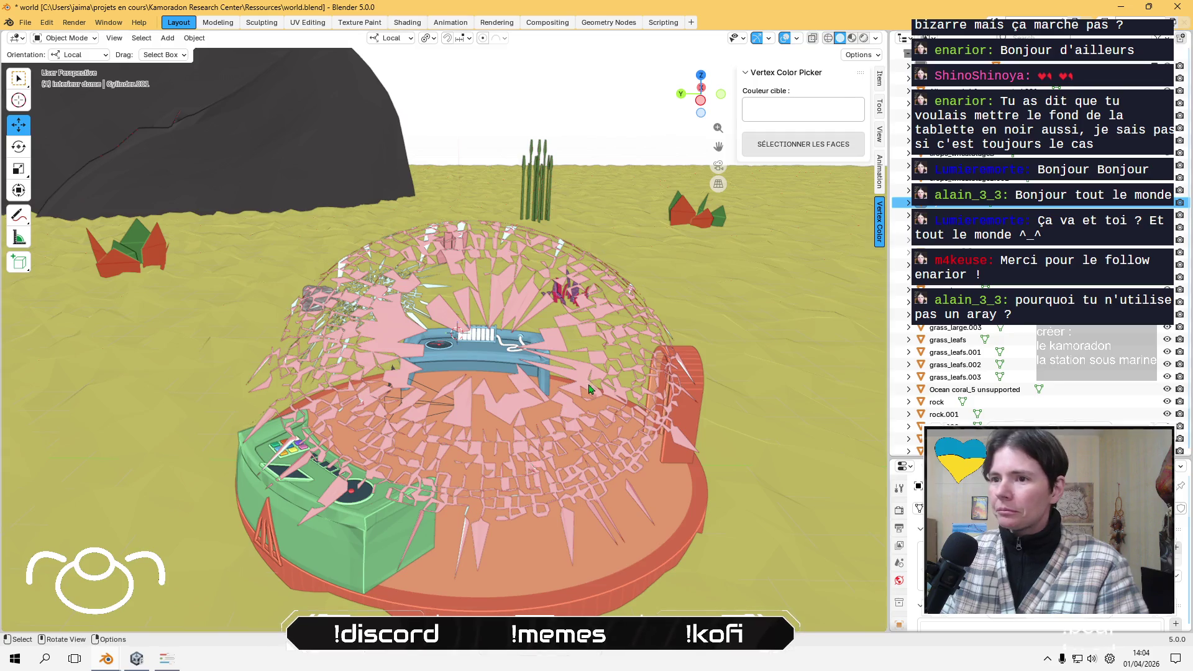
key("KP_Decimal")
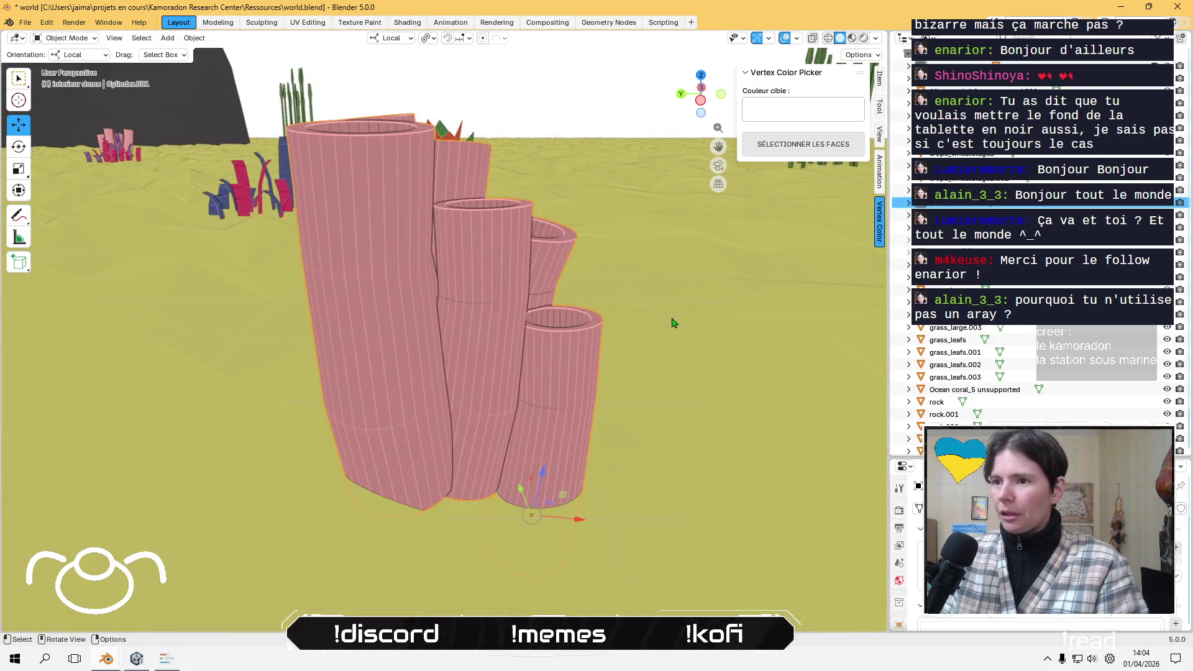
scroll(673, 321, "down", 5)
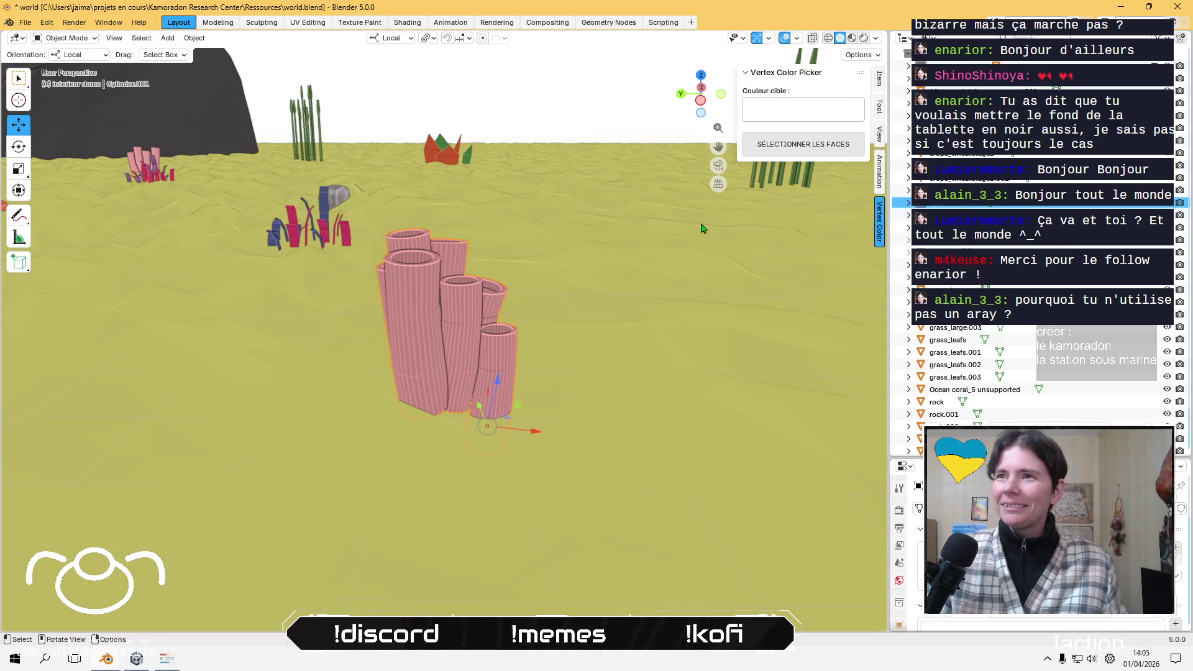
- Rename Cylinder.001 to 'cheminée oxygene' and confirm the name stuck
key("F2")
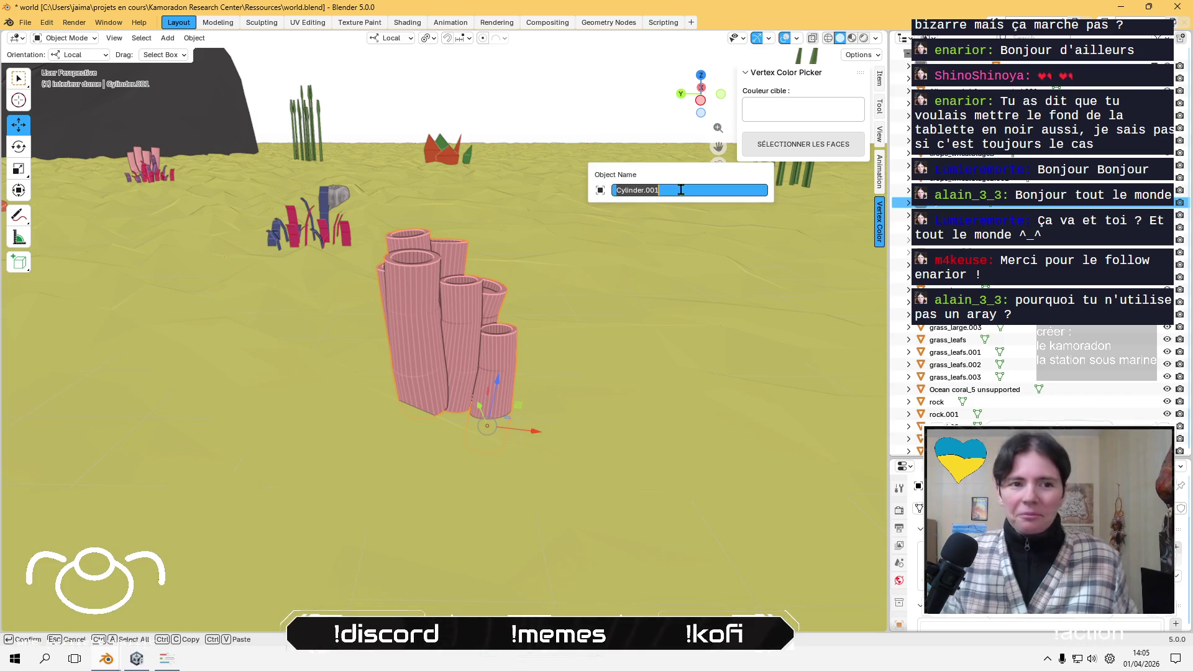
type("c")
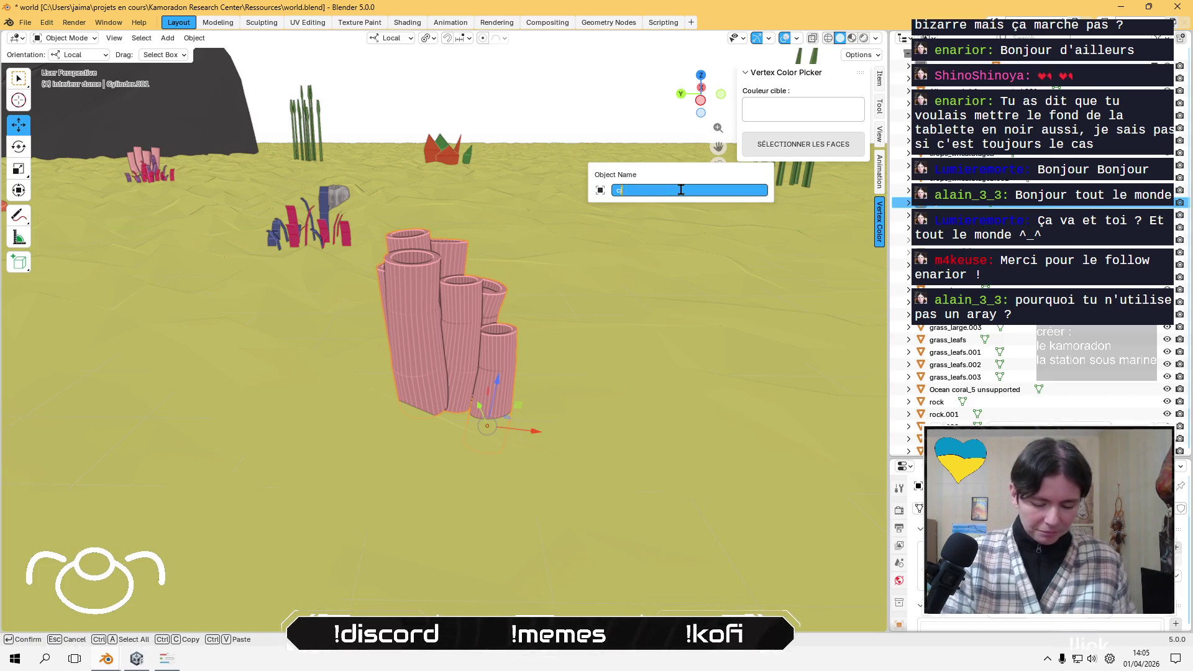
type("heminée oxu")
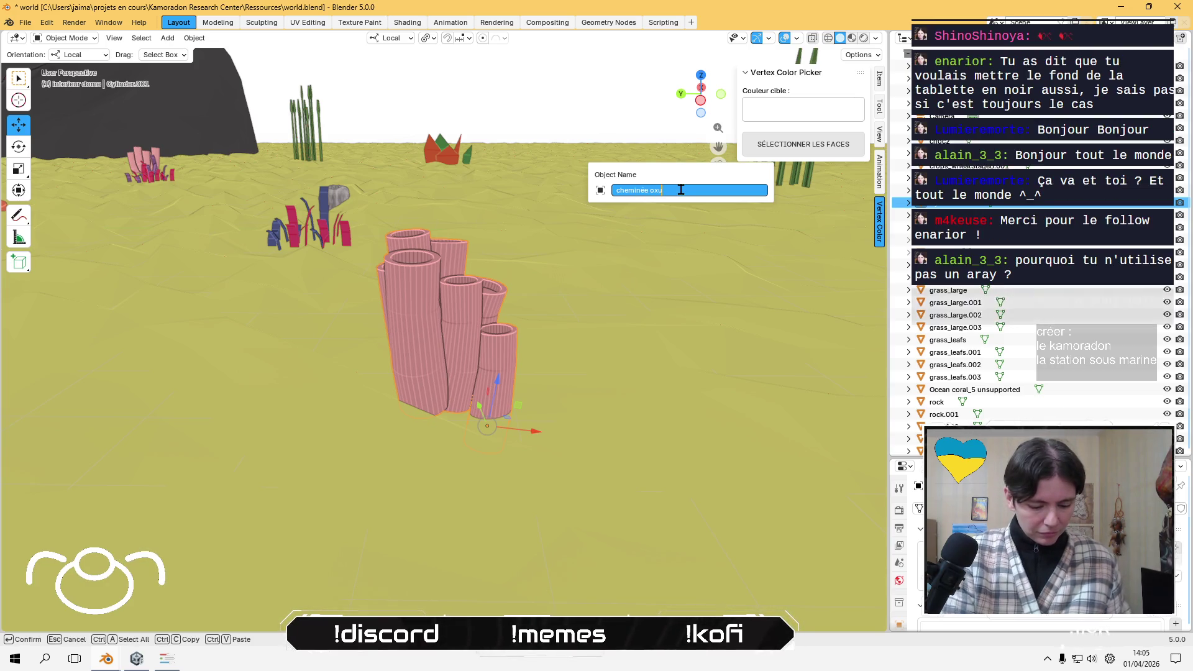
key("BackSpace")
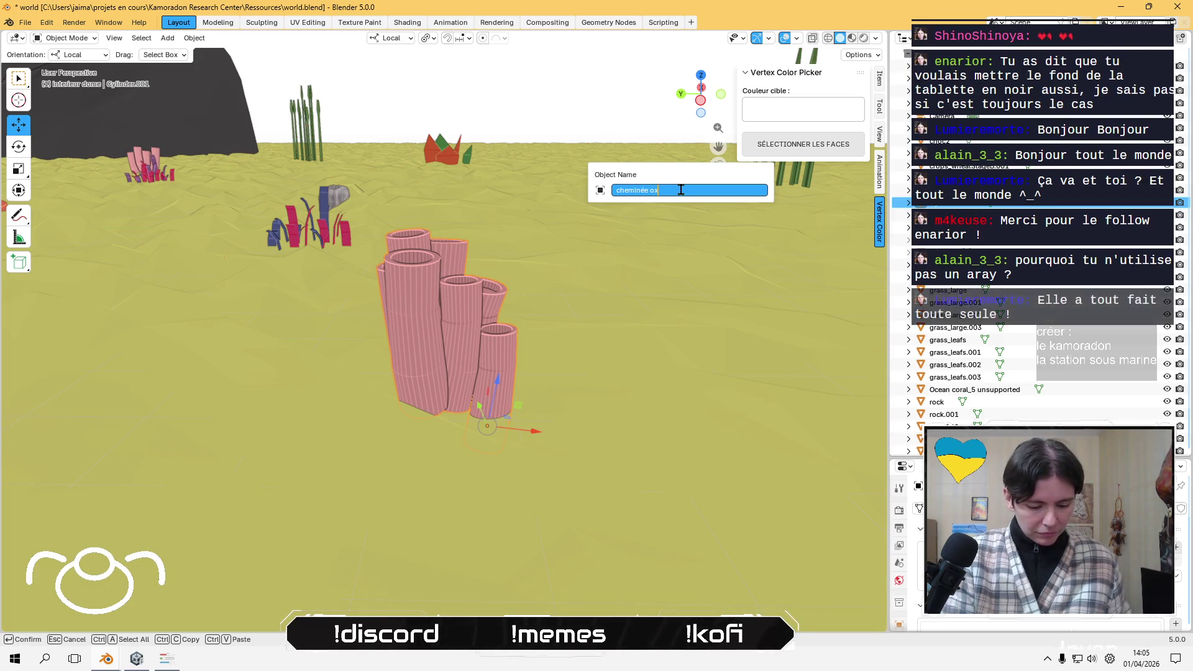
type("ygene")
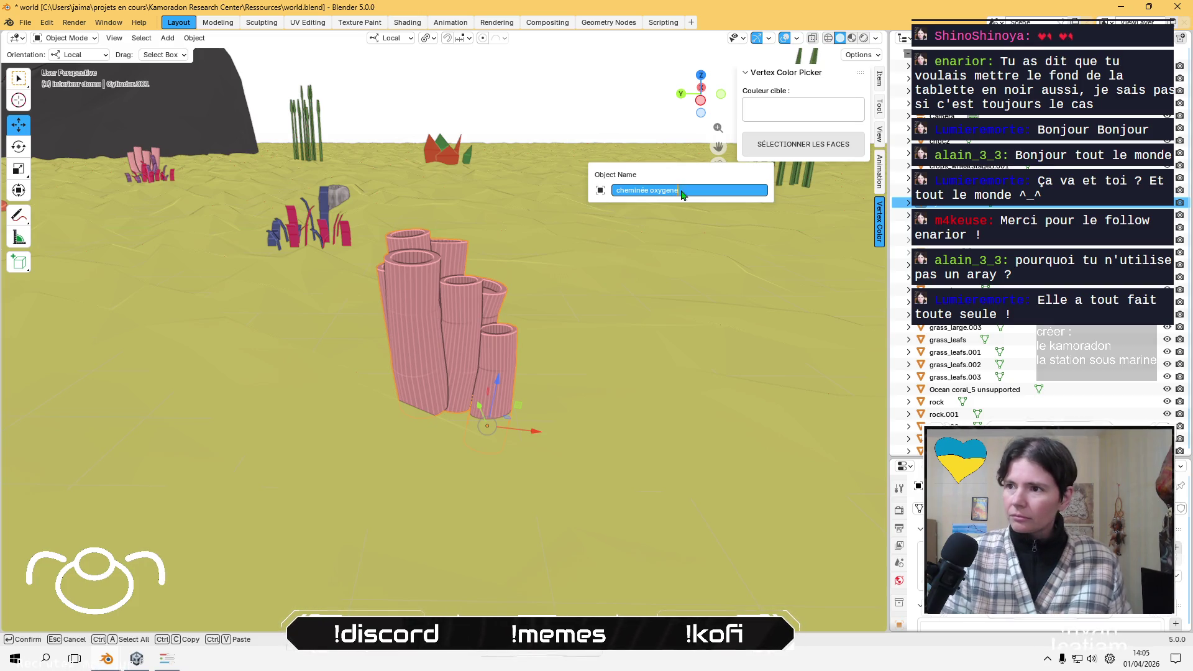
key("Return")
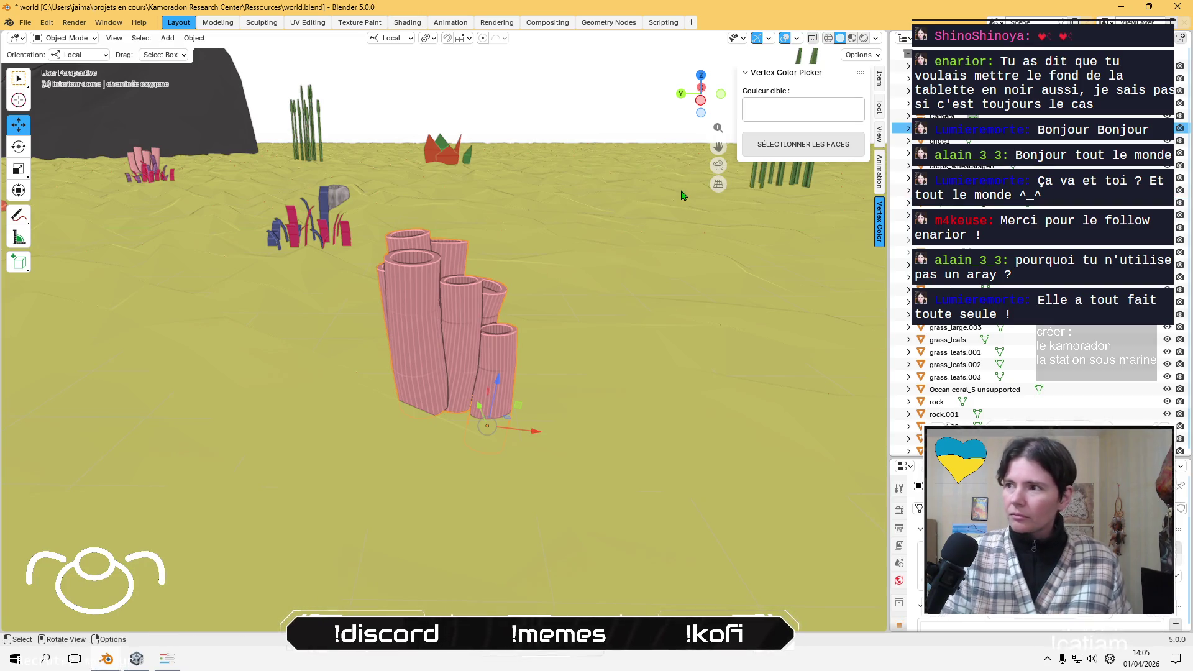
key("F2")
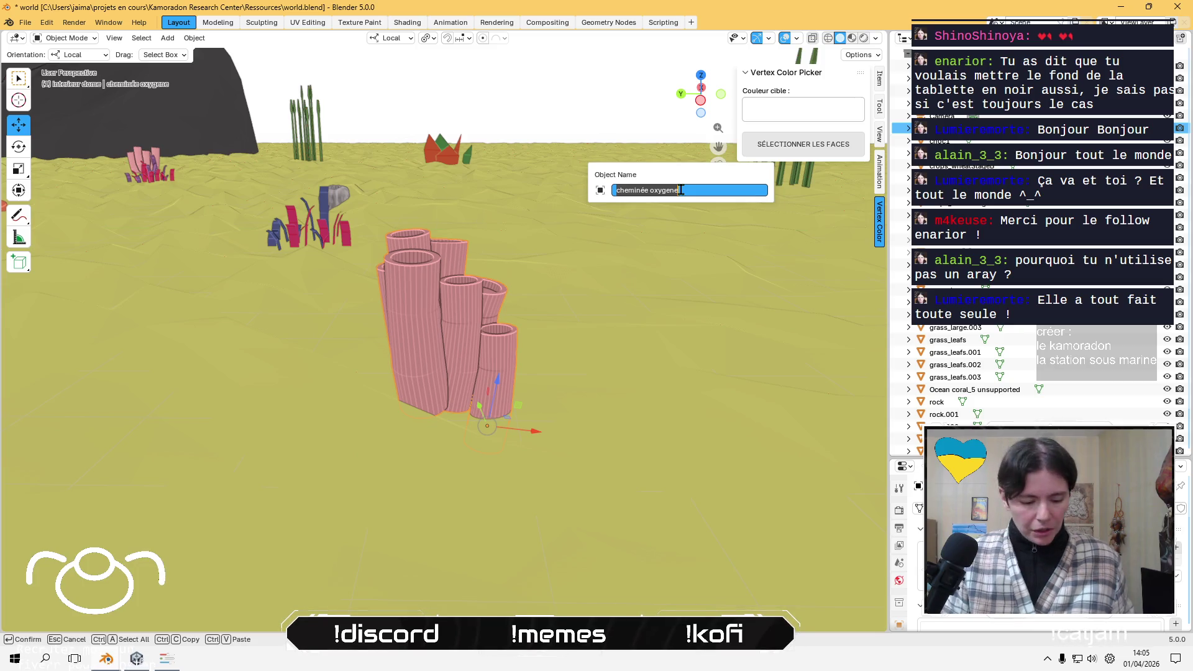
key("Escape")
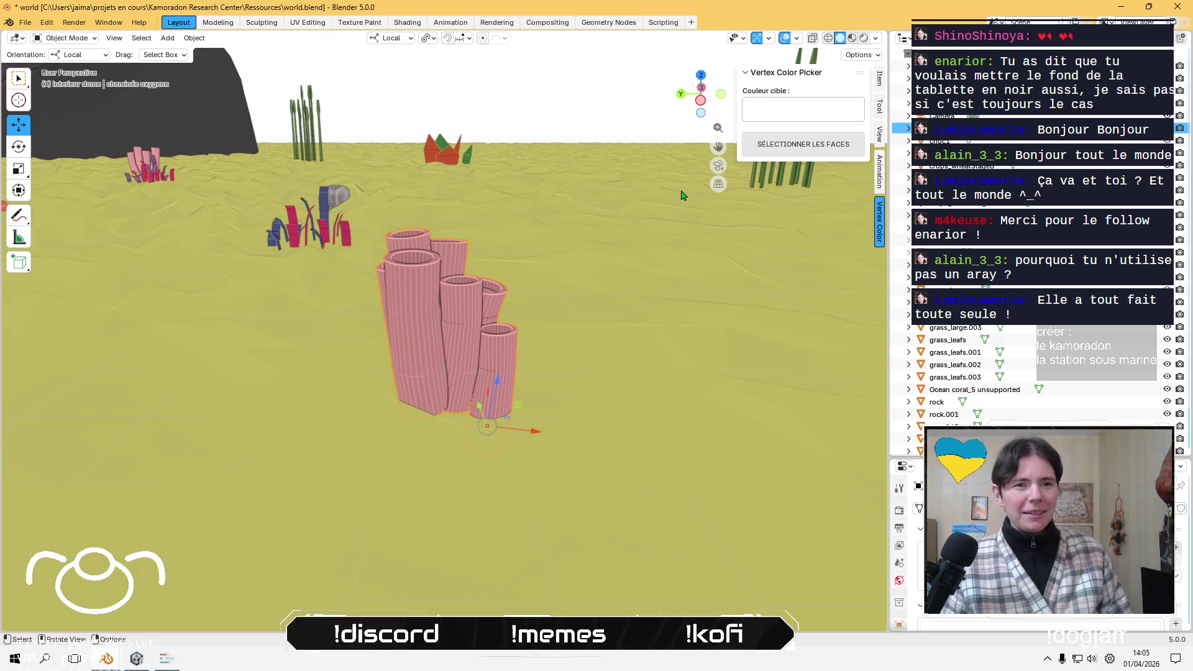
key("shift")
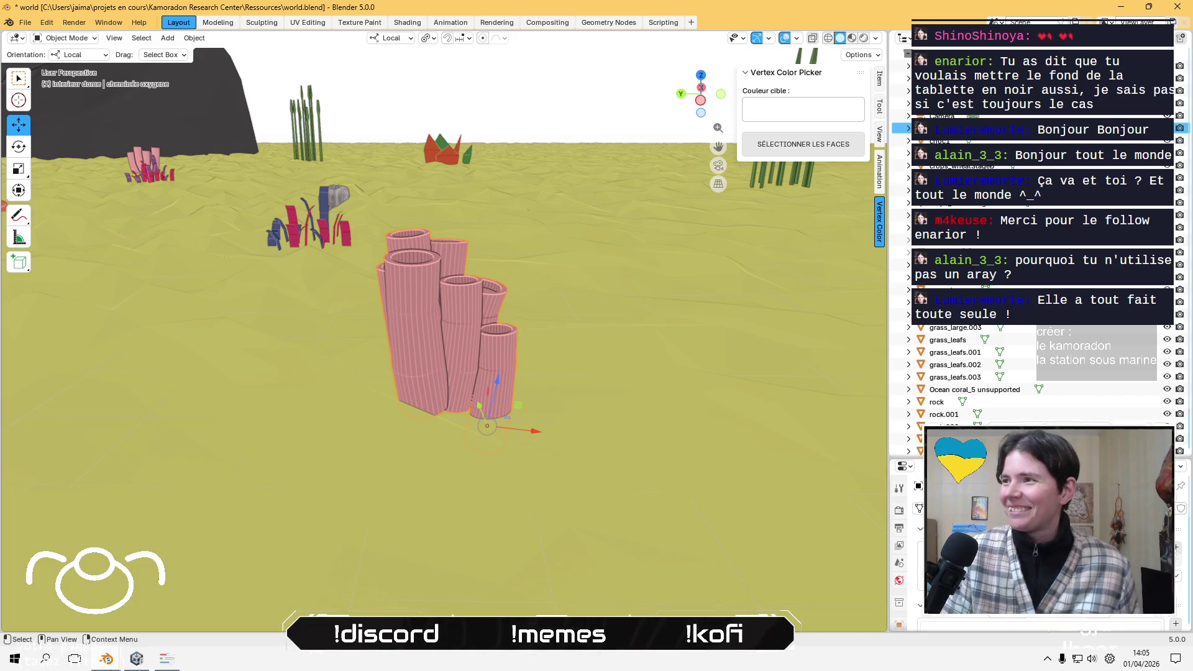
scroll(415, 303, "down", 5)
- Rename corals Cylinder.005 and Cylinder.010 to cheminée oxygene.001 and cheminée oxygene.002
mouse_move(415, 302)
middle_mouse_down()
mouse_move(398, 292)
mouse_move(403, 311)
mouse_move(415, 302)
middle_mouse_up()
left_click(324, 235)
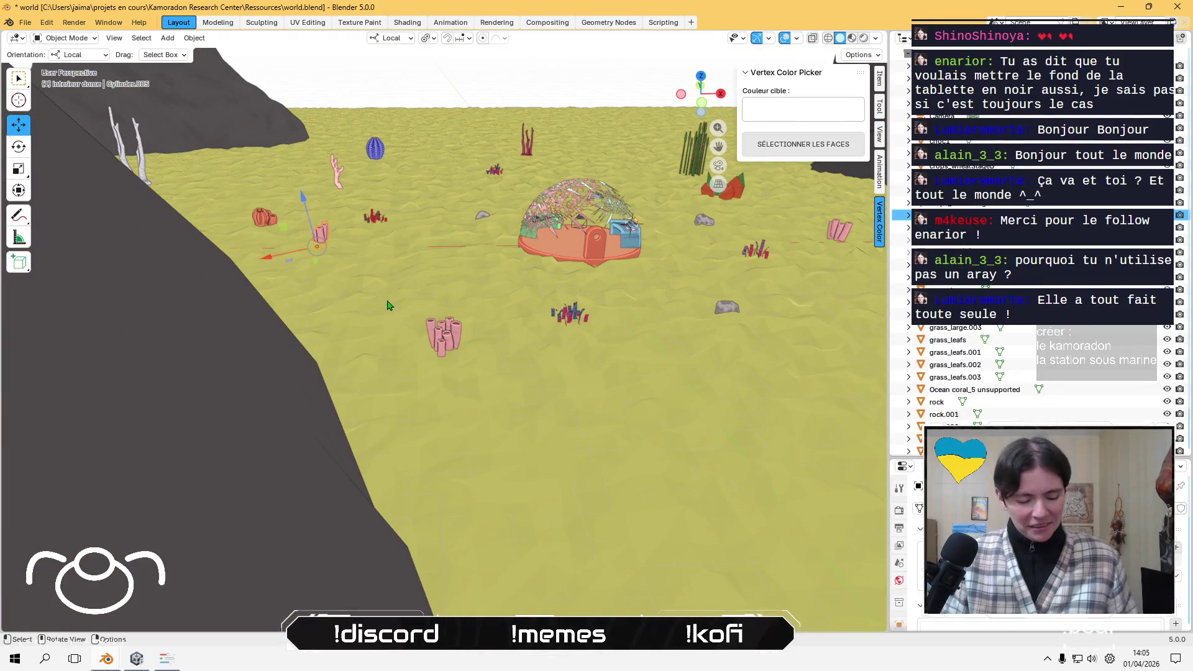
key("F2")
type("cheminée oxygene")
key("Return")
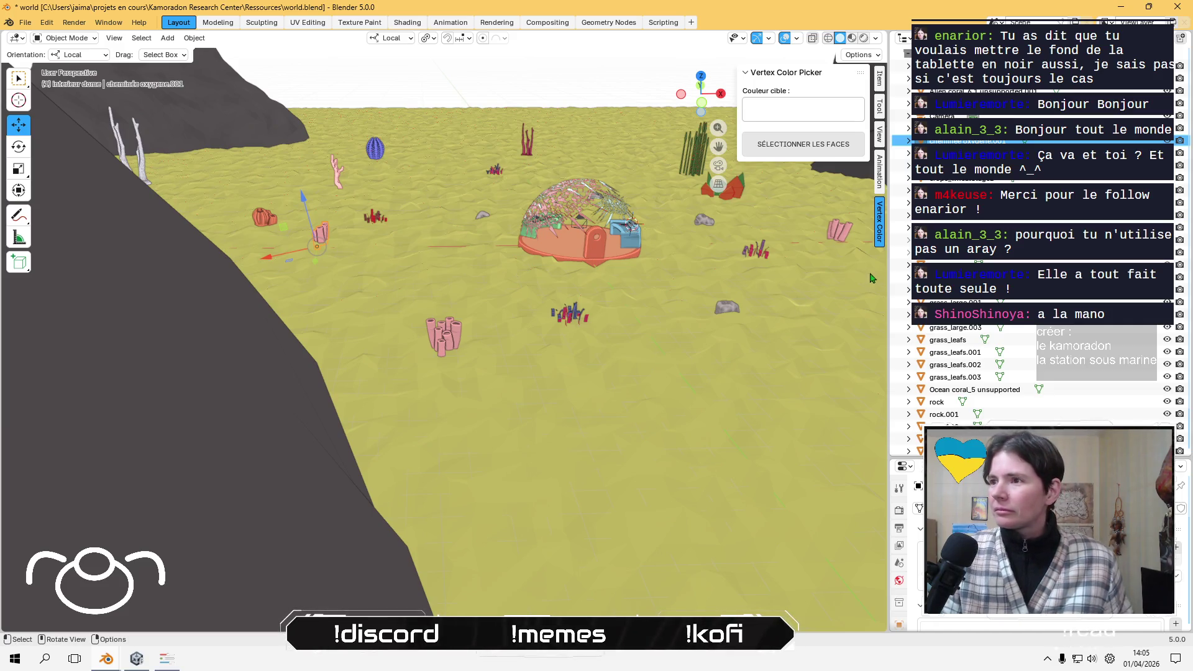
left_click(842, 240)
key("F2")
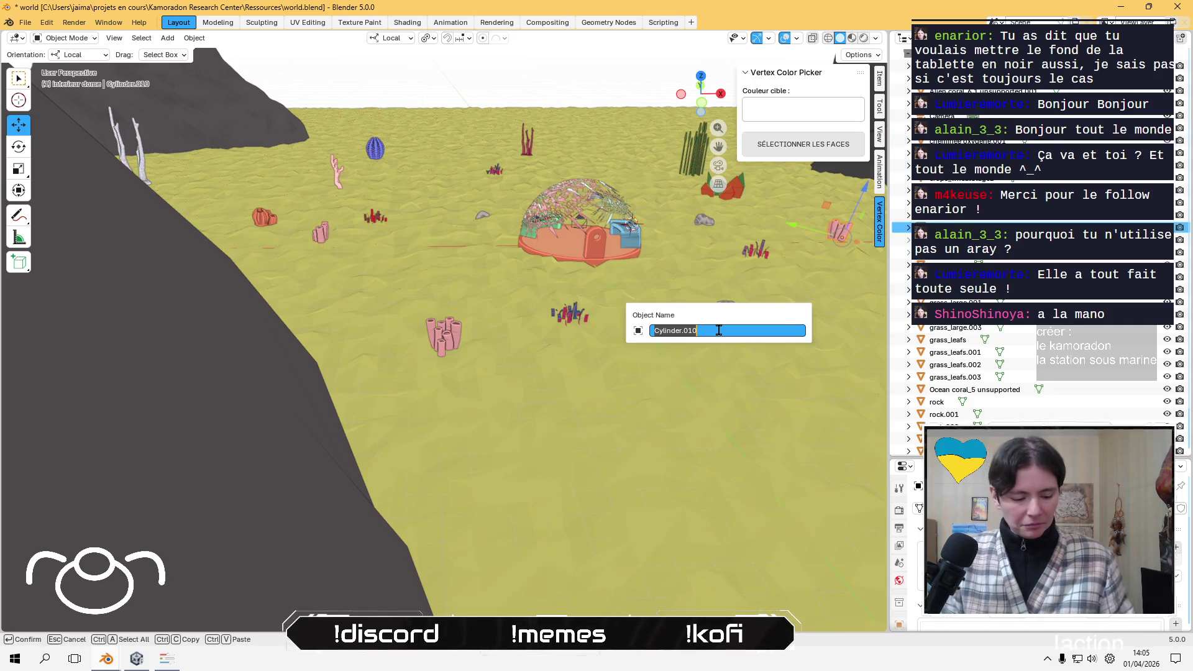
key("ctrl+v")
key("Return")
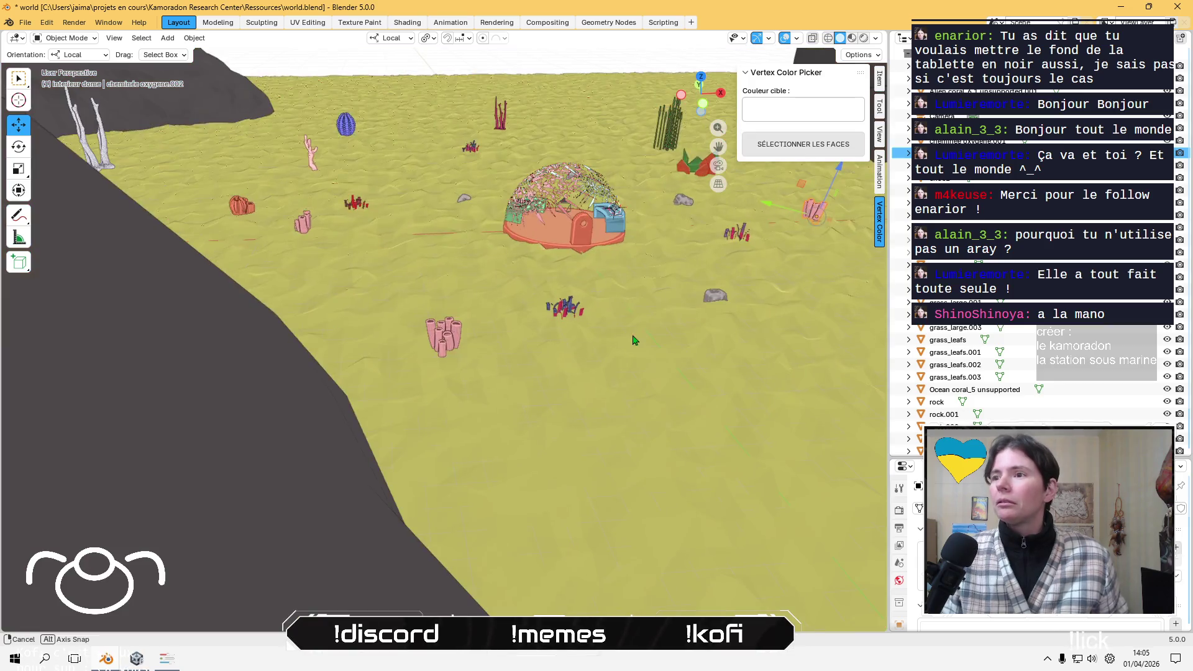
- Inspect the three chimney corals across the seabed and select the small red coral Alien corals_3.3
mouse_move(663, 345)
middle_mouse_down()
mouse_move(401, 361)
mouse_move(442, 332)
middle_mouse_up()
left_click(465, 318)
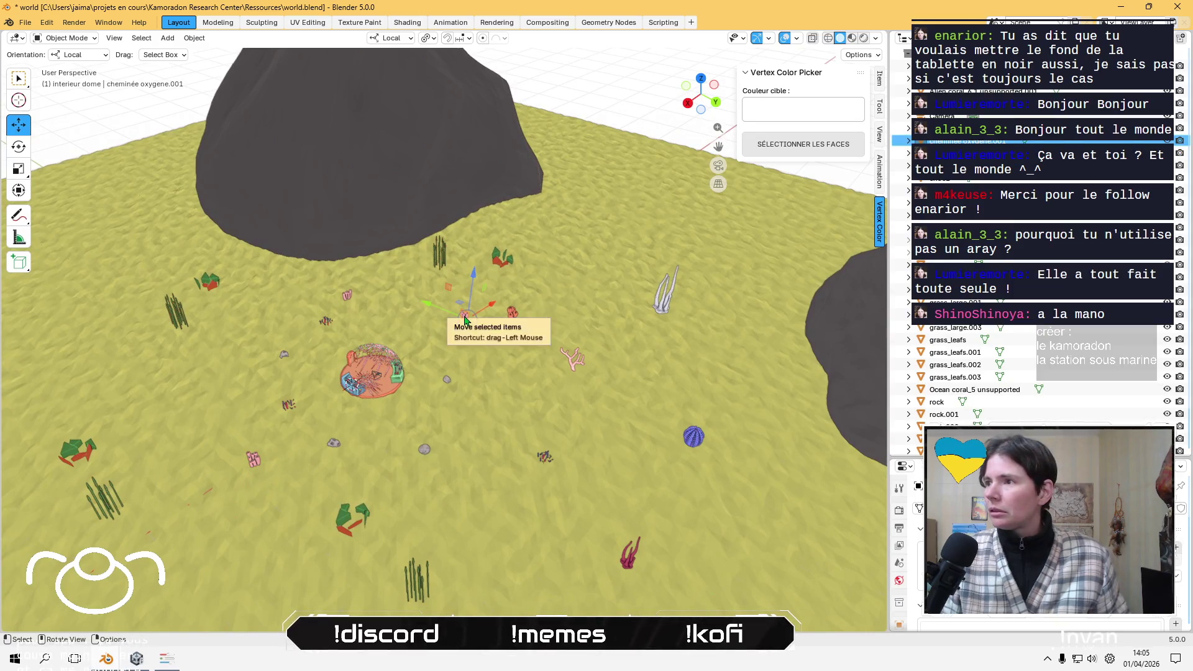
left_click(346, 301)
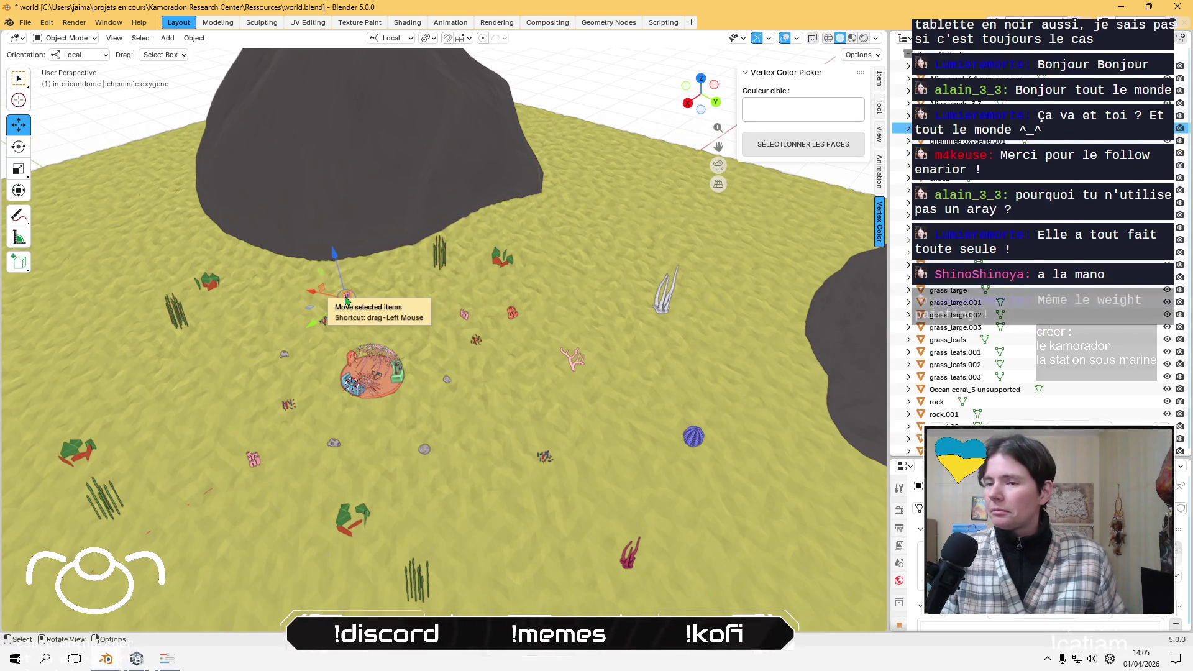
left_click(255, 467)
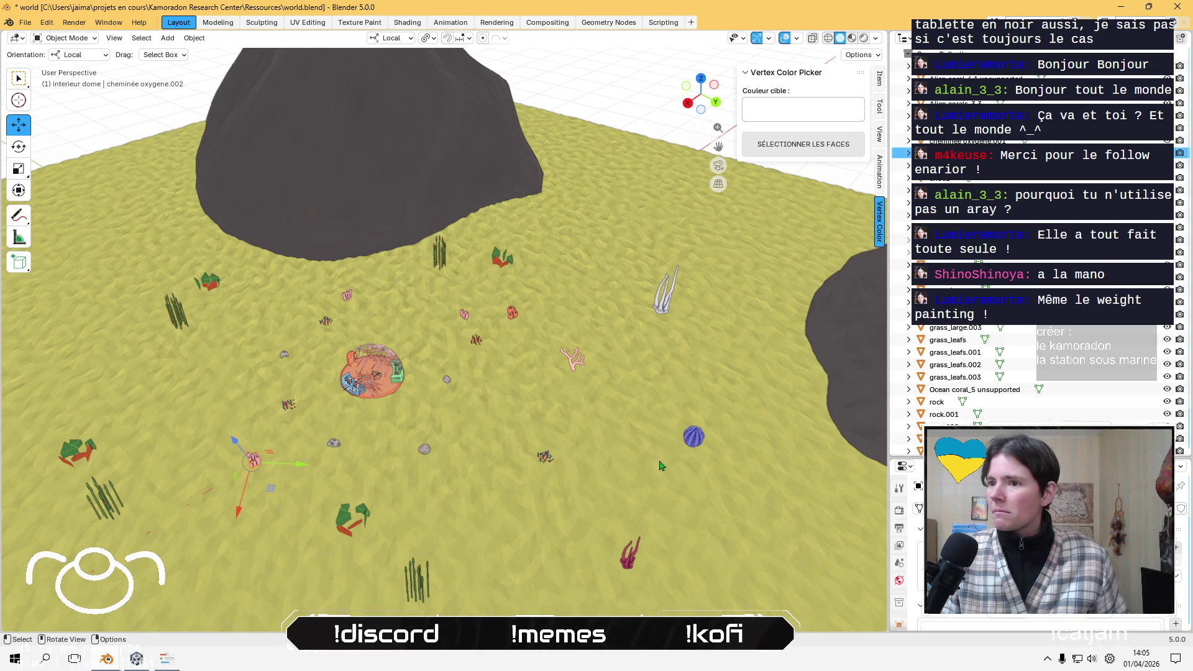
mouse_move(826, 318)
middle_mouse_down()
mouse_move(492, 430)
mouse_move(478, 360)
middle_mouse_up()
middle_click_drag(532, 334, 472, 322)
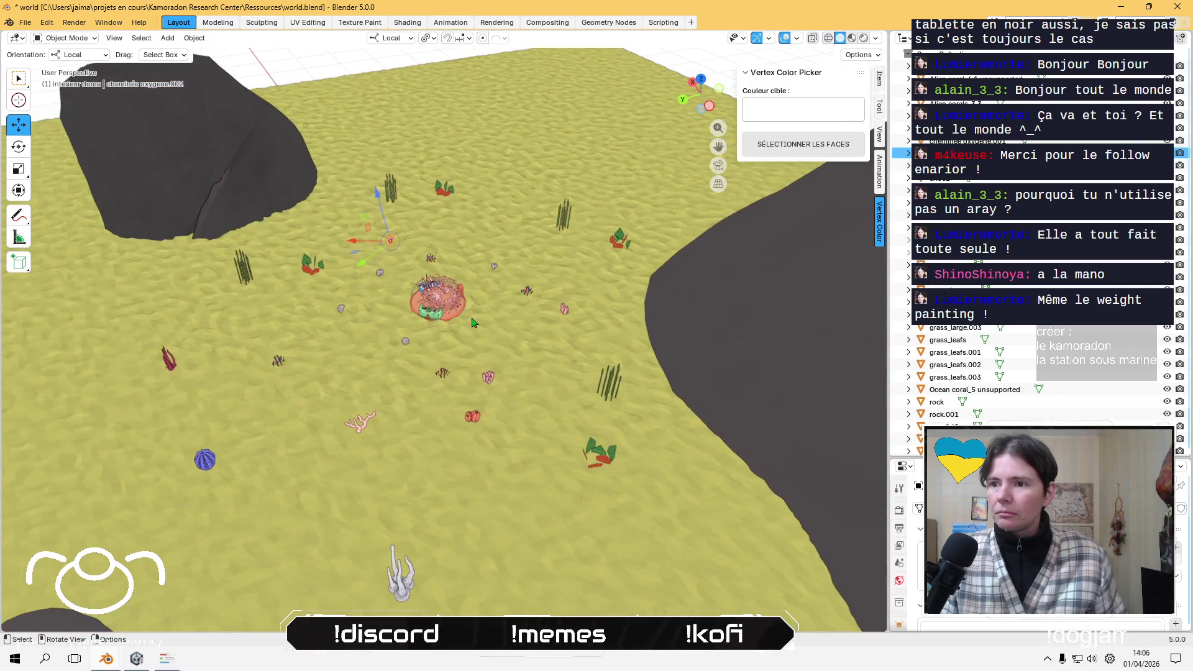
left_click(488, 380)
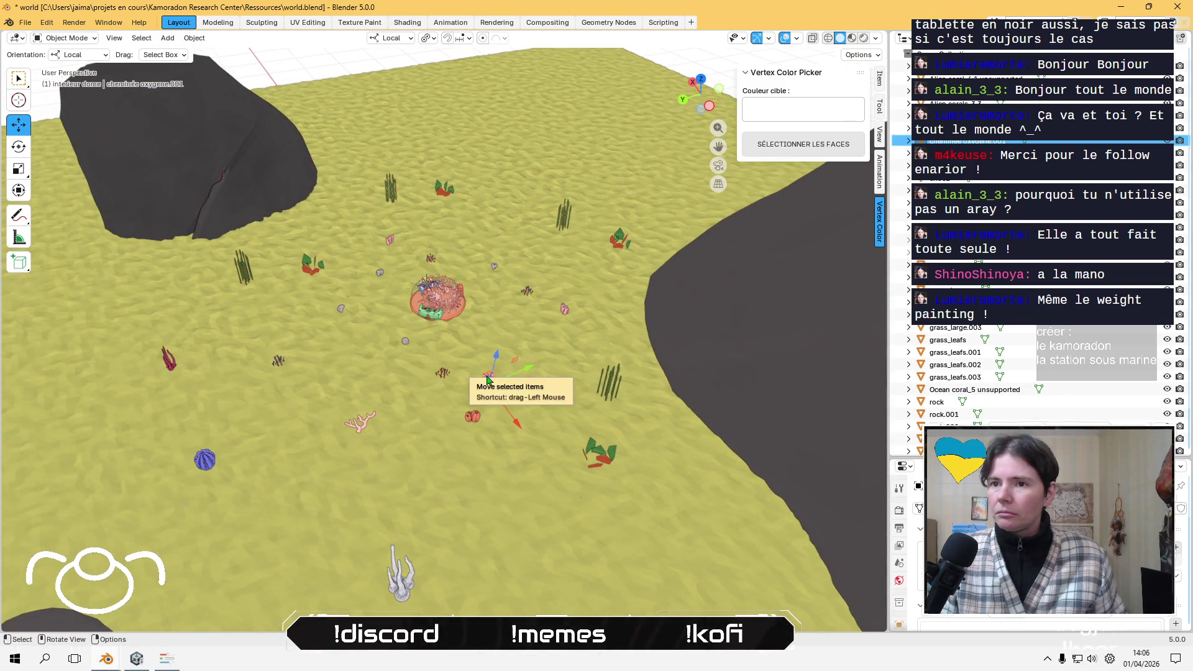
left_click(474, 418)
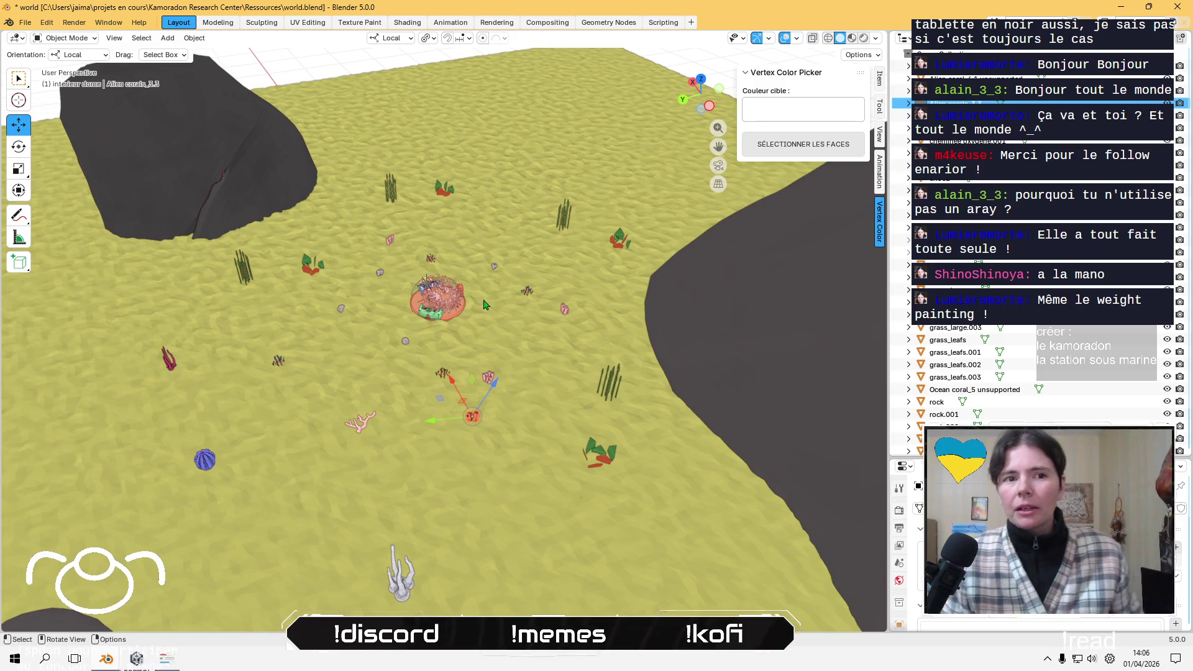
- Check the Unity project, then return to the Blender scene
key("alt+Tab")
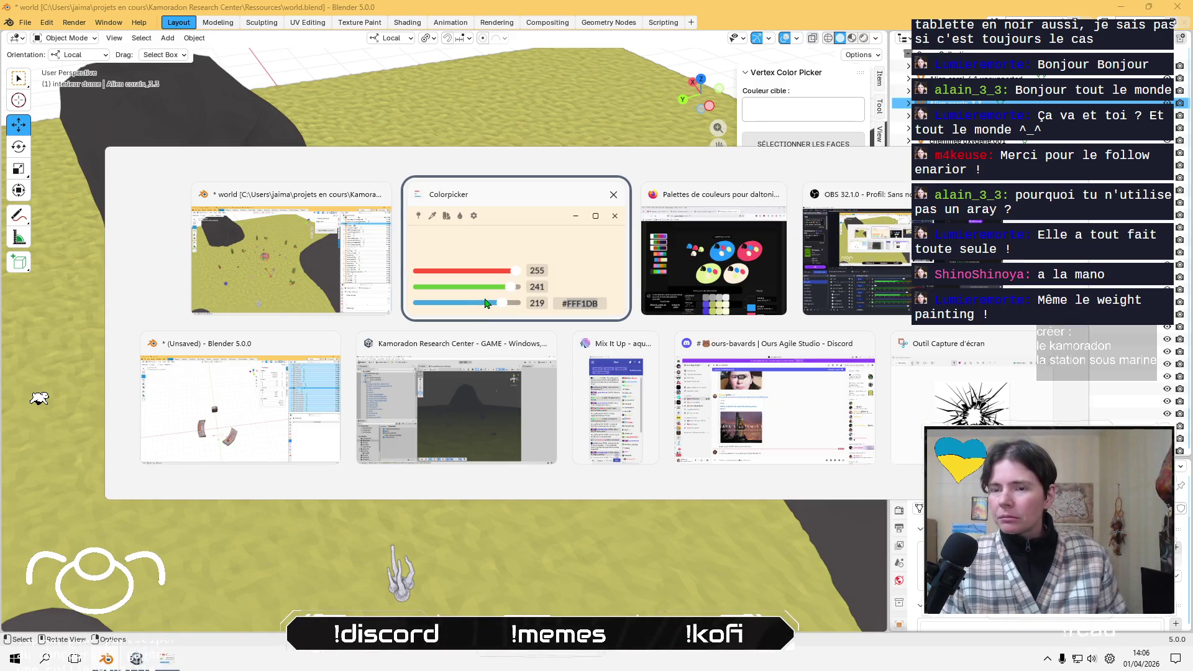
key("alt+shift+Tab")
key("alt+Tab")
key("alt+Tab")
key("alt+Tab")
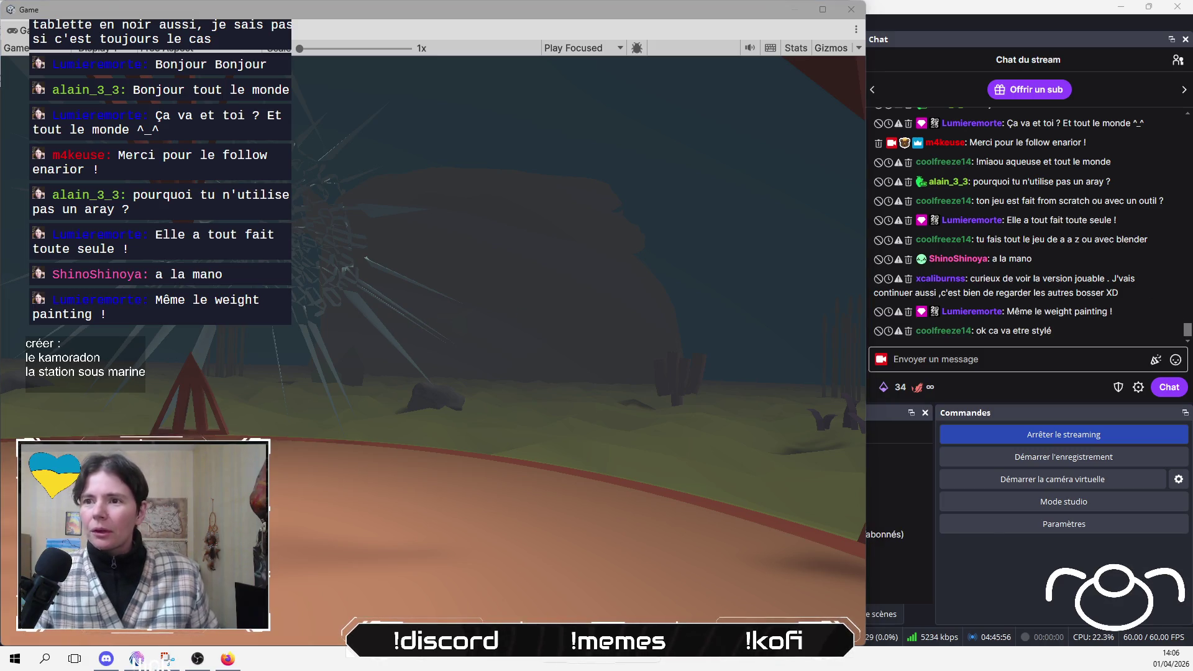
key("alt+Tab")
- Unhide the dome's outer shell, select all objects, frame the scene and save world.blend
middle_click_drag(427, 314, 450, 218)
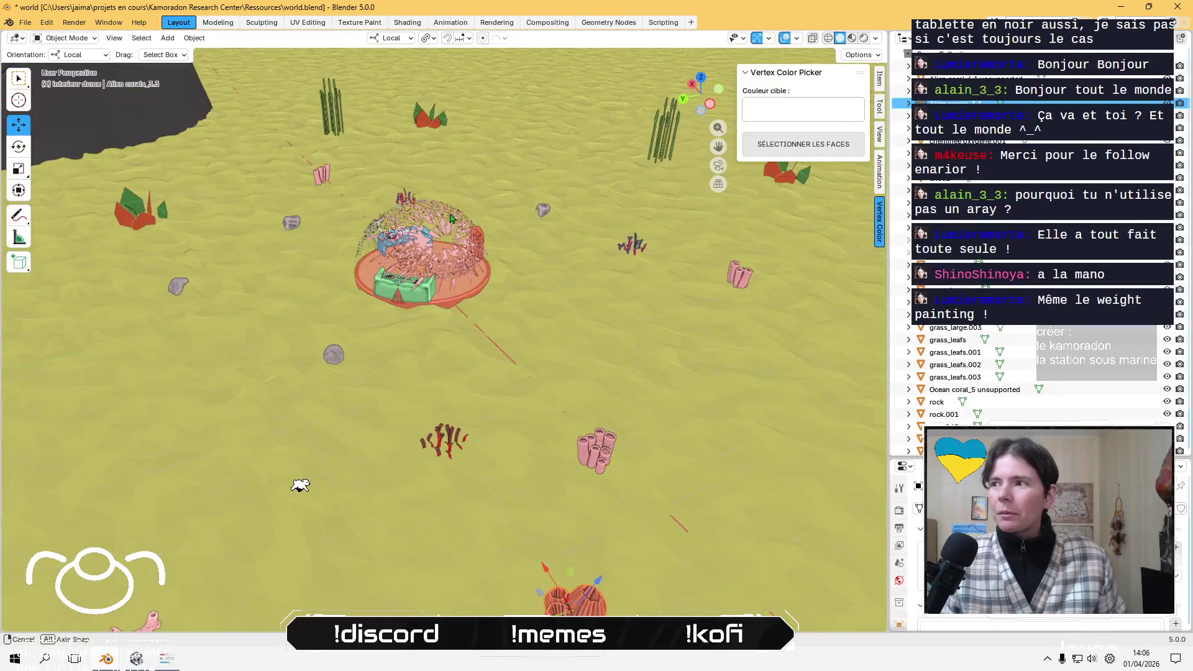
key("alt+h")
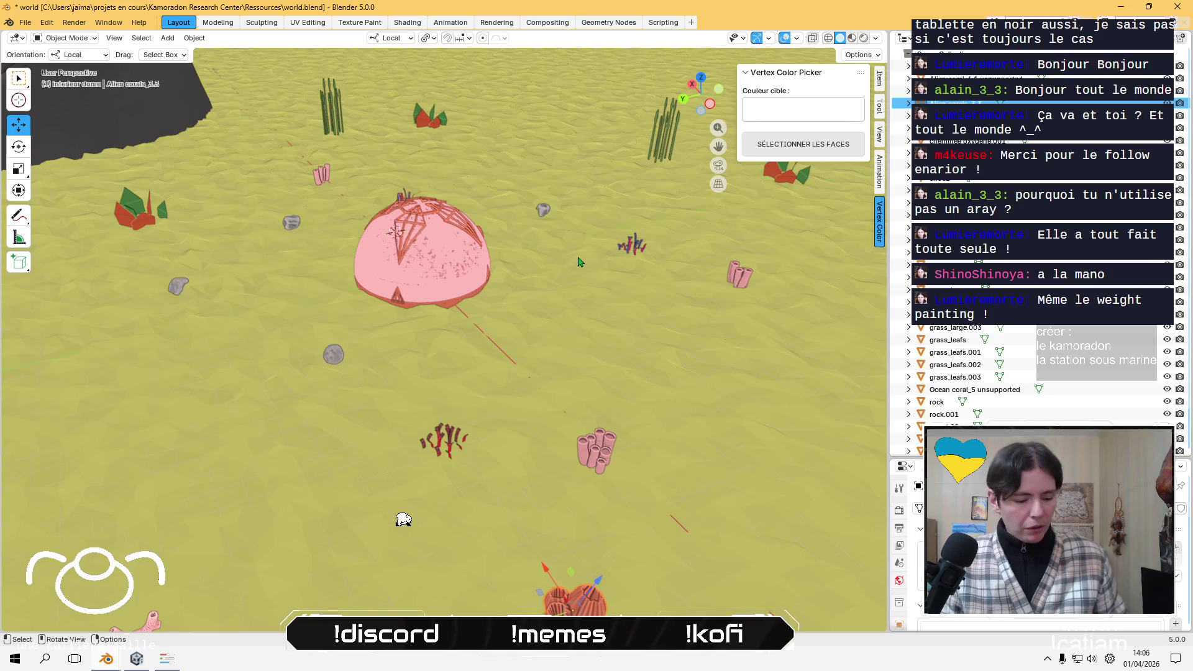
key("a")
key("KP_Decimal")
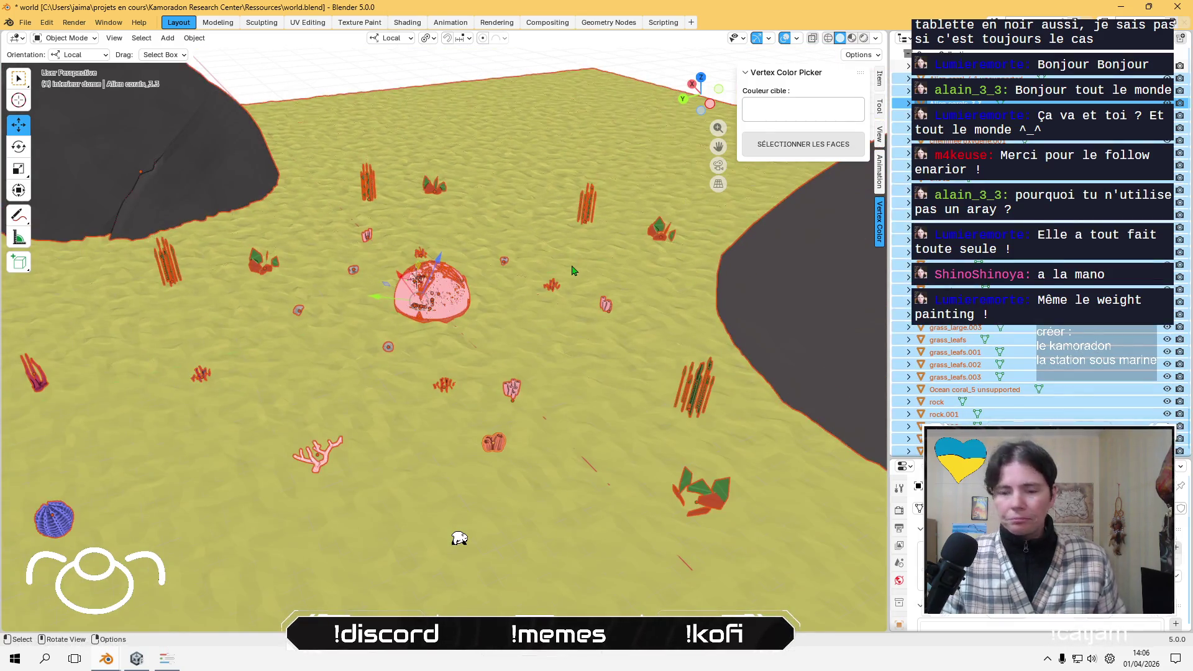
key("ctrl+s")
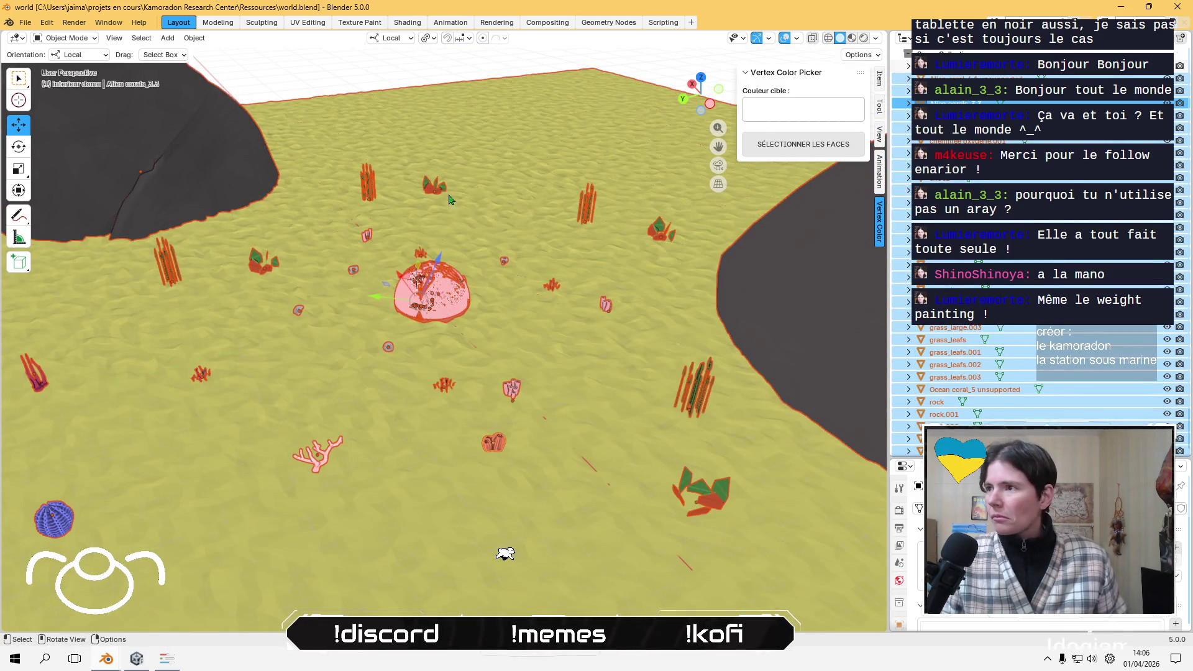
left_click(24, 22)
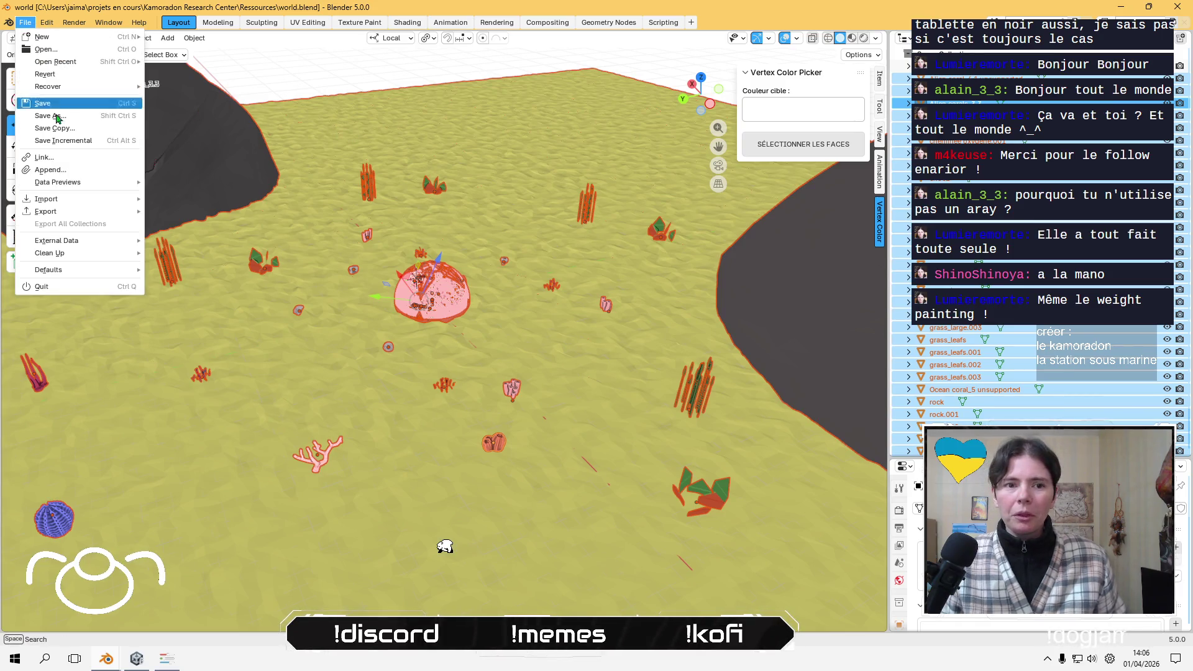
- Export the selection as FBX over Assets/Meshs/world.fbx using the saved selected-only preset
mouse_move(56, 211)
left_click(217, 310)
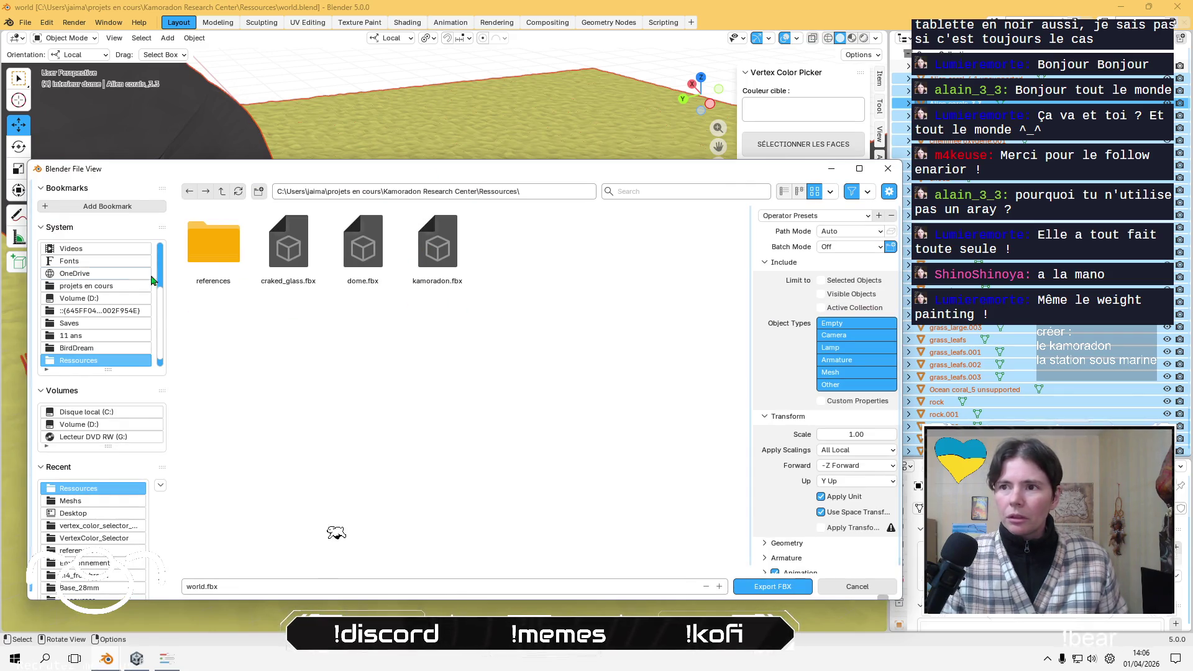
key("BackSpace")
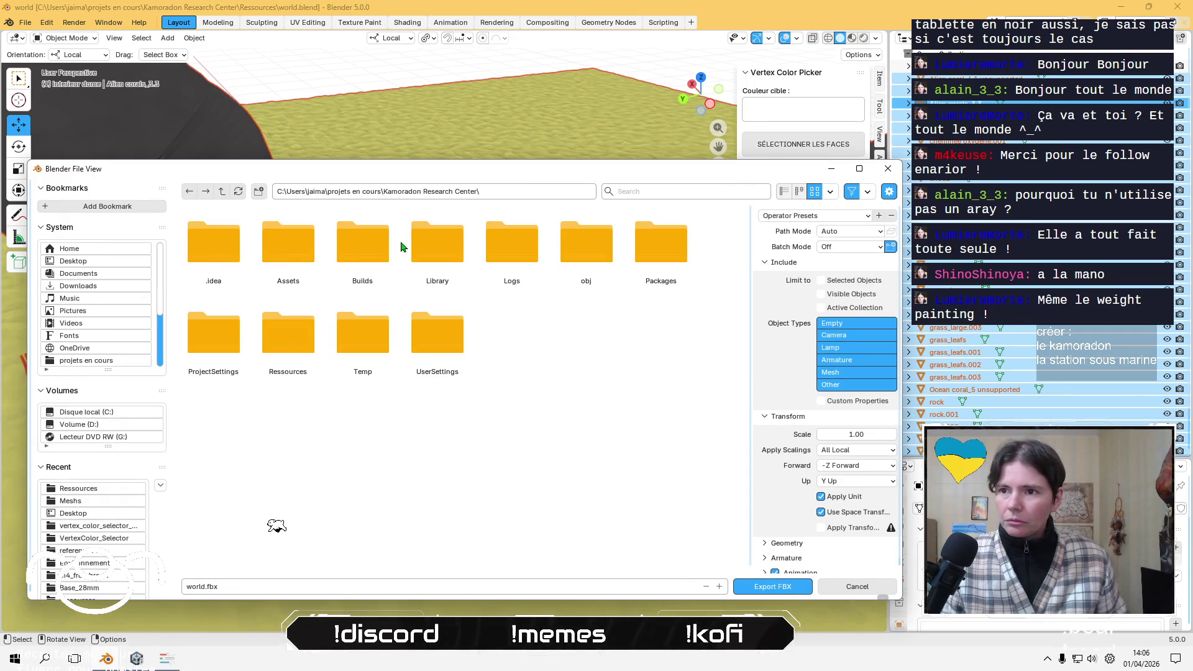
double_click(292, 246)
left_click(357, 246)
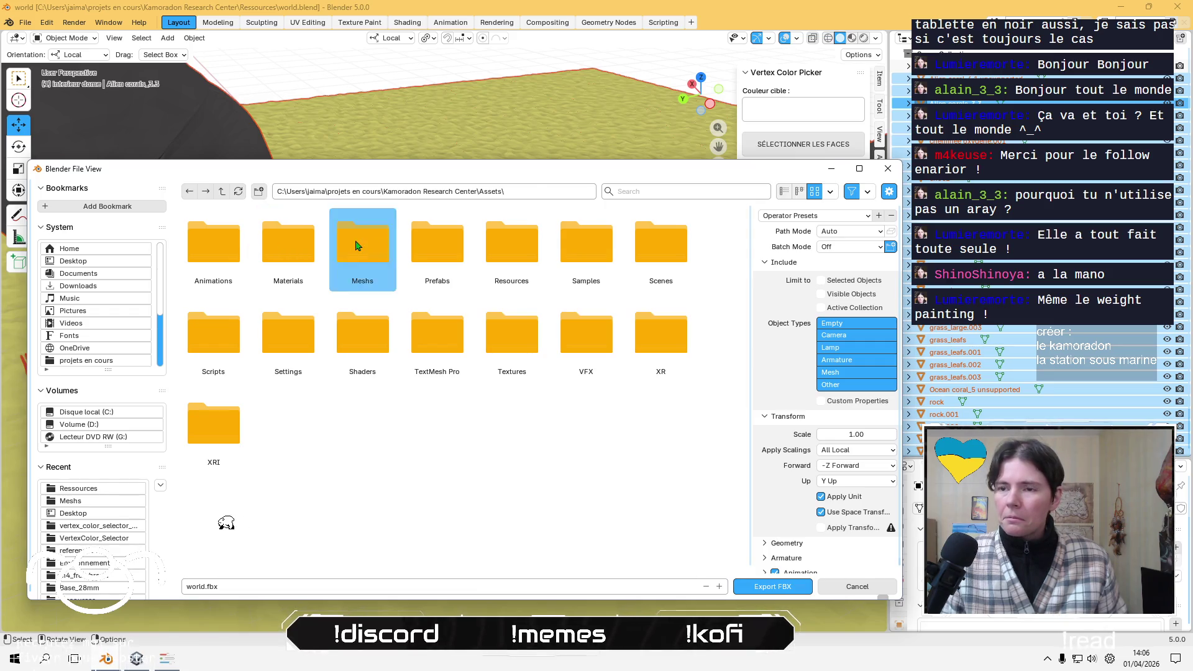
double_click(356, 246)
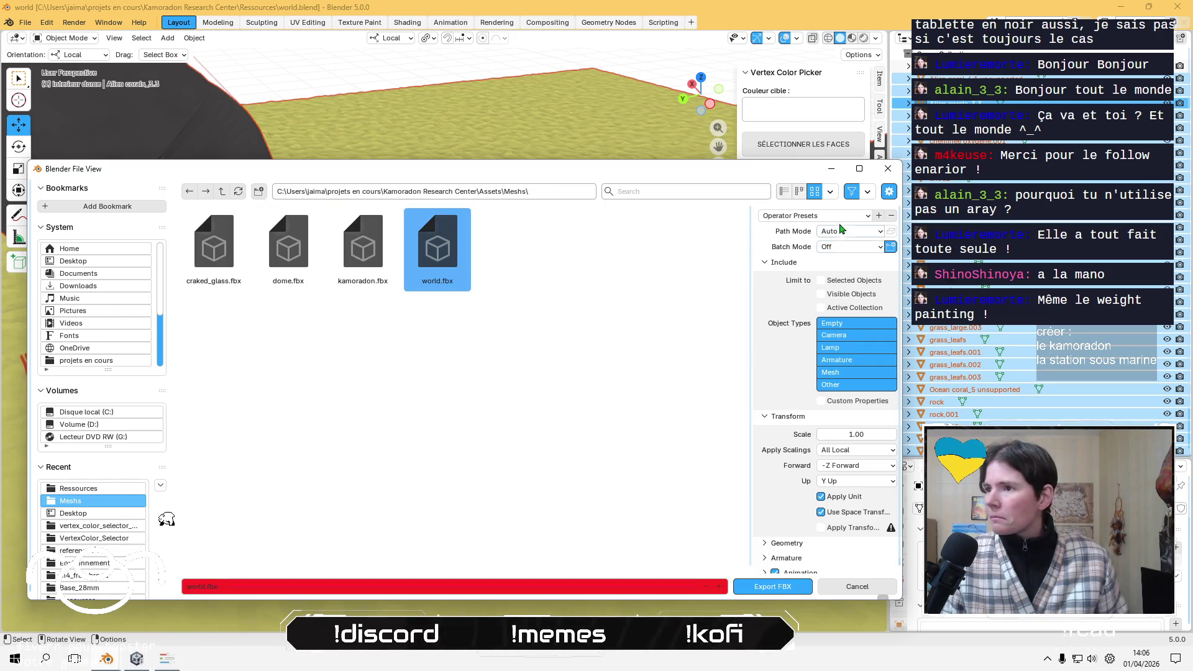
left_click(826, 215)
left_click(801, 241)
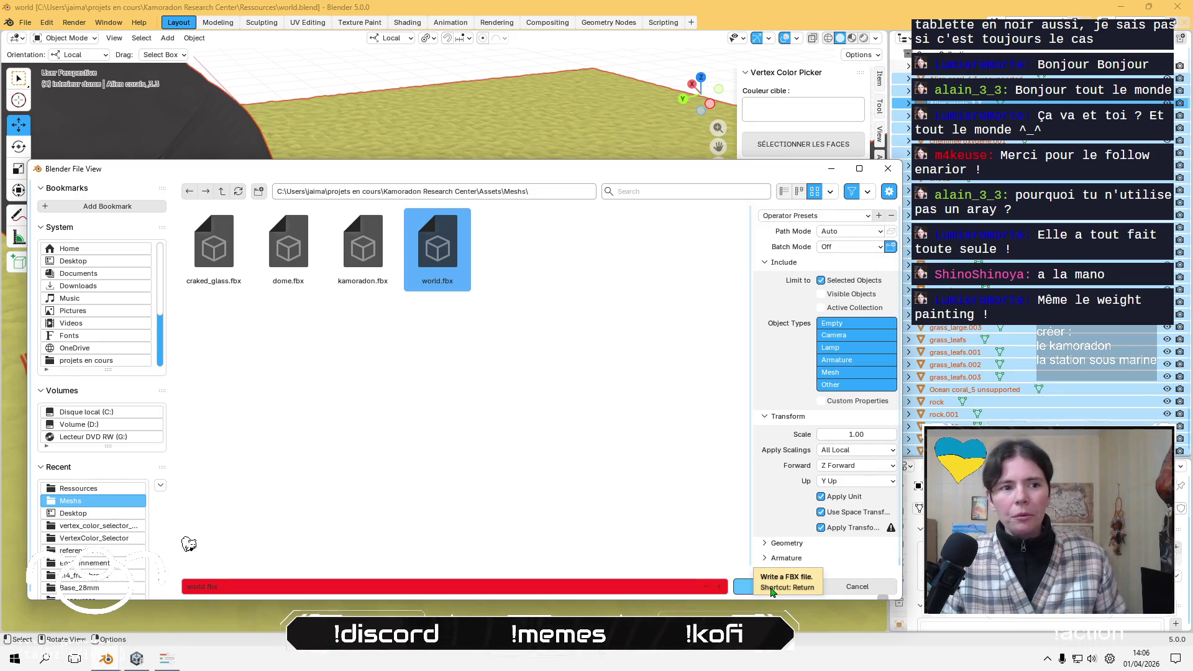
left_click(770, 590)
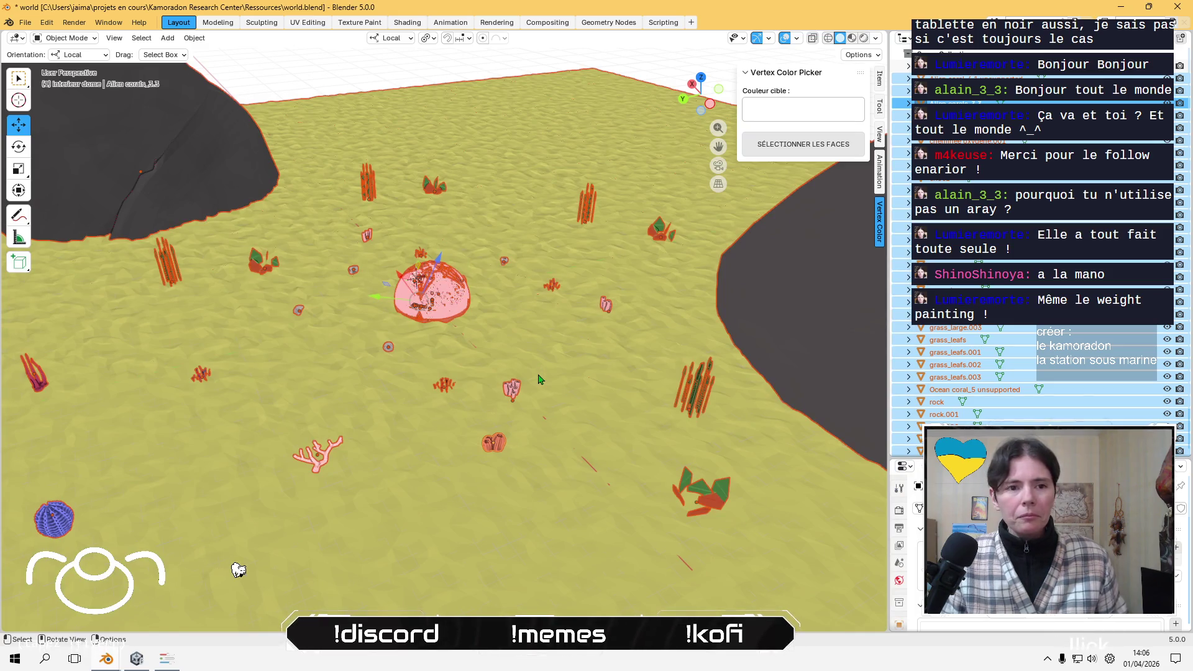
key("alt+Tab")
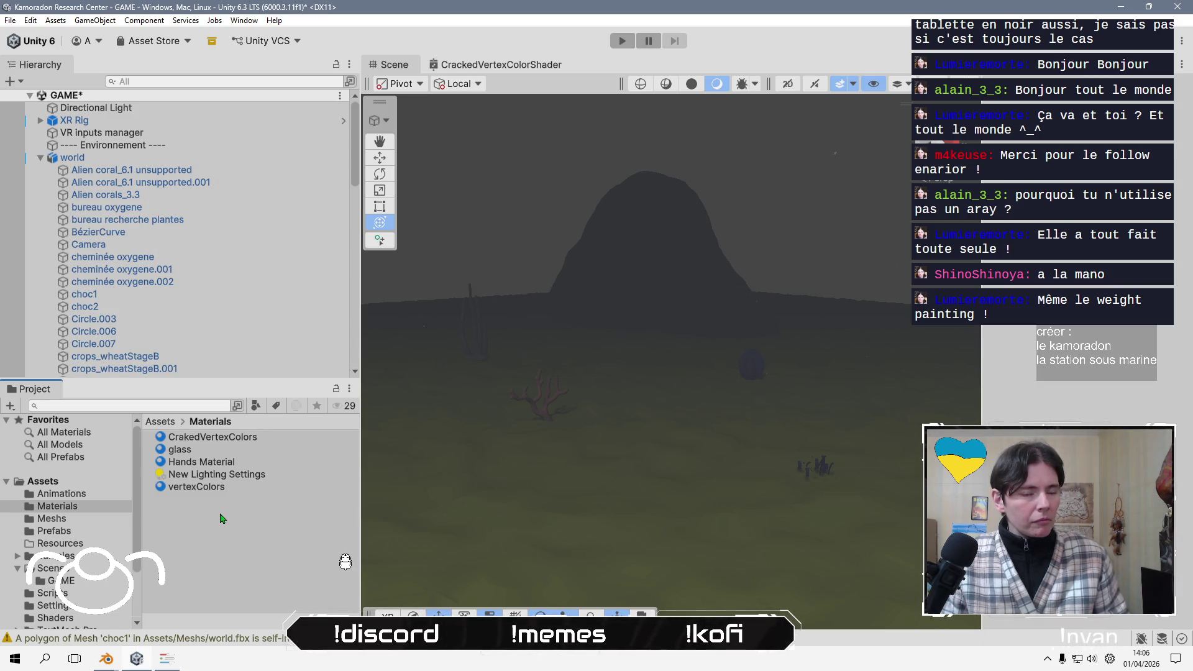
- Select the XR Rig in the Hierarchy and fly the Scene camera to frame it inside the dome
left_click(170, 122)
right_click_drag(384, 459, 429, 348)
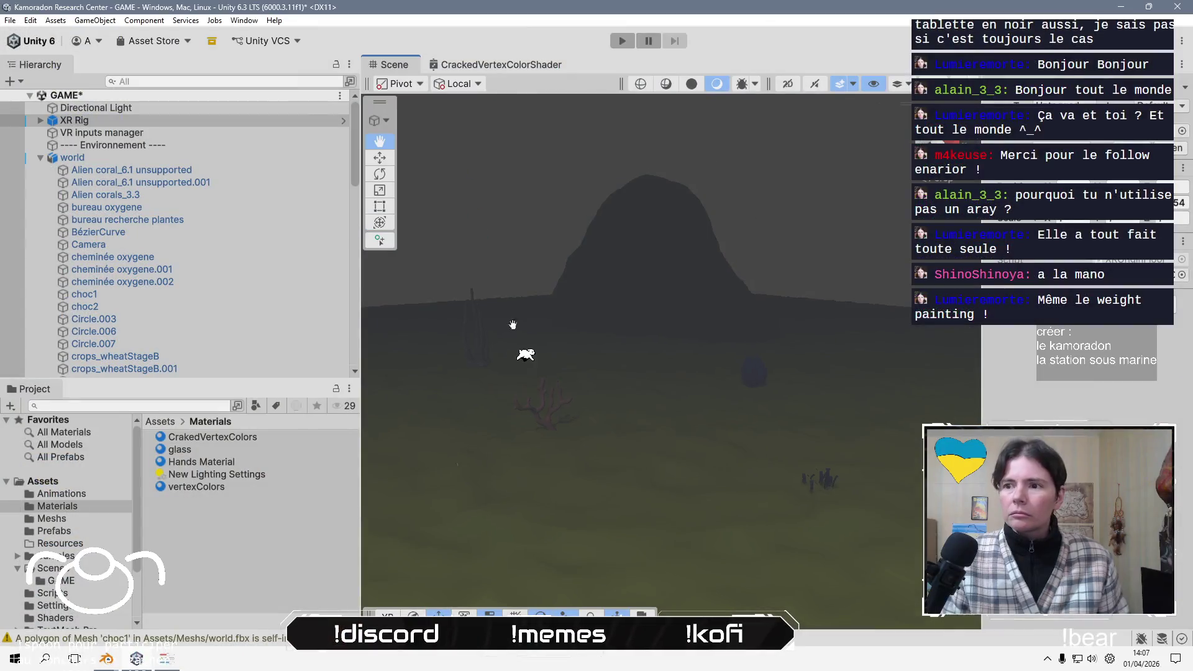
mouse_move(513, 324)
right_mouse_down()
mouse_move(615, 300)
mouse_move(620, 423)
mouse_move(474, 322)
mouse_move(661, 236)
right_mouse_up()
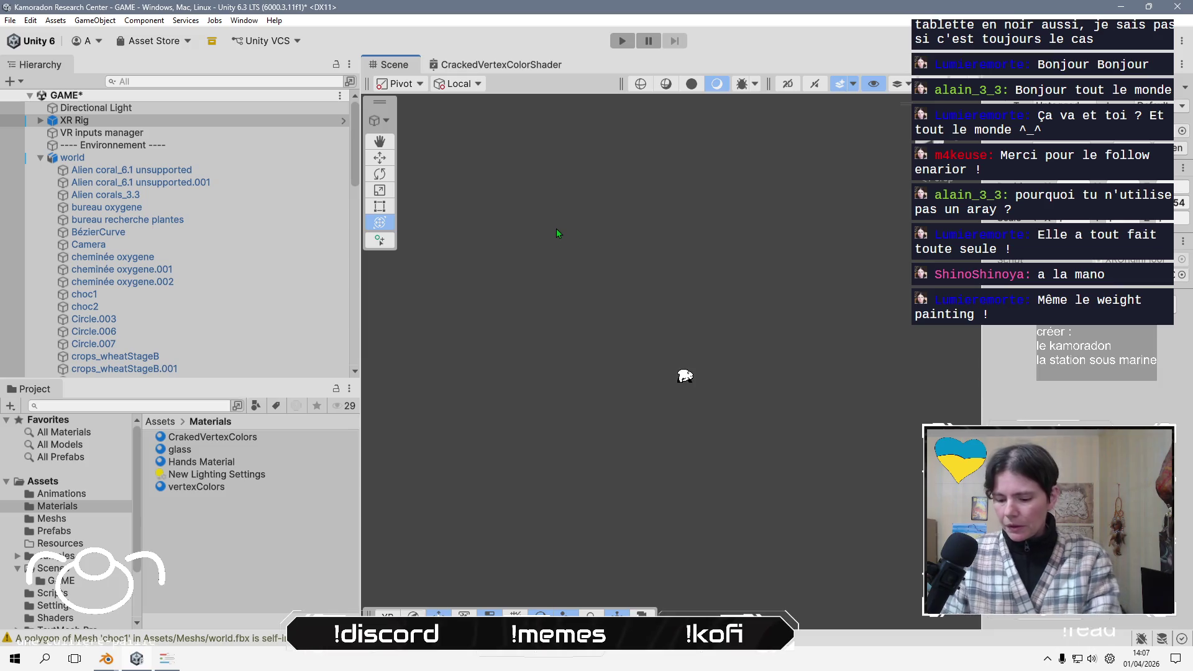
key("f")
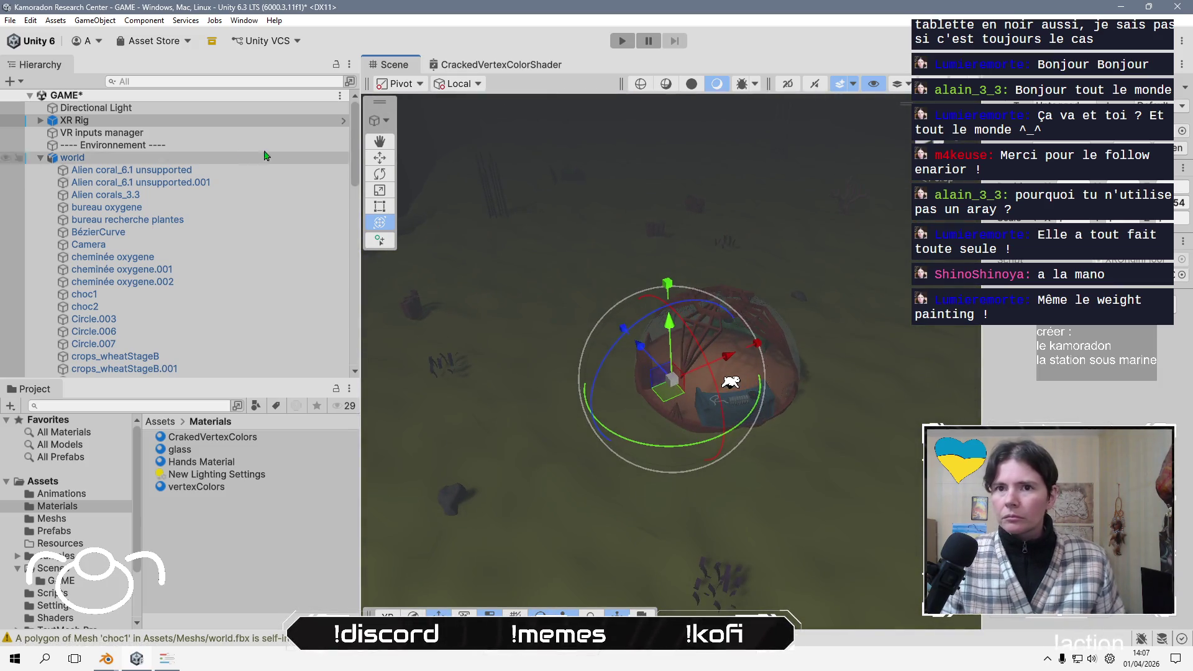
left_click(223, 121)
- Orbit around the XR Rig, try raising it, and undo the height change
scroll(656, 359, "up", 5)
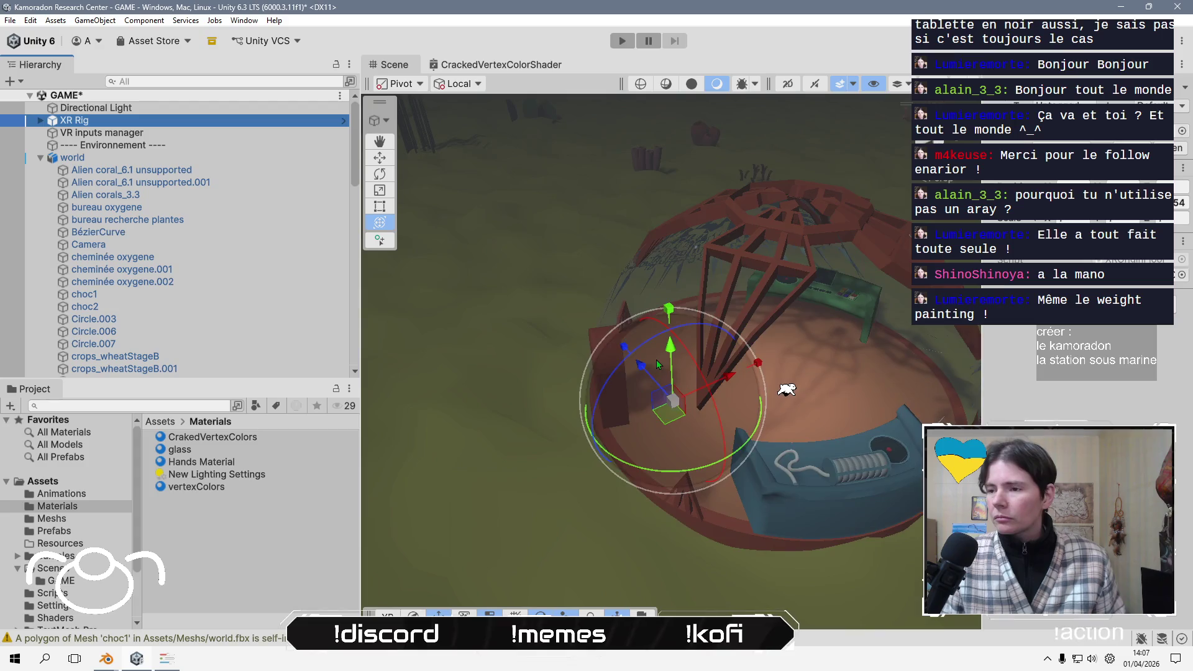
scroll(656, 359, "up", 5)
mouse_move(656, 359)
right_mouse_down()
mouse_move(793, 237)
mouse_move(600, 351)
right_mouse_up()
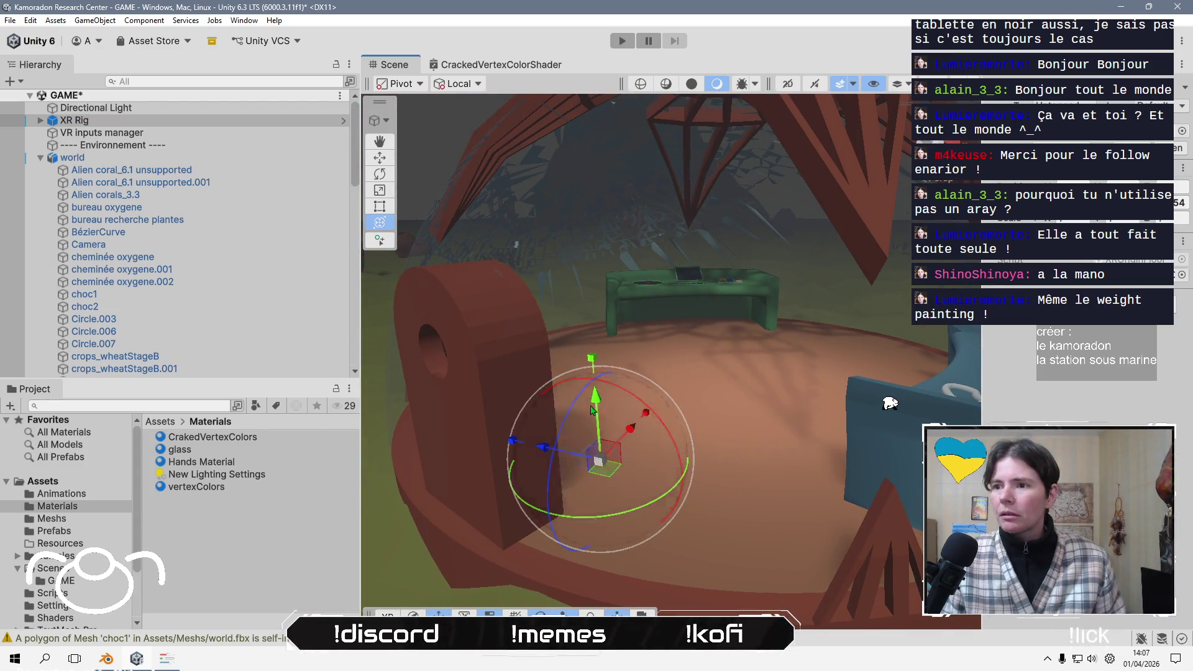
left_click_drag(591, 410, 590, 317)
key("ctrl+z")
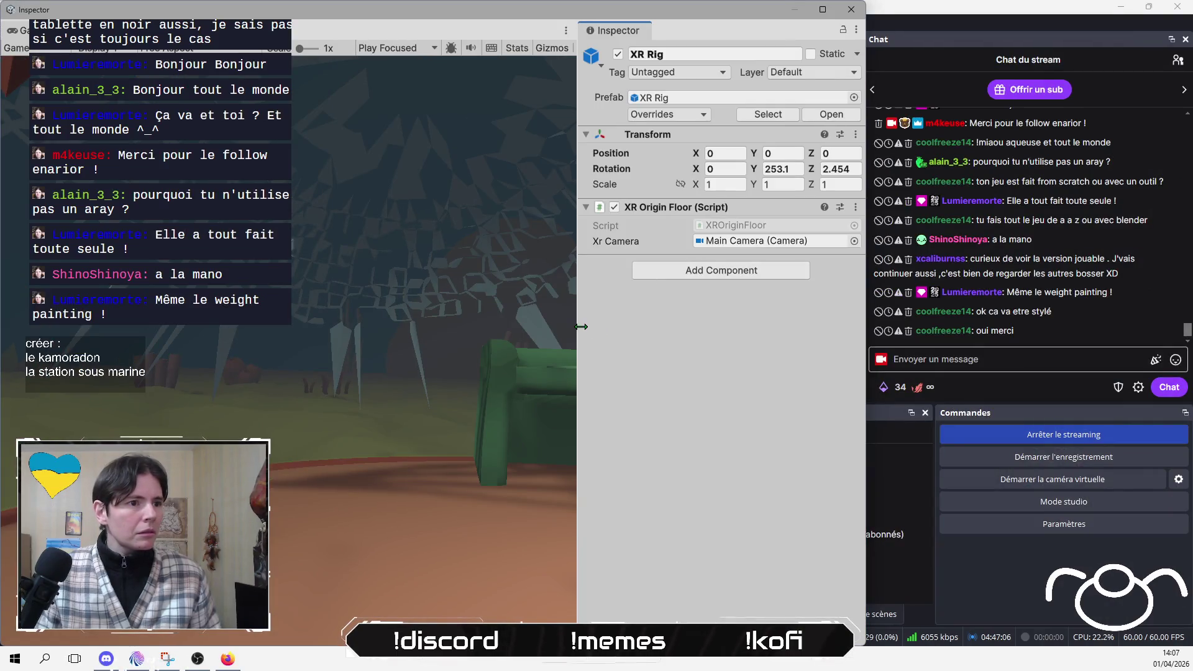
- Widen the Game view and turn the XR Rig to a Y rotation of 206.46
mouse_move(578, 329)
left_mouse_down()
mouse_move(758, 330)
mouse_move(673, 328)
left_mouse_up()
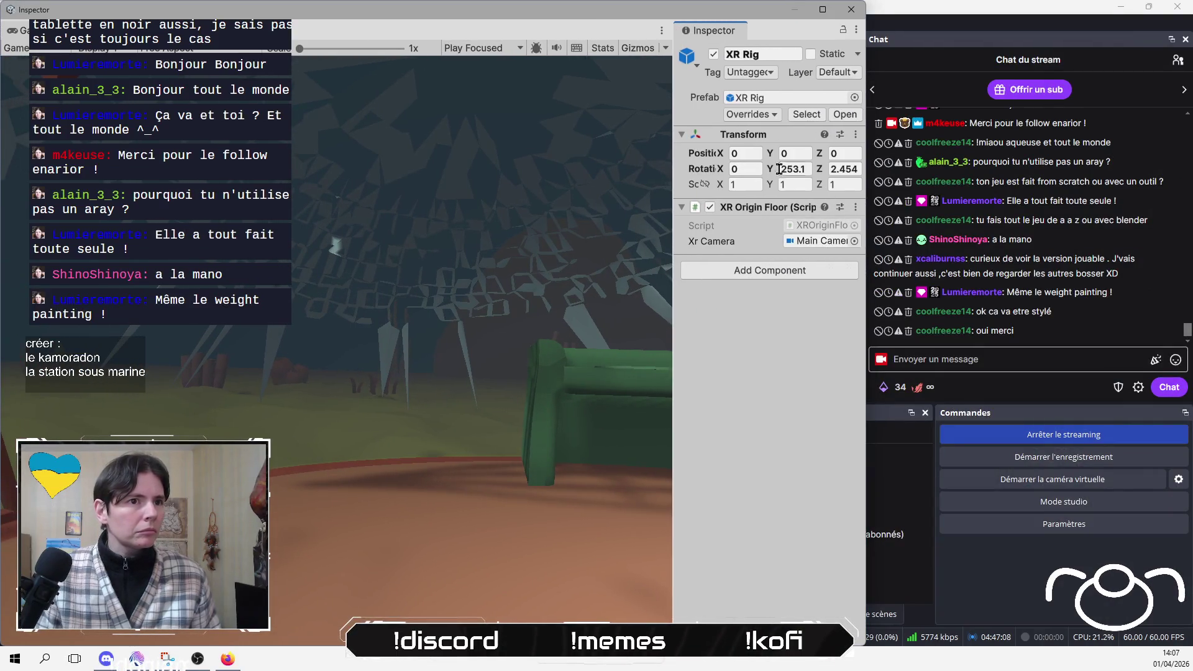
mouse_move(773, 171)
left_mouse_down()
mouse_move(424, 210)
mouse_move(321, 200)
mouse_move(371, 203)
left_mouse_up()
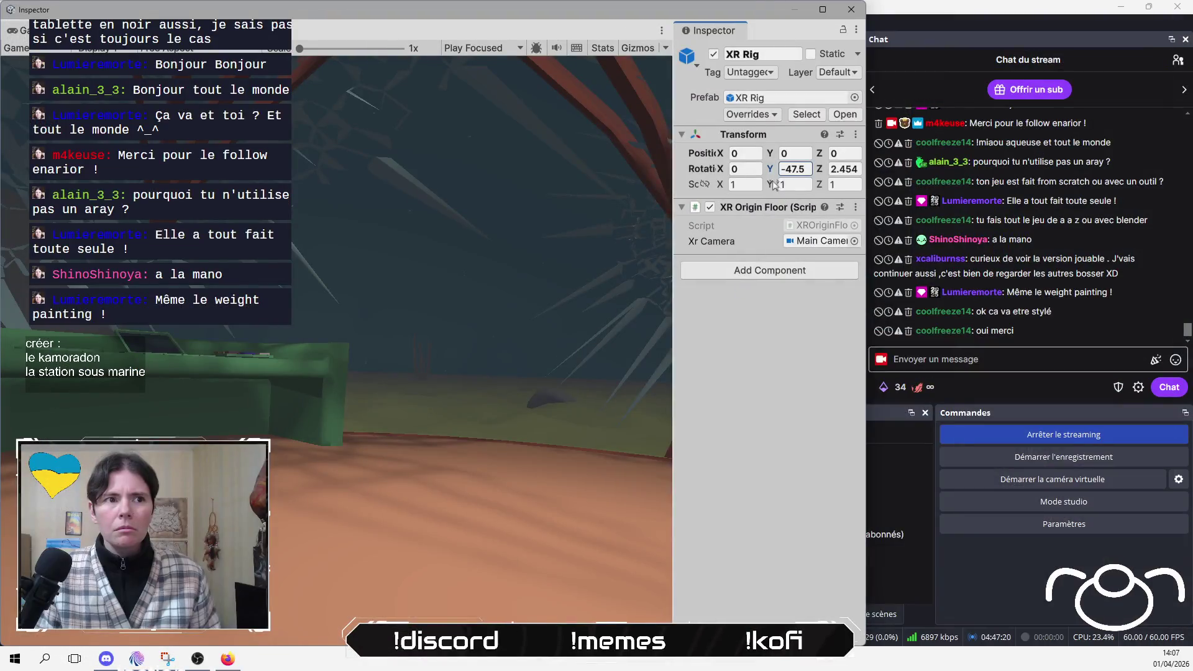
left_click_drag(770, 154, 779, 170)
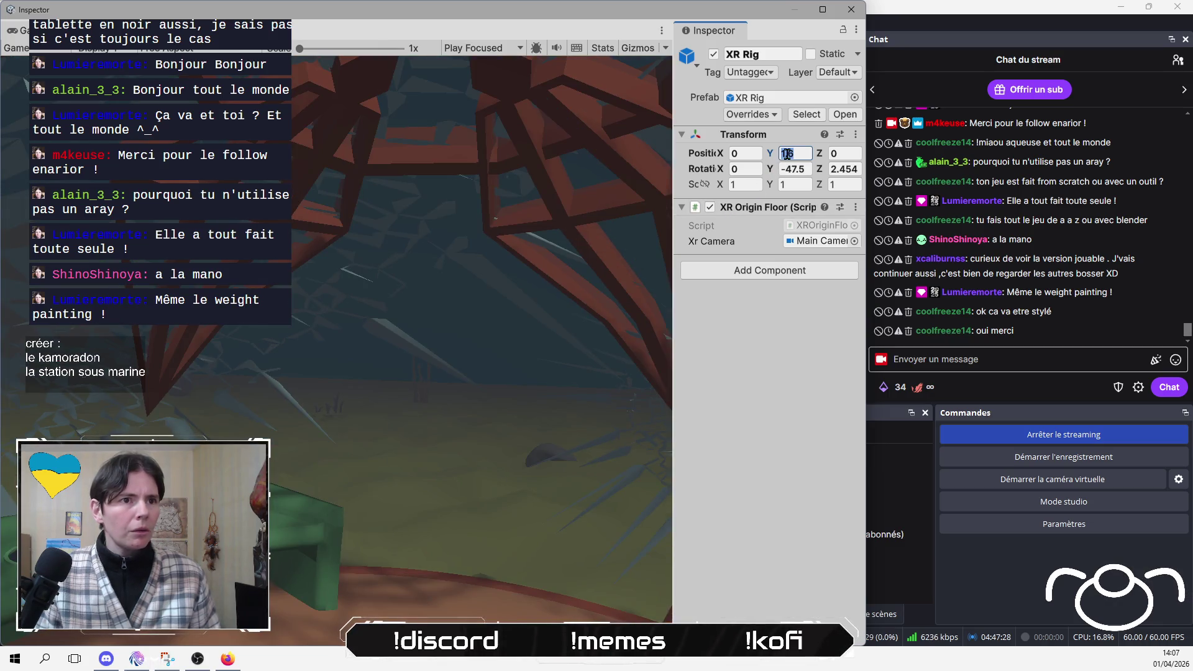
type("0")
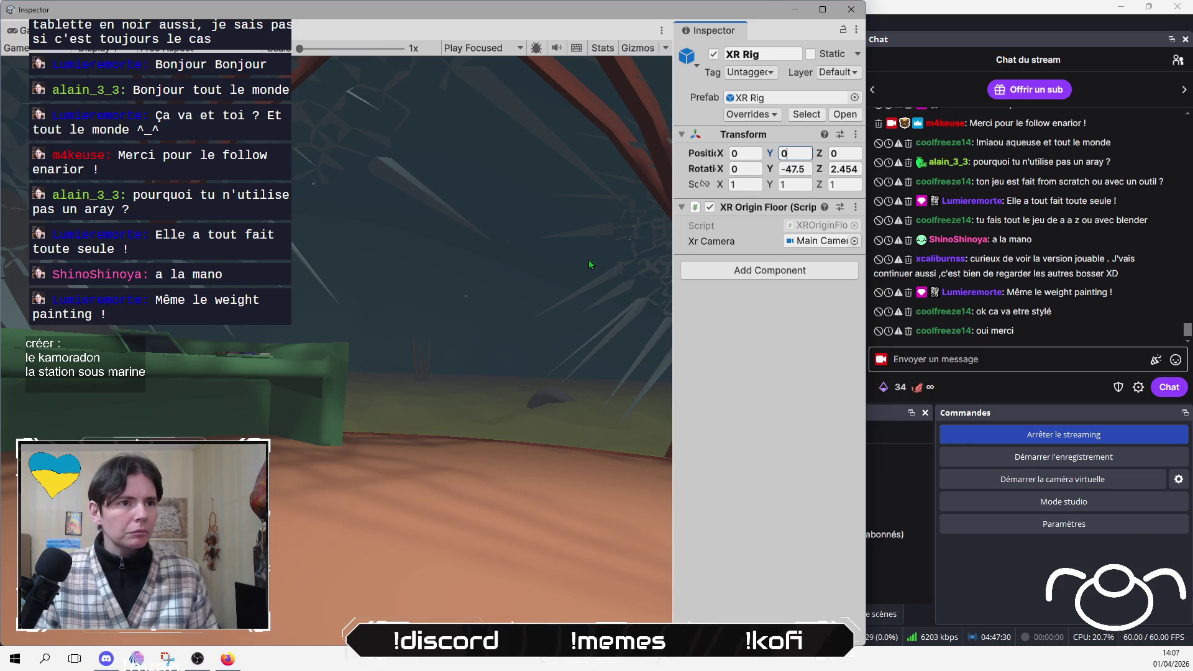
mouse_move(770, 170)
left_mouse_down()
mouse_move(320, 228)
mouse_move(79, 348)
mouse_move(854, 531)
mouse_move(682, 553)
mouse_move(268, 458)
left_mouse_up()
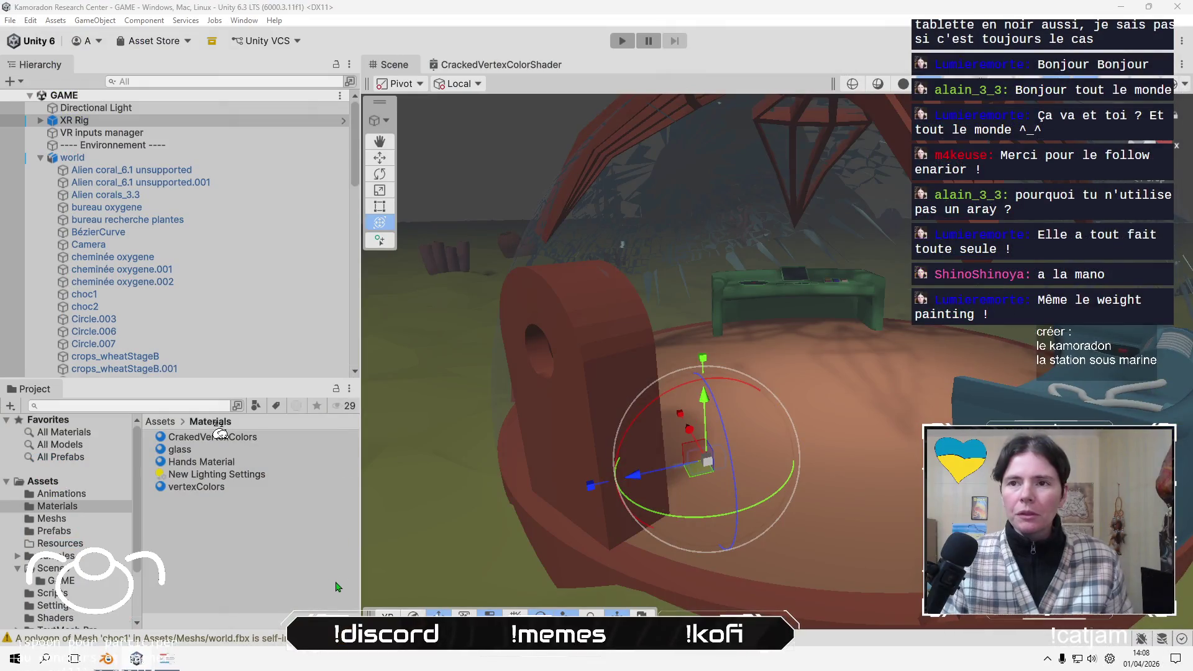
left_click(338, 587)
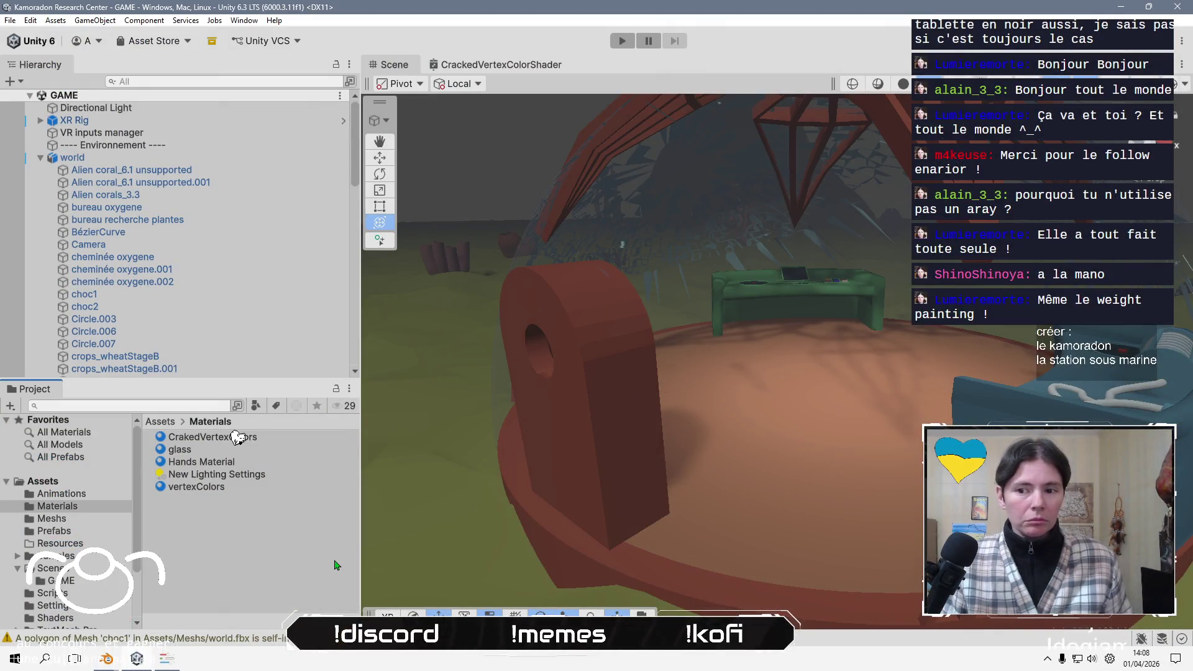
- Orbit the dome interior, collapse 'world' in the Hierarchy and select the Spot Light
mouse_move(756, 486)
right_mouse_down()
mouse_move(814, 463)
mouse_move(799, 315)
mouse_move(696, 469)
mouse_move(834, 399)
right_mouse_up()
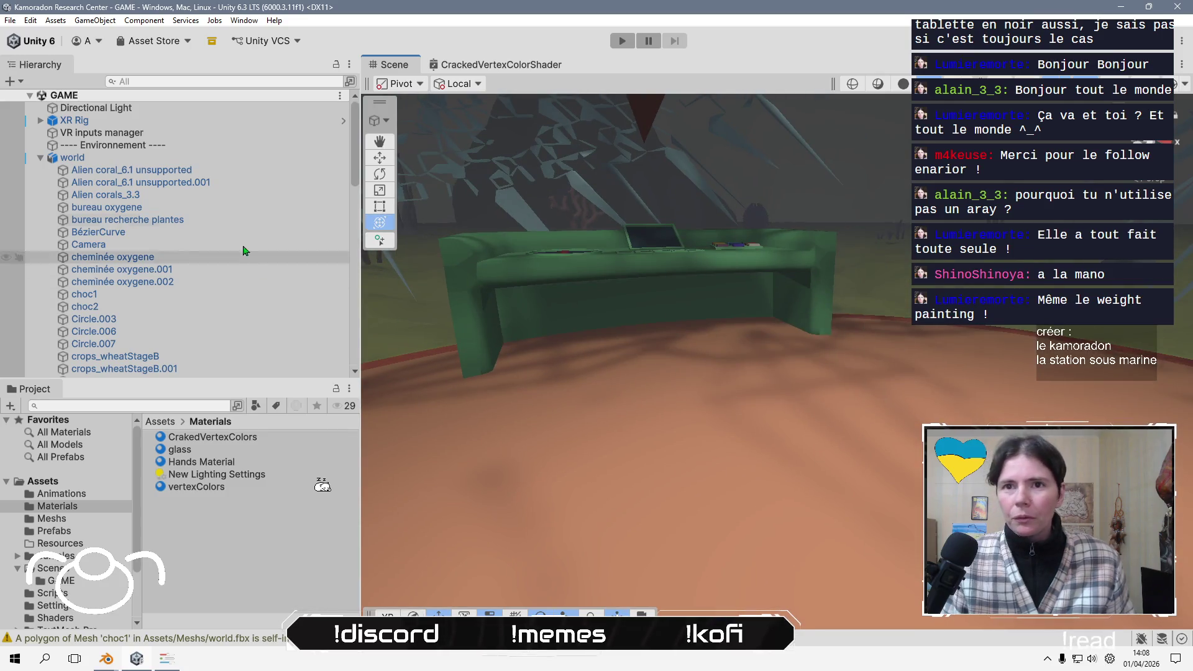
left_click(45, 157)
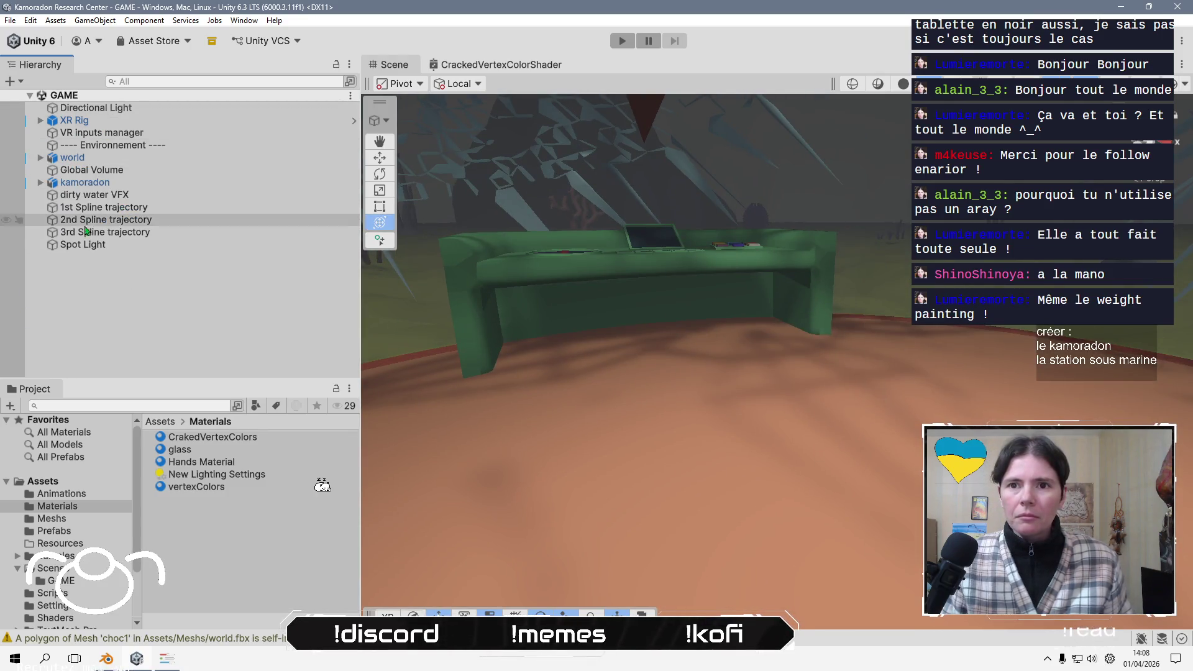
left_click(119, 249)
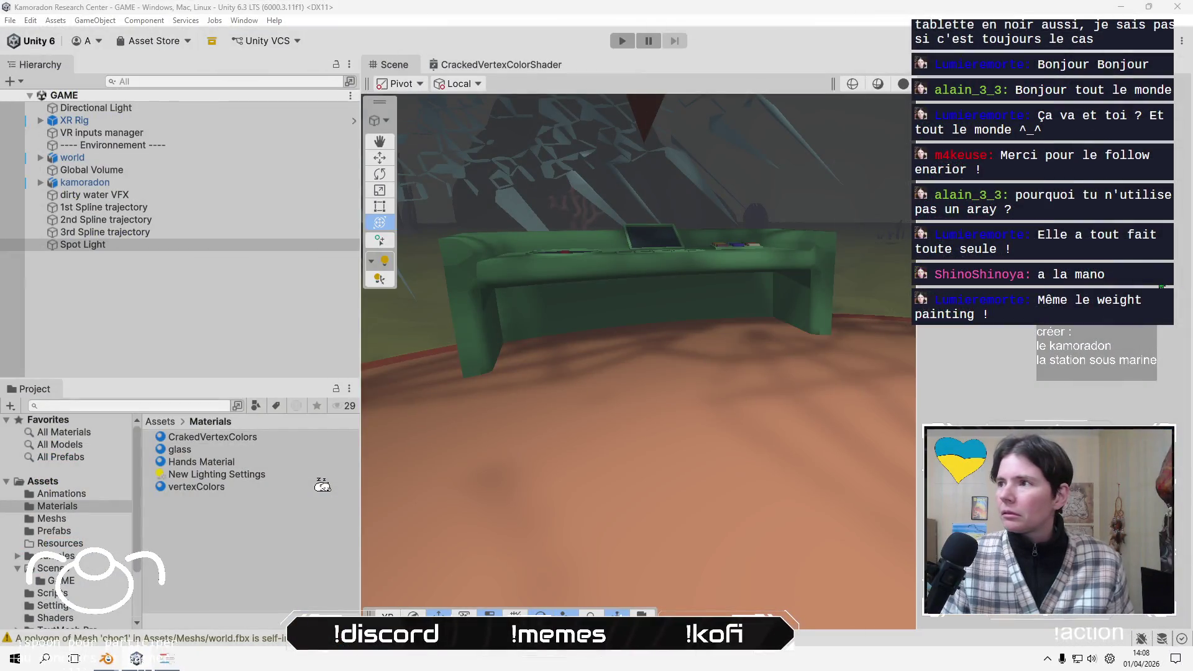
left_click(1180, 287)
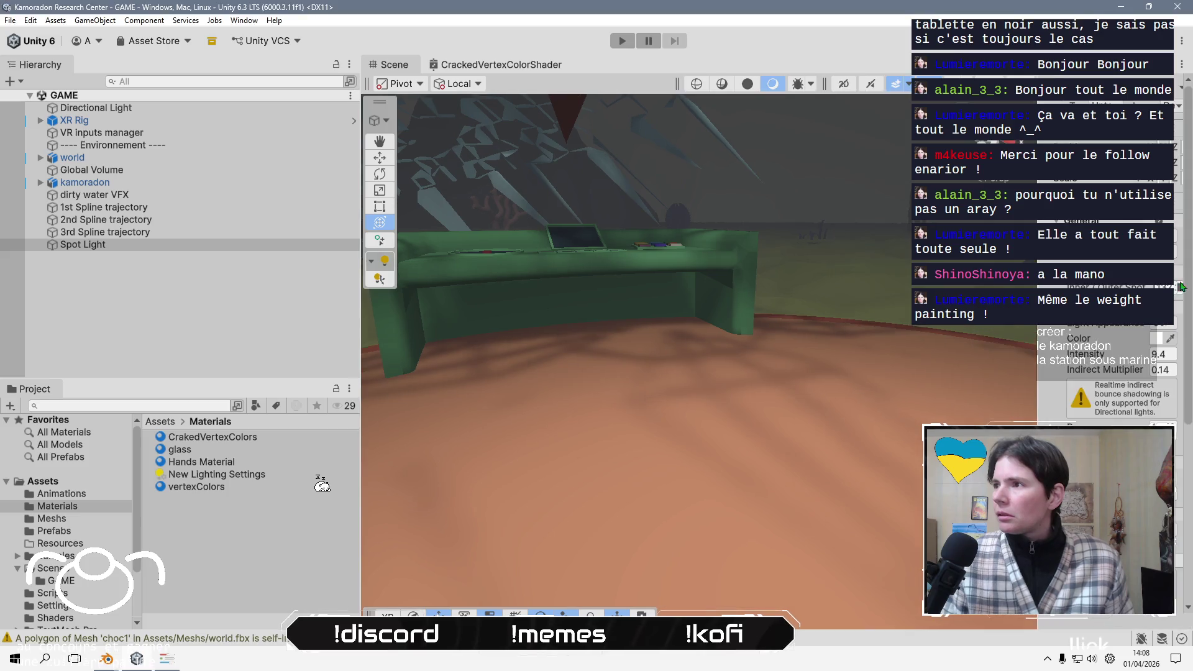
- Set the Spot Light intensity to about 25.96 while viewing the green desk console
mouse_move(1118, 355)
left_mouse_down()
mouse_move(1174, 346)
mouse_move(115, 332)
mouse_move(153, 328)
mouse_move(39, 350)
left_mouse_up()
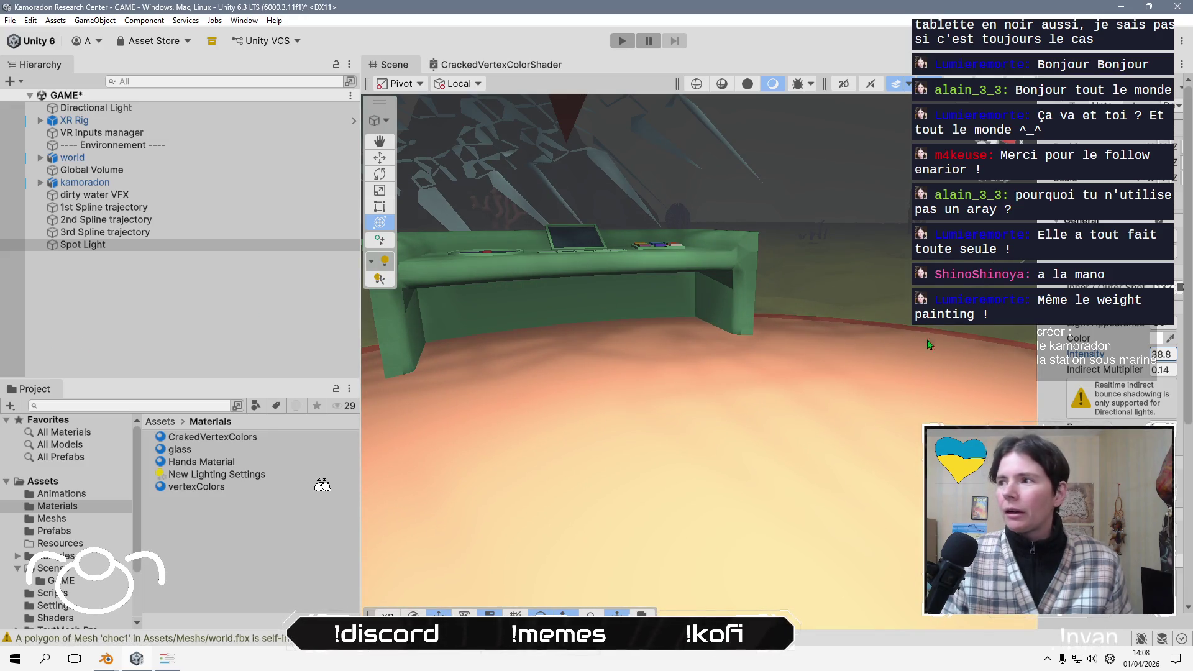
mouse_move(891, 478)
middle_mouse_down()
mouse_move(746, 429)
mouse_move(686, 385)
mouse_move(705, 418)
mouse_move(698, 411)
middle_mouse_up()
left_click_drag(697, 412, 608, 363, "alt")
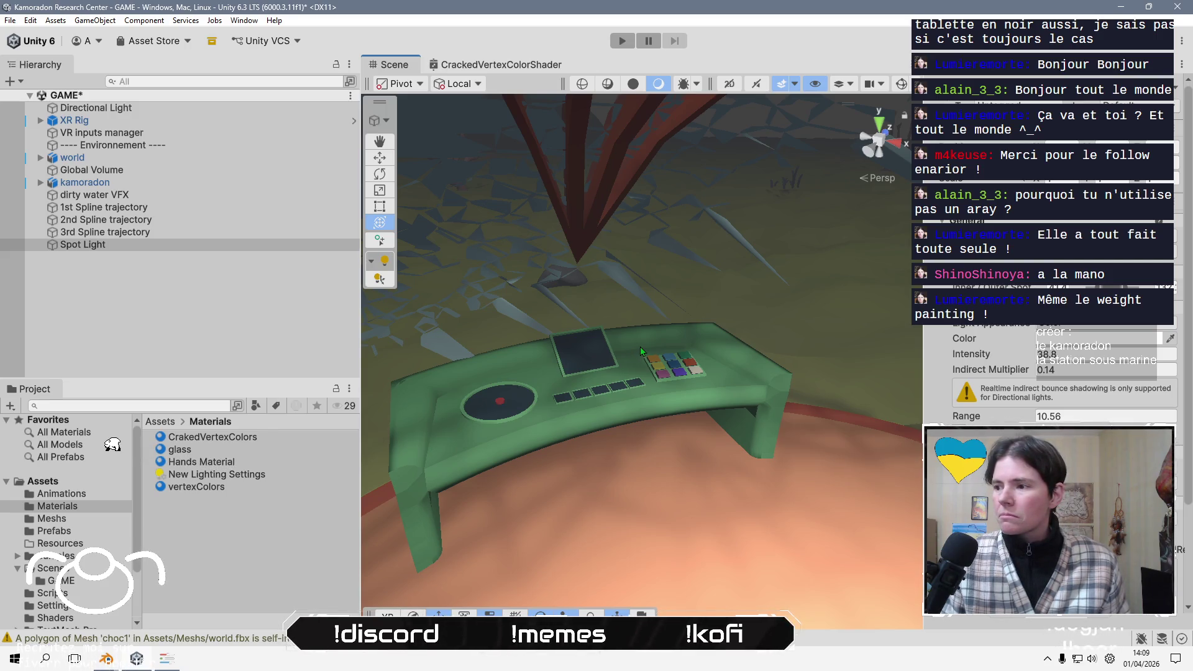
mouse_move(593, 420)
right_mouse_down()
mouse_move(647, 349)
mouse_move(882, 381)
right_mouse_up()
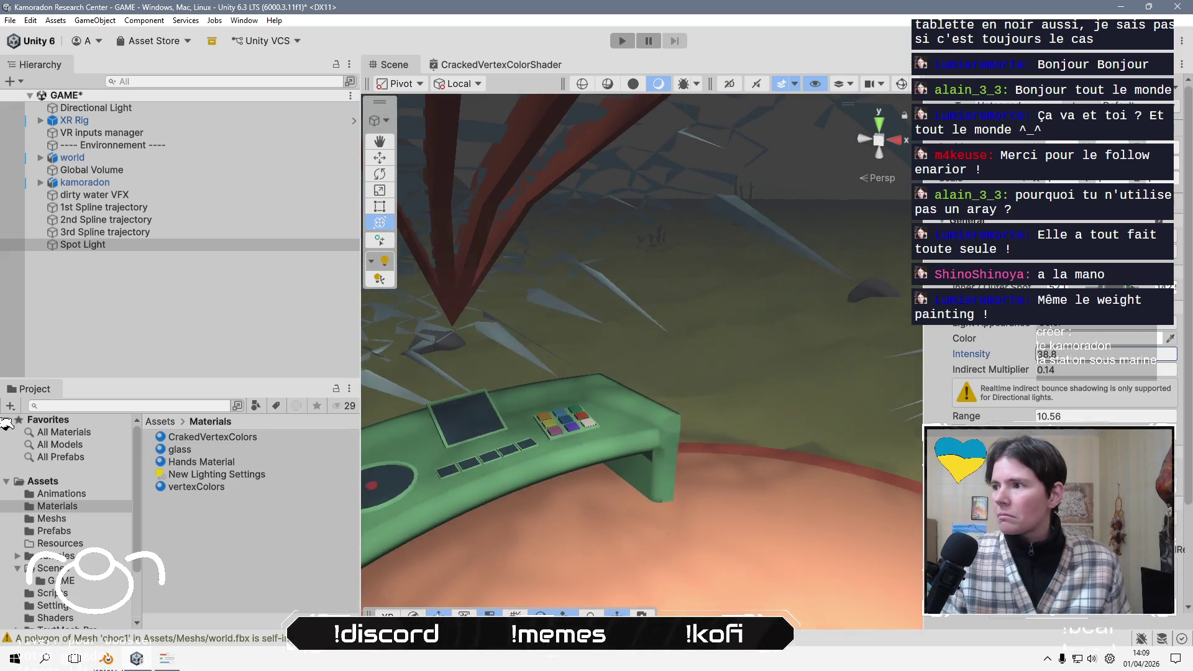
left_click(1106, 353)
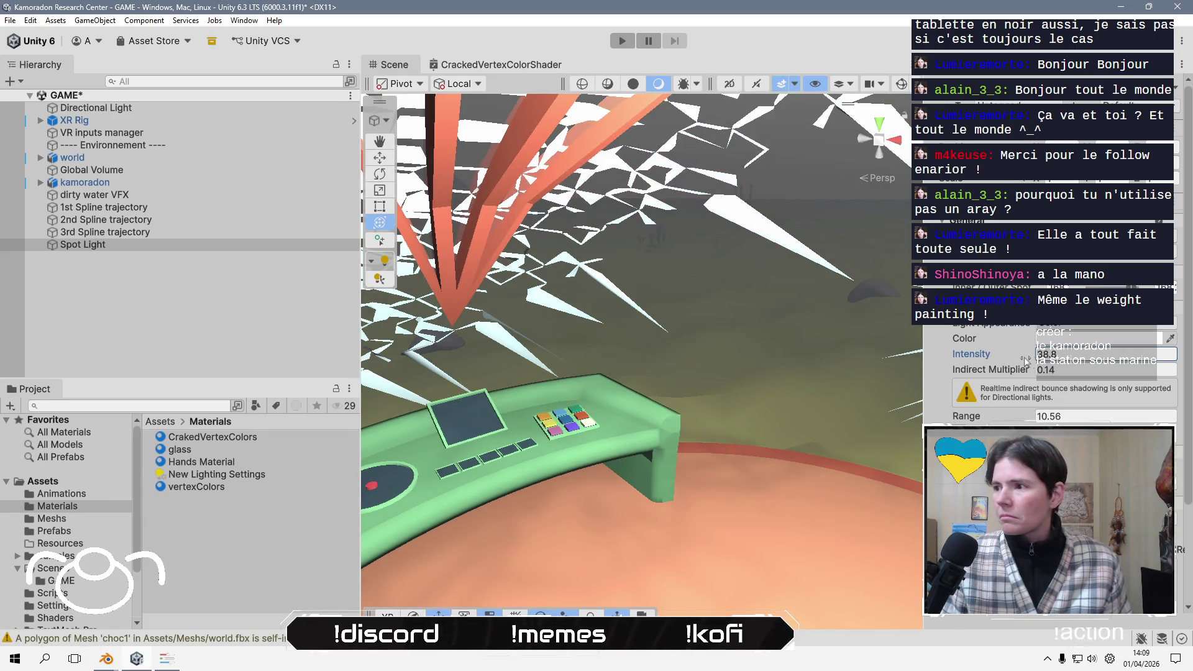
left_click_drag(1003, 359, 874, 360)
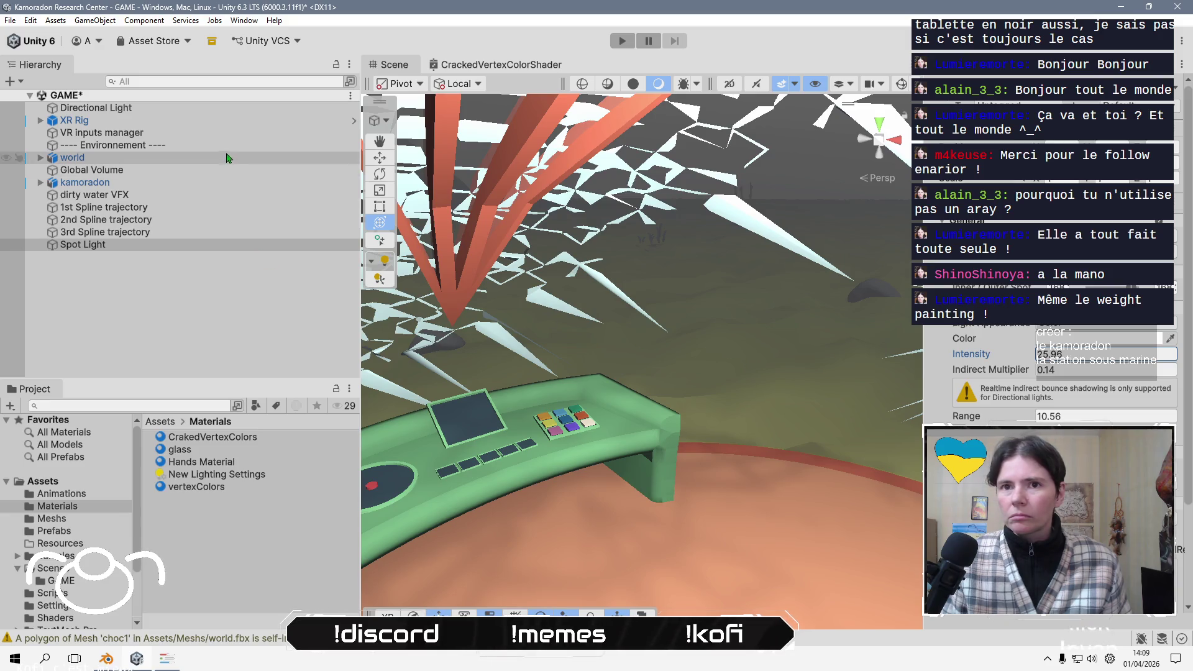
- Frame a Hierarchy object and save the GAME scene
left_click(75, 120)
key("f")
key("ctrl+s")
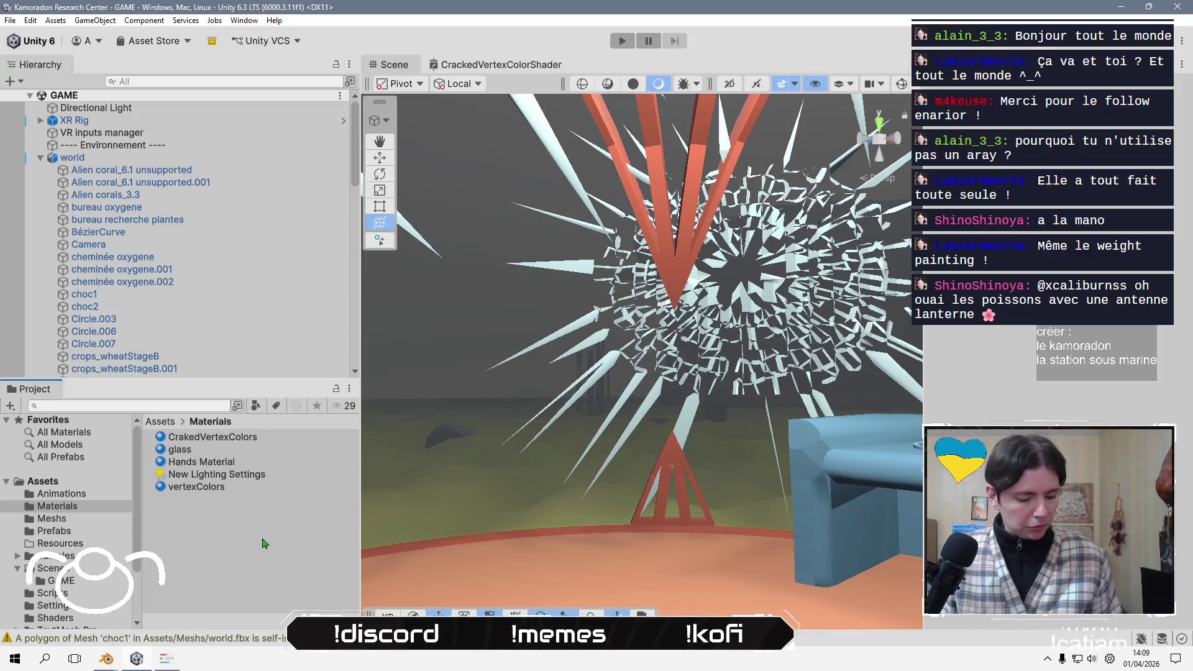
key("alt+Tab")
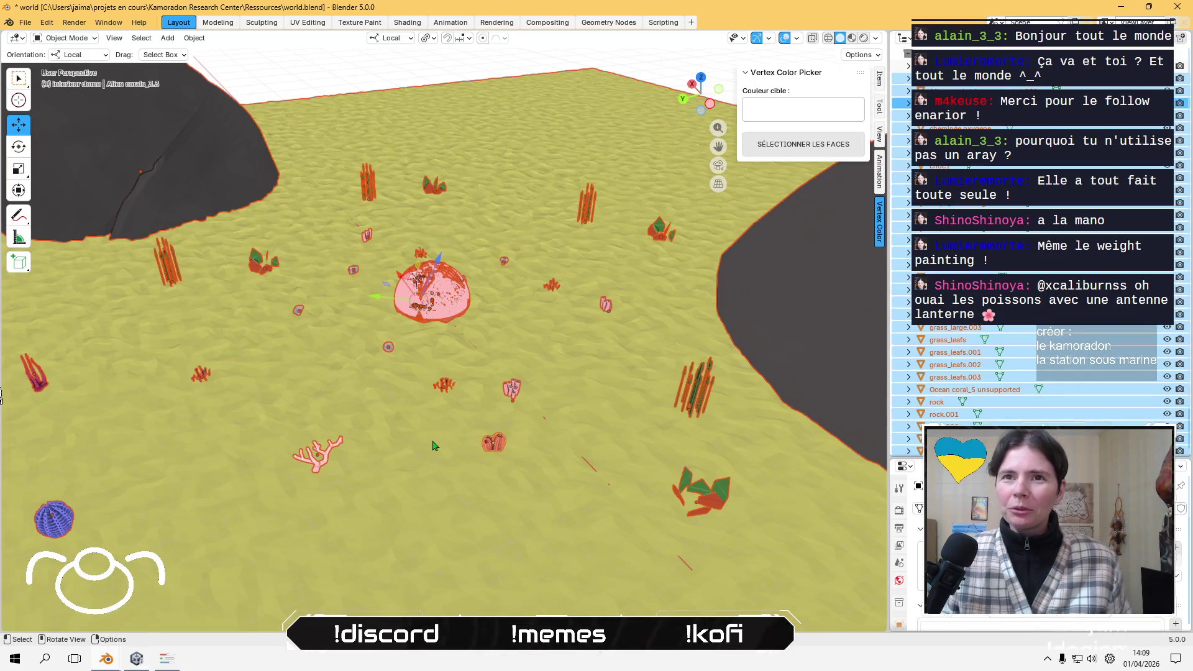
- Clear the selection over the seabed and save world.blend
middle_click_drag(432, 445, 439, 173)
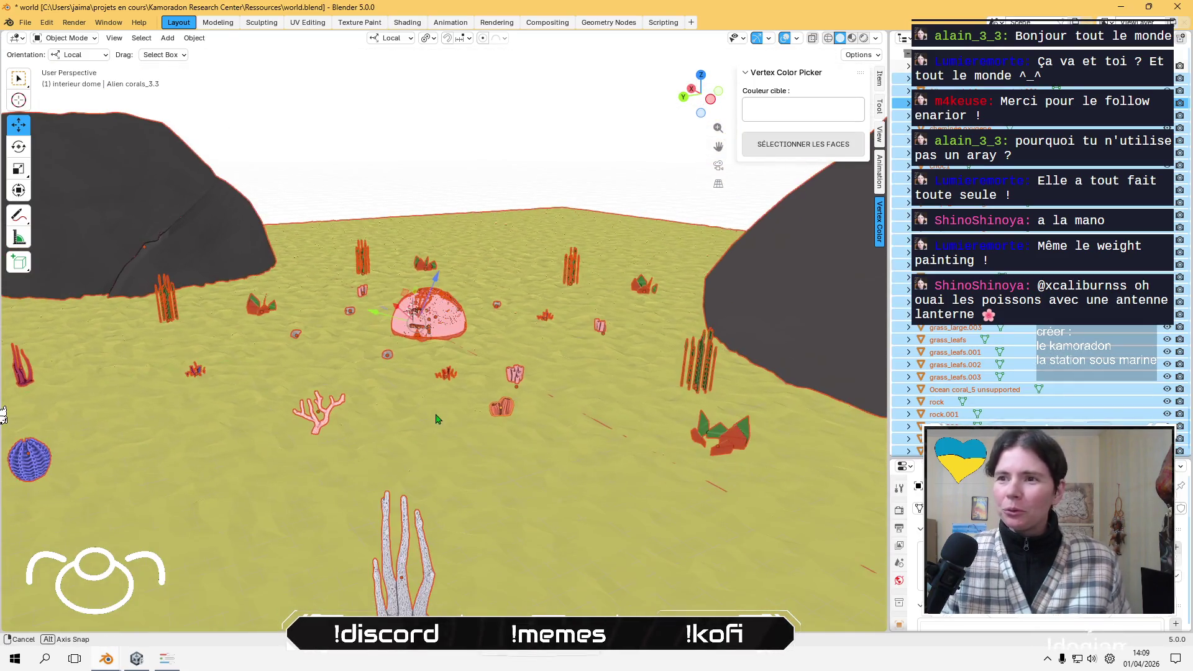
left_click(439, 172)
key("ctrl+s")
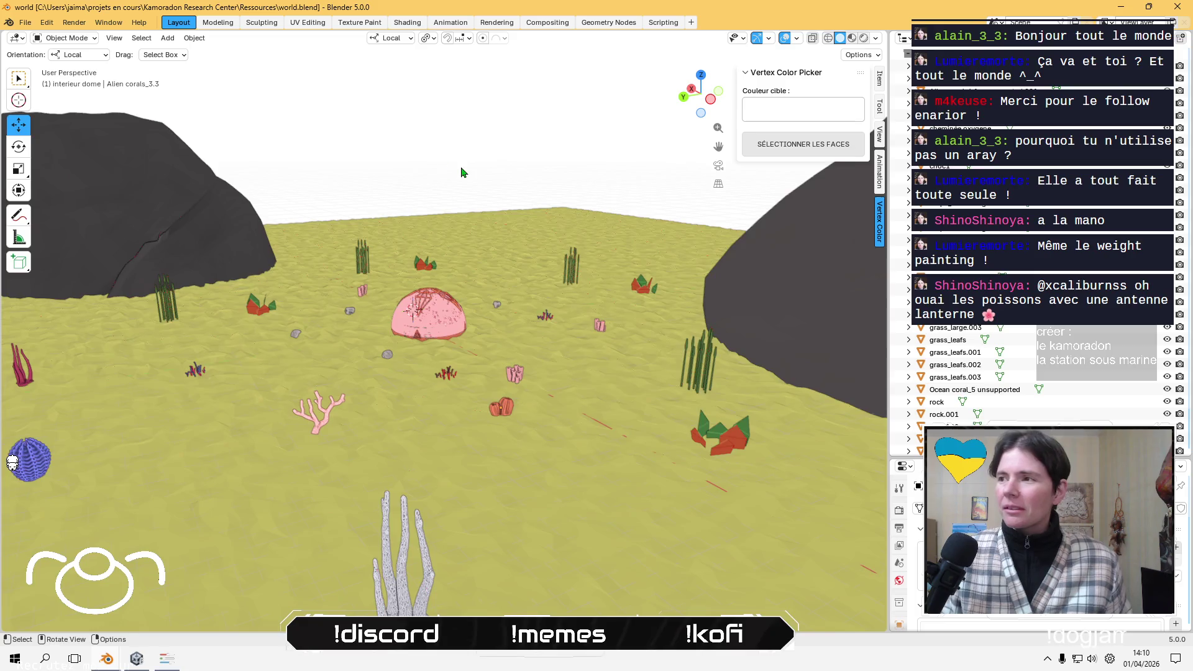
scroll(461, 172, "up", 8)
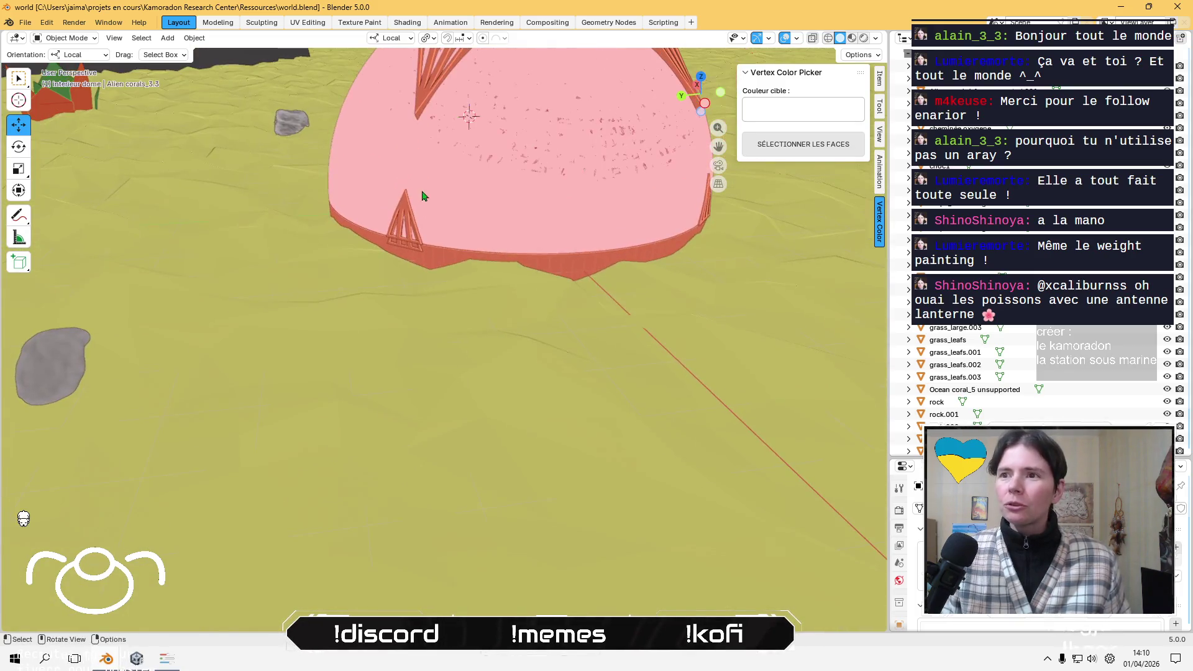
scroll(422, 196, "down", 4)
- Frame the pink dome and orbit and zoom into its interior
left_click(486, 273)
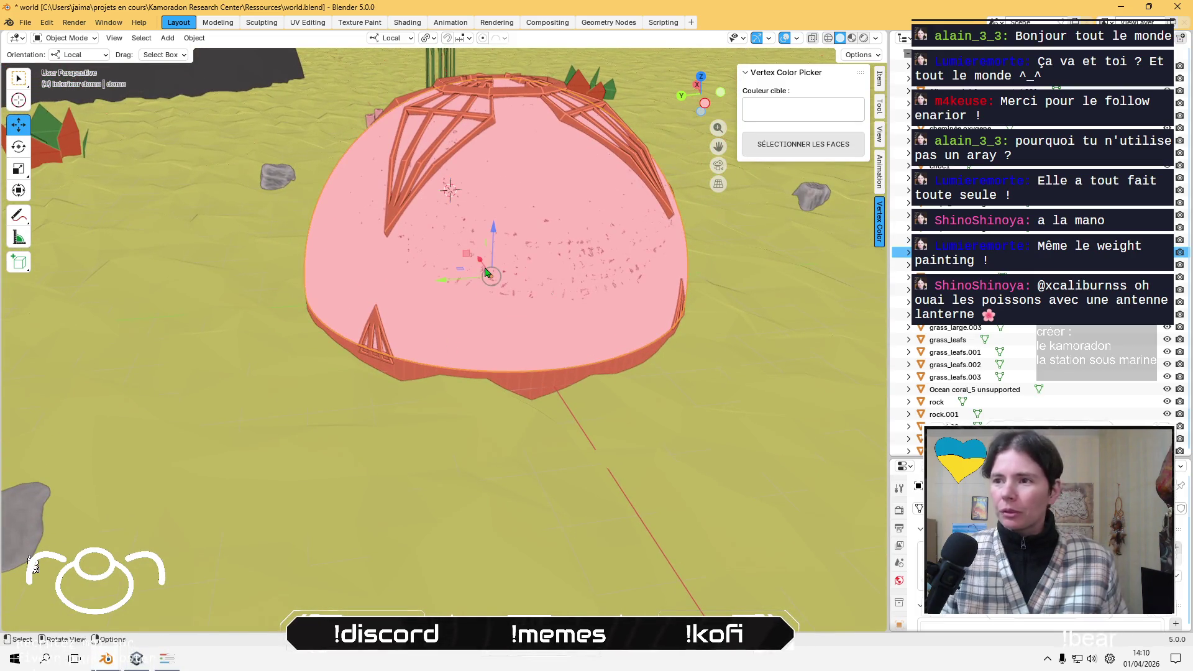
key("KP_Decimal")
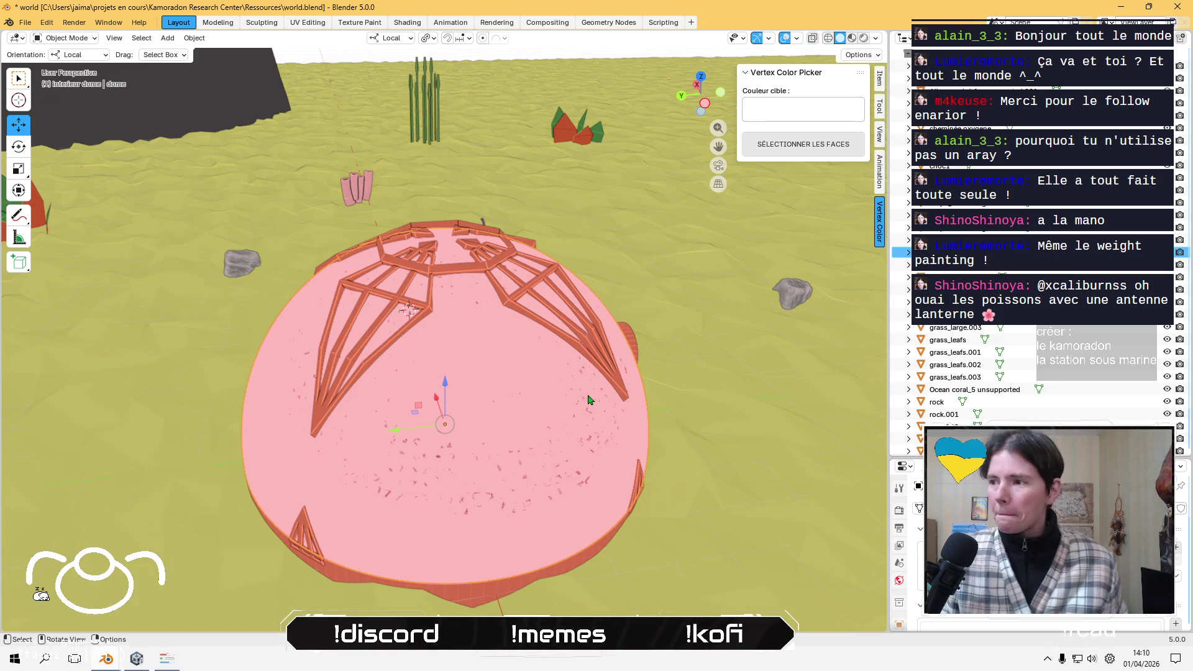
mouse_move(413, 469)
middle_mouse_down()
mouse_move(434, 495)
mouse_move(567, 481)
mouse_move(535, 418)
mouse_move(389, 482)
mouse_move(490, 391)
mouse_move(501, 505)
mouse_move(277, 482)
mouse_move(410, 503)
mouse_move(570, 449)
mouse_move(490, 431)
mouse_move(538, 319)
mouse_move(551, 538)
middle_mouse_up()
scroll(562, 485, "up", 5)
- Select the dome door and raise it slightly along its vertical axis
right_click(509, 488)
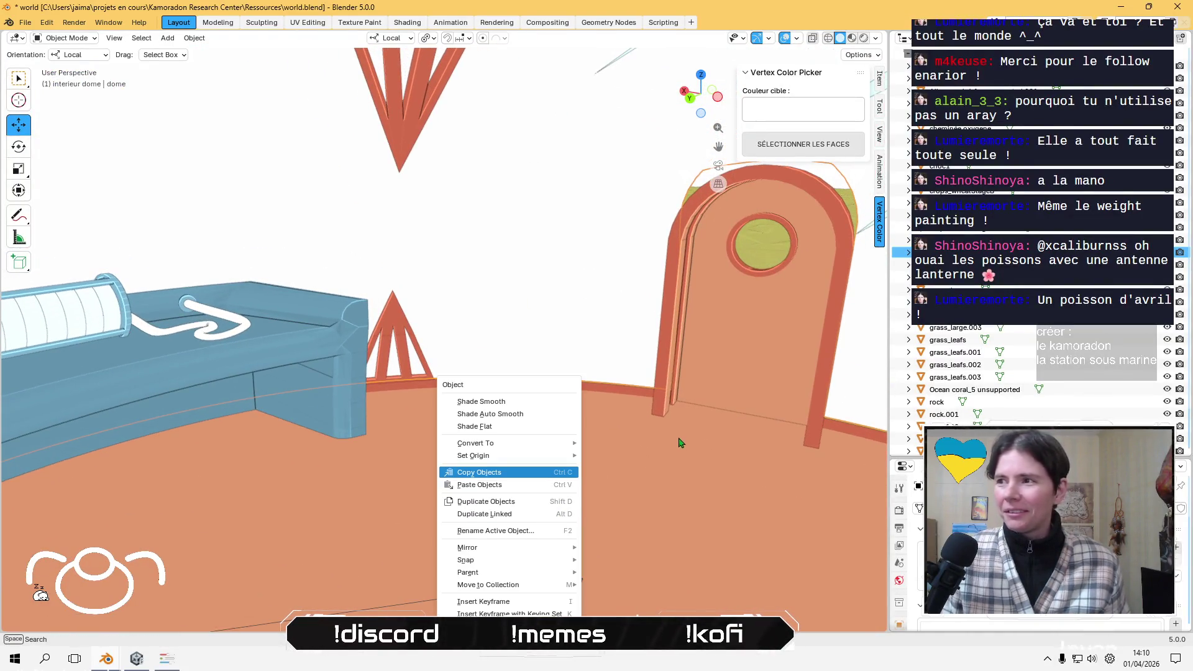
left_click(696, 376)
key("KP_Decimal")
mouse_move(546, 383)
middle_mouse_down()
mouse_move(154, 394)
mouse_move(602, 447)
mouse_move(174, 418)
mouse_move(320, 410)
middle_mouse_up()
mouse_move(155, 362)
left_mouse_down()
mouse_move(151, 336)
mouse_move(248, 333)
left_mouse_up()
mouse_move(248, 333)
middle_mouse_down()
mouse_move(418, 354)
mouse_move(349, 377)
mouse_move(409, 350)
middle_mouse_up()
mouse_move(410, 351)
left_mouse_down()
mouse_move(439, 322)
mouse_move(425, 323)
left_mouse_up()
- Scale the dome door up about 1.055 and lower it roughly 0.028 m to fit the wall
mouse_move(425, 323)
middle_mouse_down()
mouse_move(474, 418)
mouse_move(596, 398)
mouse_move(598, 386)
mouse_move(561, 492)
middle_mouse_up()
scroll(573, 404, "down", 5)
scroll(426, 408, "up", 3)
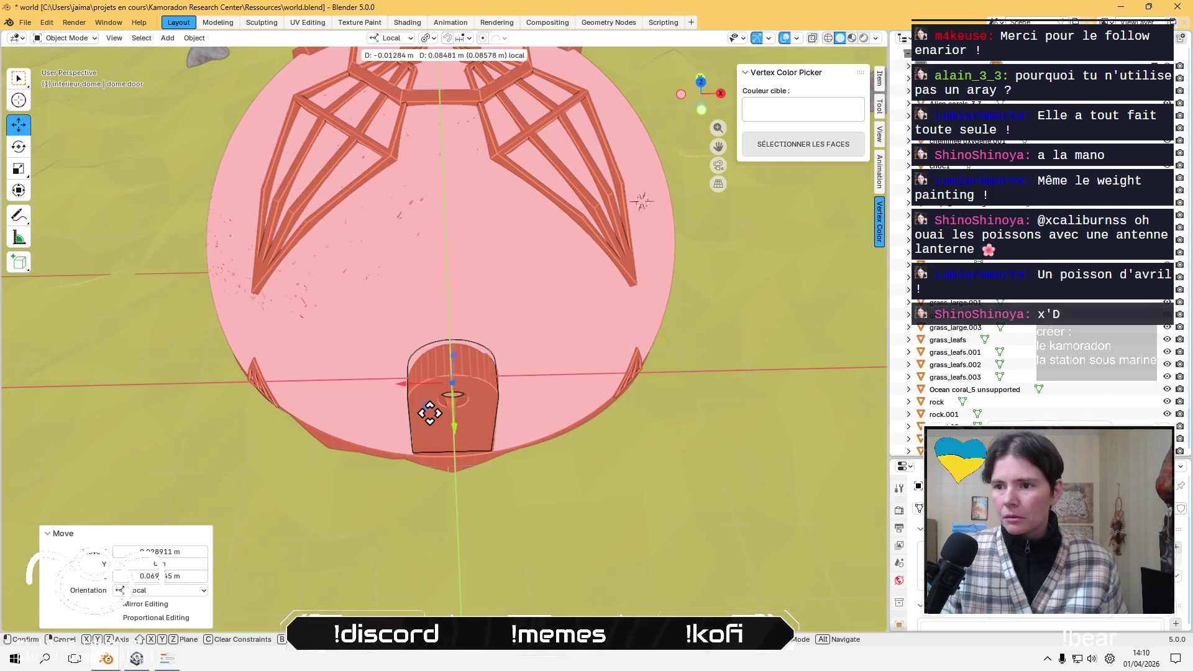
mouse_move(434, 406)
middle_mouse_down()
mouse_move(482, 354)
mouse_move(674, 378)
middle_mouse_up()
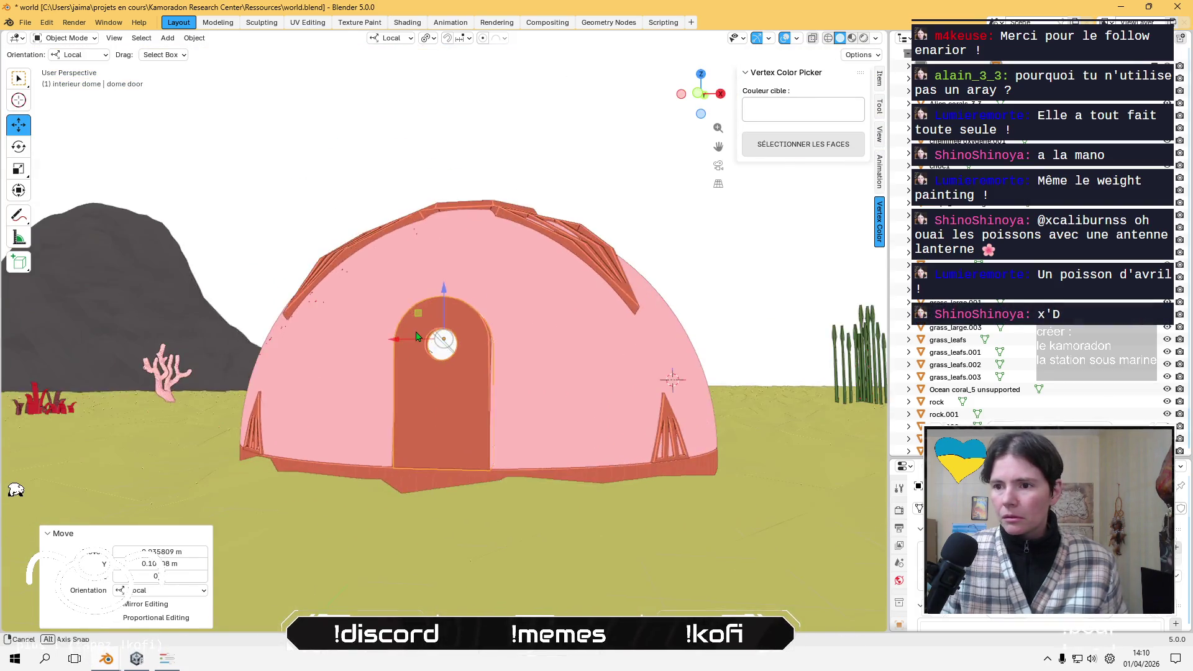
scroll(673, 377, "up", 5)
mouse_move(860, 412)
middle_mouse_down()
mouse_move(203, 354)
mouse_move(126, 364)
mouse_move(195, 304)
mouse_move(167, 365)
mouse_move(94, 371)
mouse_move(93, 341)
mouse_move(446, 401)
middle_mouse_up()
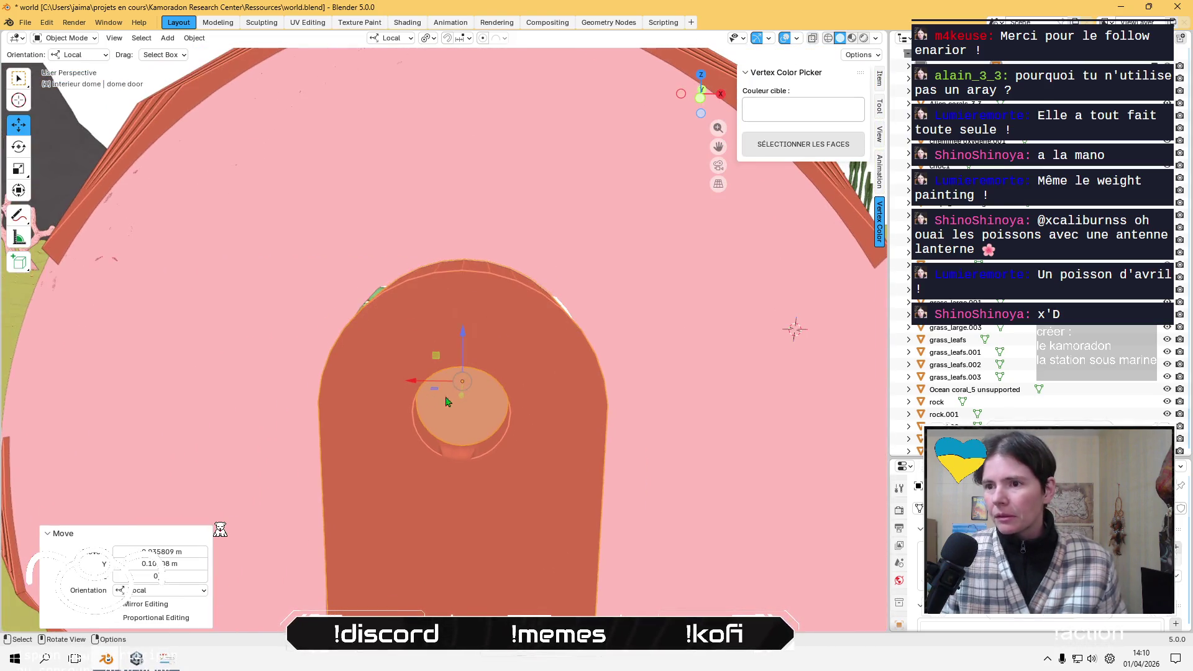
key("s")
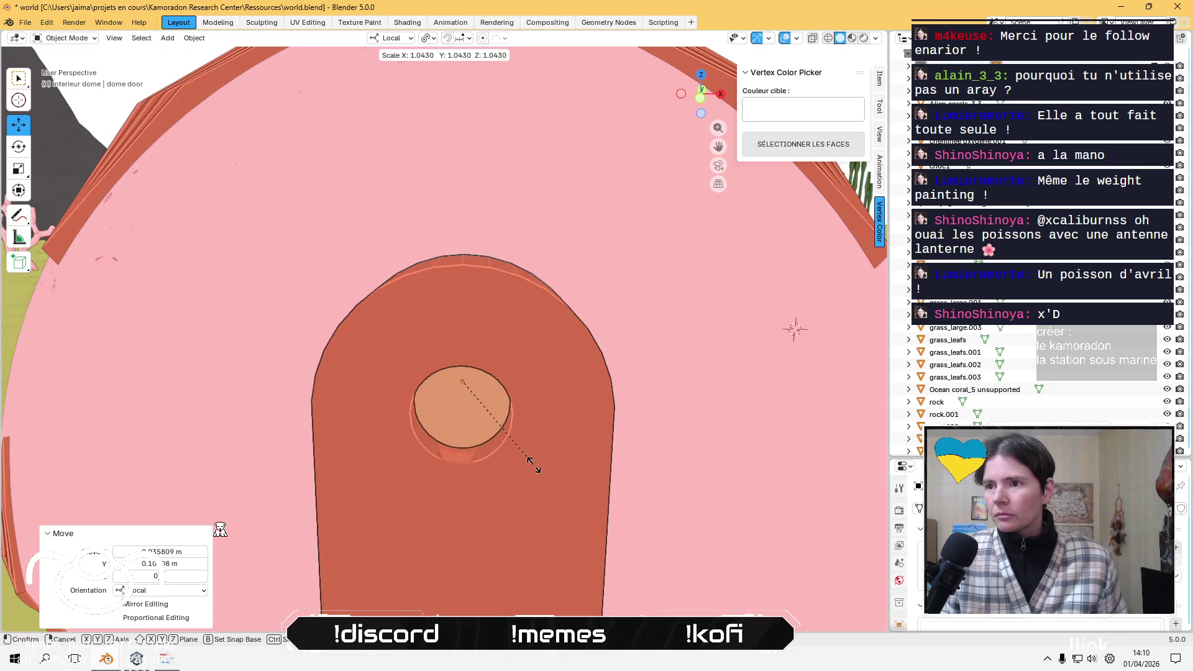
left_click(532, 466)
mouse_move(533, 465)
middle_mouse_down()
mouse_move(348, 444)
mouse_move(401, 302)
middle_mouse_up()
left_click_drag(412, 298, 413, 296)
scroll(407, 298, "up", 3)
mouse_move(391, 359)
middle_mouse_down()
mouse_move(445, 383)
mouse_move(706, 386)
mouse_move(684, 300)
mouse_move(602, 418)
mouse_move(700, 410)
mouse_move(506, 408)
mouse_move(404, 385)
middle_mouse_up()
- Save world.blend with the adjusted door
left_click(438, 546)
mouse_move(434, 527)
middle_mouse_down()
mouse_move(351, 487)
mouse_move(453, 435)
middle_mouse_up()
key("ctrl+s")
mouse_move(487, 390)
middle_mouse_down()
mouse_move(447, 421)
mouse_move(364, 428)
mouse_move(564, 455)
middle_mouse_up()
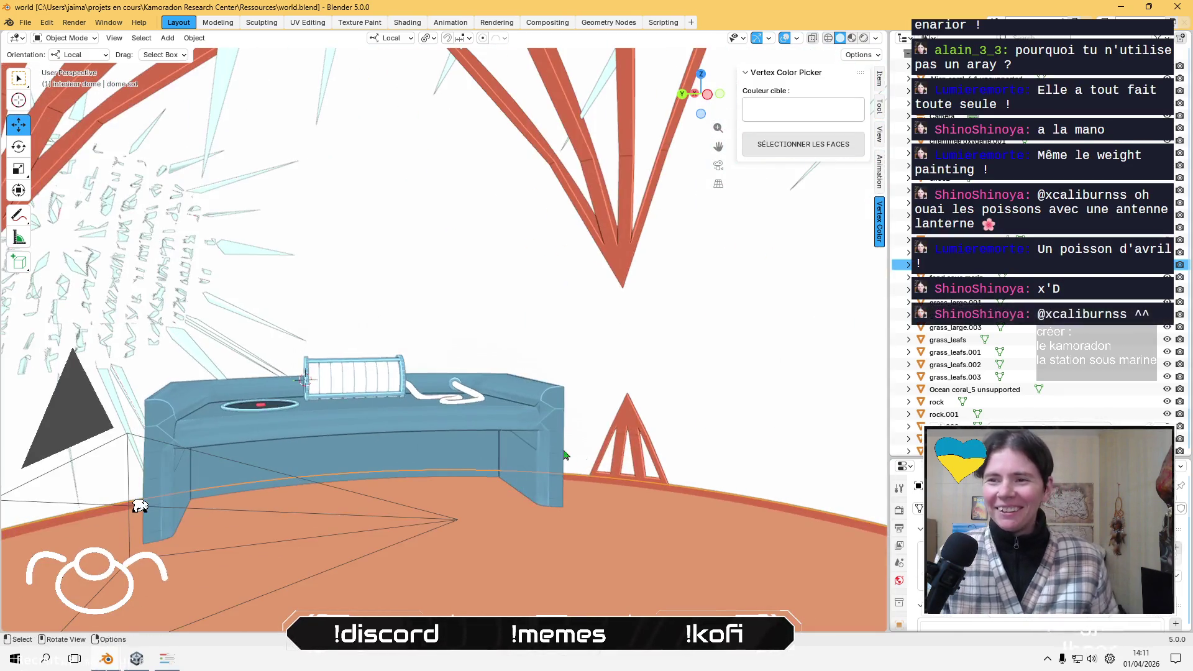
- Rename the cylinder on the blue desk to 'bombonne oxygene'
mouse_move(360, 420)
middle_mouse_down()
mouse_move(375, 404)
mouse_move(482, 413)
mouse_move(450, 382)
middle_mouse_up()
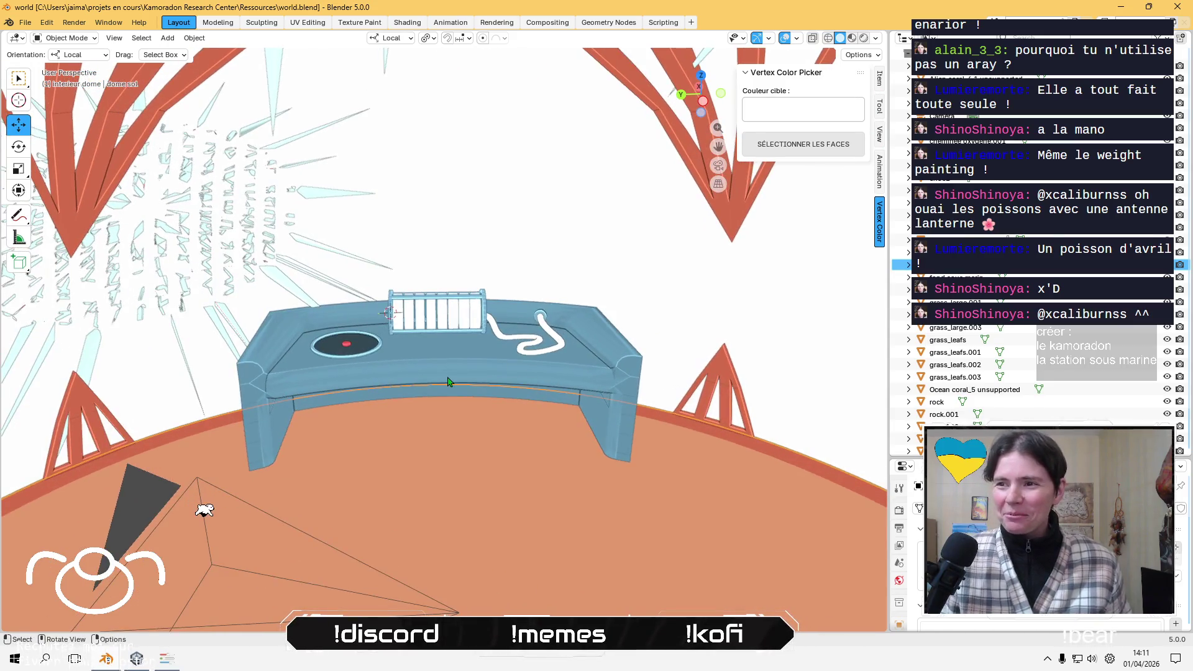
left_click(437, 316)
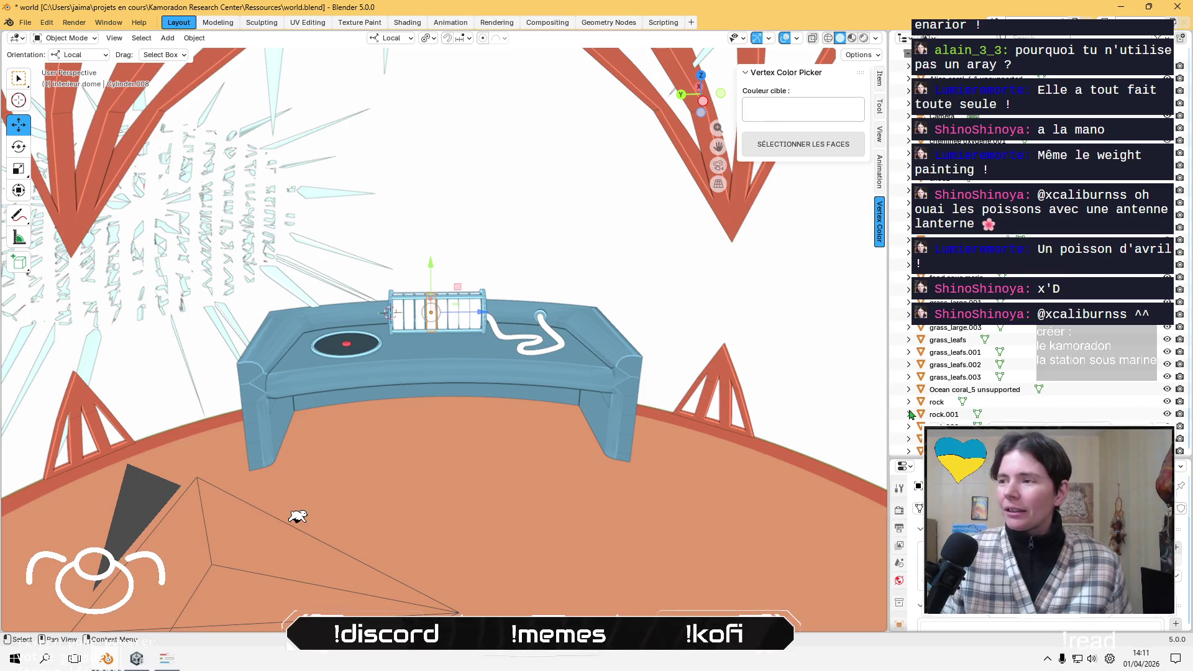
key("KP_Decimal")
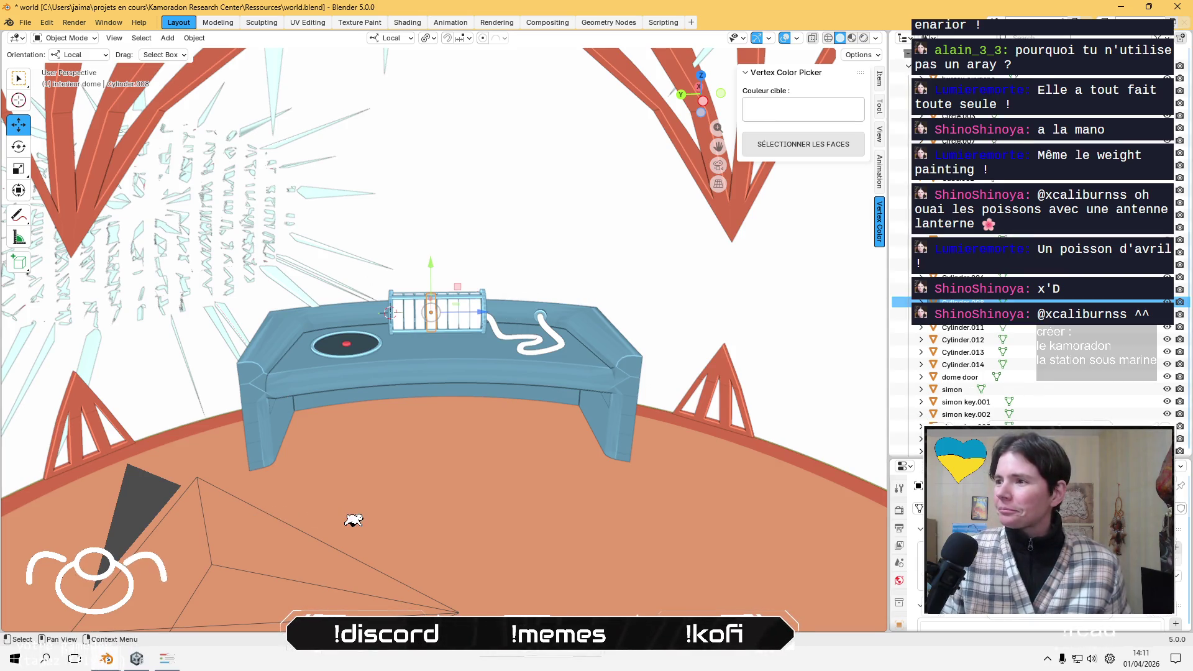
left_click(484, 308)
key("F2")
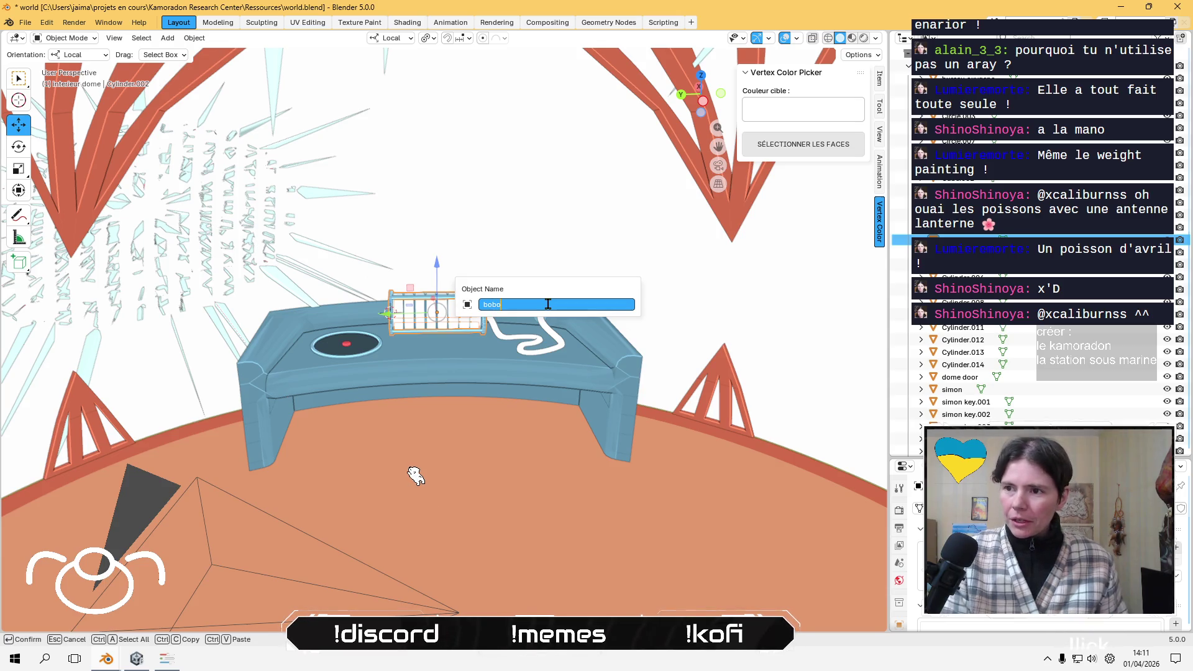
type("mbon")
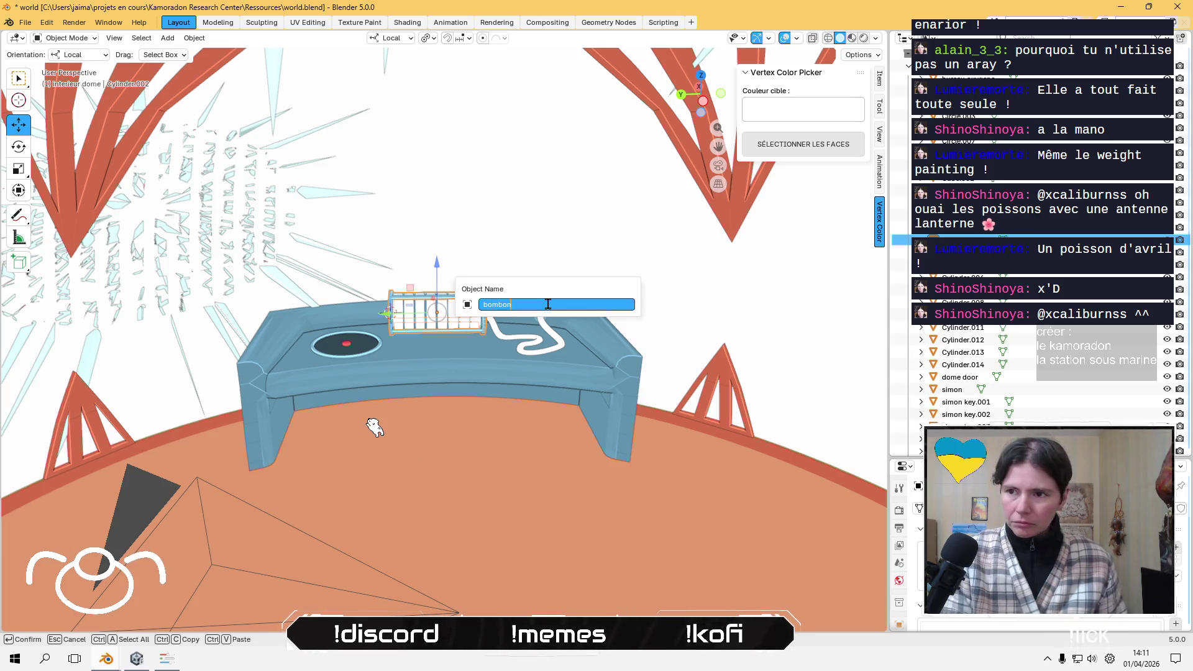
type("ne oxygene")
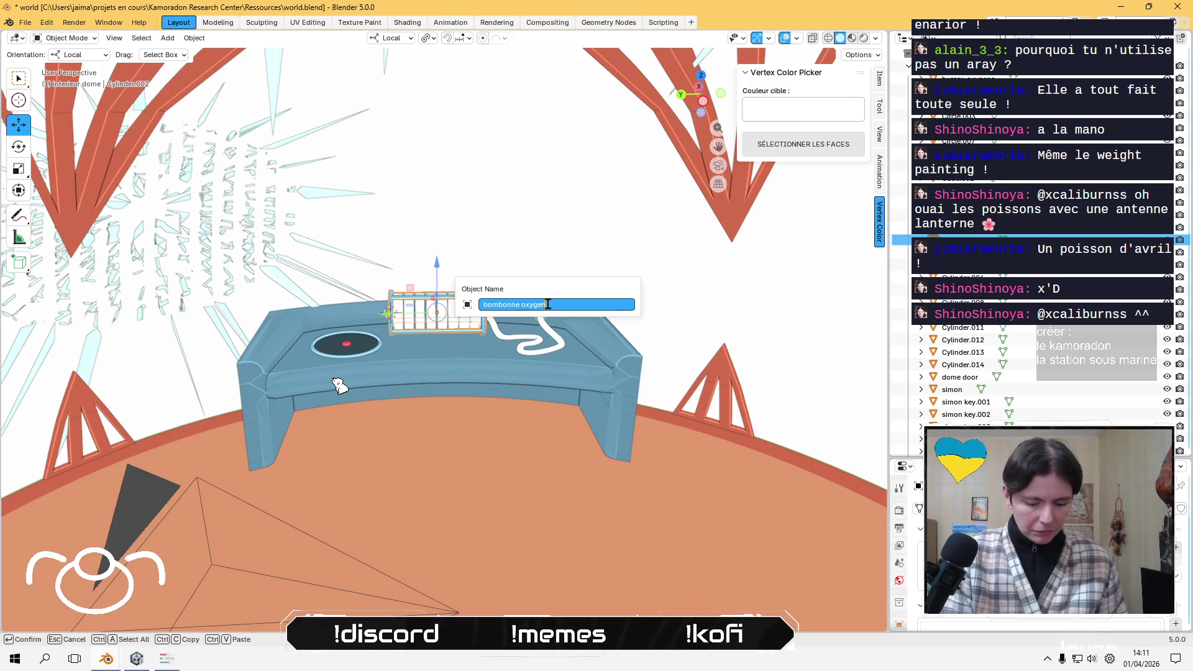
key("Return")
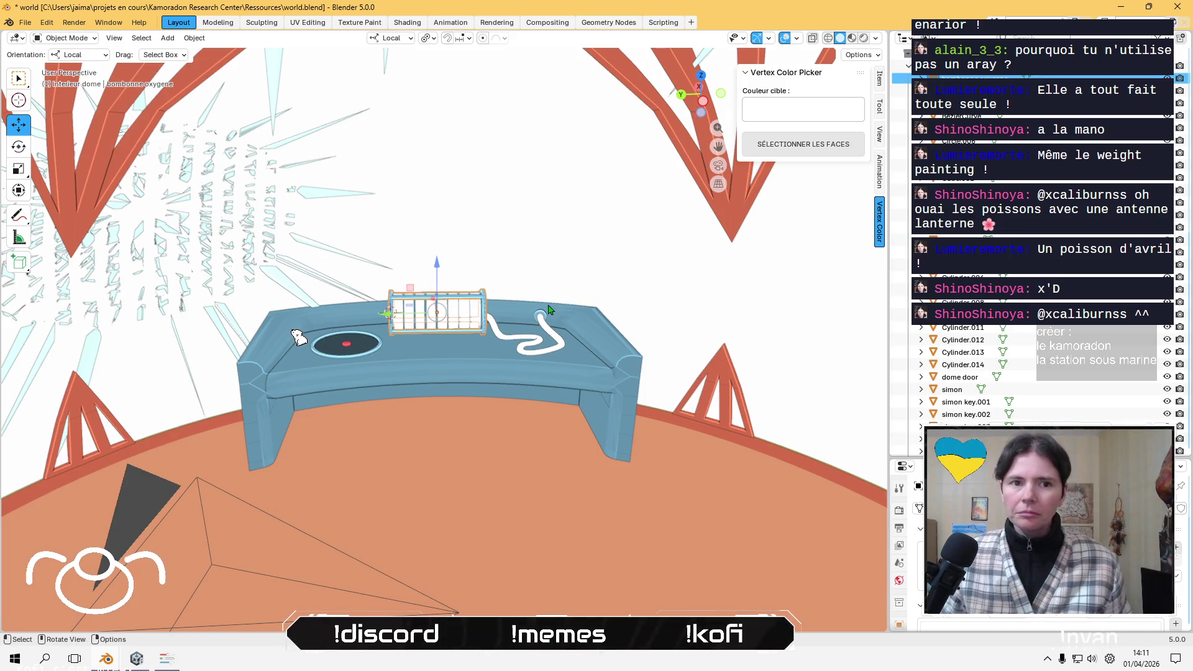
- Rename the cage part Cylinder.013 to 'oxygene'
left_click(475, 312)
key("F2")
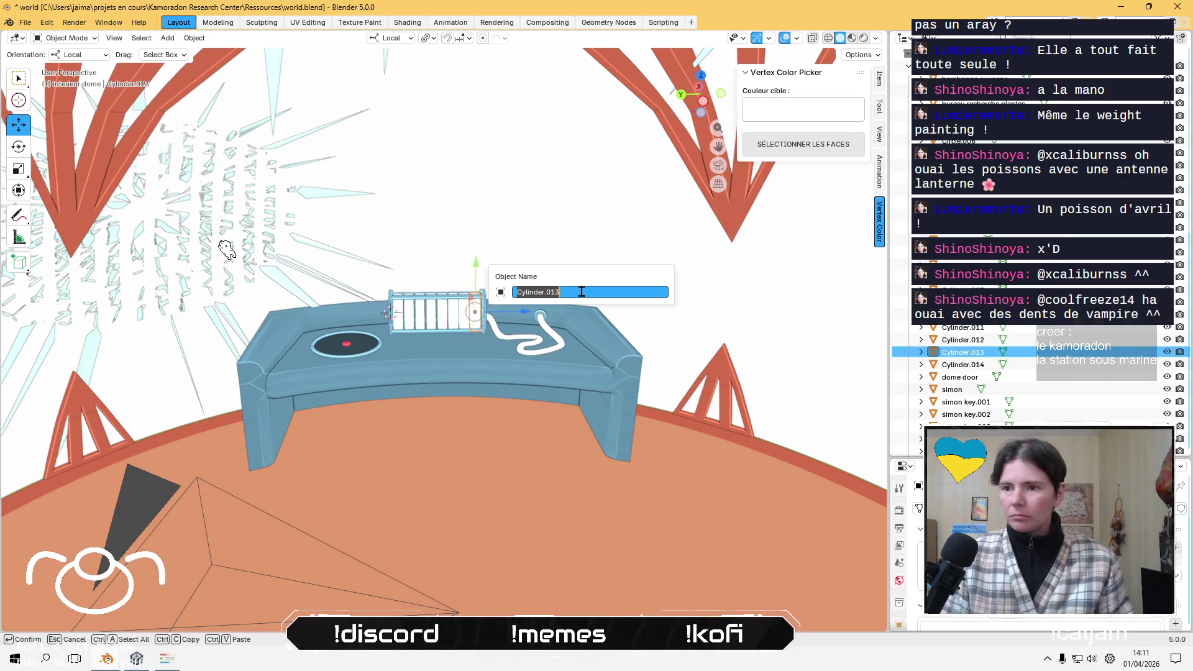
type("pile")
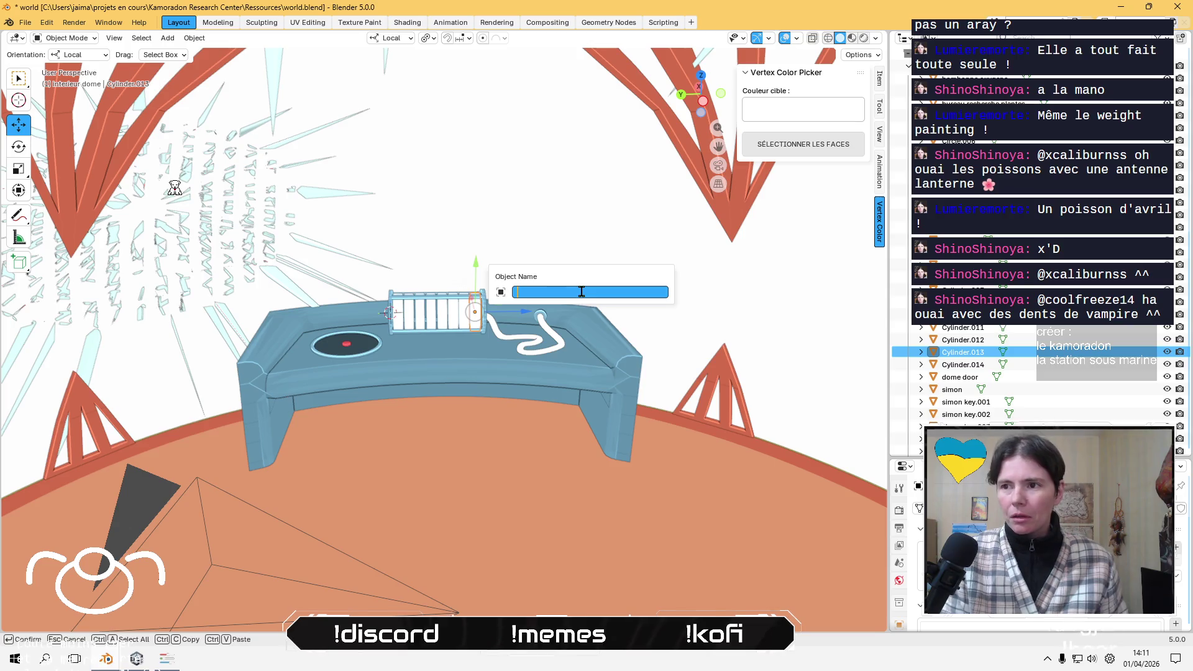
type("oxygene")
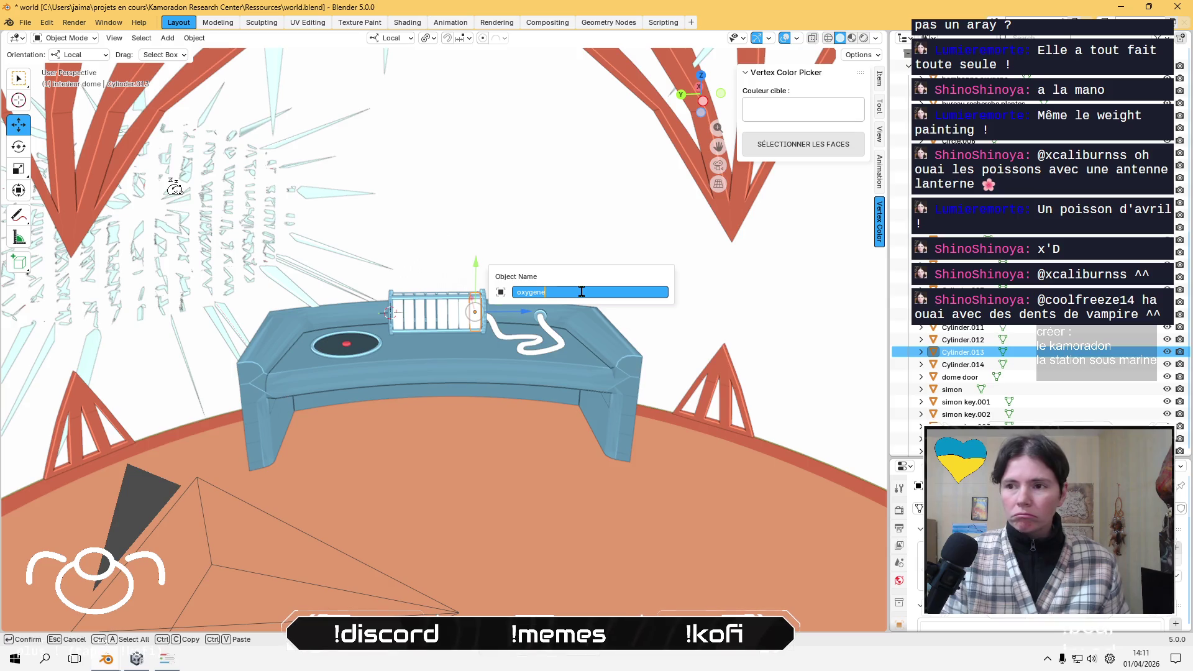
key("Return")
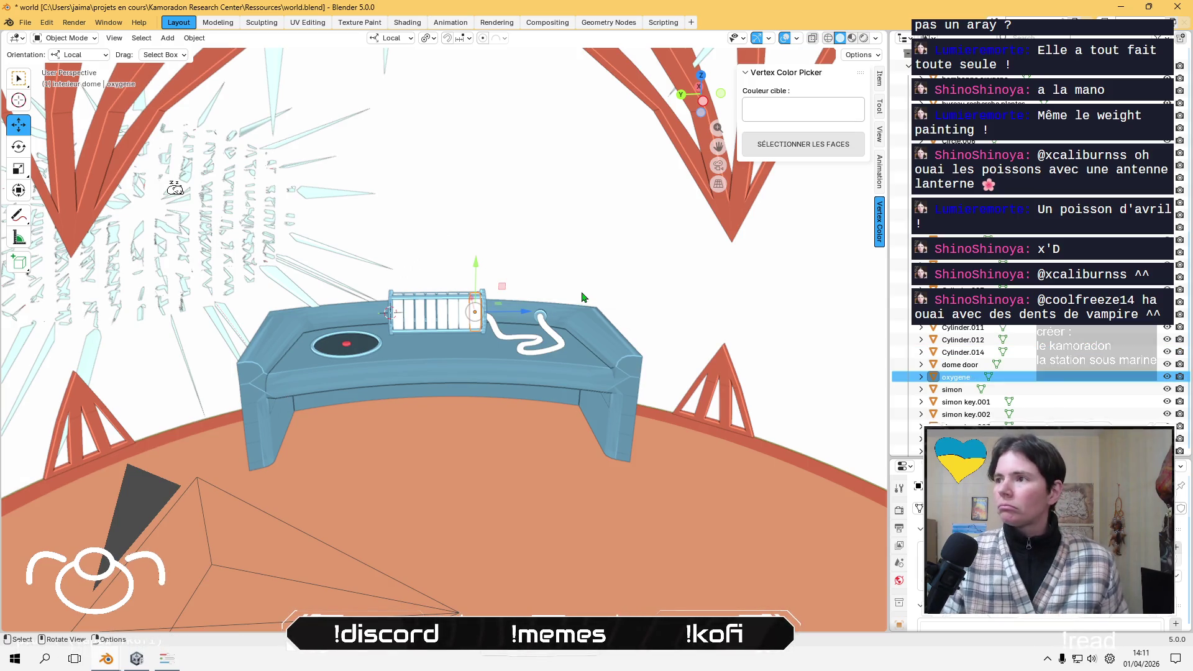
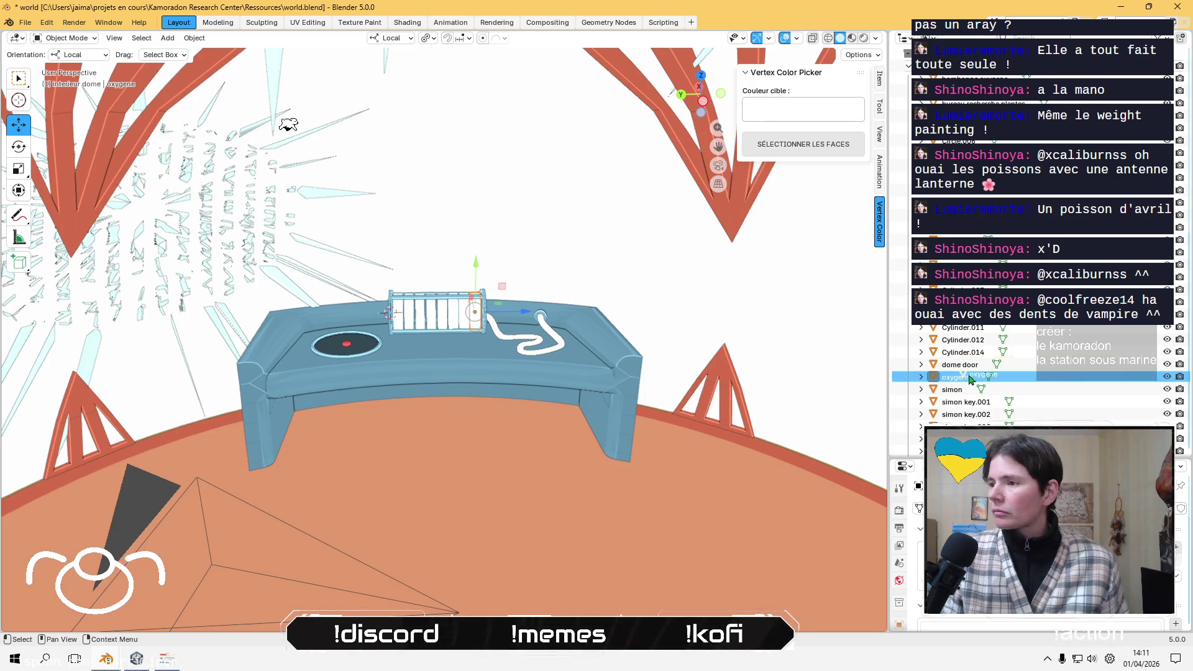
- Rename cage piece Cylinder.014 to oxygene.001 from the Outliner
left_click(467, 323)
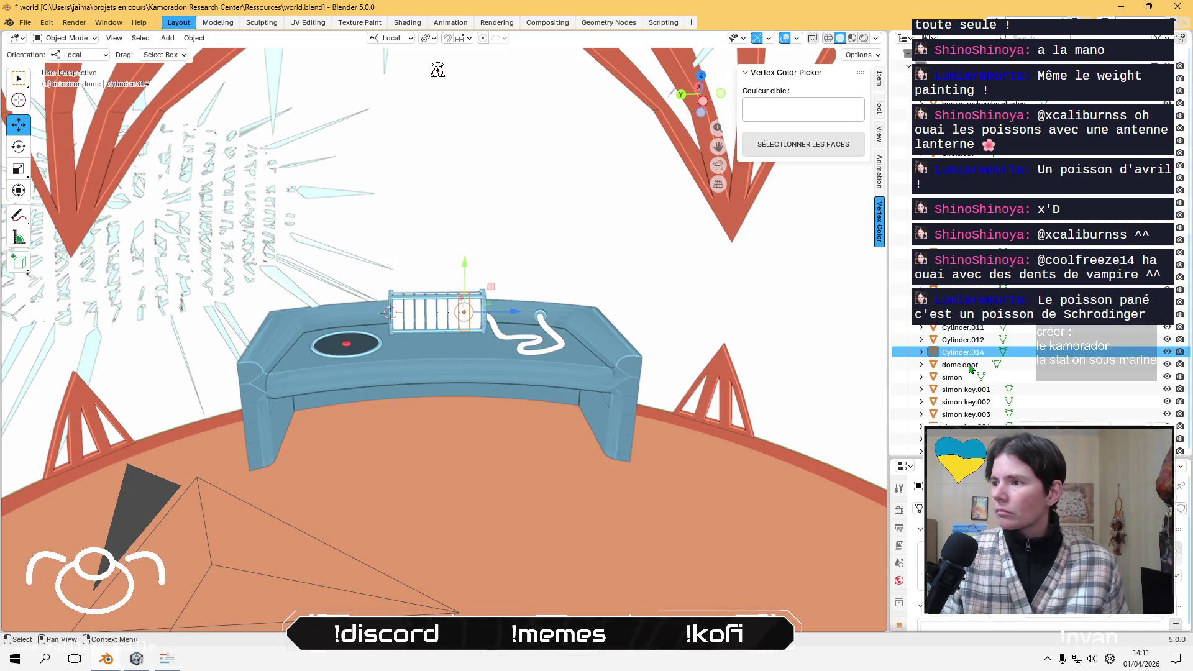
double_click(997, 351)
scroll(997, 349, "down", 4)
type("oxygene")
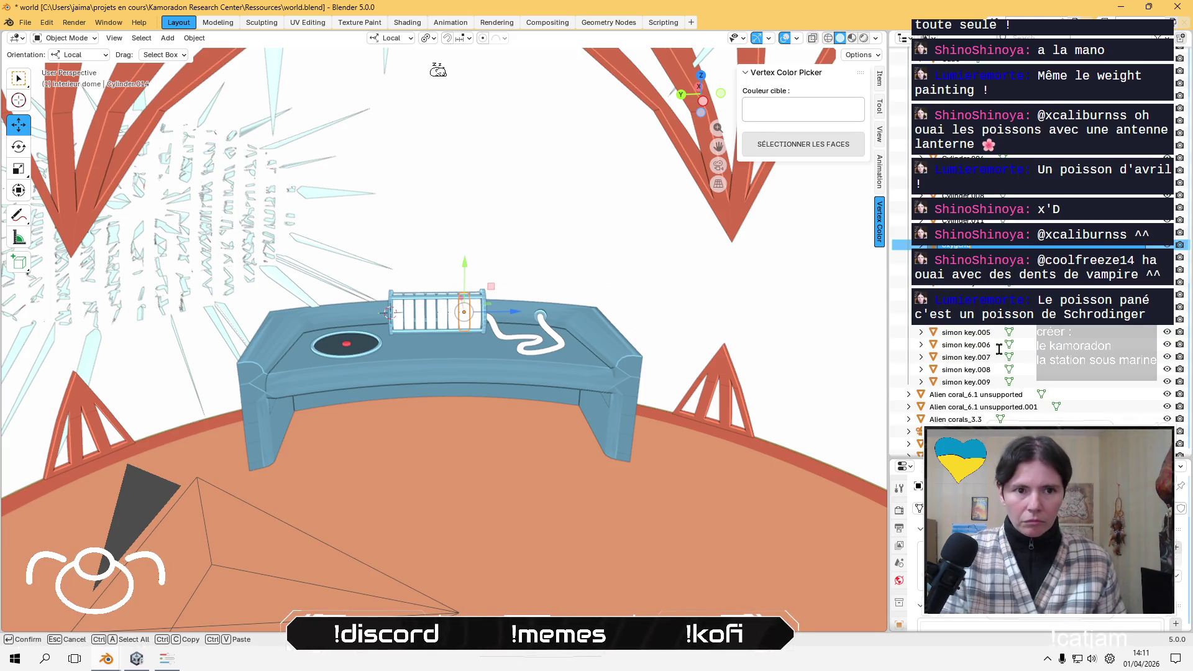
key("Return")
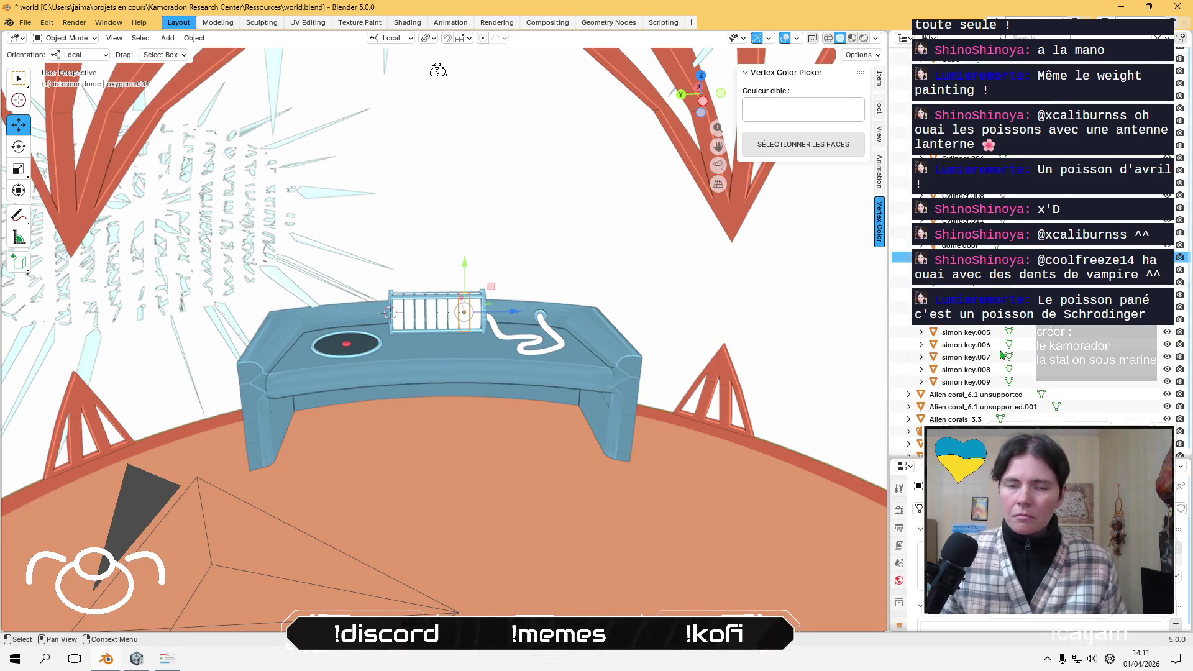
scroll(1001, 354, "down", 1)
key("F2")
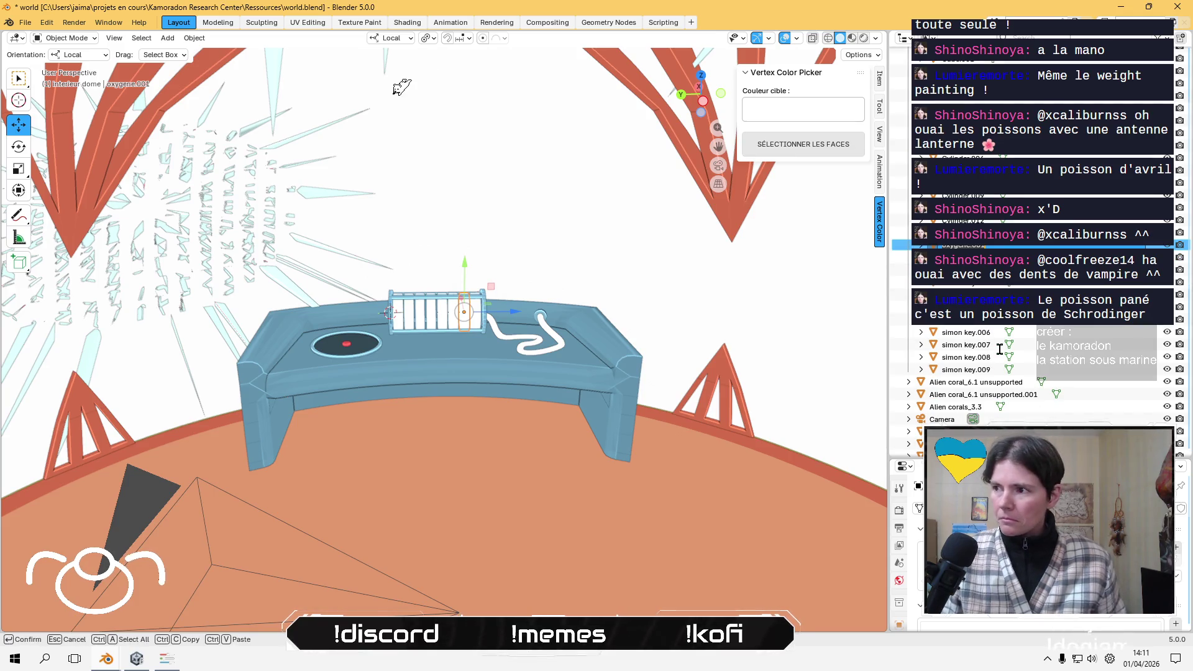
key("End")
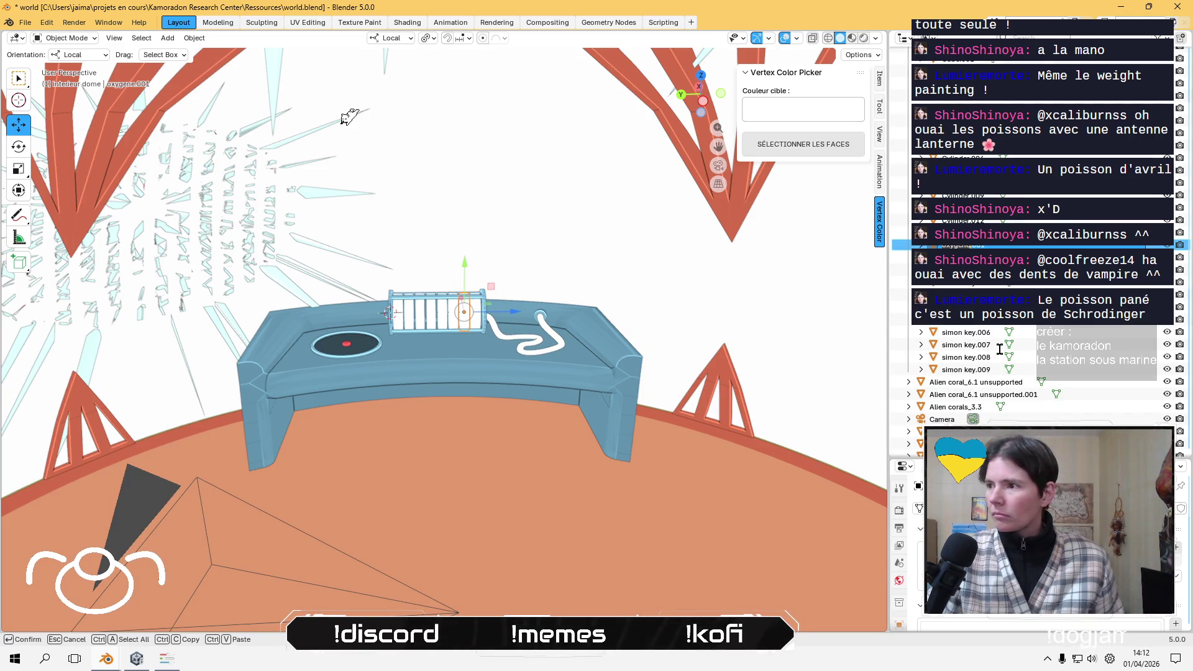
key("Return")
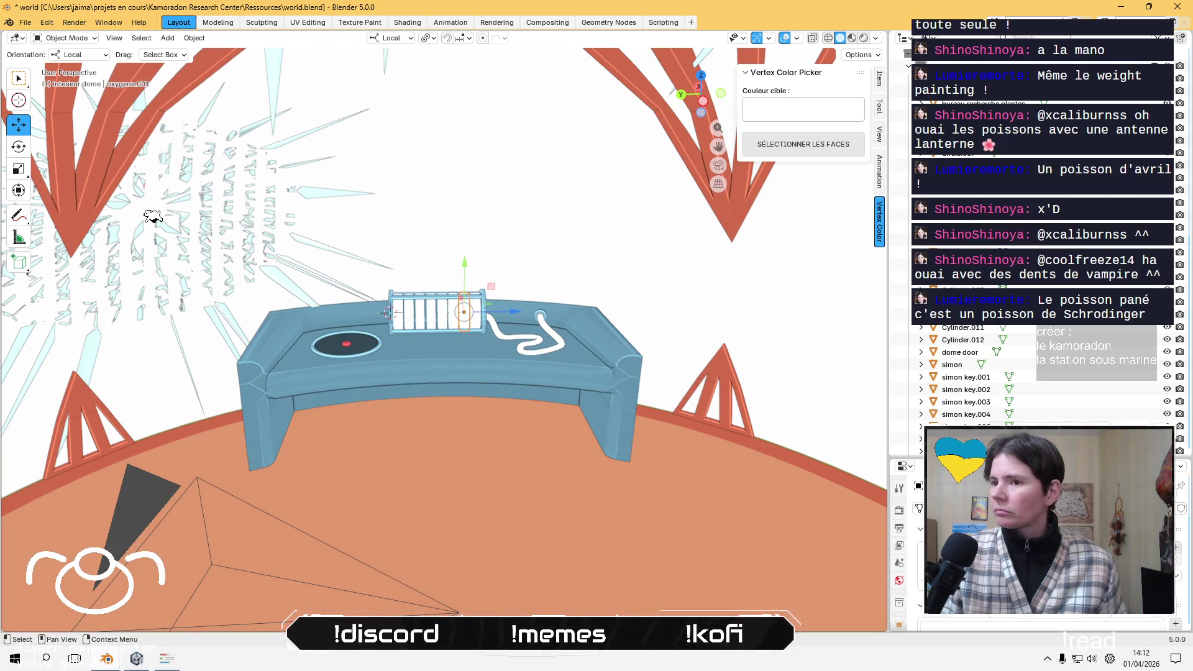
- Rename the next cage cylinder, Cylinder.012, to oxygene so it becomes oxygene.002
scroll(969, 249, "down", 2)
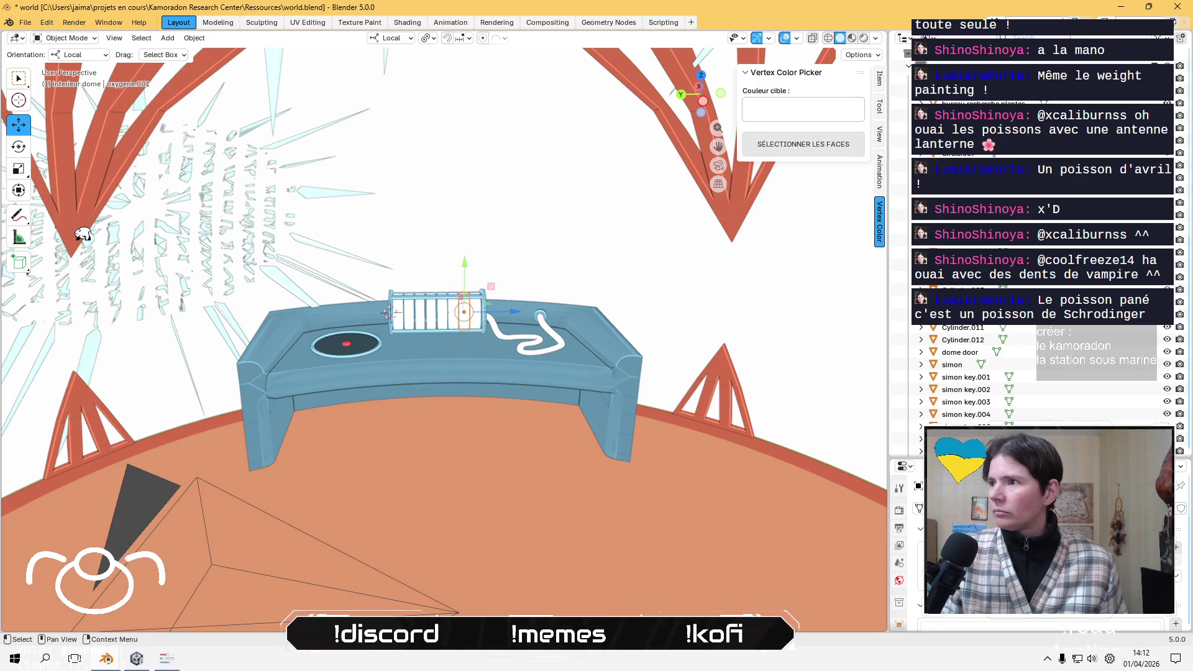
left_click(454, 319)
key("F2")
type("oxygene")
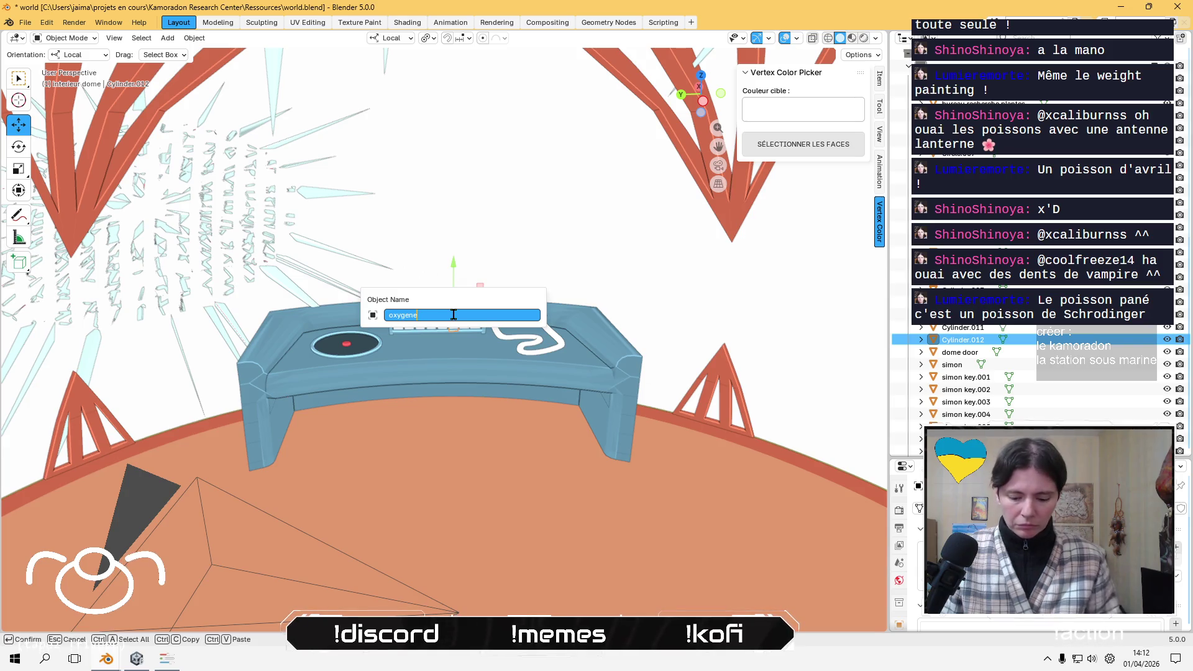
key("Return")
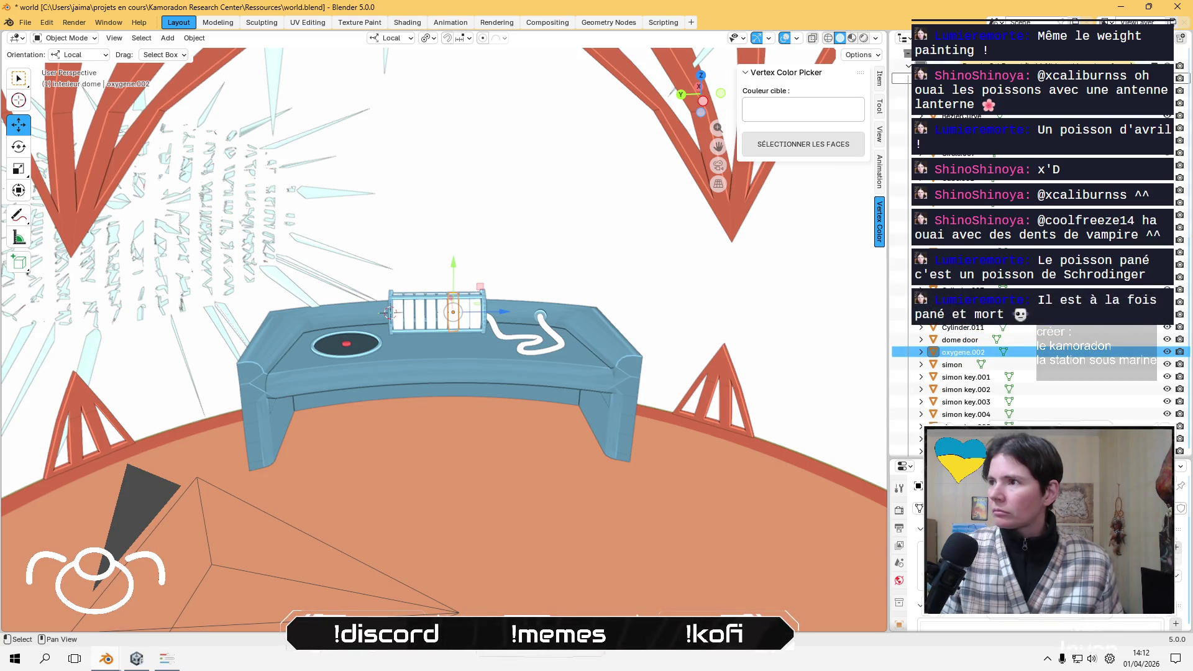
- Rename Cylinder.011 and Cylinder.008 to oxygene.003 and oxygene.004
left_click_drag(963, 351, 963, 63)
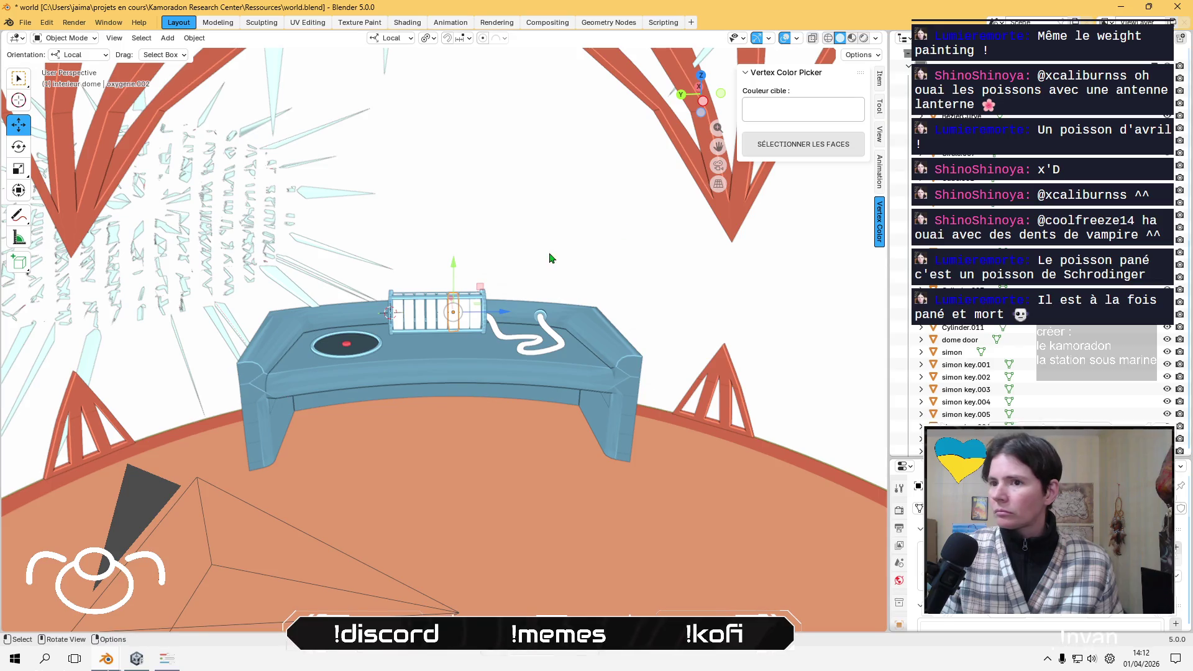
left_click(443, 322)
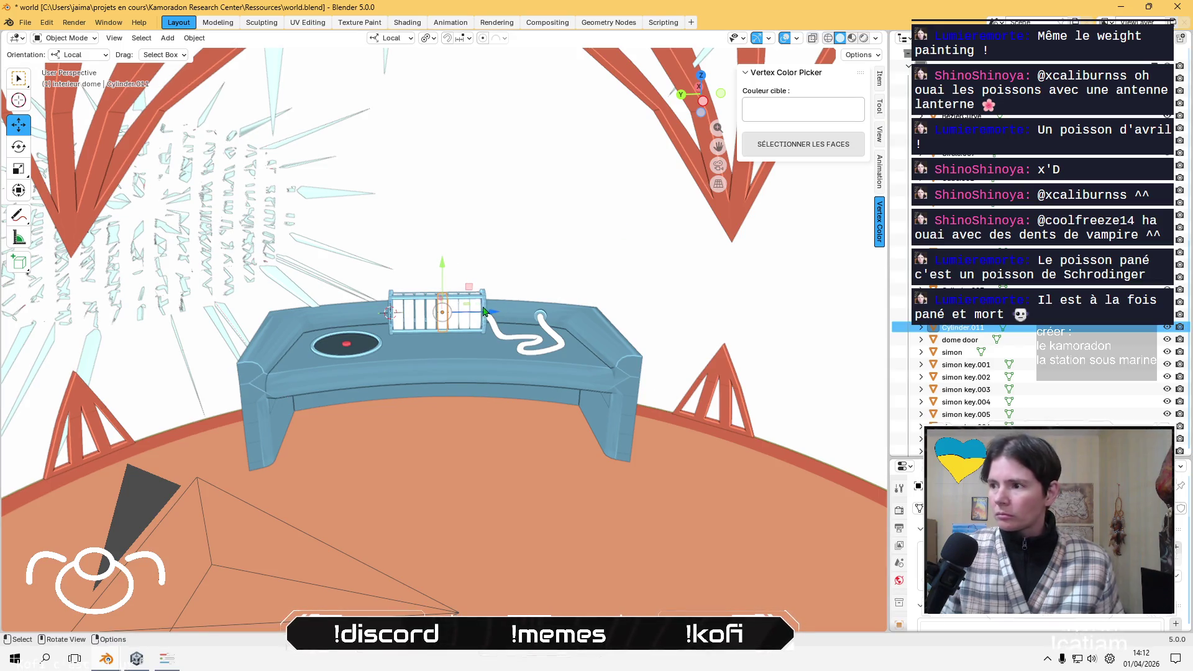
key("F2")
type("oxygene")
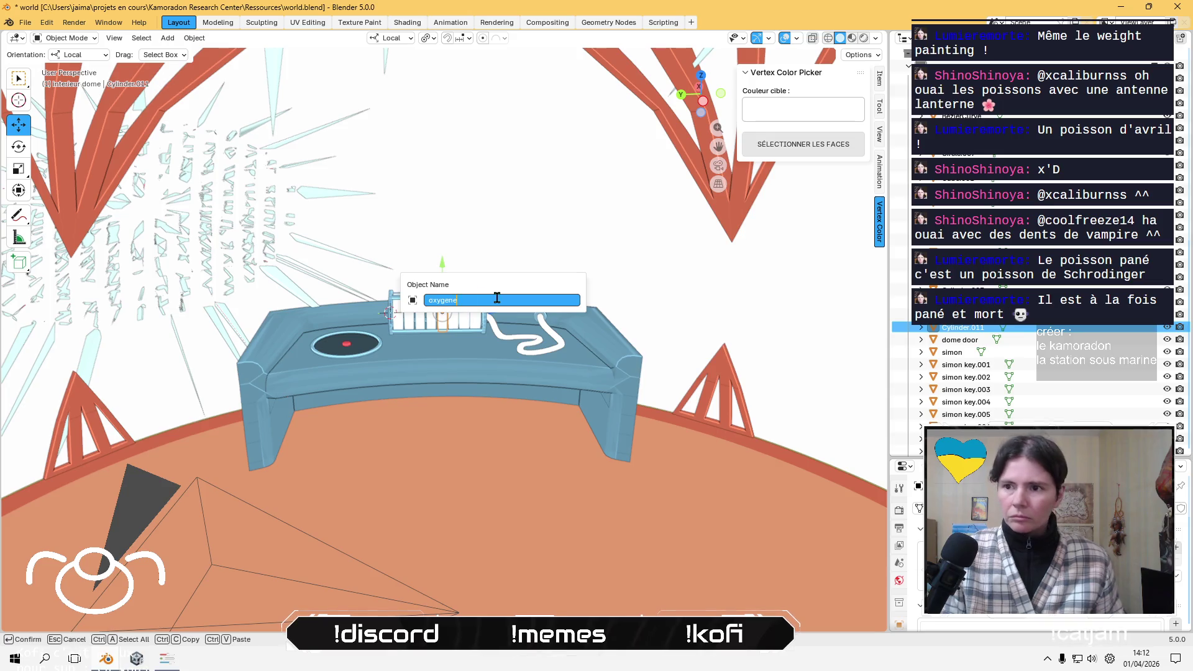
key("Return")
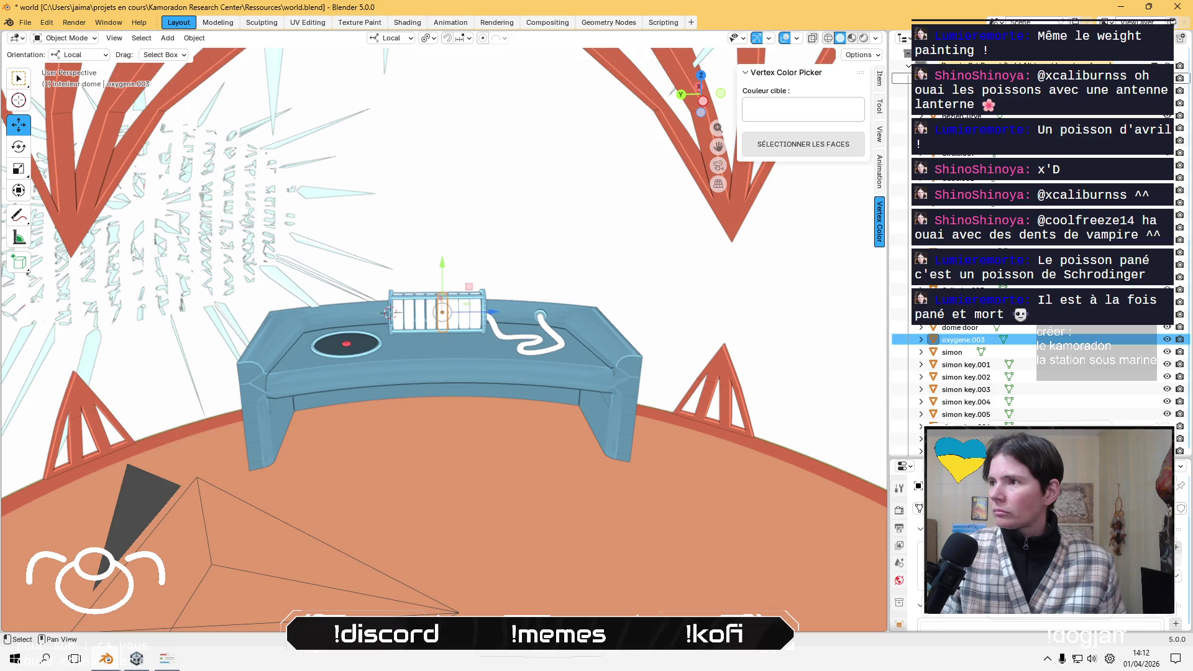
left_click(428, 322)
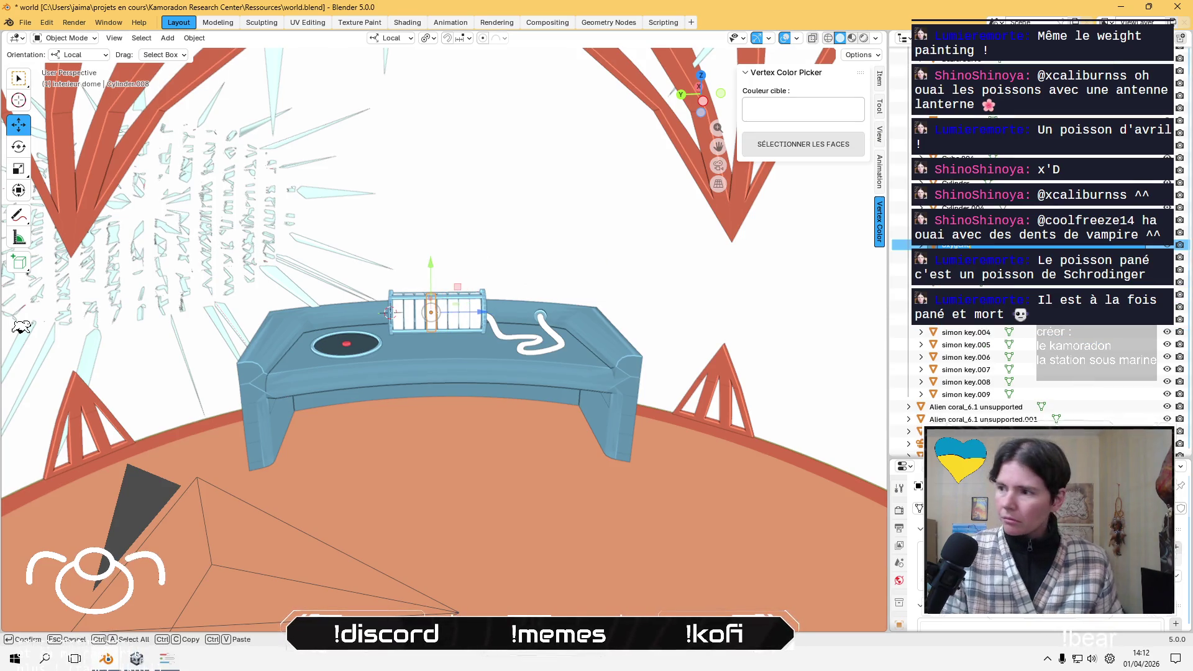
key("Return")
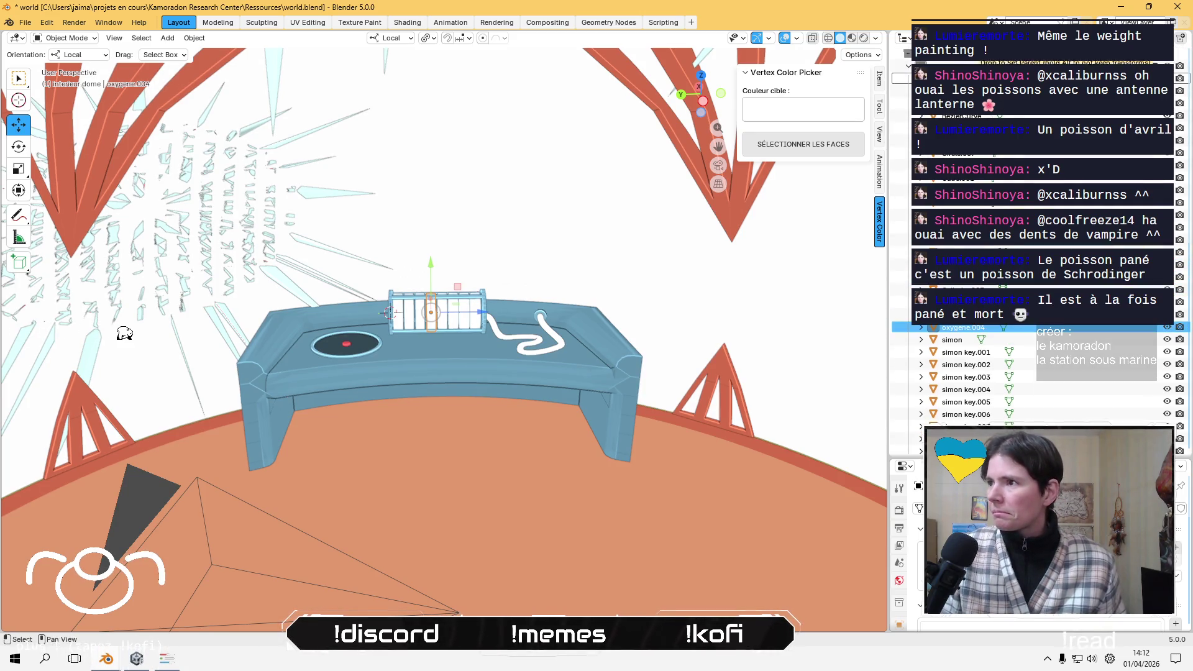
- Rename Cylinder.009 and Cylinder.007 to oxygene.005 and oxygene.006
left_click(423, 325)
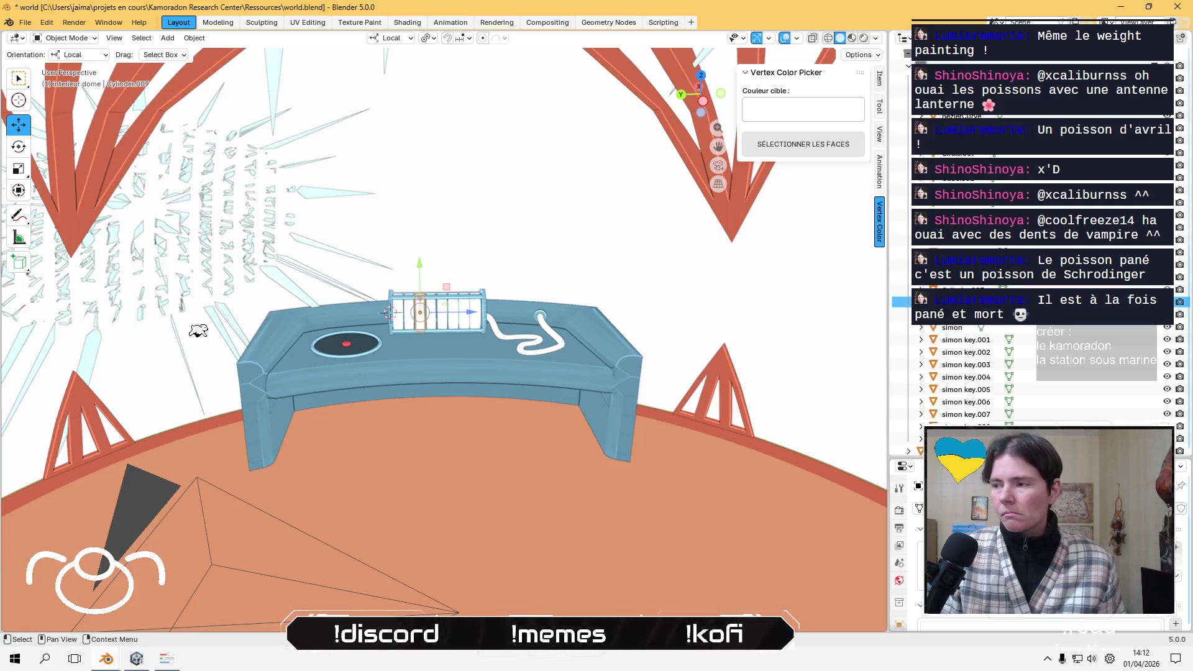
left_click(255, 326)
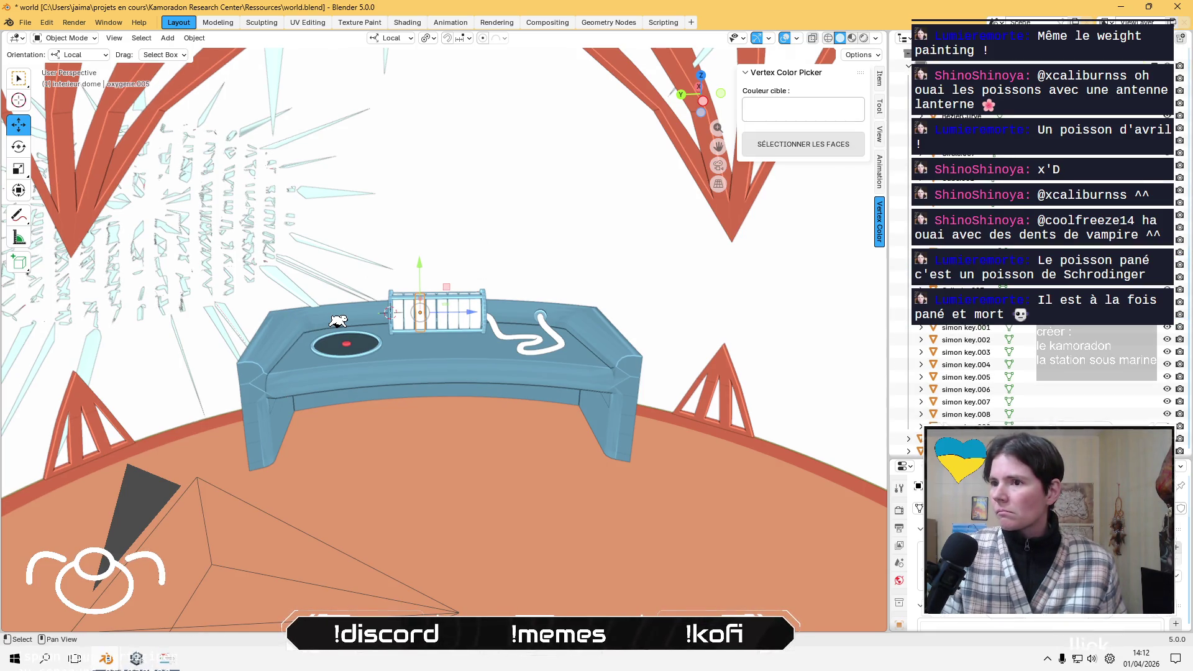
left_click(382, 315)
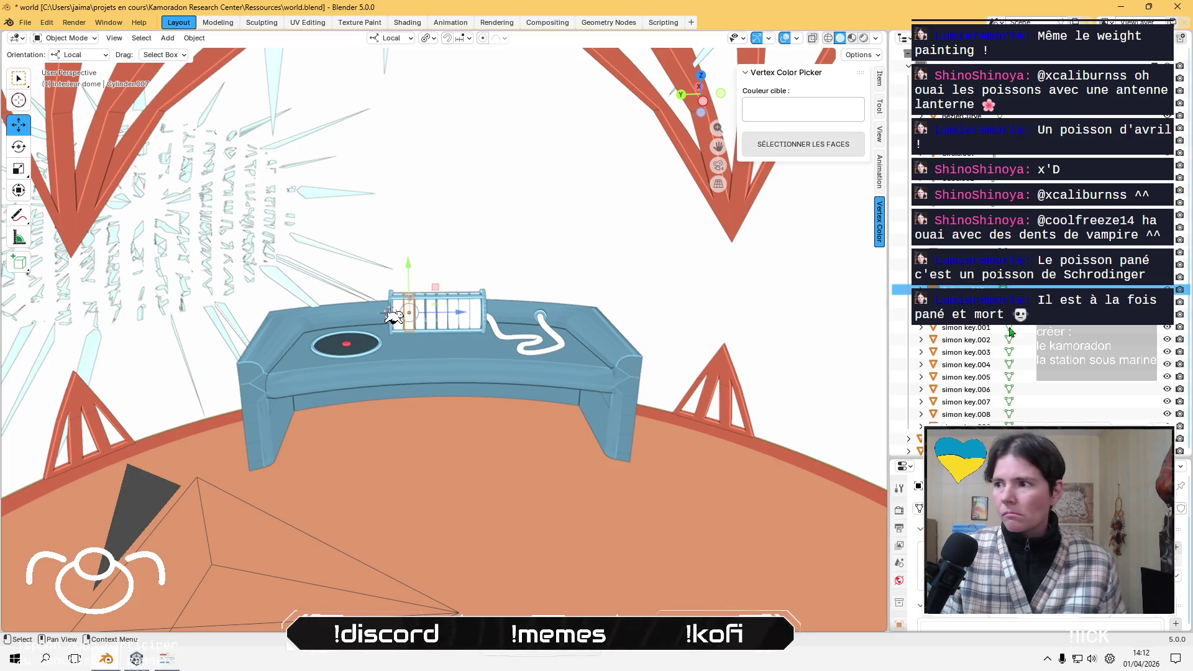
scroll(949, 330, "down", 3)
double_click(948, 329)
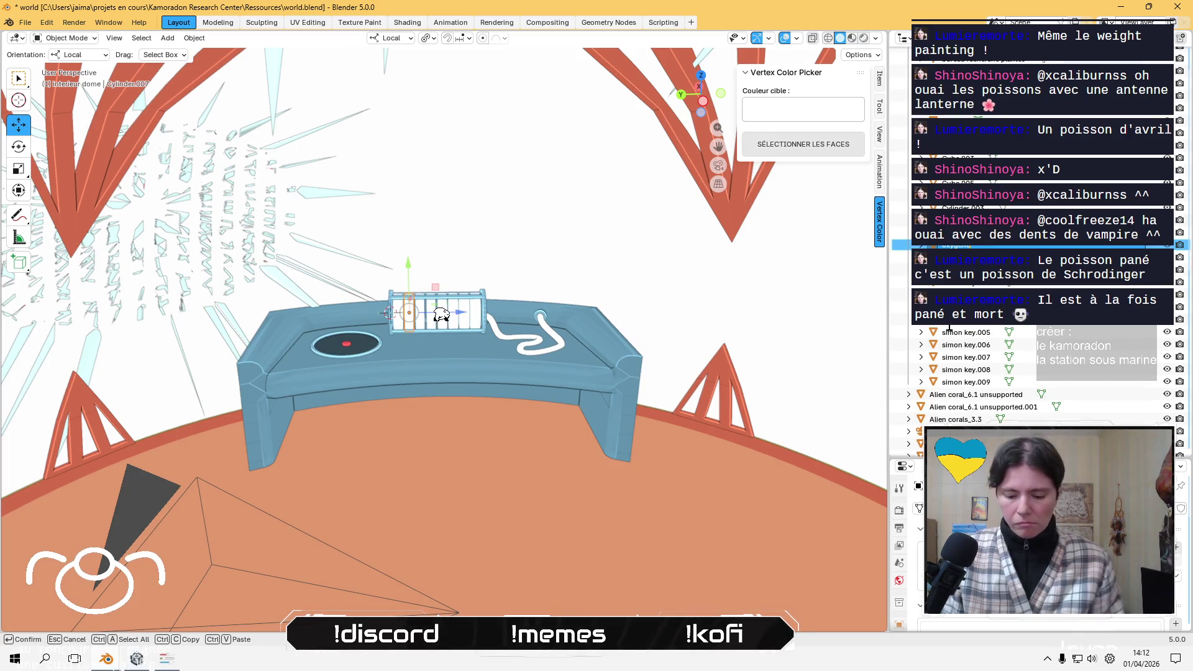
key("Return")
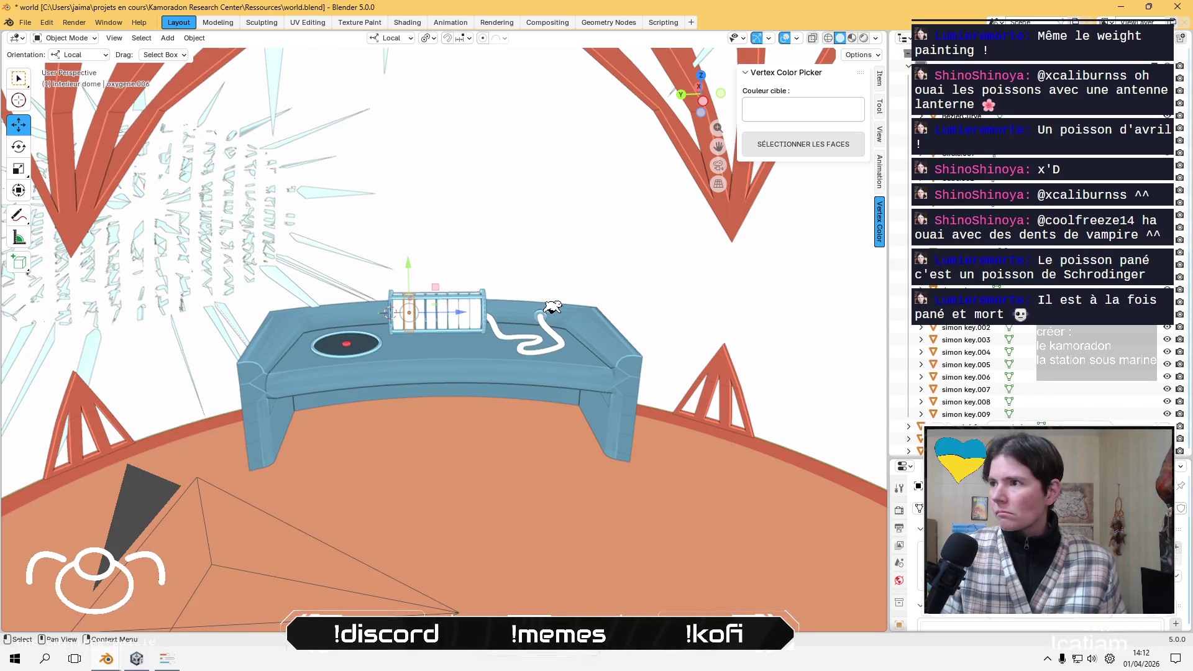
- Rename the cage's left cylinder, Cylinder.004, to oxygene.007
left_click(433, 321)
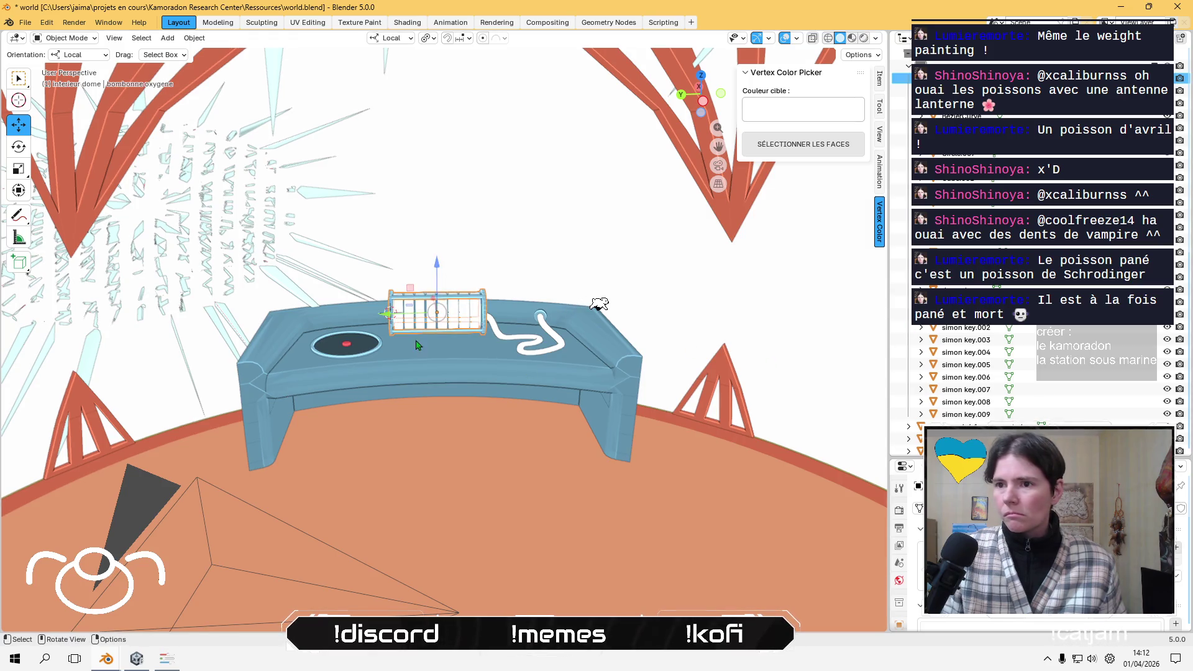
left_click(395, 311)
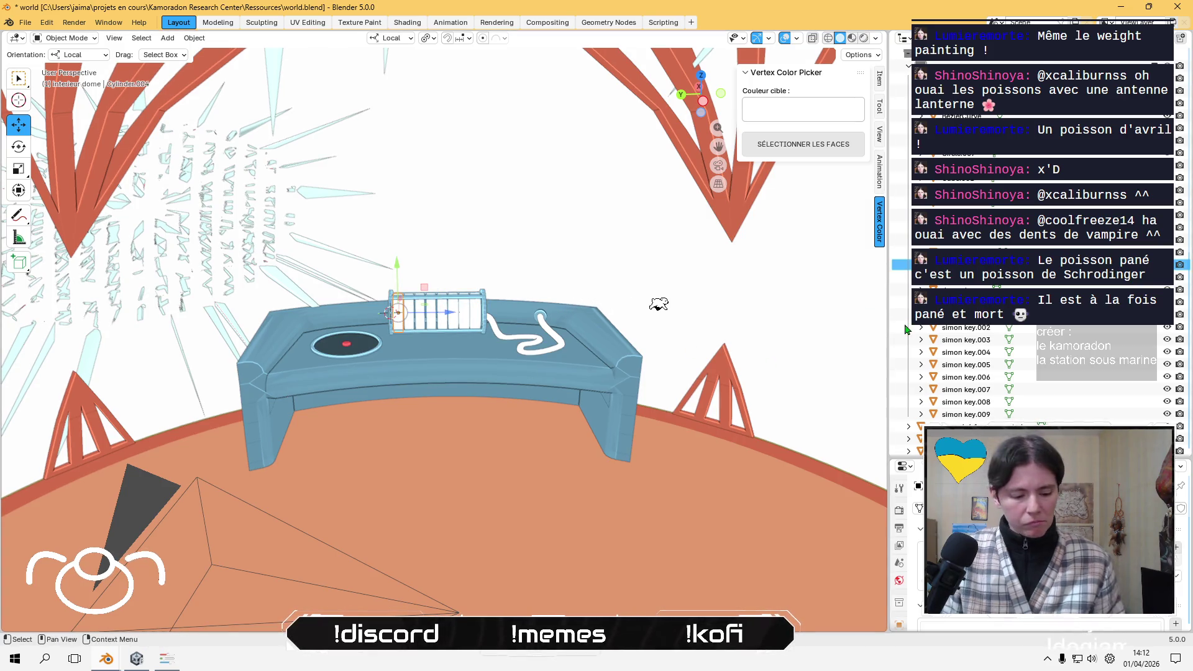
key("F2")
key("ctrl+v")
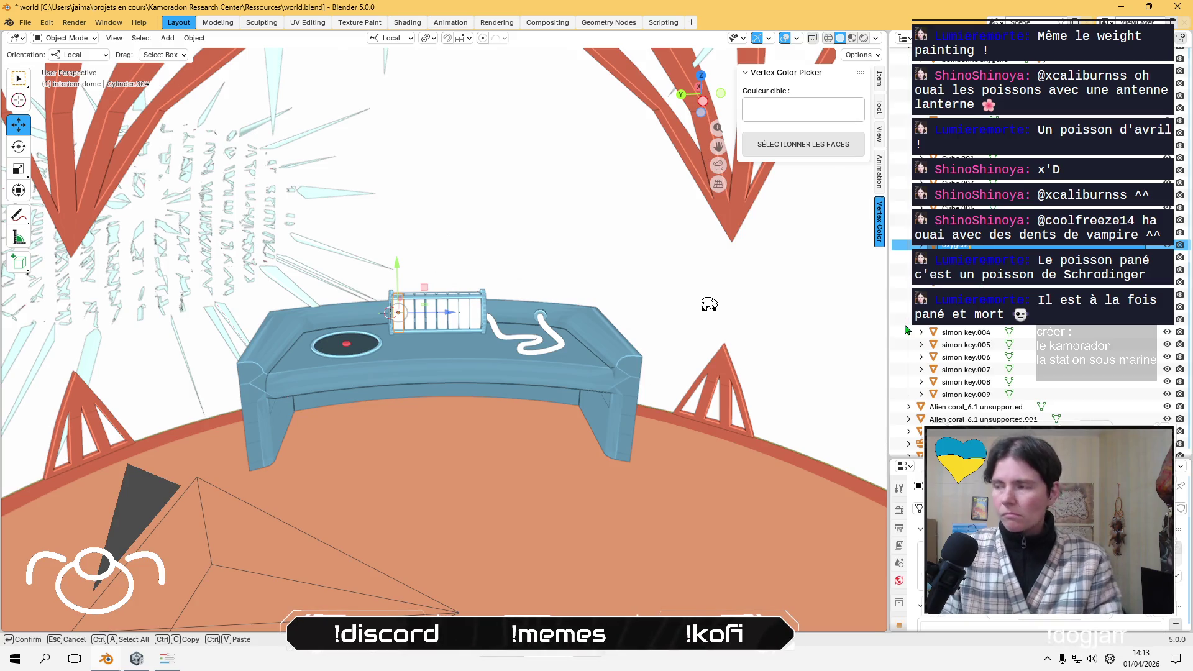
key("Return")
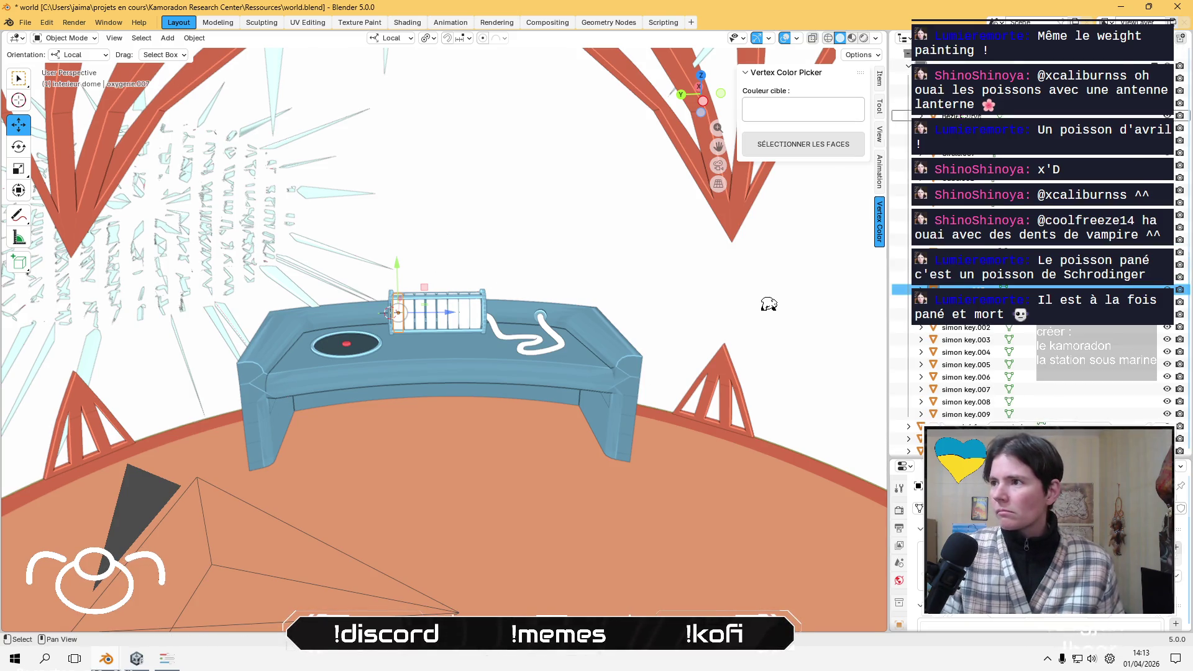
scroll(969, 372, "down", 1)
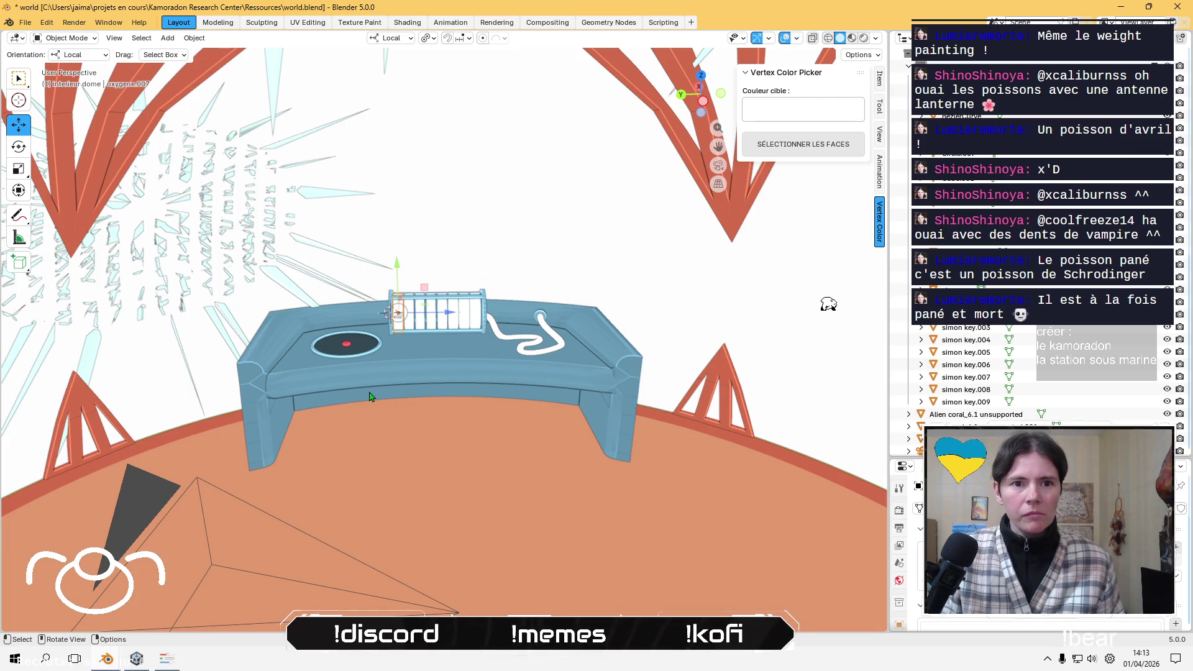
scroll(369, 396, "up", 1)
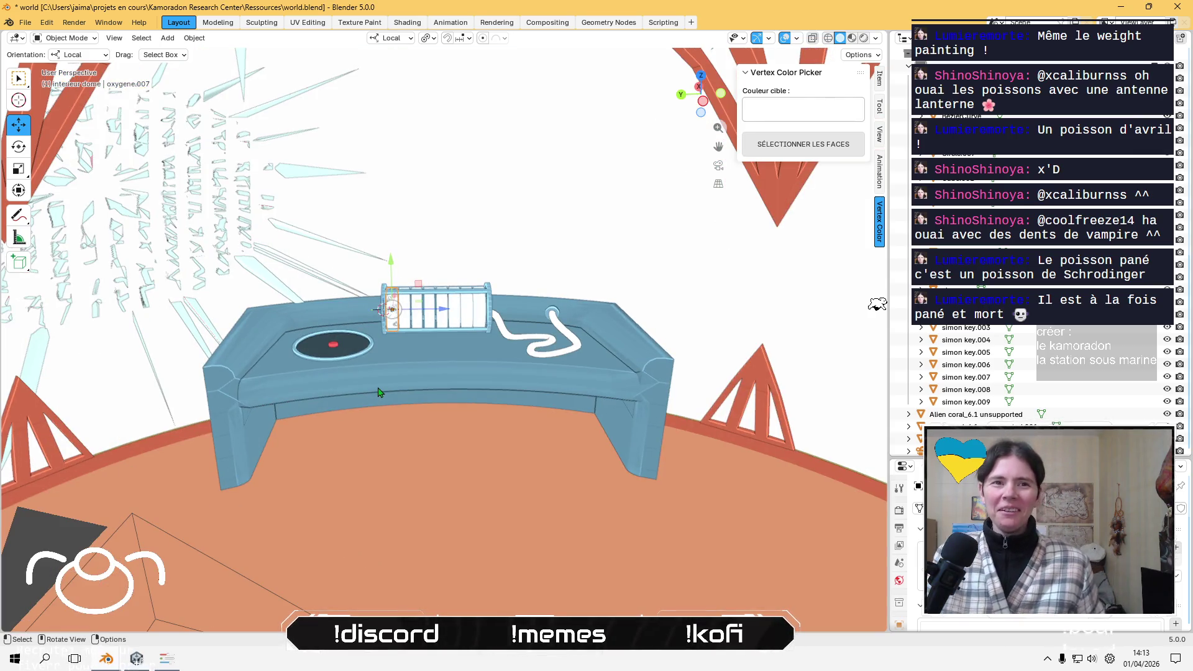
middle_click_drag(389, 410, 409, 445)
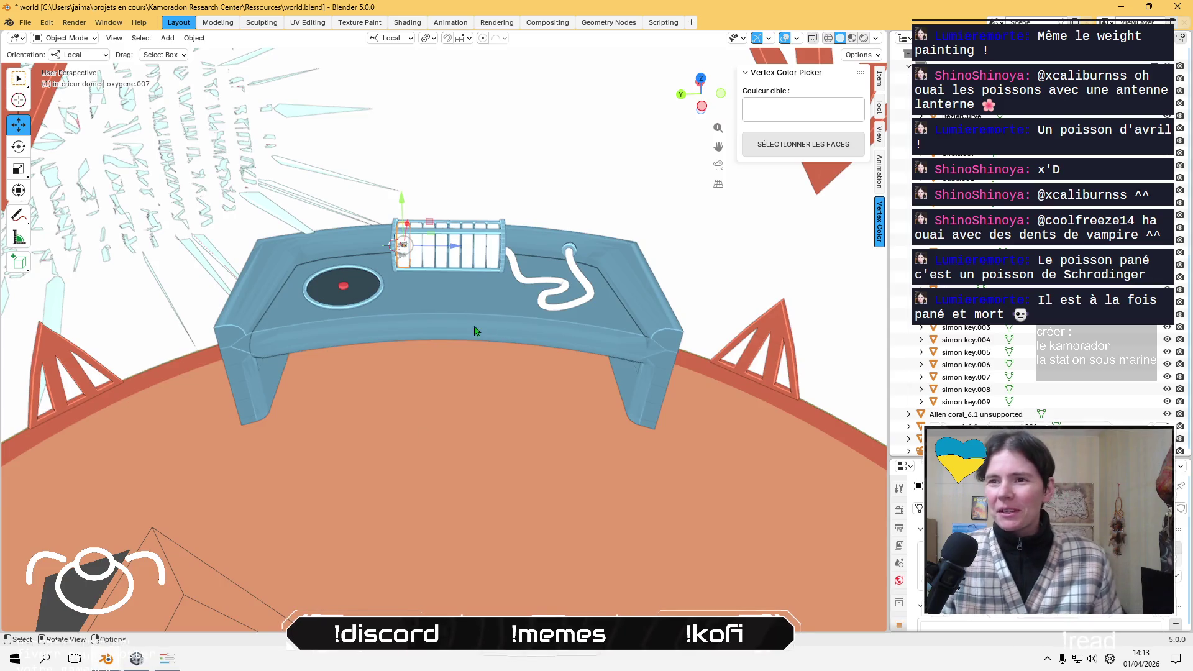
- Rename the white Bézier hose on the desk to 'tuyau oxygene'
left_click(545, 310)
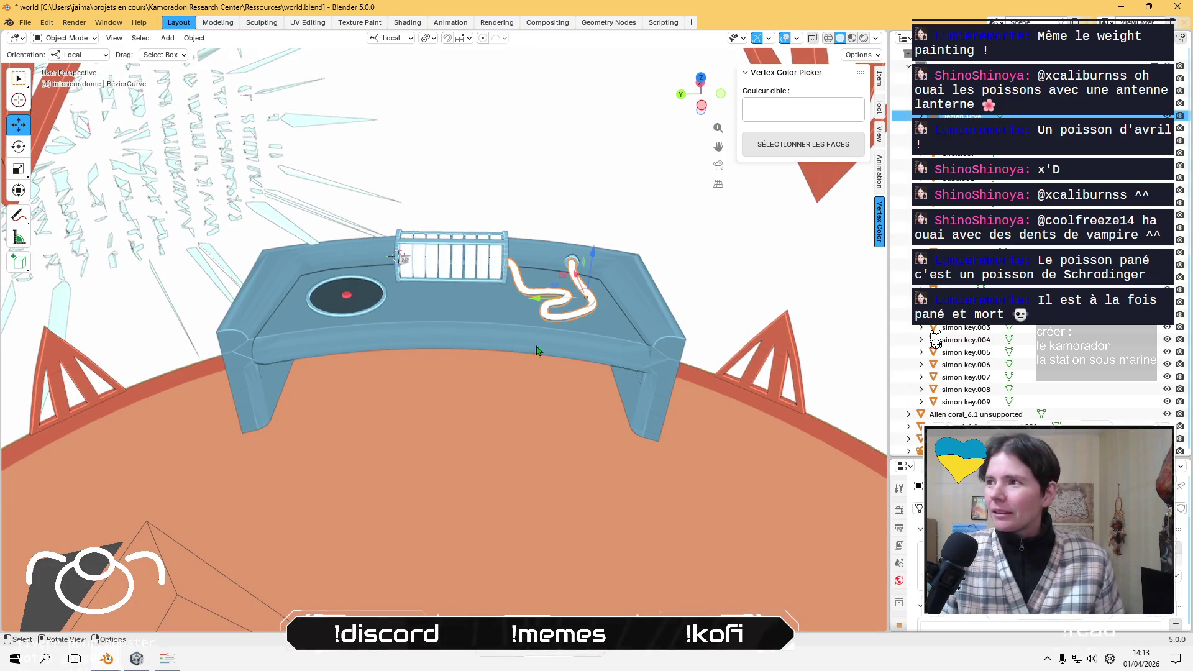
key("F2")
type("t")
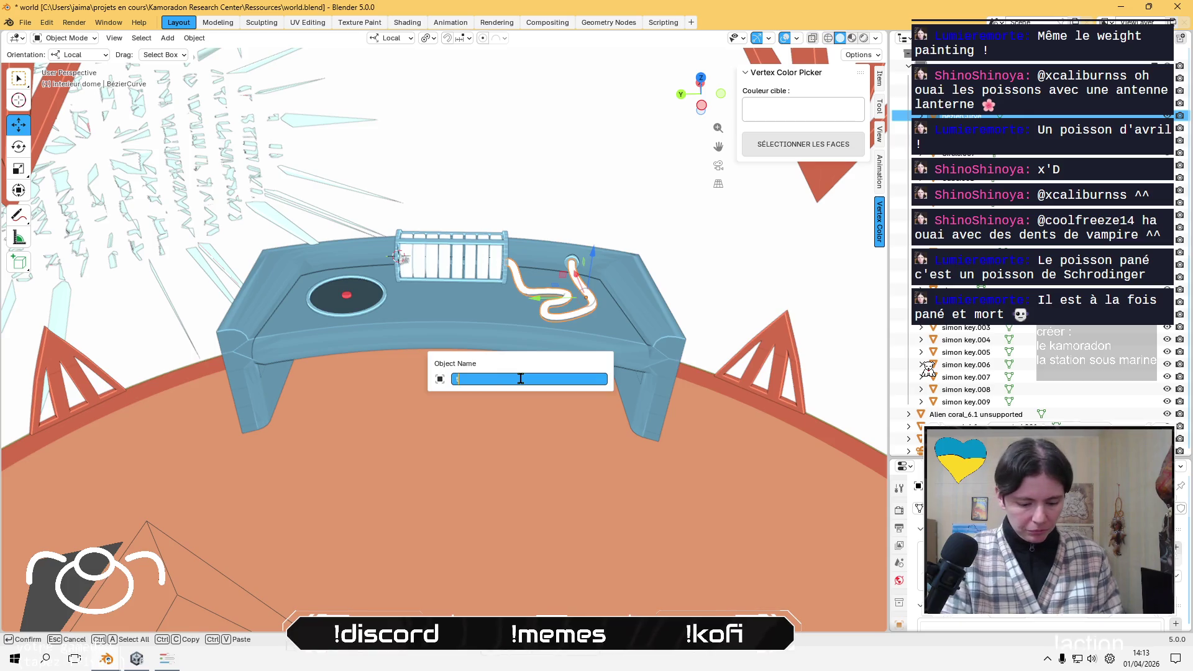
type("uyau o")
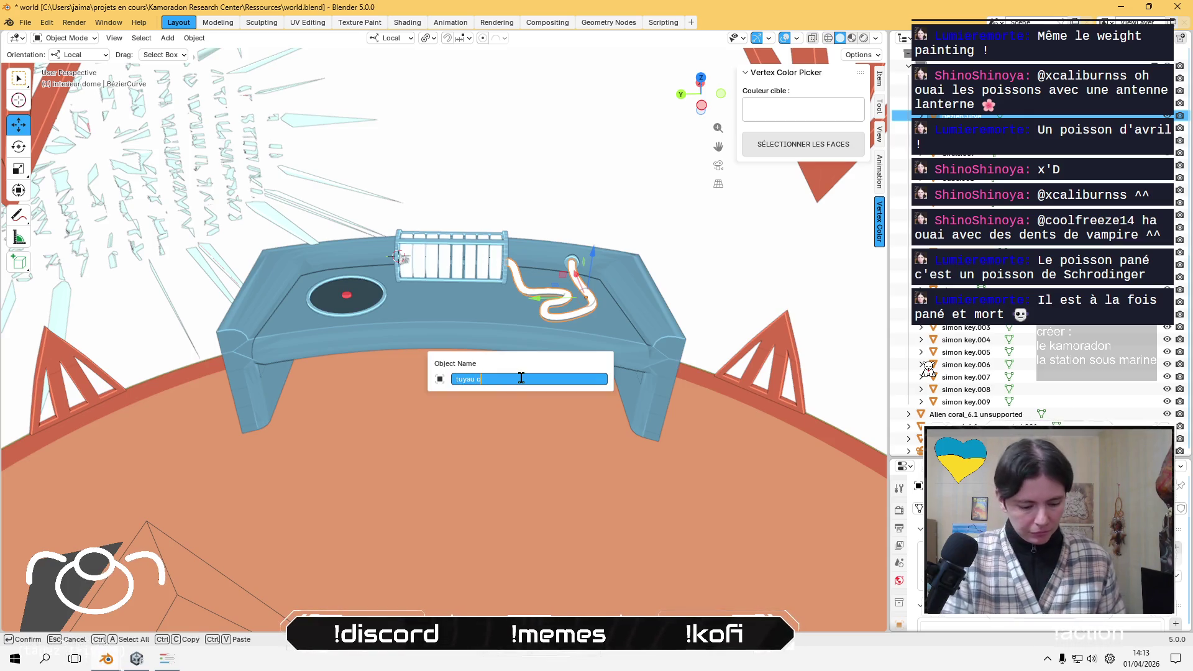
type("en")
key("Return")
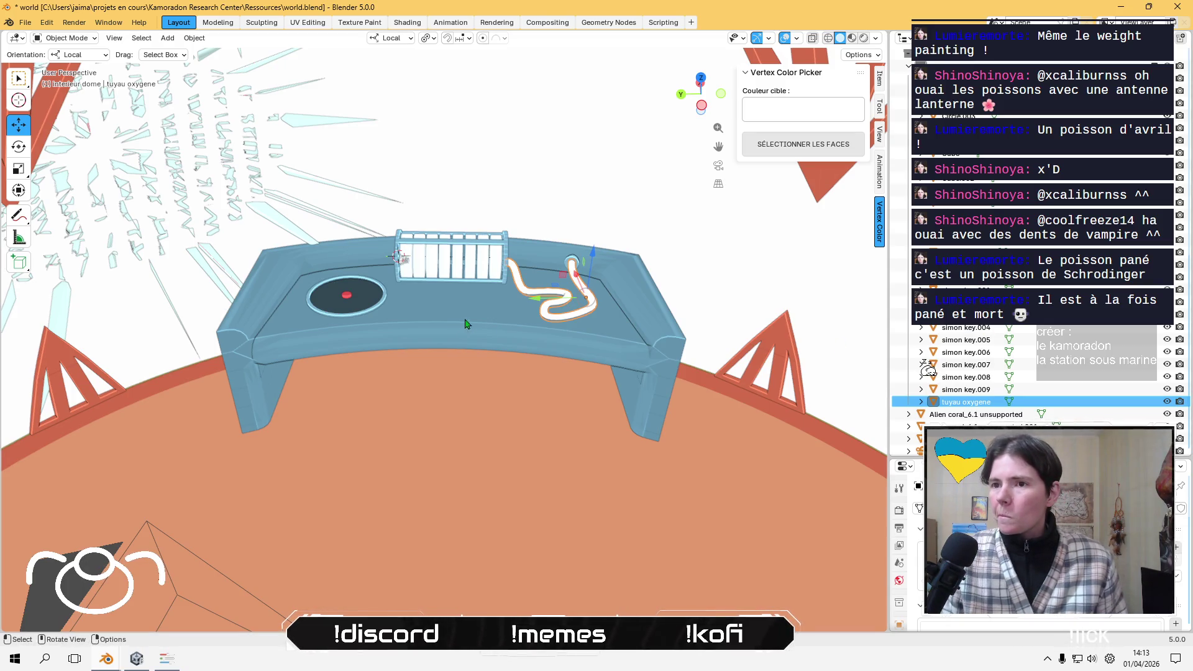
mouse_move(467, 323)
middle_mouse_down()
mouse_move(509, 397)
mouse_move(546, 381)
middle_mouse_up()
- Frame the Simon keypad and step through its nine keys and base
mouse_move(381, 274)
middle_mouse_down()
mouse_move(633, 394)
mouse_move(896, 351)
middle_mouse_up()
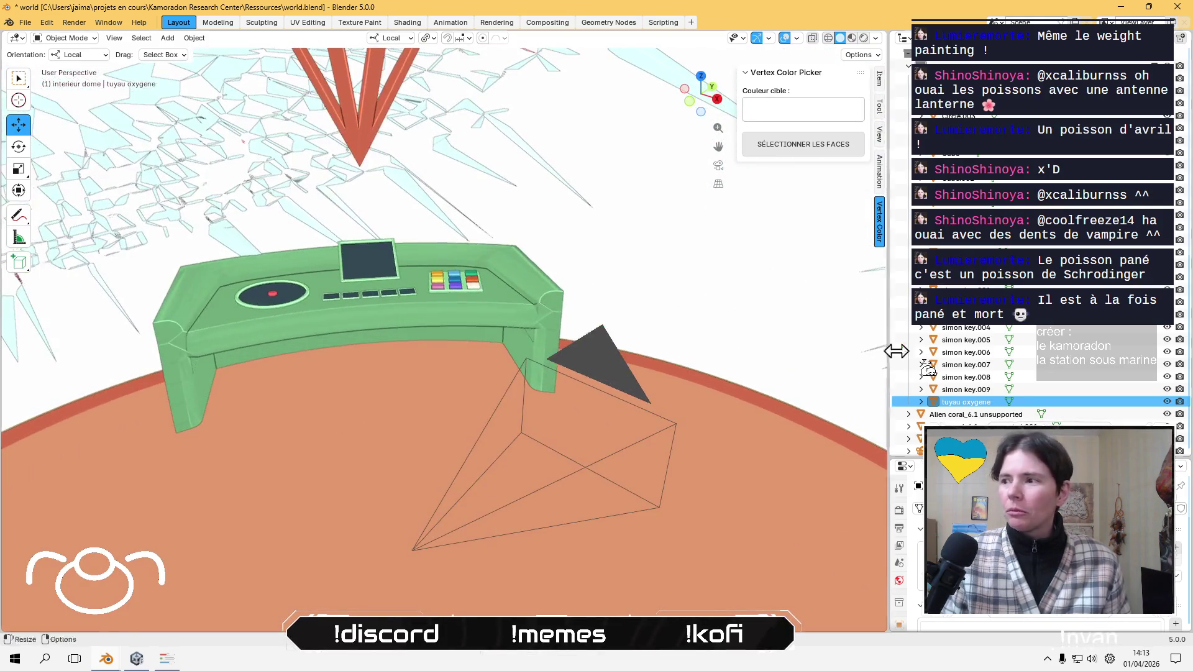
left_click(966, 277)
key("KP_Decimal")
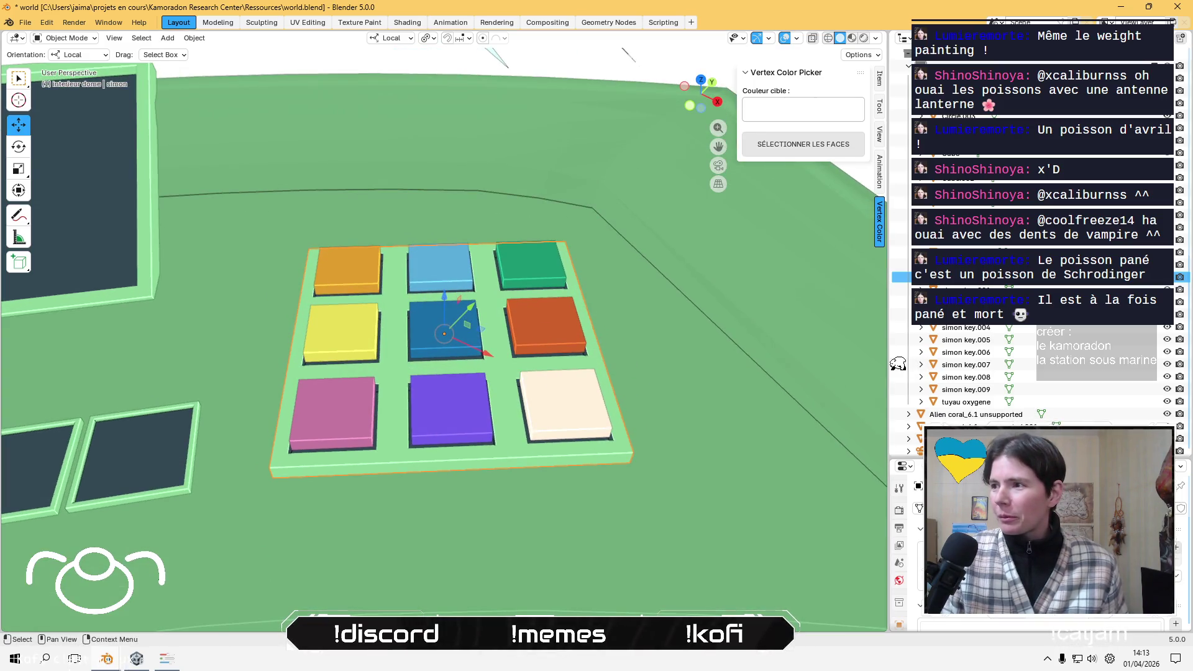
key("bracketright")
key("shift+bracketright")
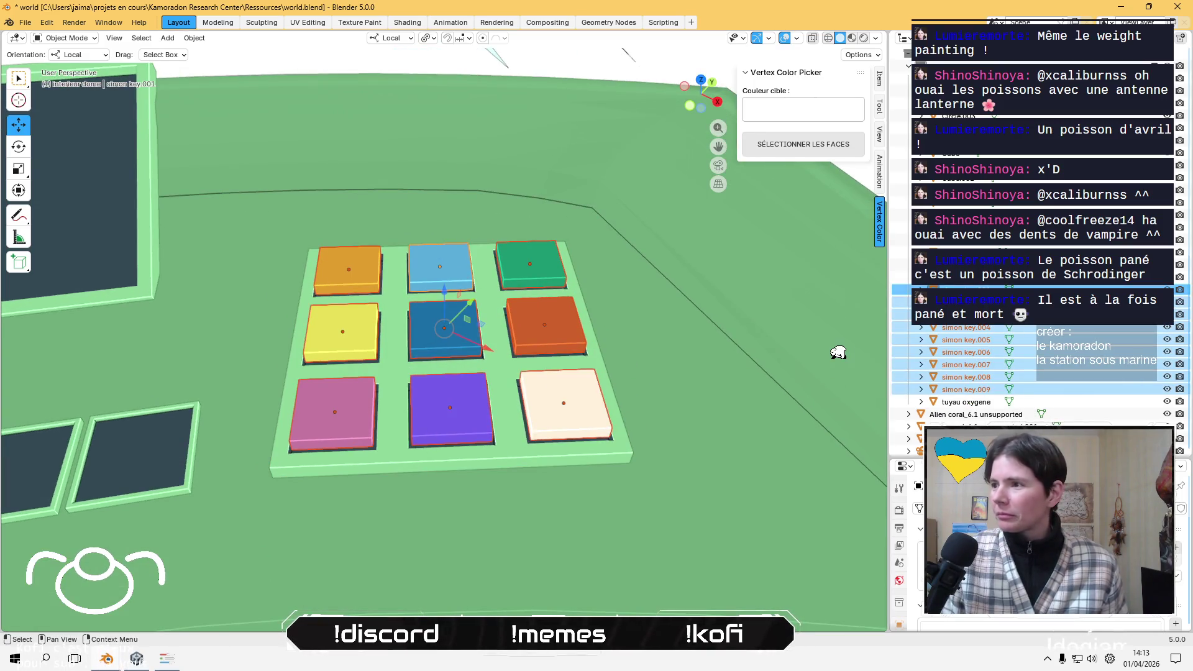
key("bracketleft")
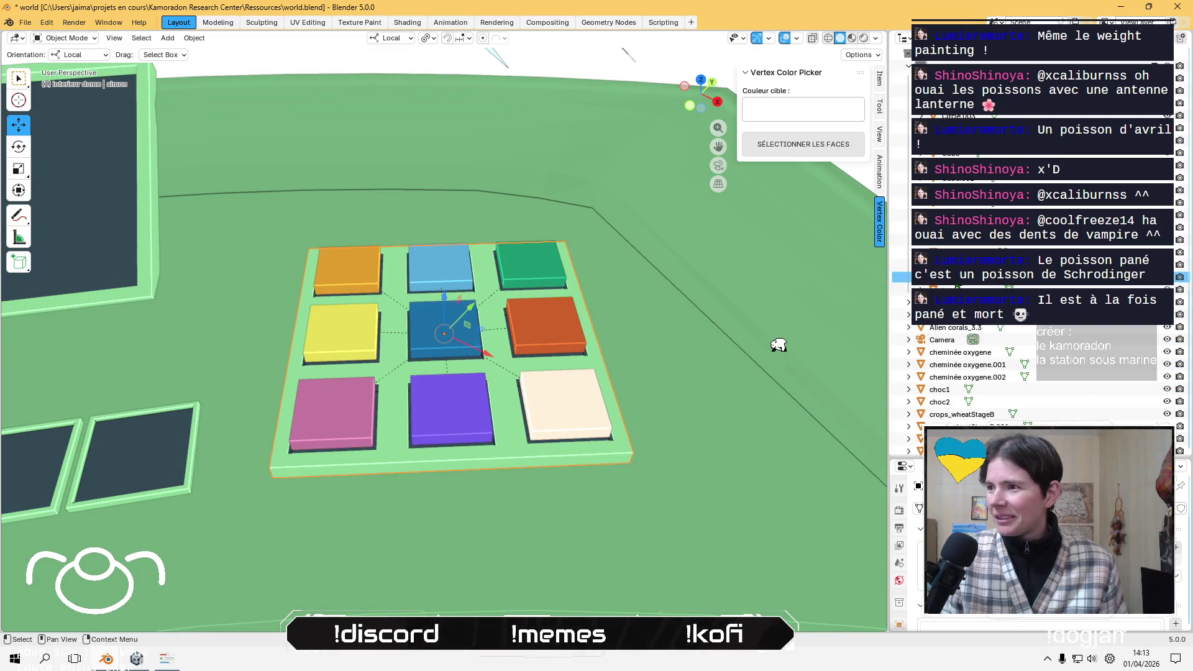
- Frame the plant research desk, then zoom in on the cylinder inside the glass tank
scroll(380, 400, "down", 5)
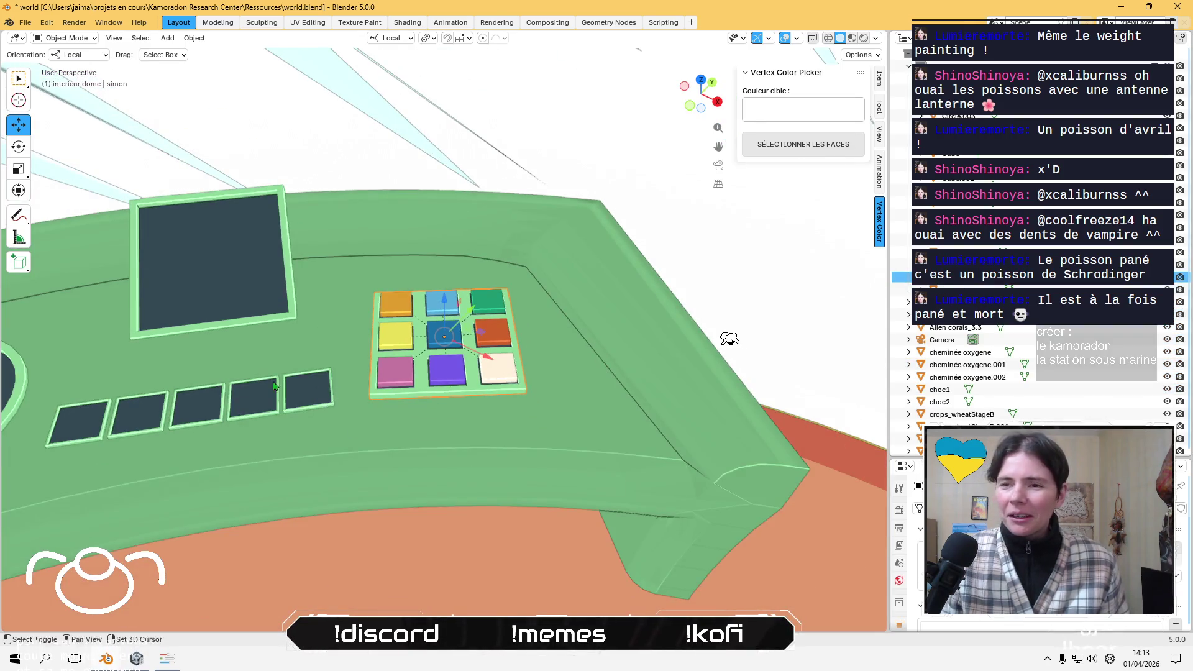
left_click(274, 385)
key("KP_Decimal")
middle_click_drag(273, 385, 276, 376)
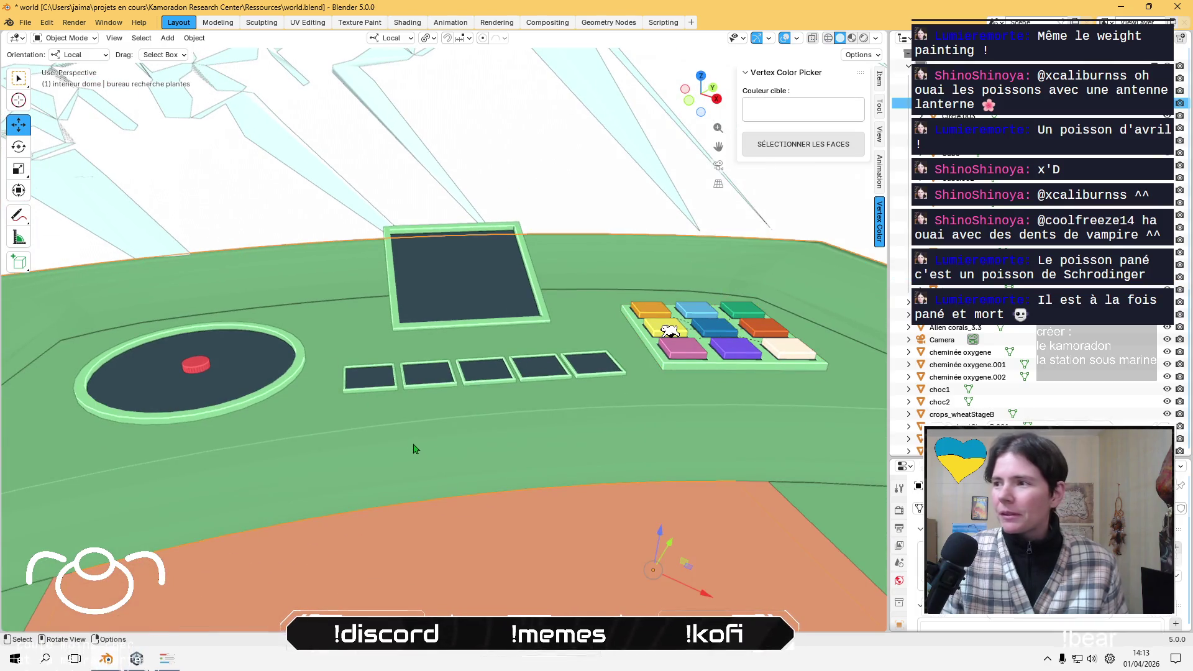
left_click(630, 326)
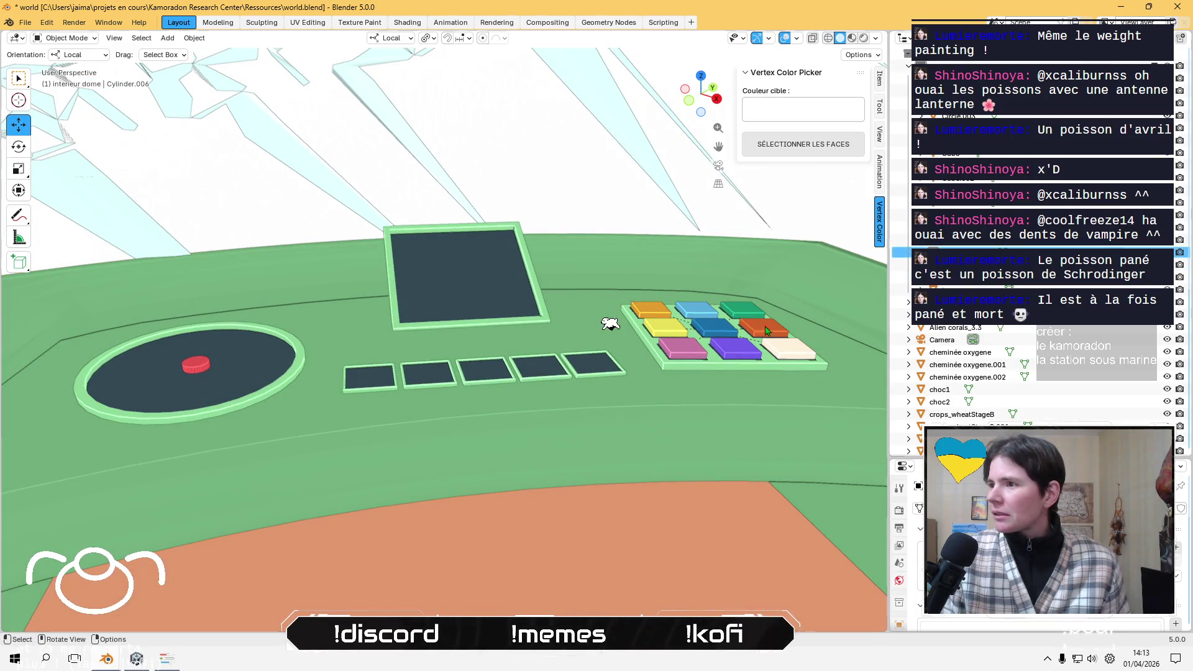
key("KP_Decimal")
mouse_move(489, 363)
middle_mouse_down()
mouse_move(565, 346)
mouse_move(692, 377)
middle_mouse_up()
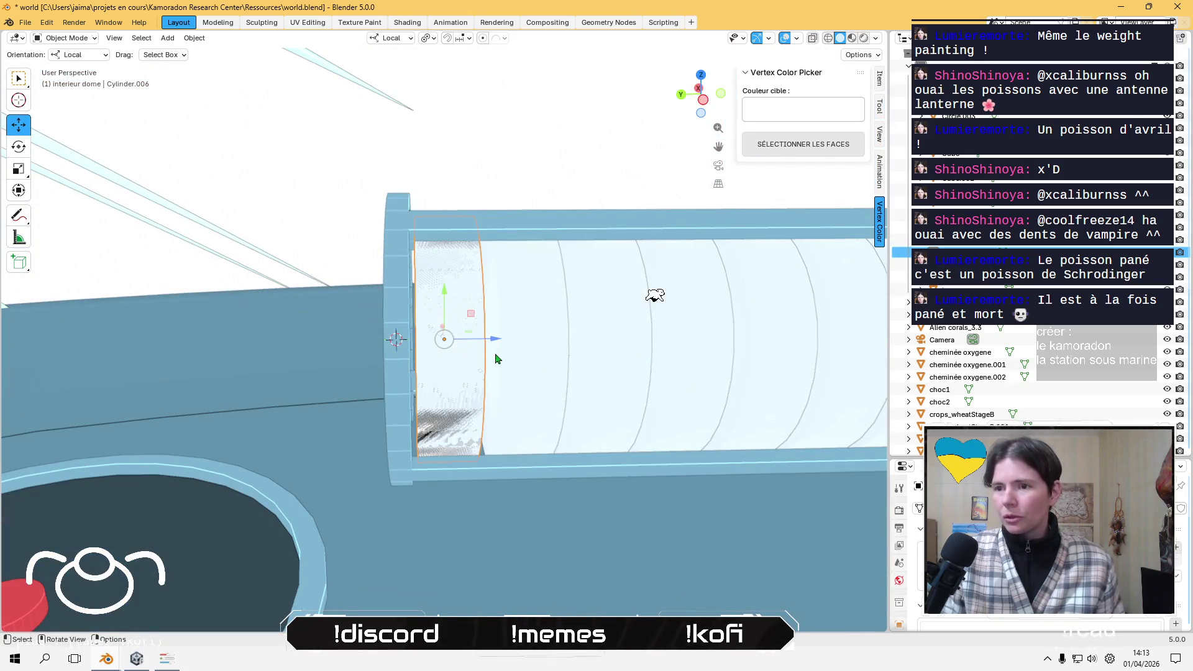
- Delete the inner cylinder Cylinder.006 and check each oxygene ring of the tank
key("Delete")
left_click(522, 355)
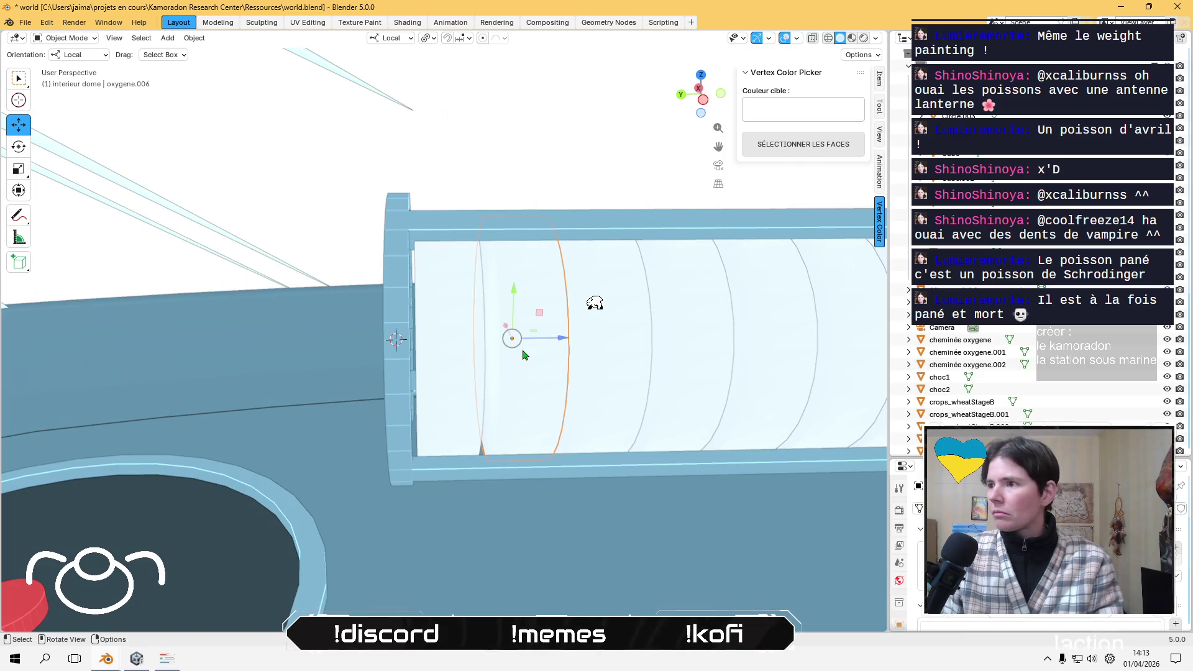
left_click(500, 351)
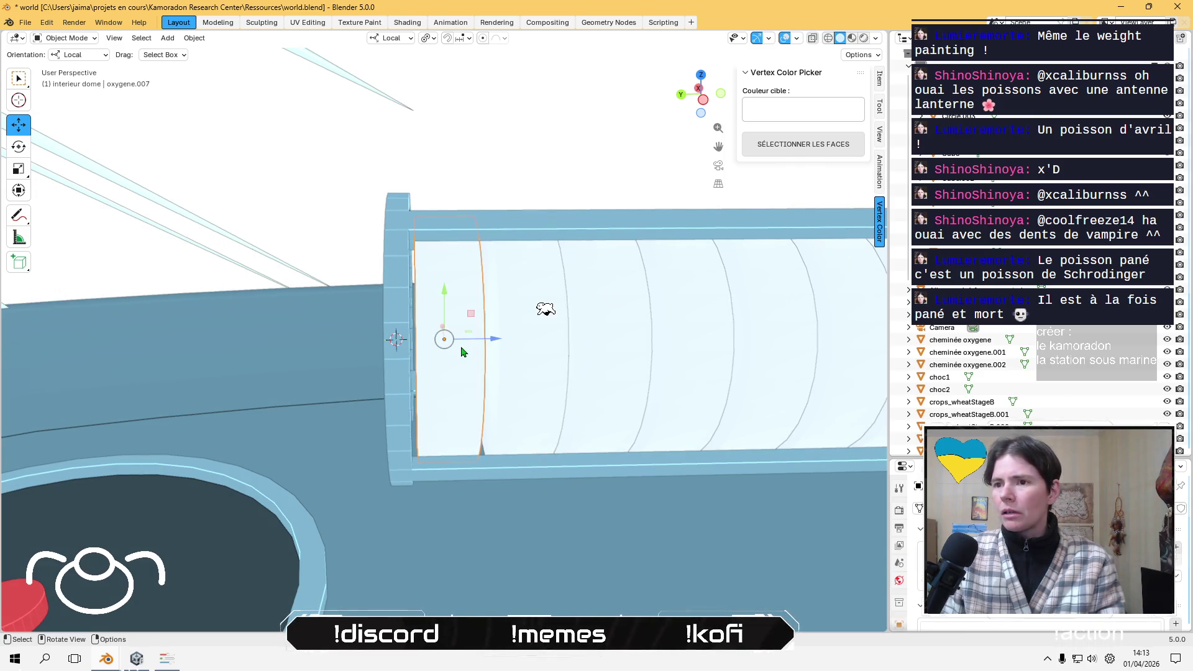
left_click(541, 346)
left_click(615, 344)
left_click(680, 349)
left_click(752, 338)
left_click(764, 317)
middle_click_drag(713, 320, 603, 319)
left_click(602, 322)
left_click(675, 330)
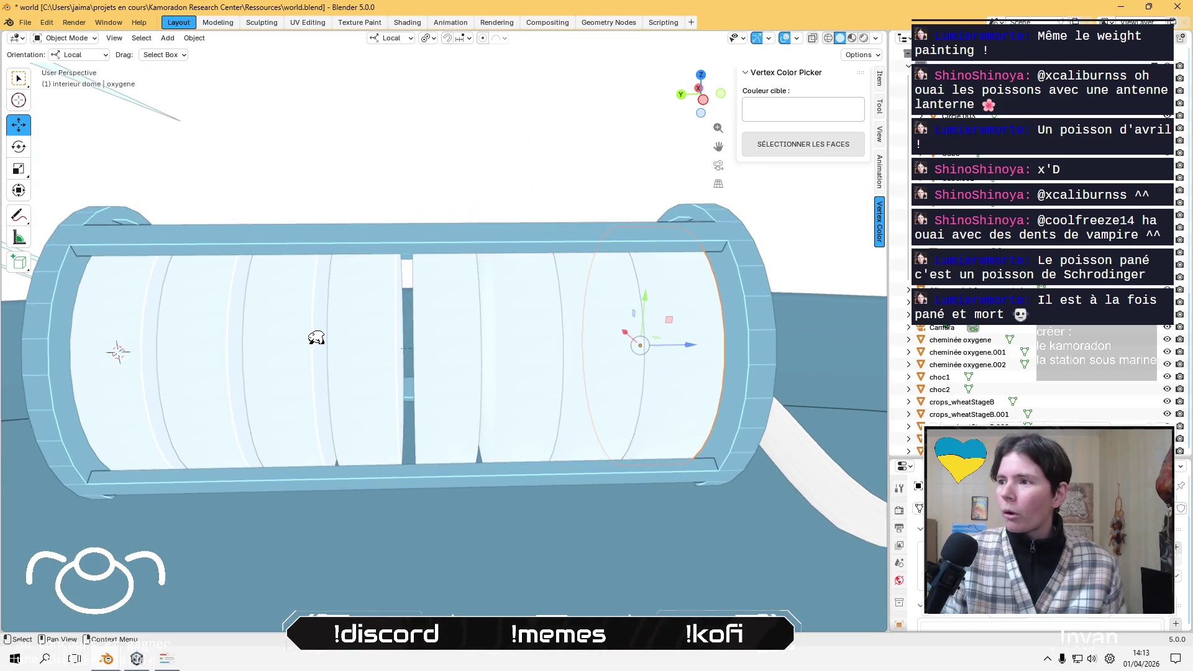
- Frame the red puck Cylinder.003 and orbit around it
left_click(633, 341)
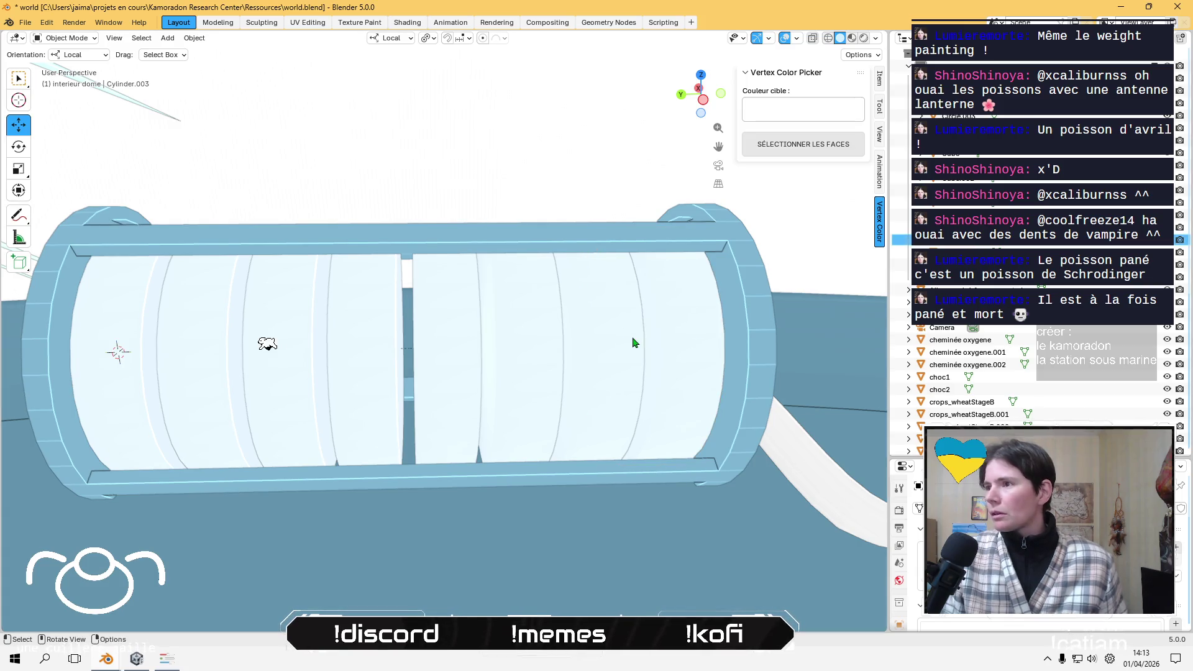
key("KP_Decimal")
mouse_move(600, 331)
middle_mouse_down()
mouse_move(376, 390)
mouse_move(376, 302)
mouse_move(356, 355)
middle_mouse_up()
scroll(375, 389, "down", 5)
- Rename the red puck Cylinder.003 to 'palet recherche plantes'
key("F2")
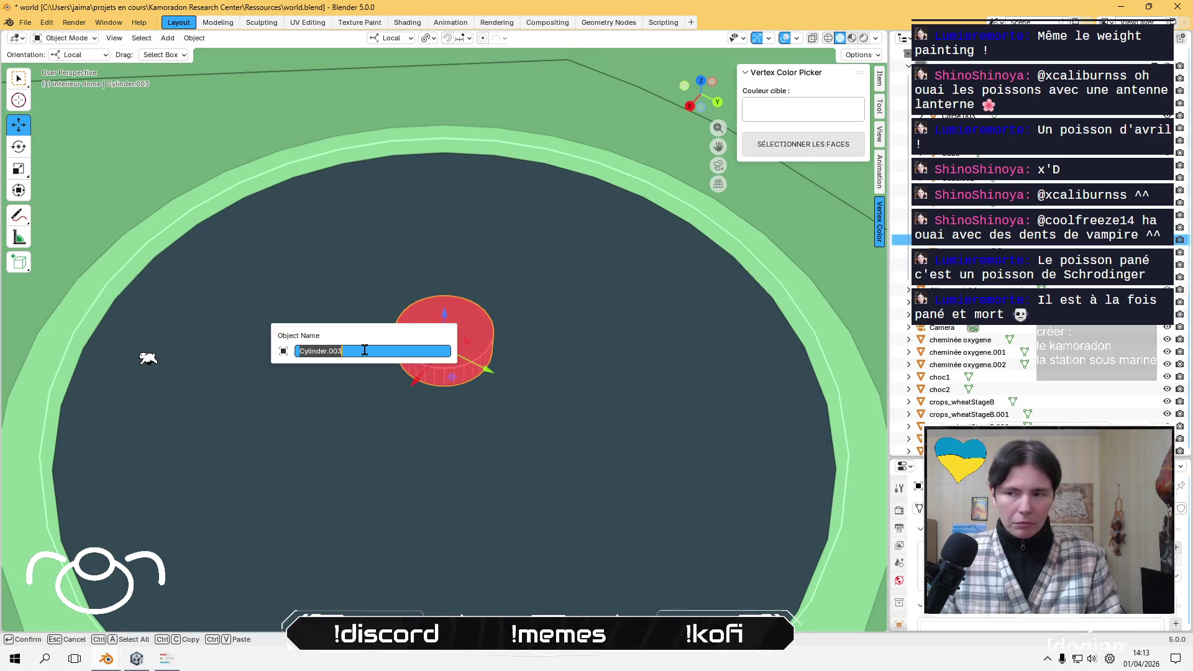
type("palet")
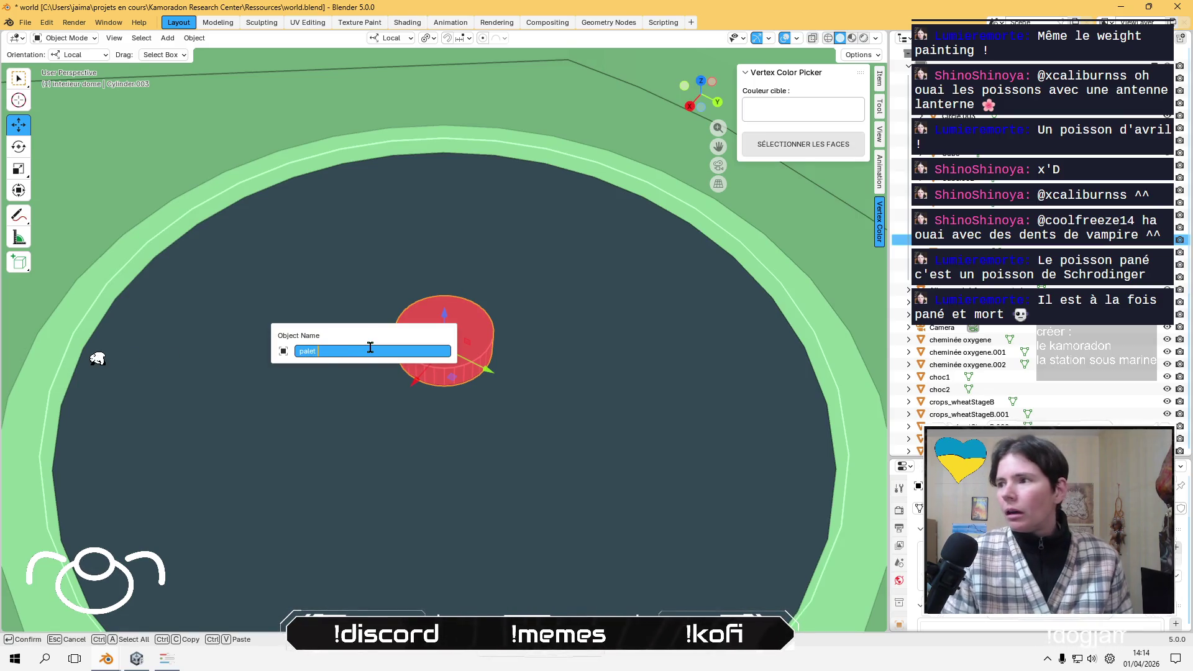
type("p")
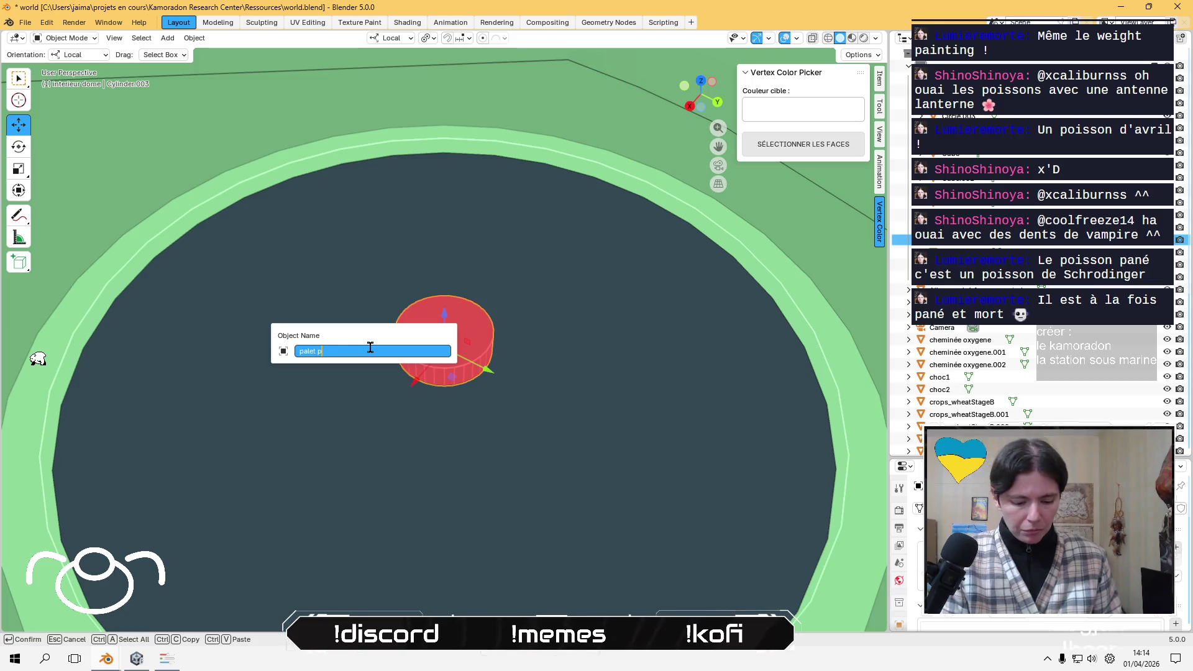
type("lantesper")
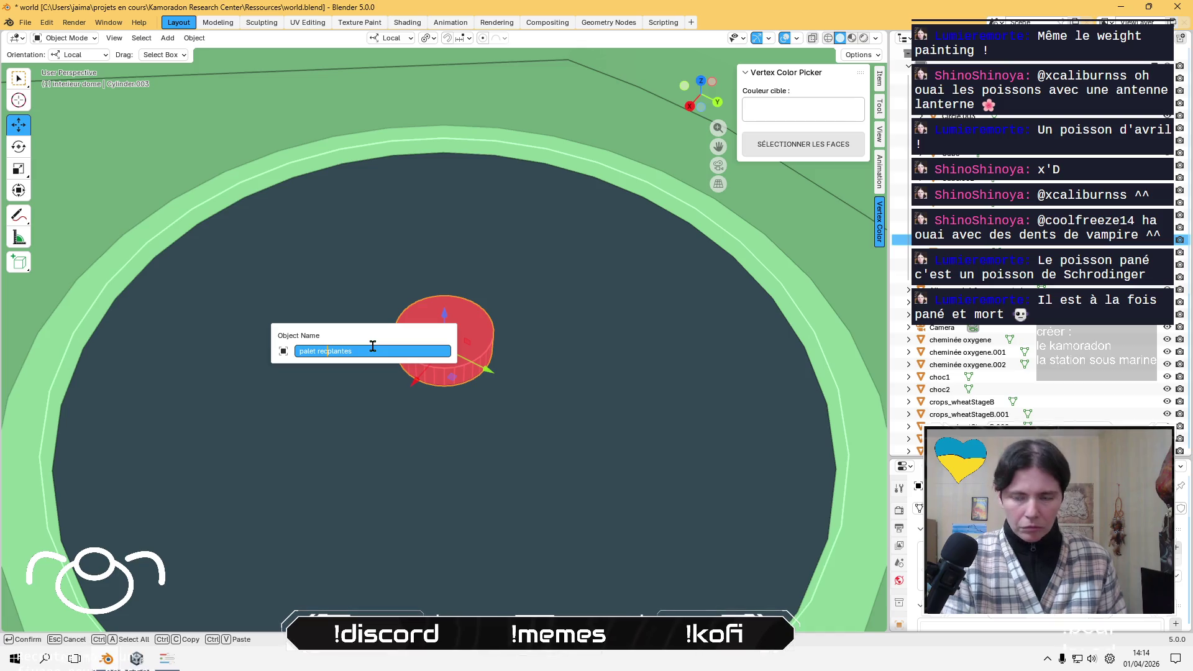
key("Return")
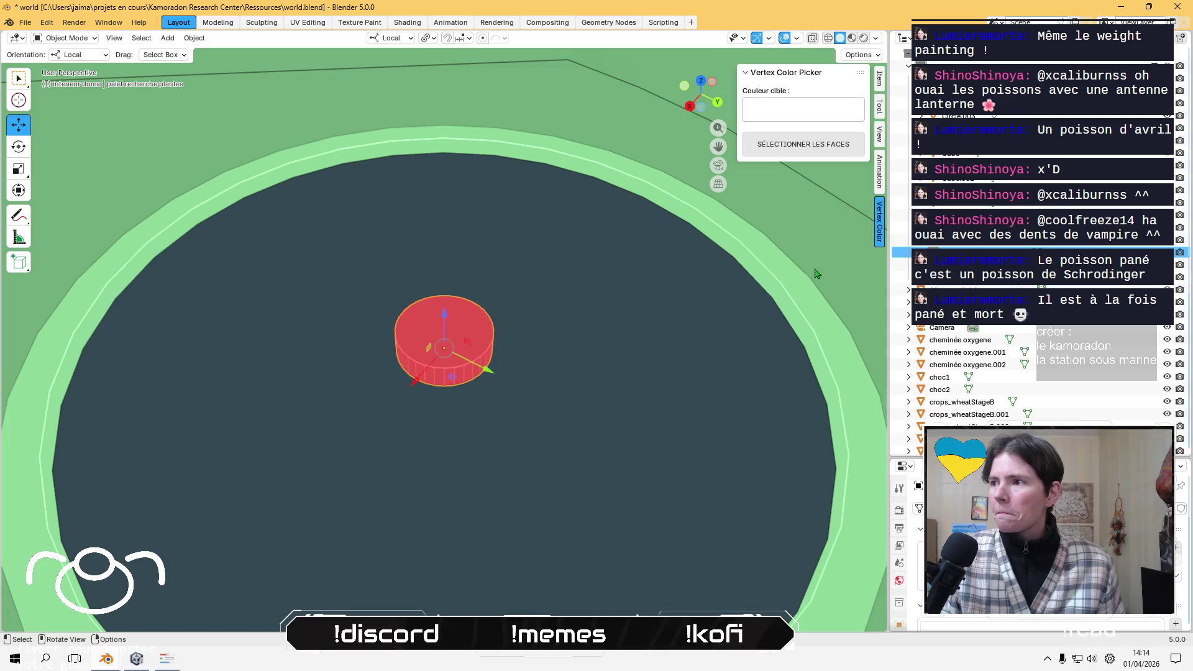
- Frame the other red puck, Cylinder, and rename it 'palet oxygene'
left_click(957, 227)
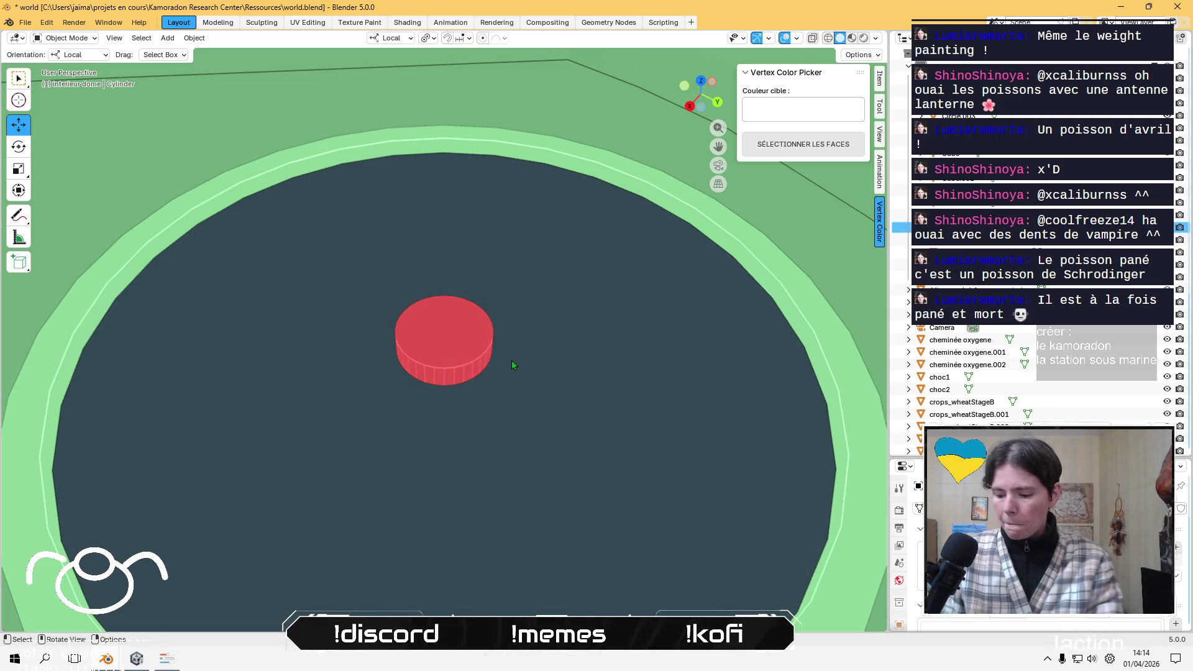
key("KP_Decimal")
key("F2")
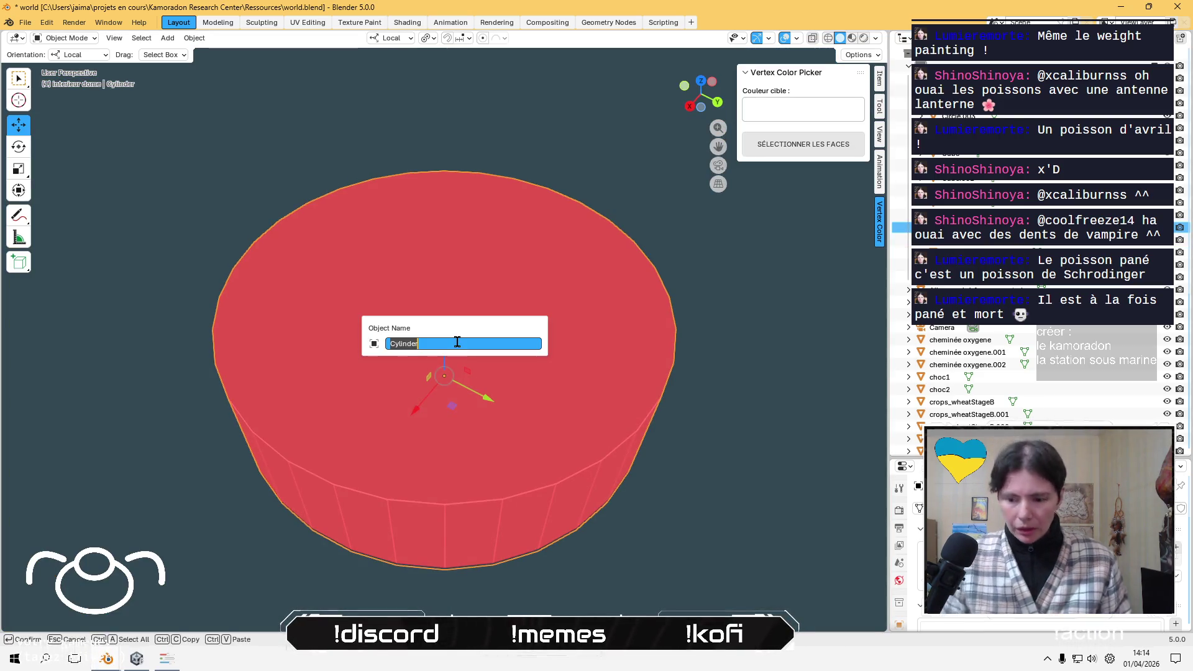
type("palet o")
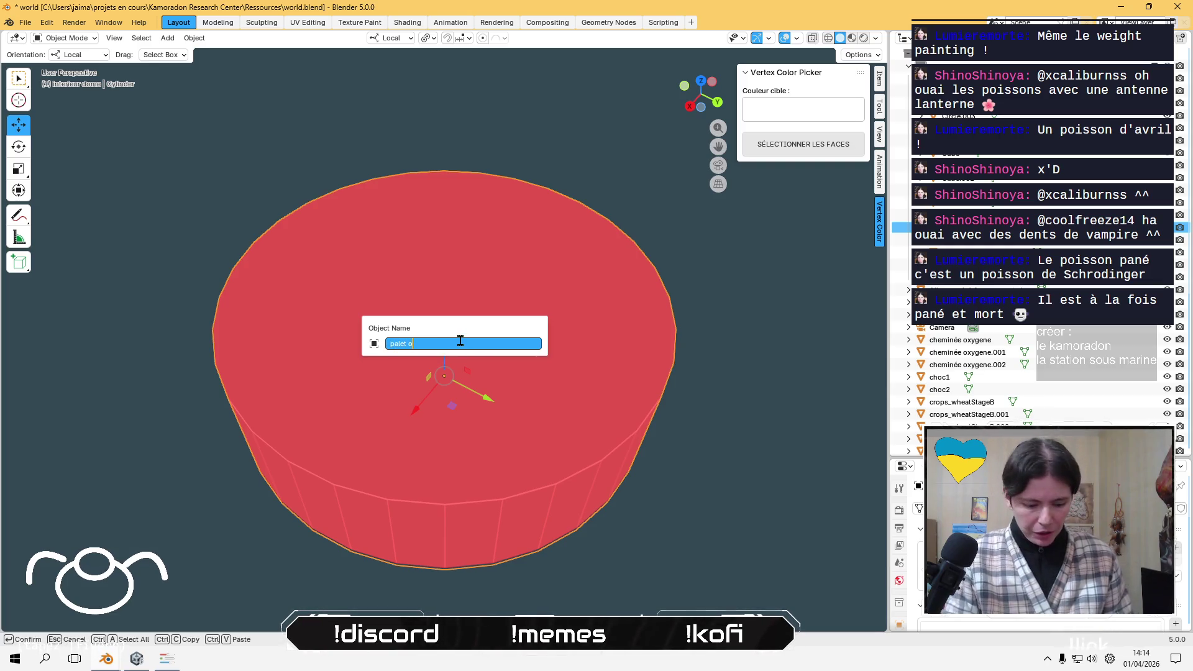
type("xygene")
key("Return")
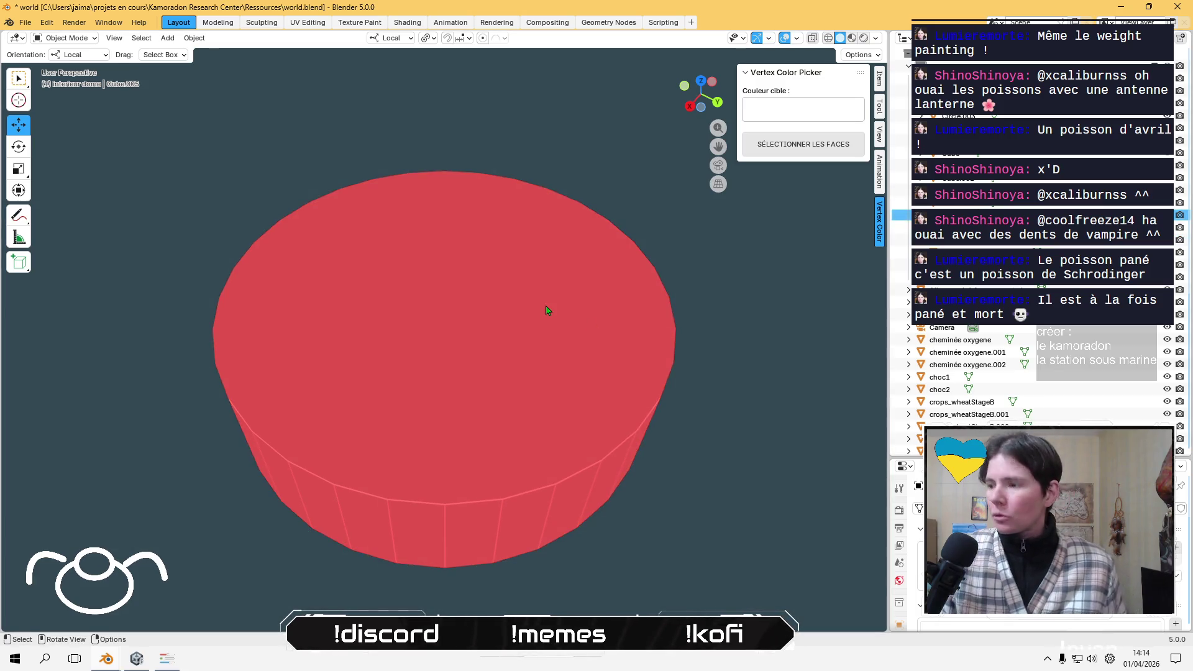
- Return to the full scene and begin renaming the leftmost dark tile, Cube.001
key("KP_Divide")
mouse_move(595, 310)
middle_mouse_down()
mouse_move(568, 495)
mouse_move(487, 479)
mouse_move(580, 500)
mouse_move(540, 458)
mouse_move(541, 501)
middle_mouse_up()
left_click(239, 383)
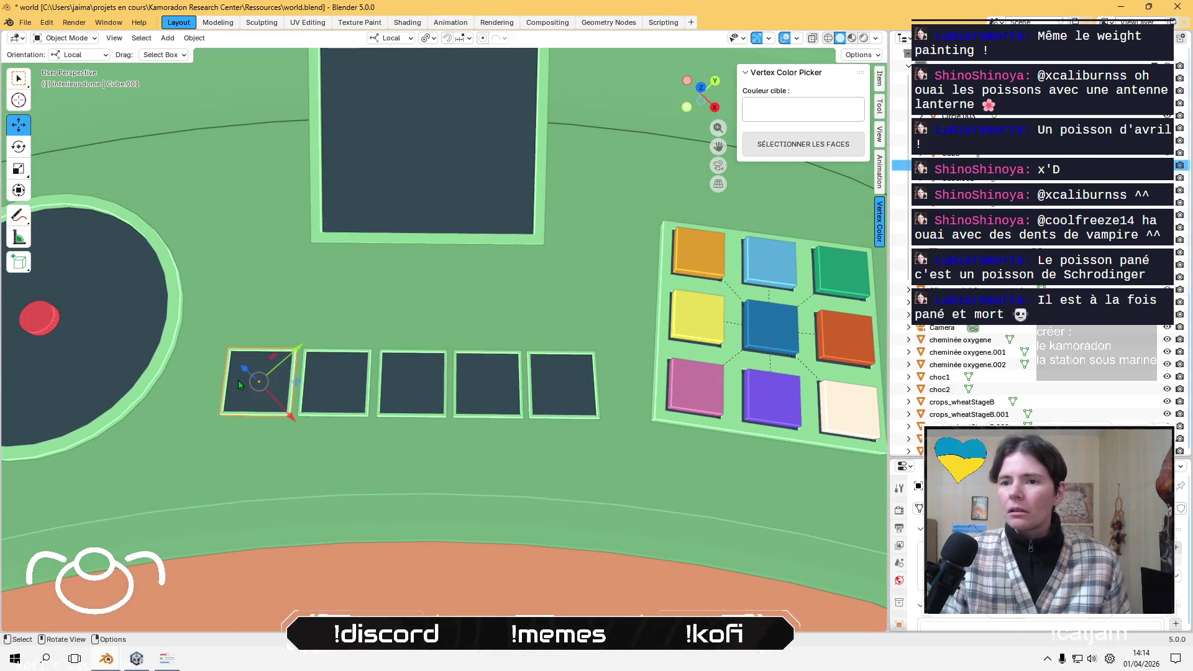
key("F2")
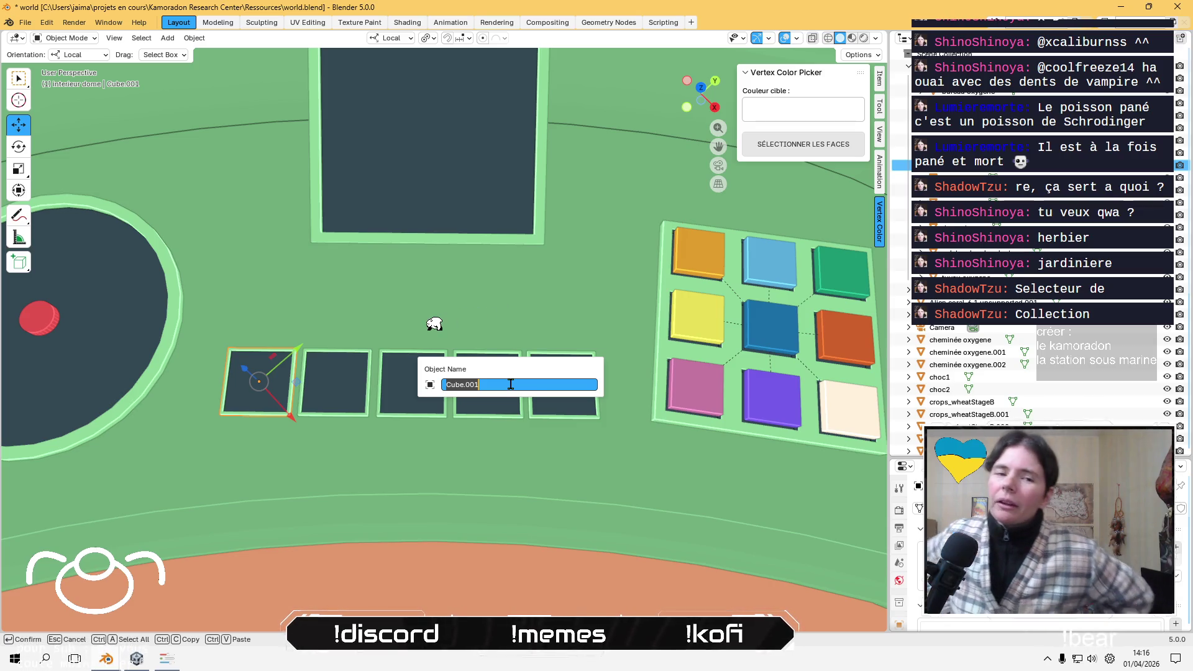
- Name the leftmost dark tile 'preview plante', then select the second tile for renaming
key("BackSpace")
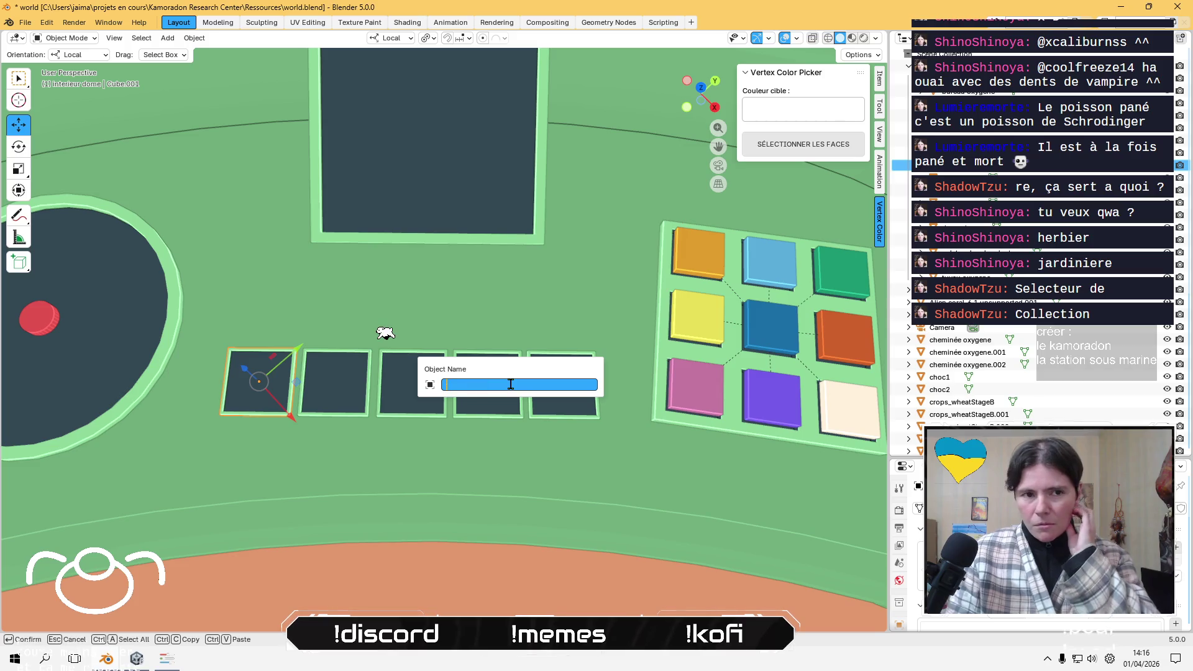
type("plan.te")
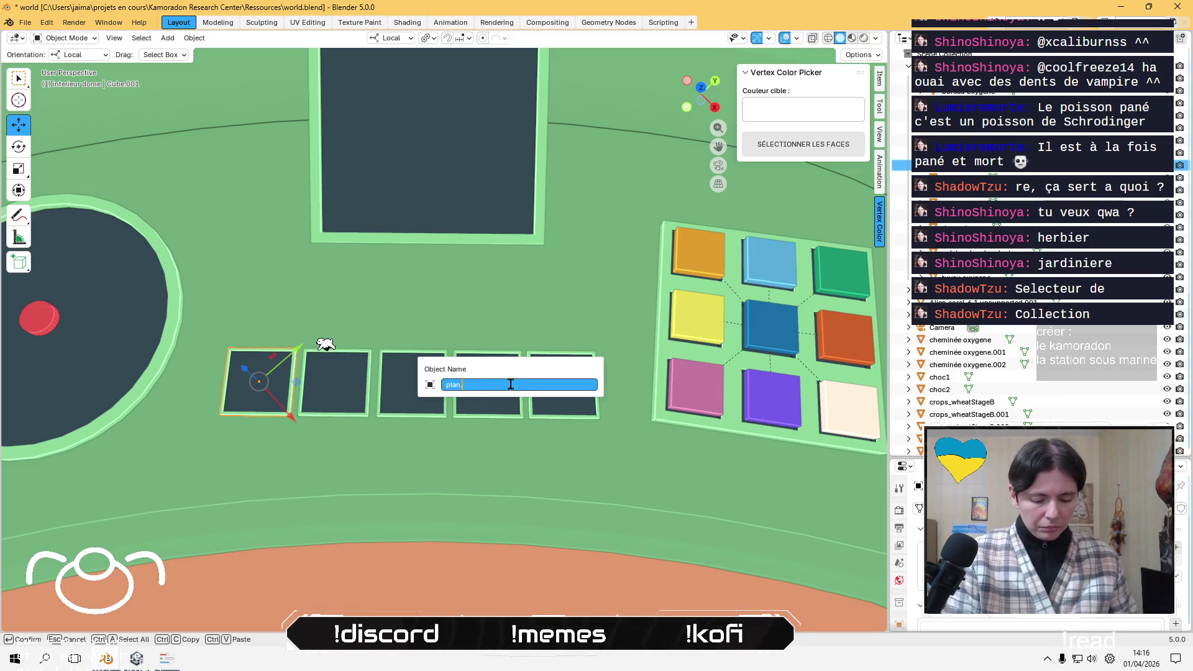
key("Left")
key("Left")
key("BackSpace")
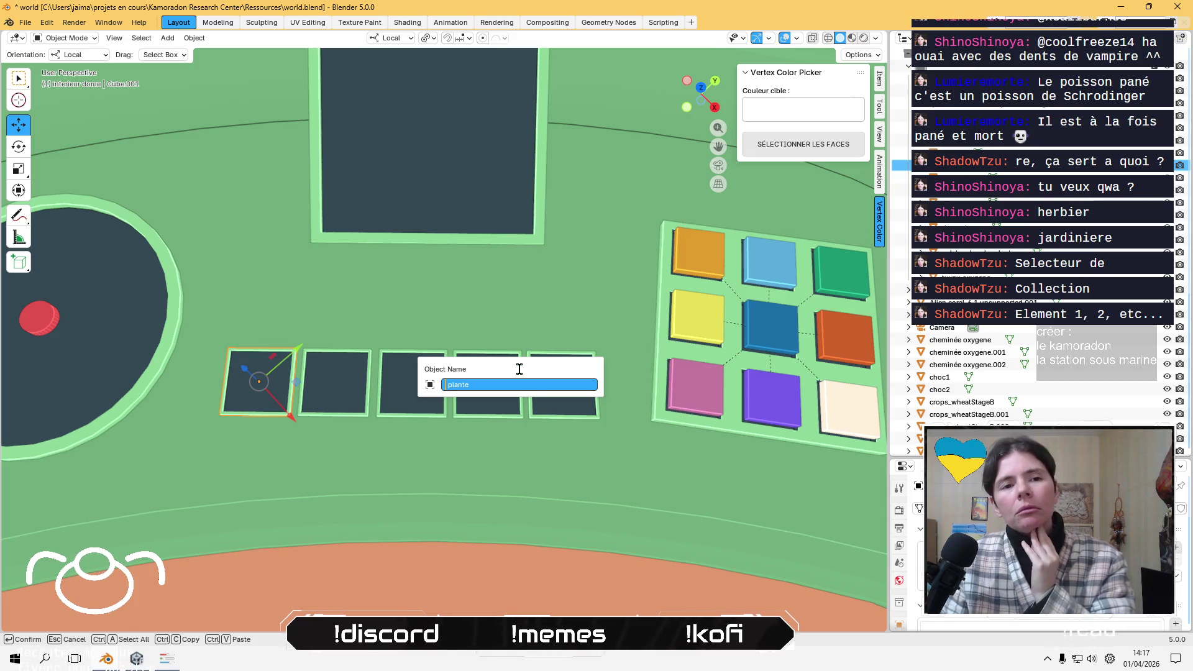
type("preview")
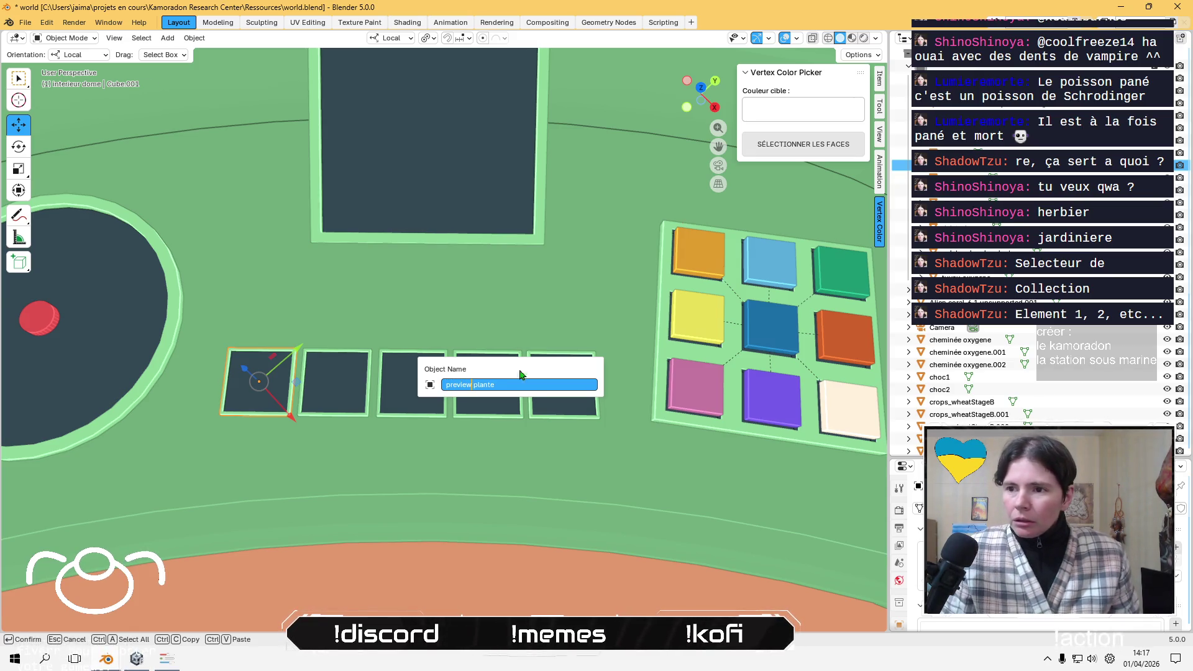
key("Return")
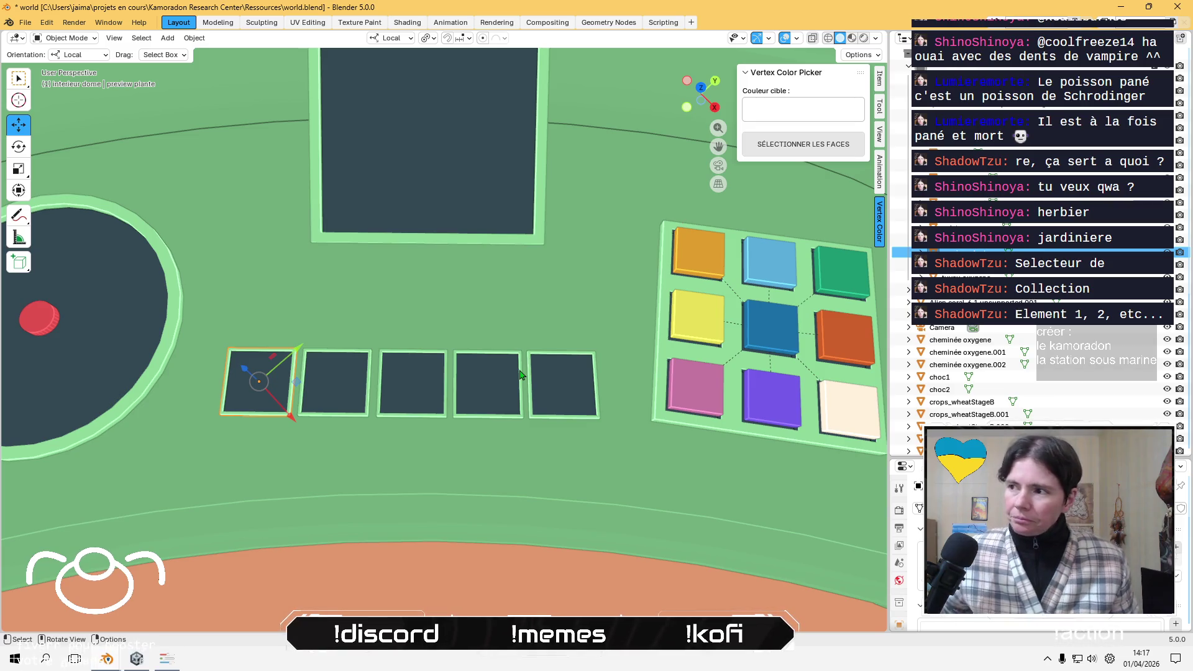
key("F2")
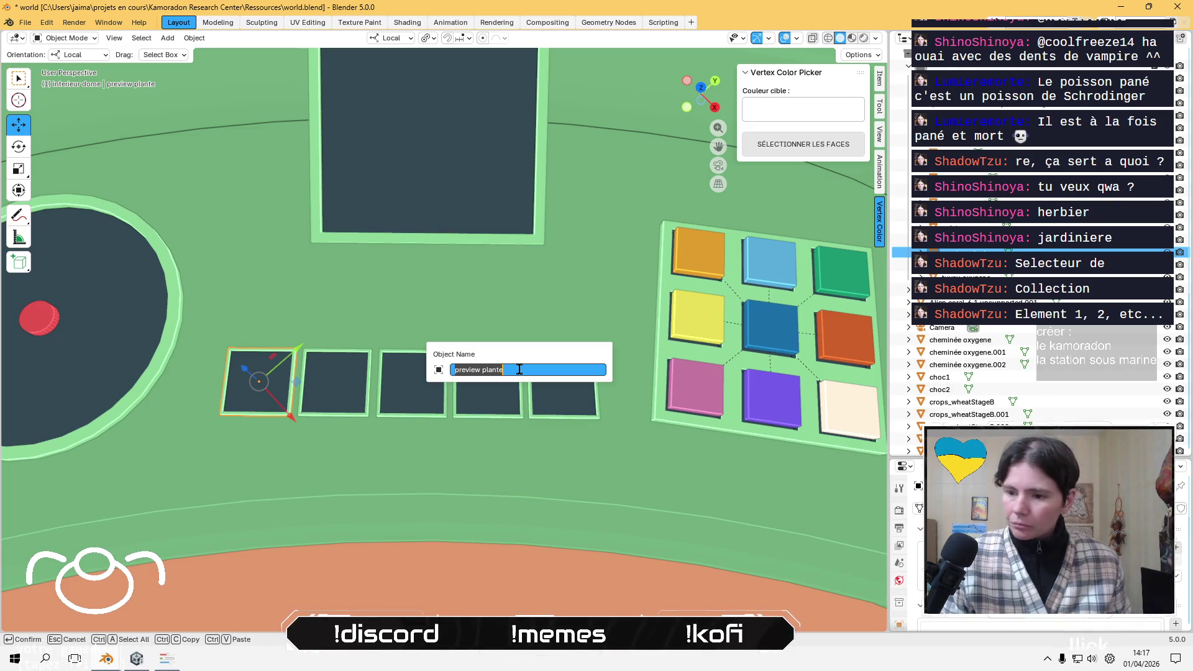
key("Escape")
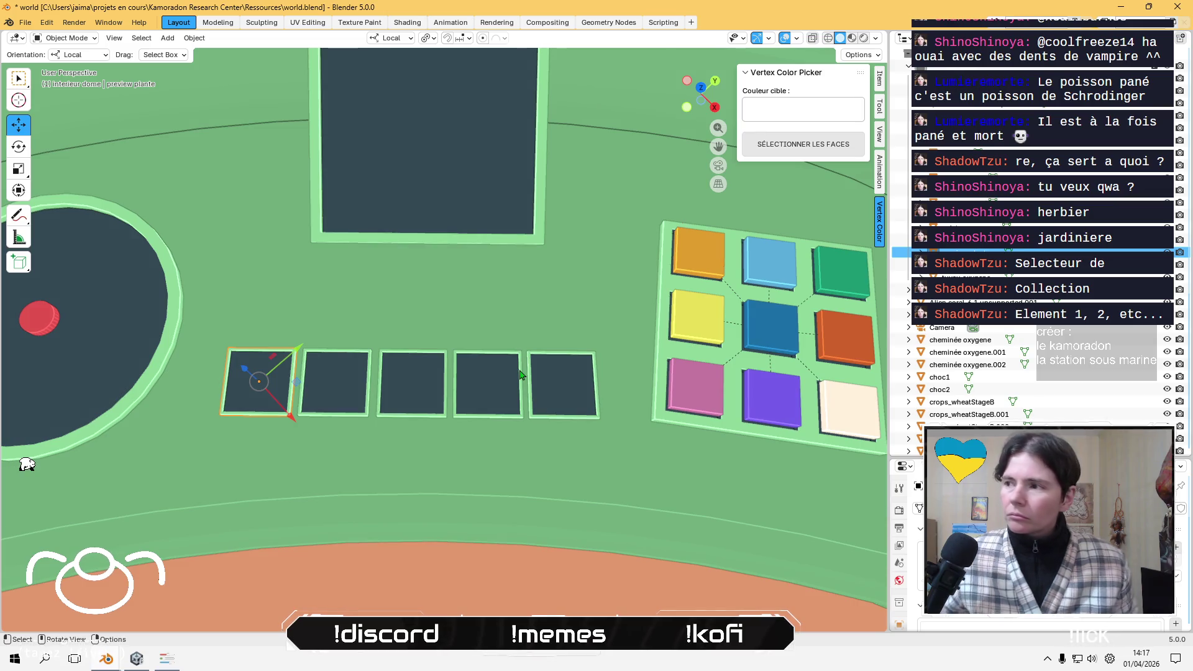
left_click(351, 372)
key("F2")
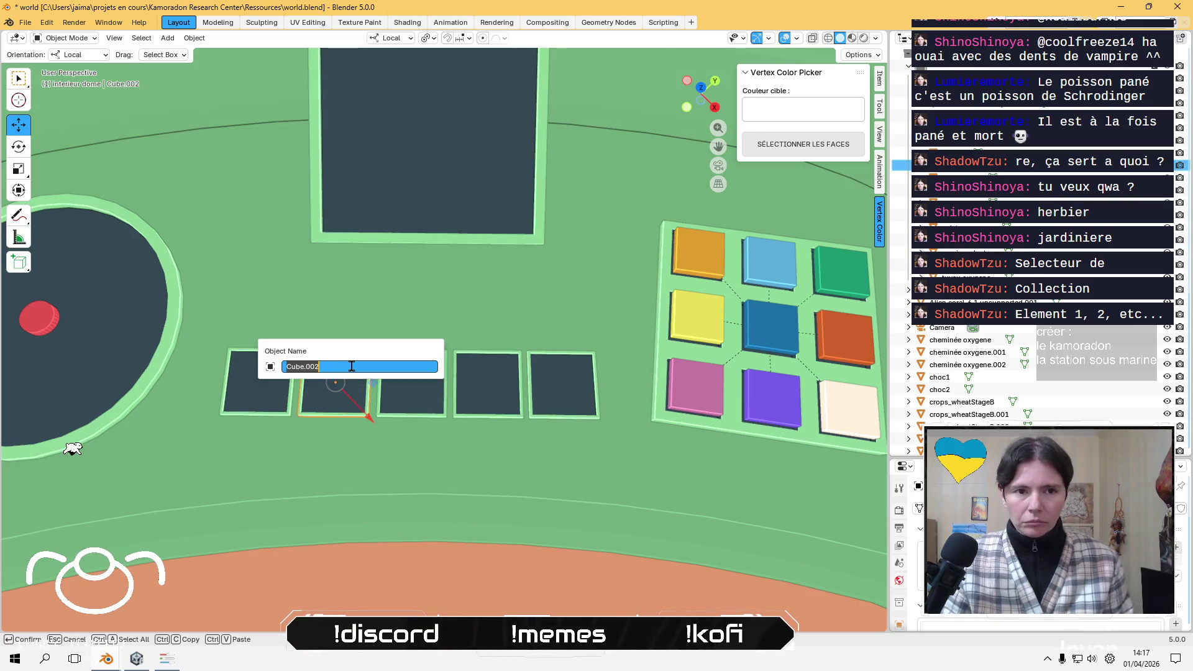
- Paste 'preview plante' onto the second and third tiles, making preview plante.001 and .002
type("preview plante")
key("Return")
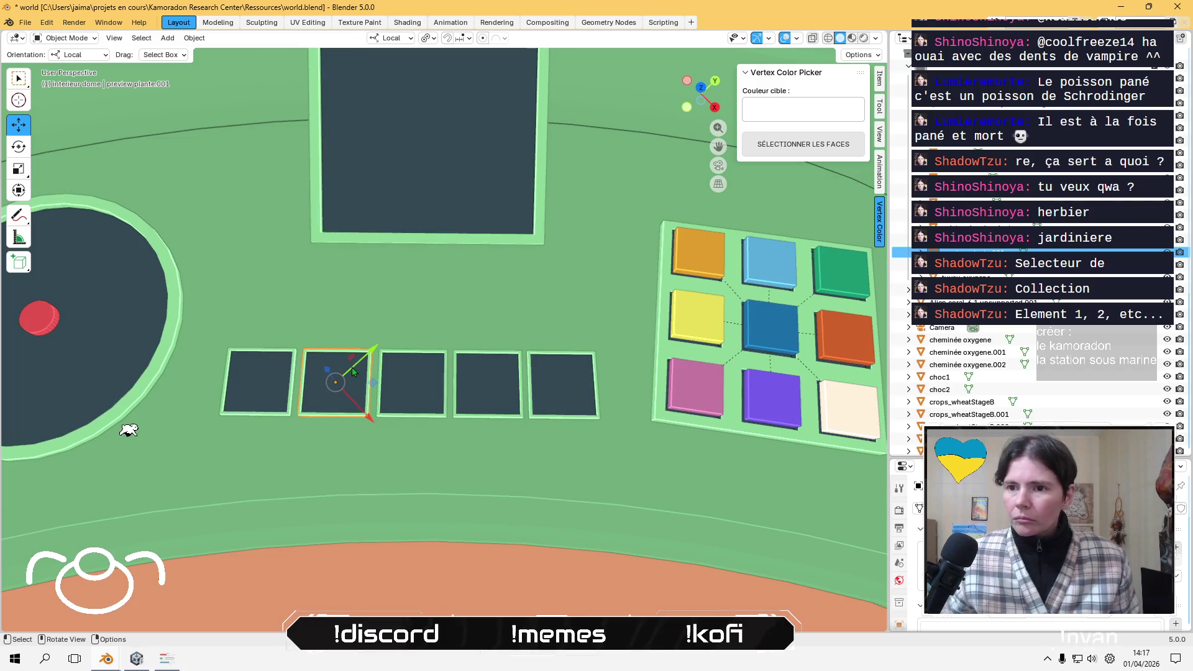
left_click(438, 359)
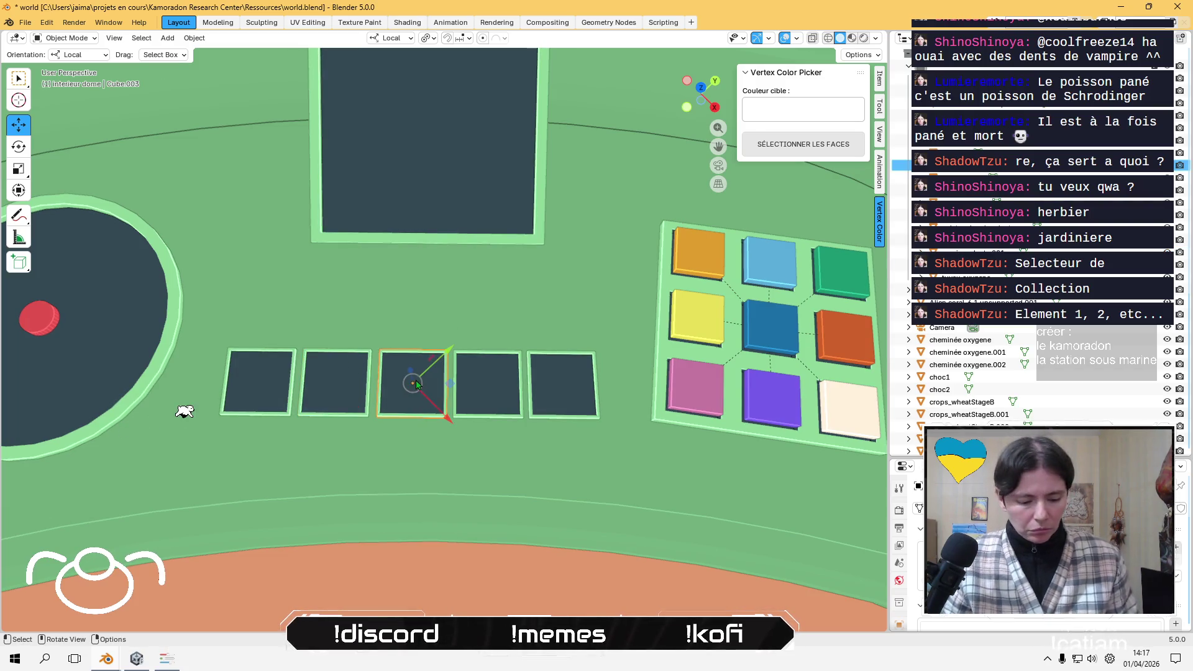
key("F2")
type("preview plante")
key("Return")
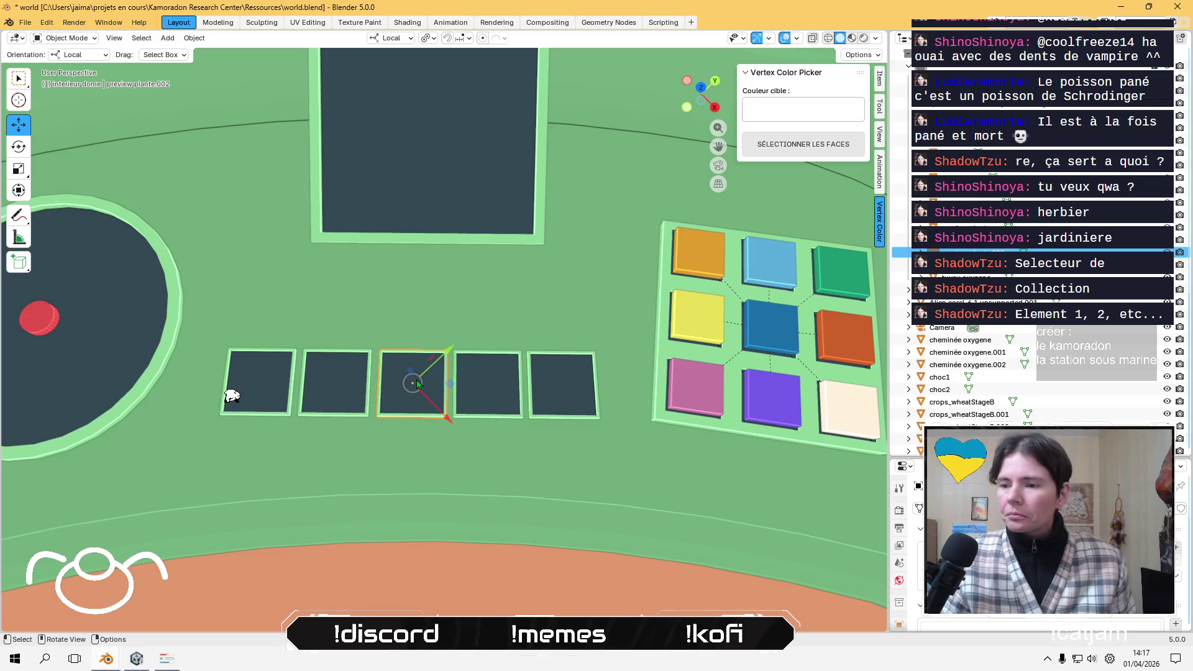
- Name the fourth and fifth tiles preview plante.003 and .004, then select the large panel
left_click(496, 358)
key("F2")
type("preview plante")
key("Return")
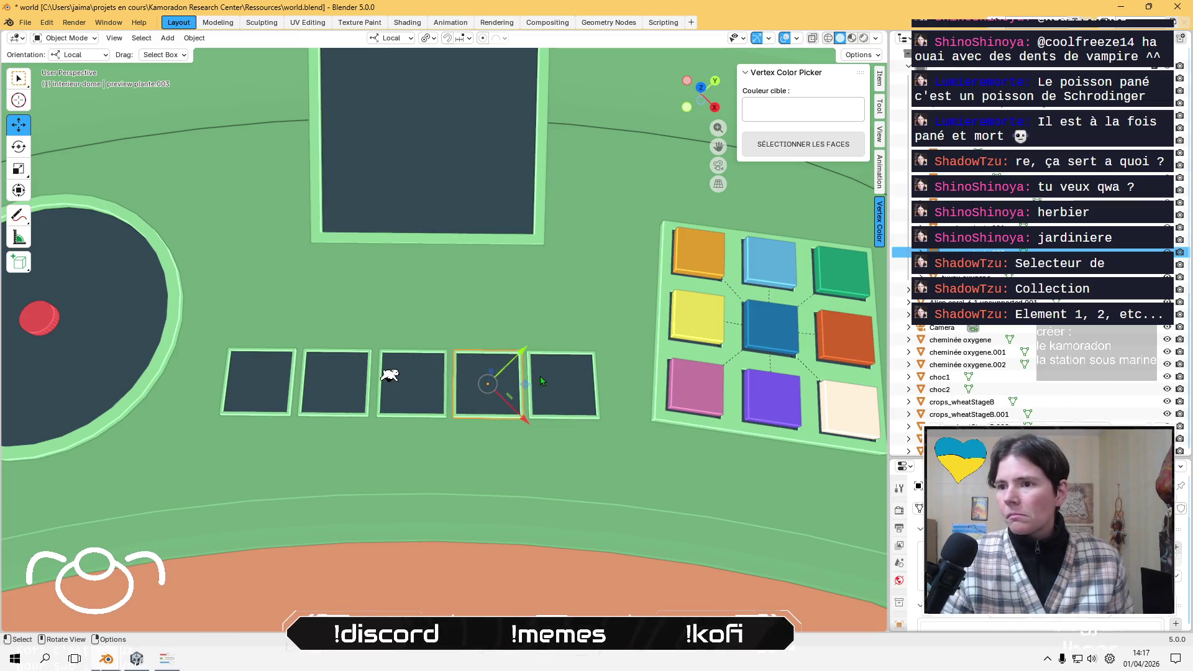
left_click(588, 385)
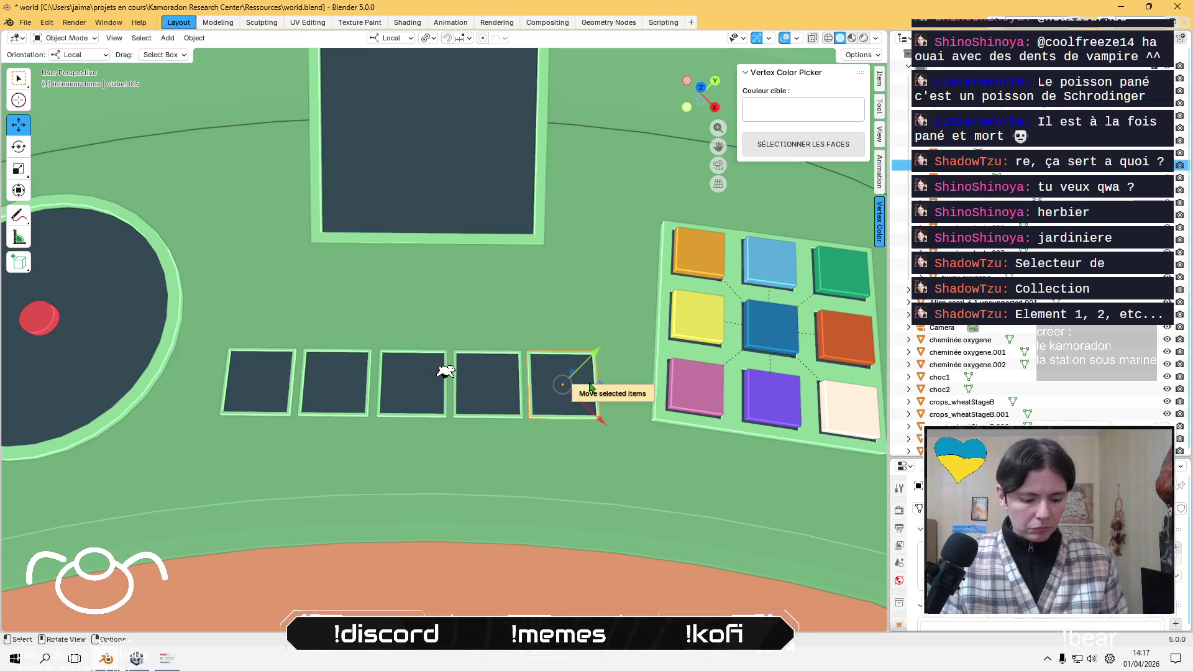
key("F2")
type("preview plante")
key("Return")
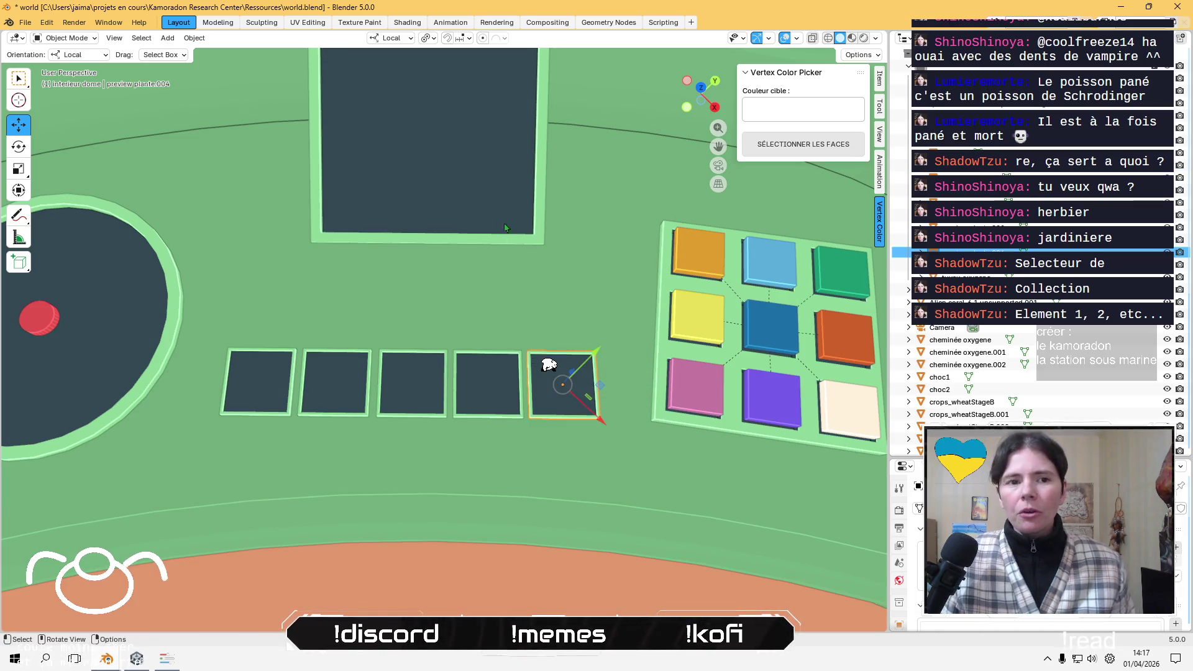
left_click(474, 186)
key("F2")
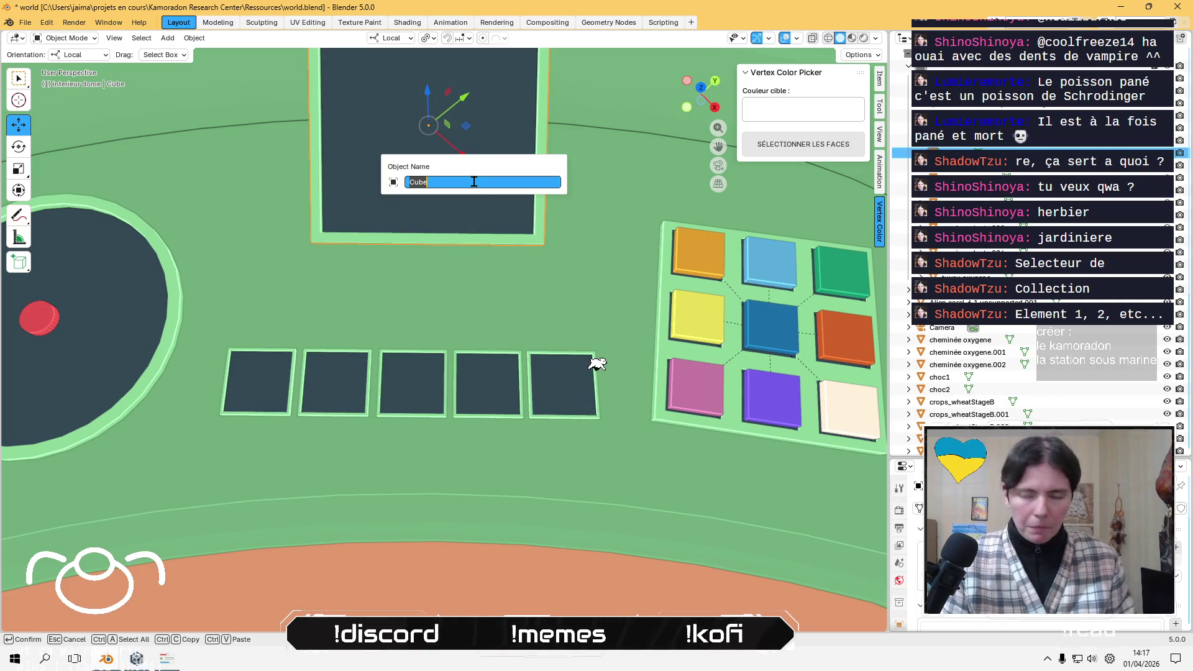
- Rename the large dark panel to 'ecran plante'
type("cran ")
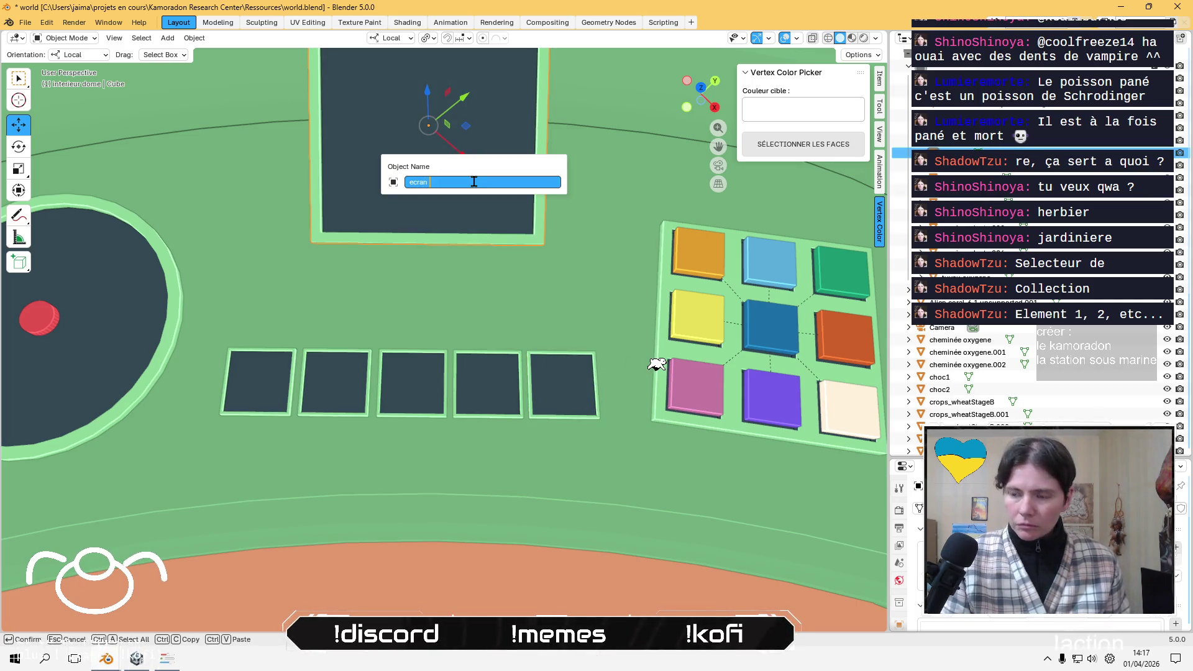
type("plantes")
key("Return")
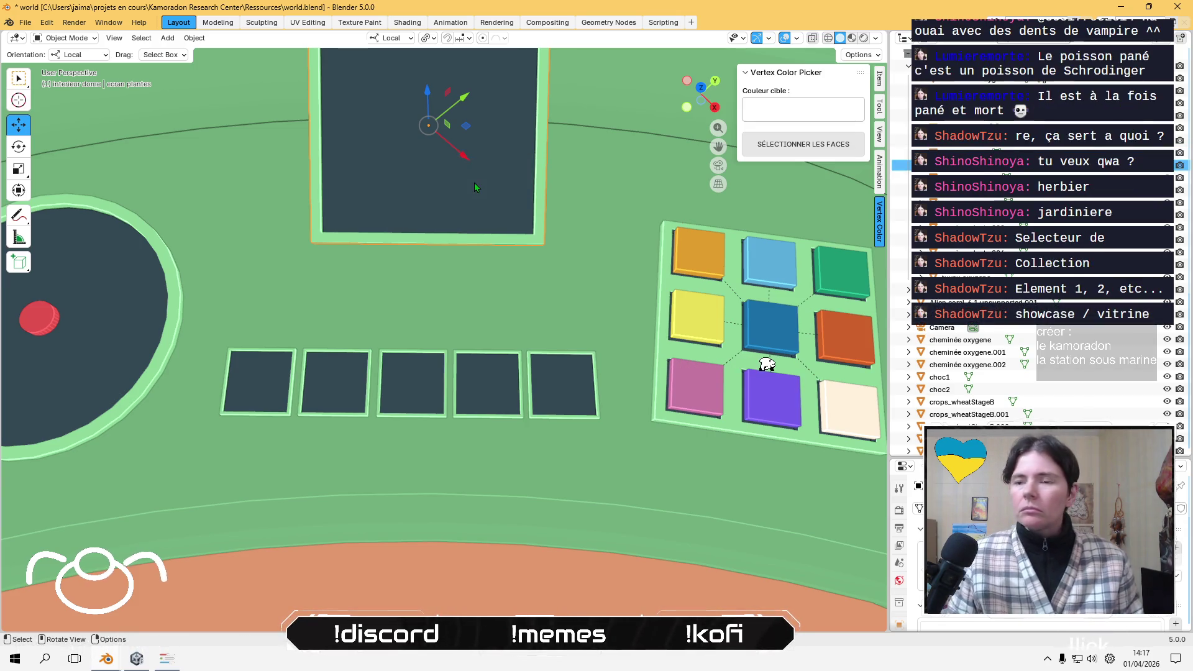
key("F2")
key("End")
key("BackSpace")
key("Return")
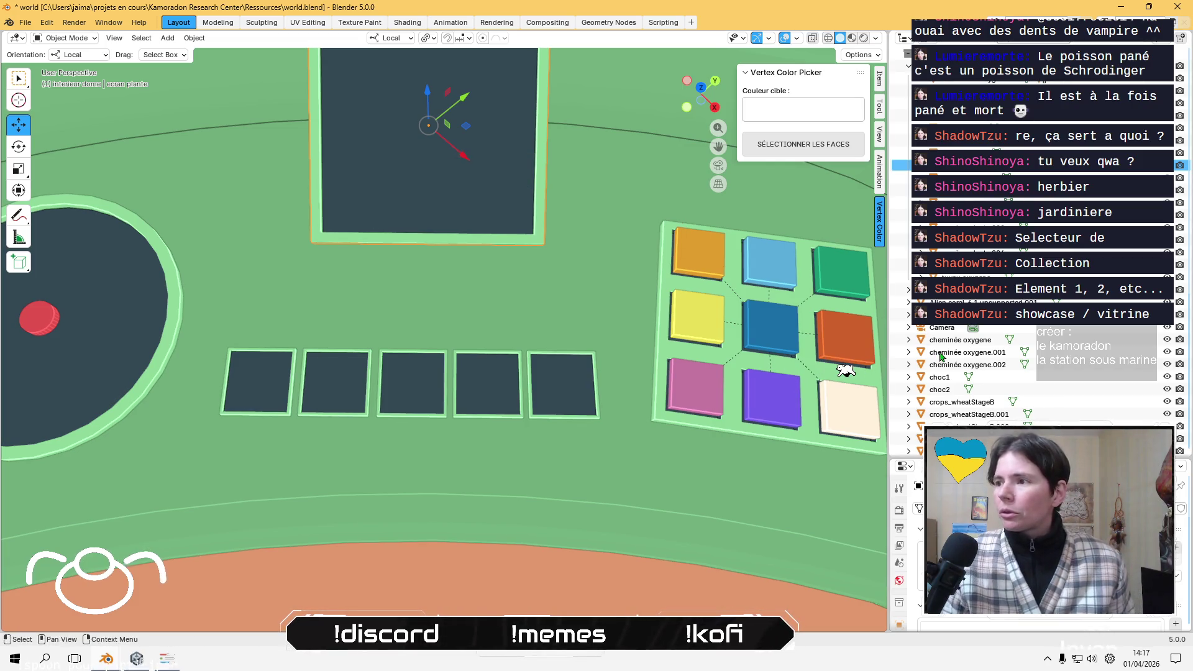
- Rename the red disc Circle.007 to 'navigation'
left_click(944, 140)
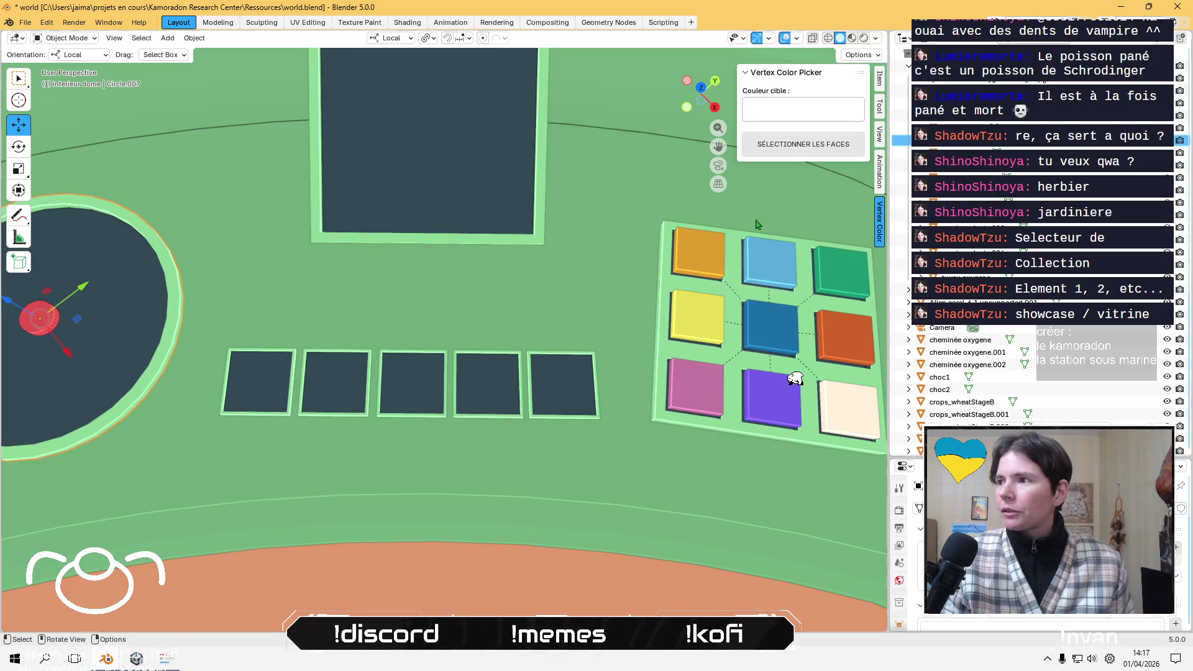
scroll(462, 280, "down", 2)
scroll(453, 274, "up", 3)
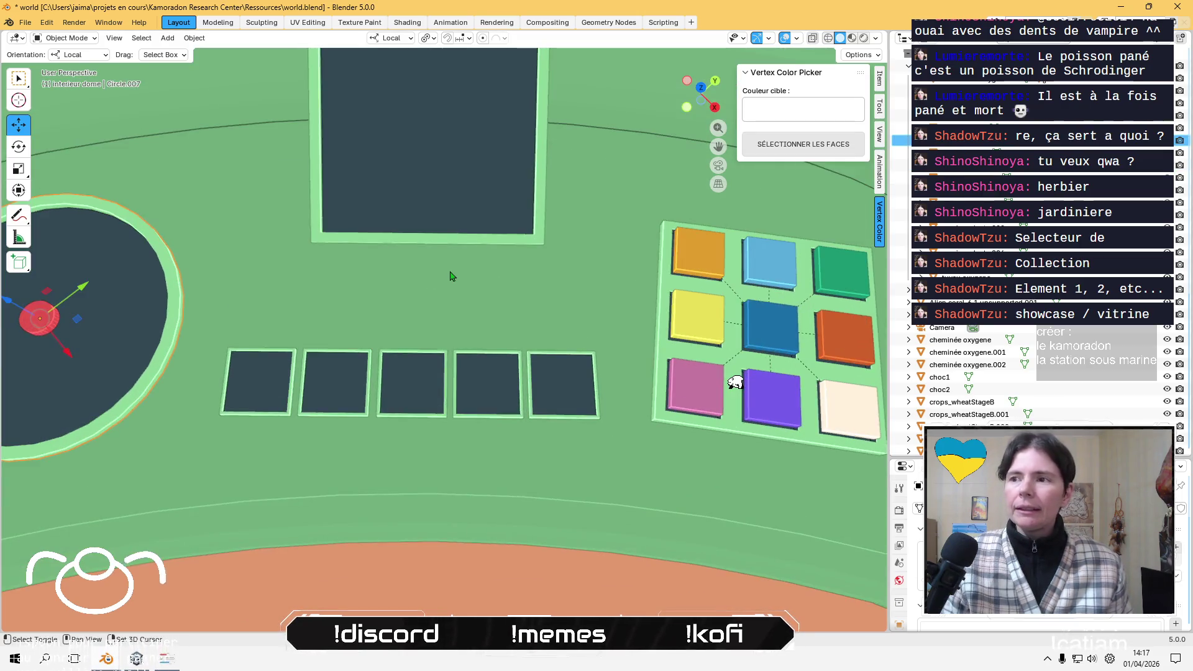
scroll(567, 304, "up", 2)
key("F2")
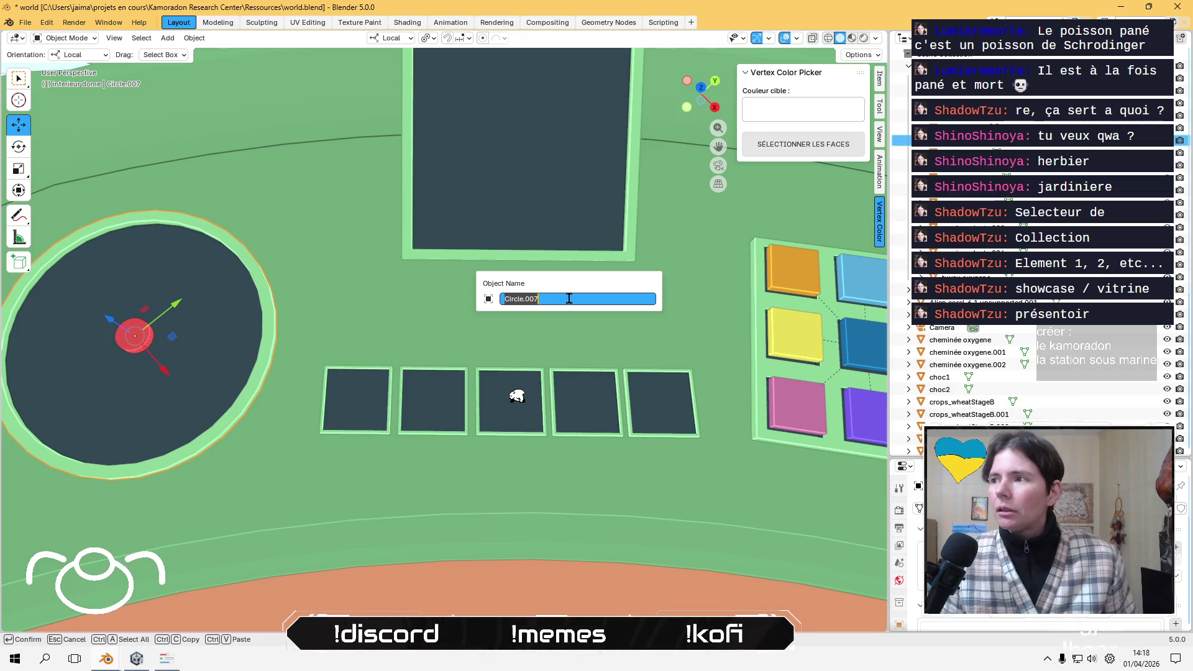
type("nabigzylo")
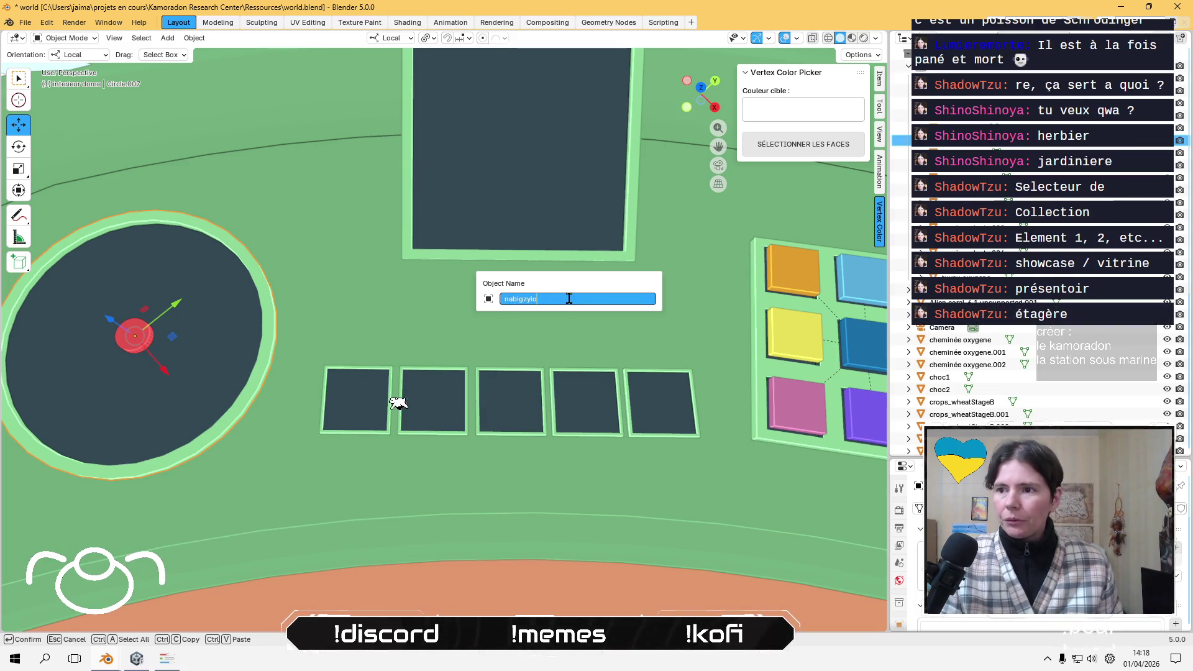
key("BackSpace")
key("BackSpace")
key("BackSpace")
type("v")
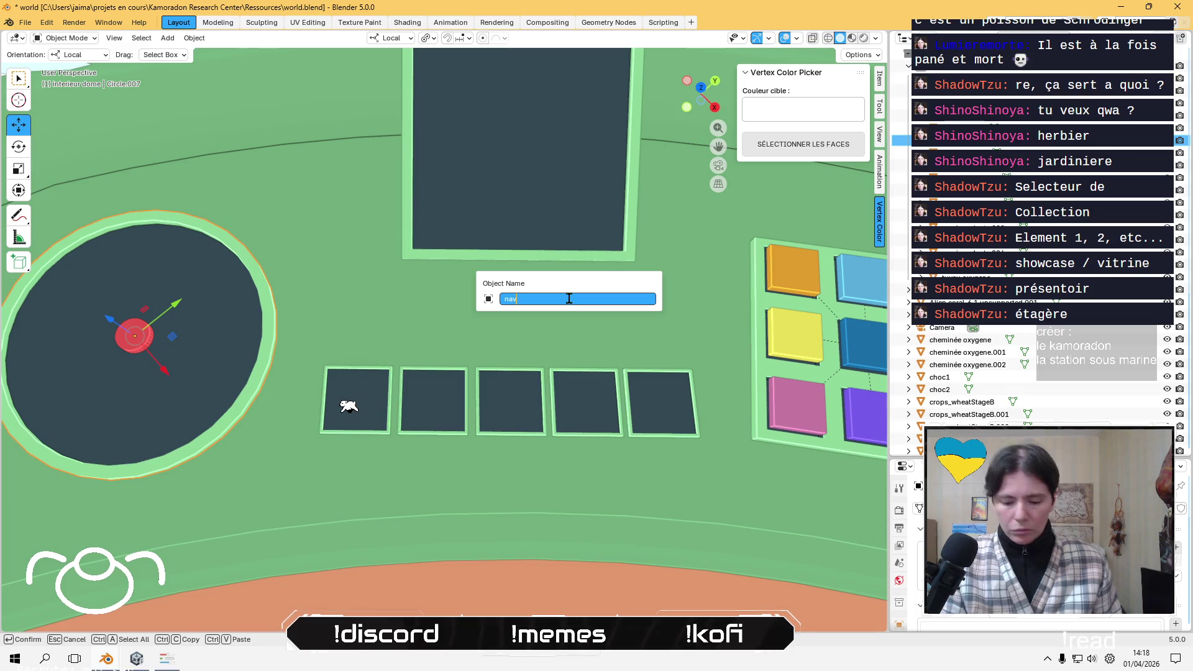
type("igation")
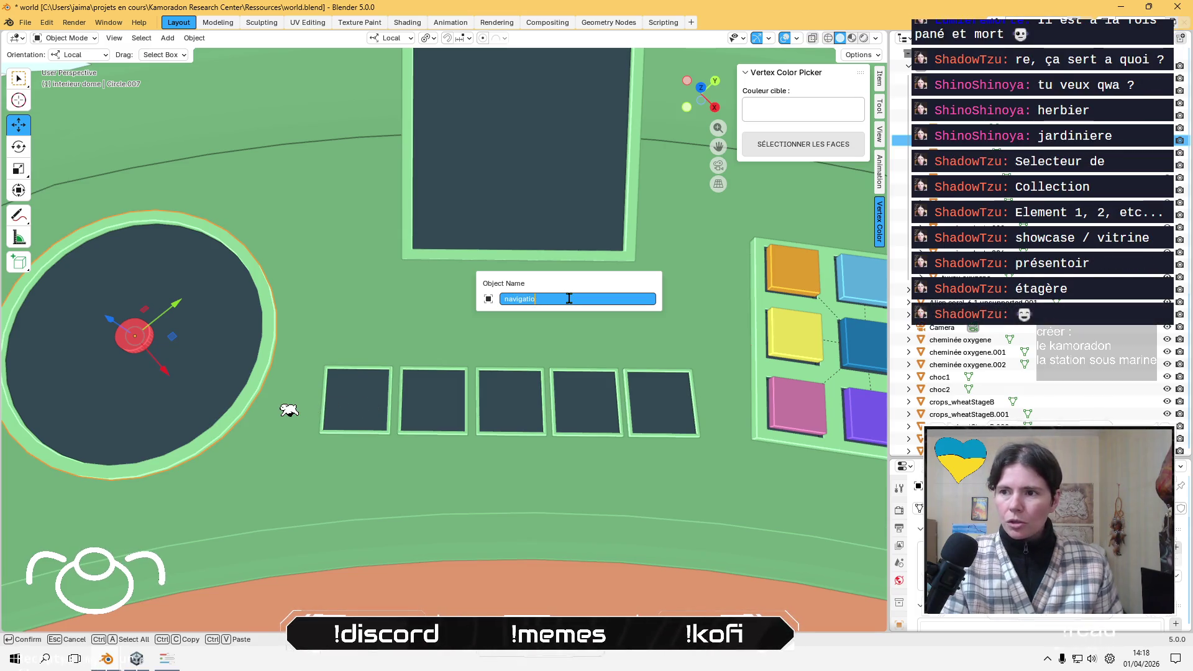
key("Return")
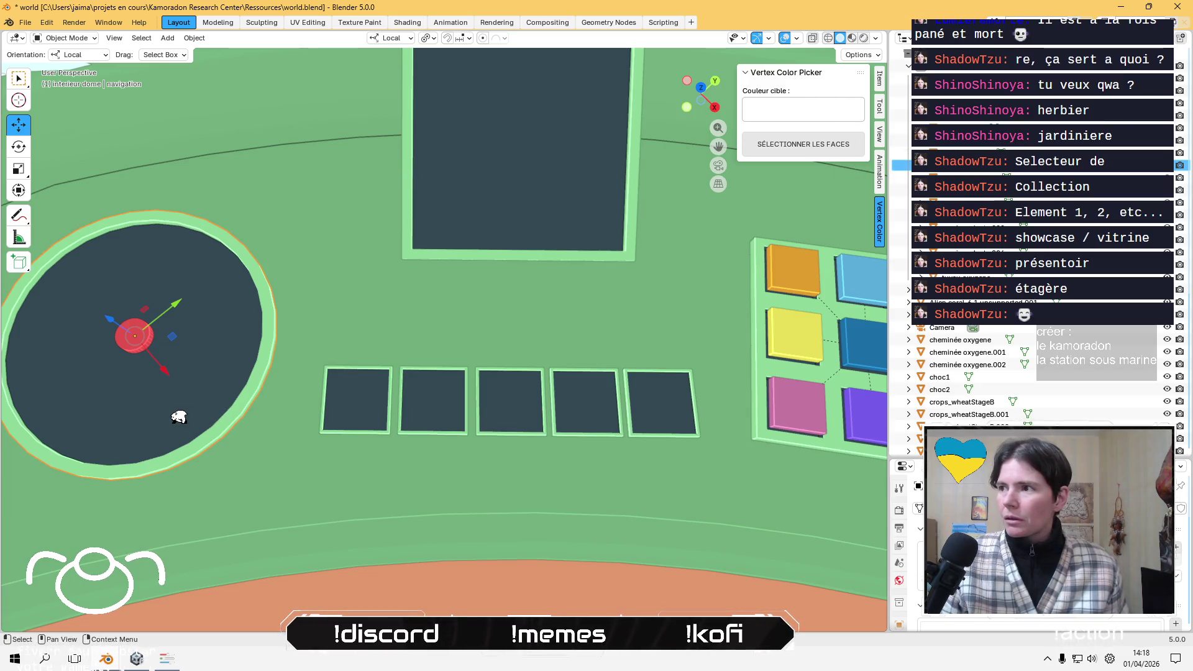
- Extend the disc's name to 'navigation plantes' and select the Circle.006 pad
key("F2")
left_click(559, 361)
type("plante")
key("Return")
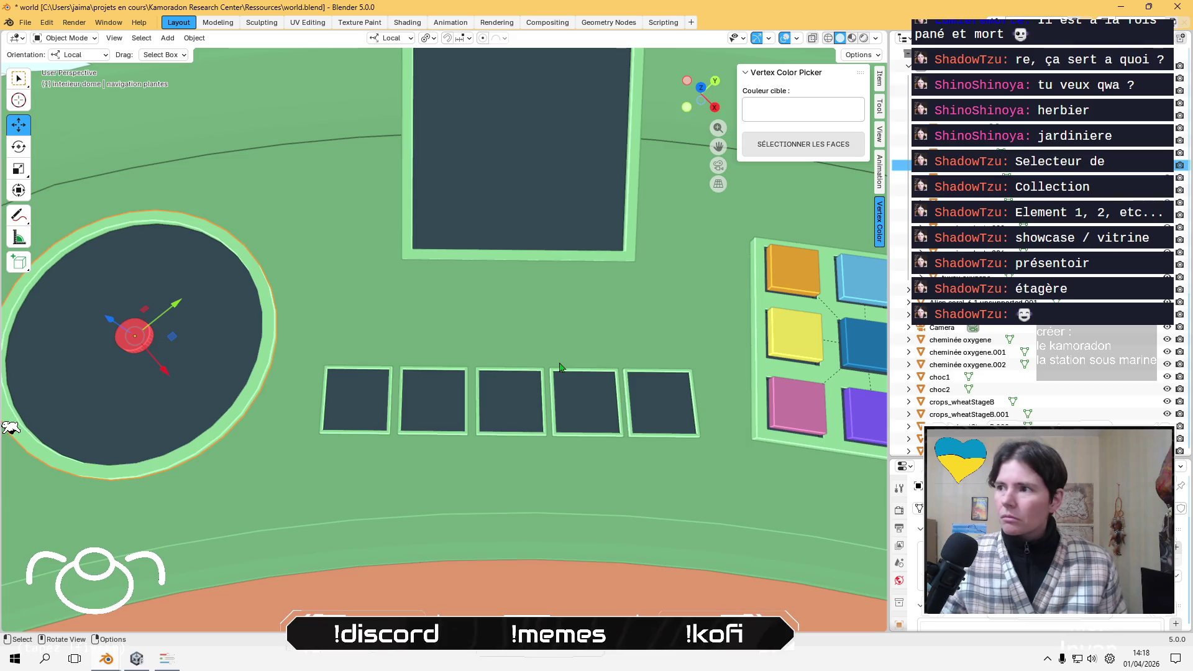
left_click(605, 346)
right_click(606, 347)
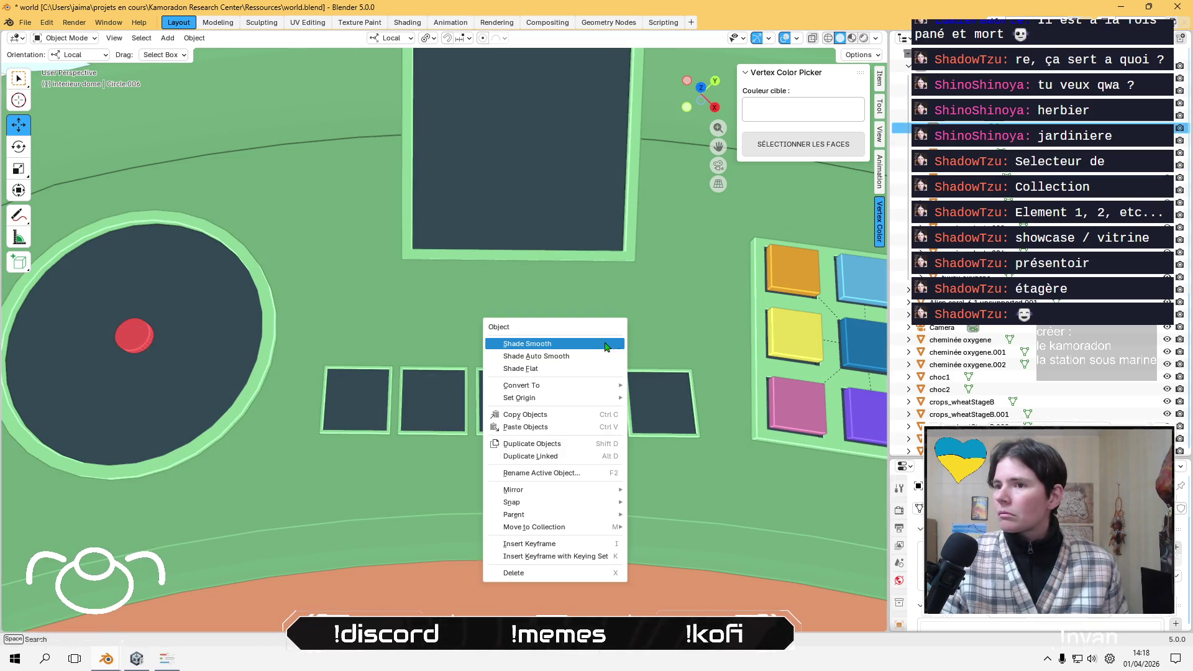
- Frame the Circle.006 pad and rename it 'navigation oxygene'
key("Escape")
mouse_move(650, 240)
middle_mouse_down()
mouse_move(646, 301)
mouse_move(717, 264)
mouse_move(715, 252)
mouse_move(372, 408)
mouse_move(467, 431)
middle_mouse_up()
key("KP_Decimal")
key("F2")
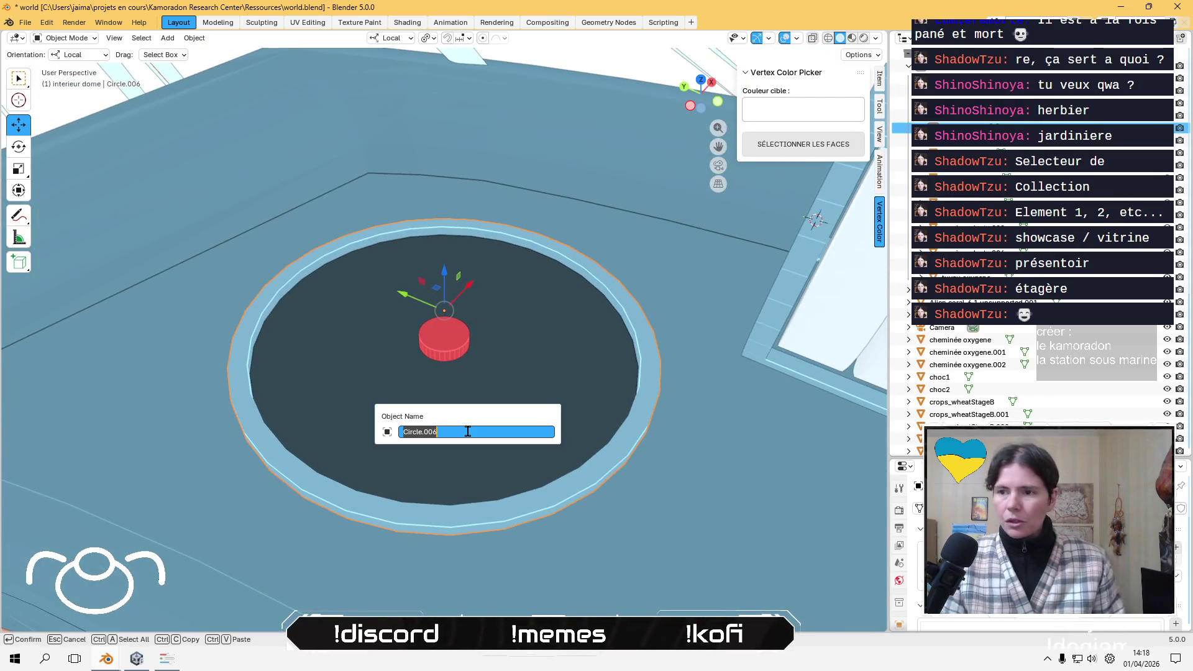
type("navigation oxygene")
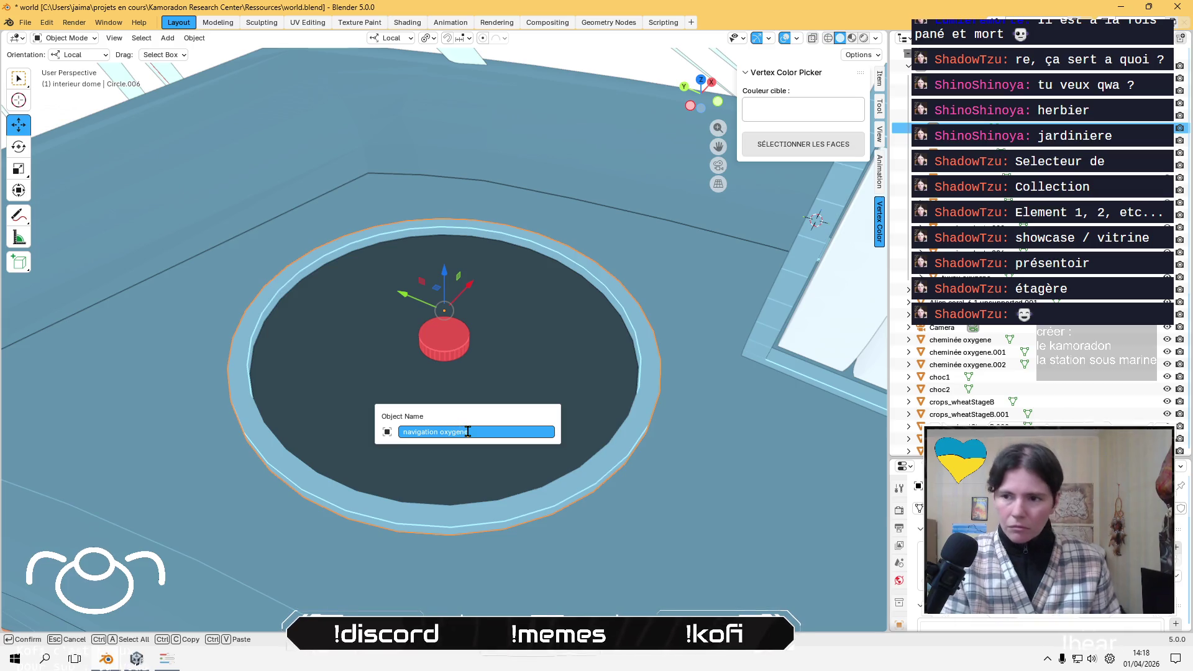
key("Return")
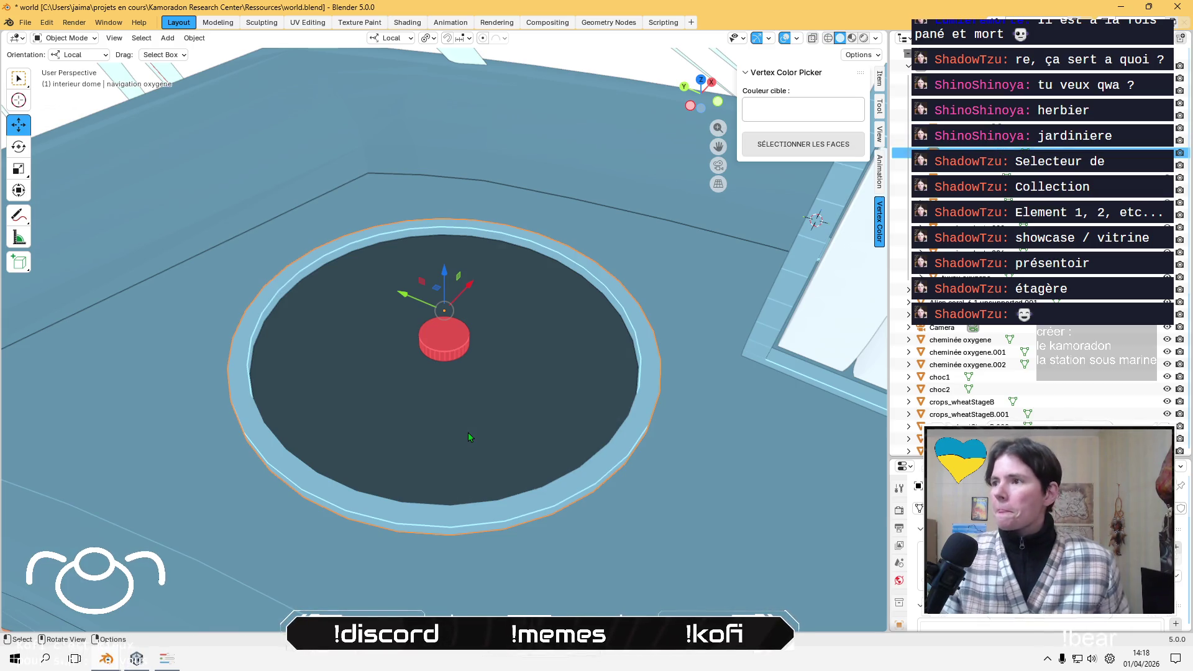
left_click(404, 323)
key("KP_Decimal")
mouse_move(447, 360)
middle_mouse_down()
mouse_move(269, 317)
mouse_move(304, 261)
mouse_move(560, 307)
mouse_move(572, 331)
middle_mouse_up()
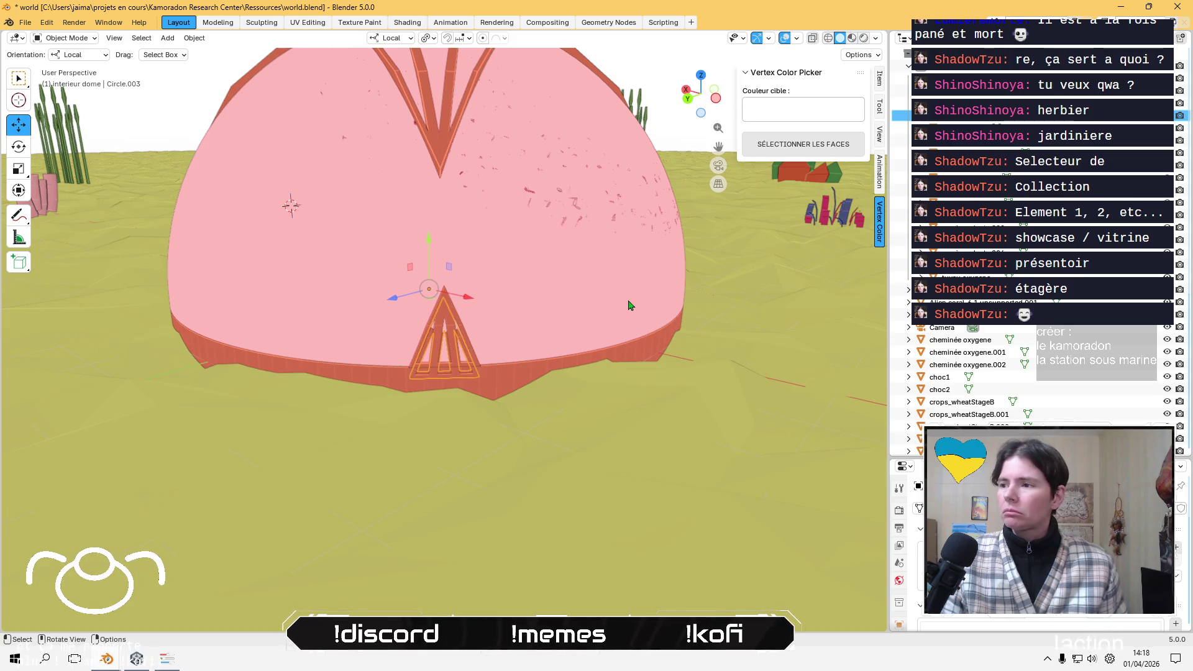
scroll(631, 304, "down", 1)
scroll(630, 304, "down", 1)
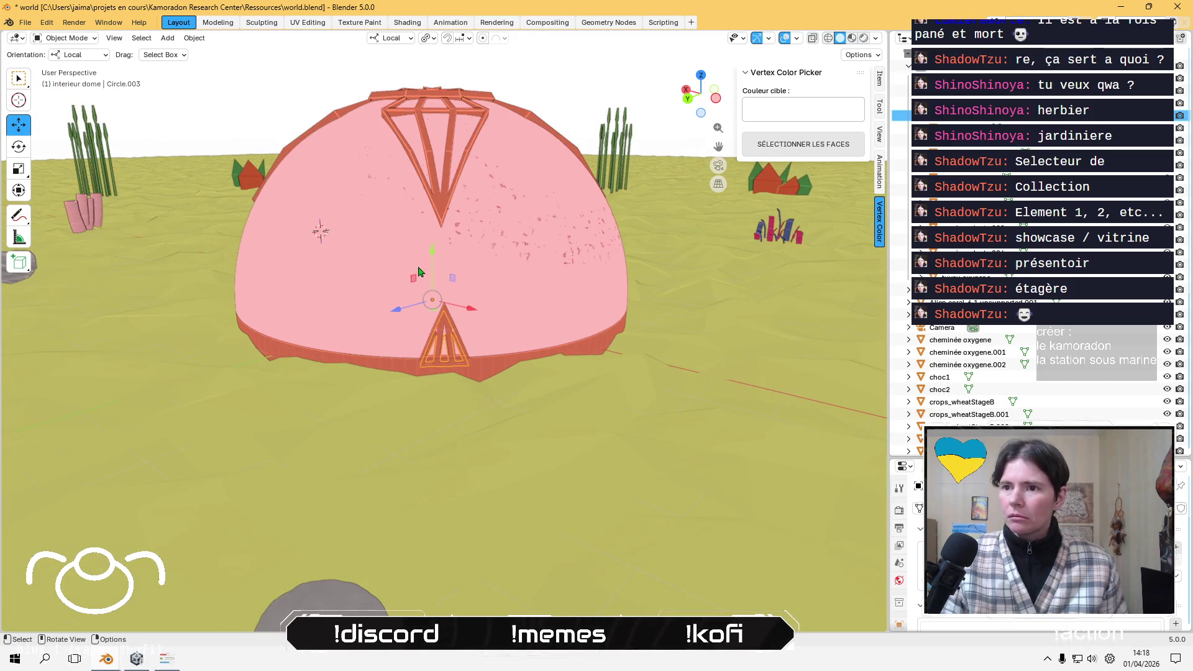
mouse_move(433, 254)
left_mouse_down()
mouse_move(434, 187)
mouse_move(454, 227)
left_mouse_up()
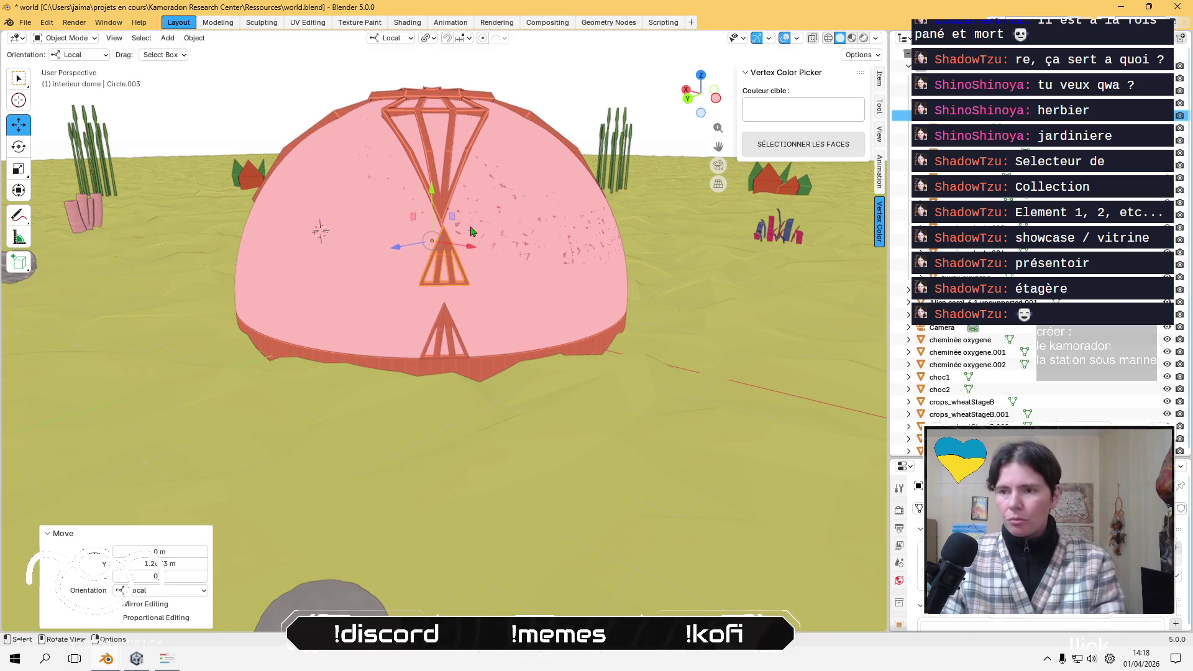
key("Delete")
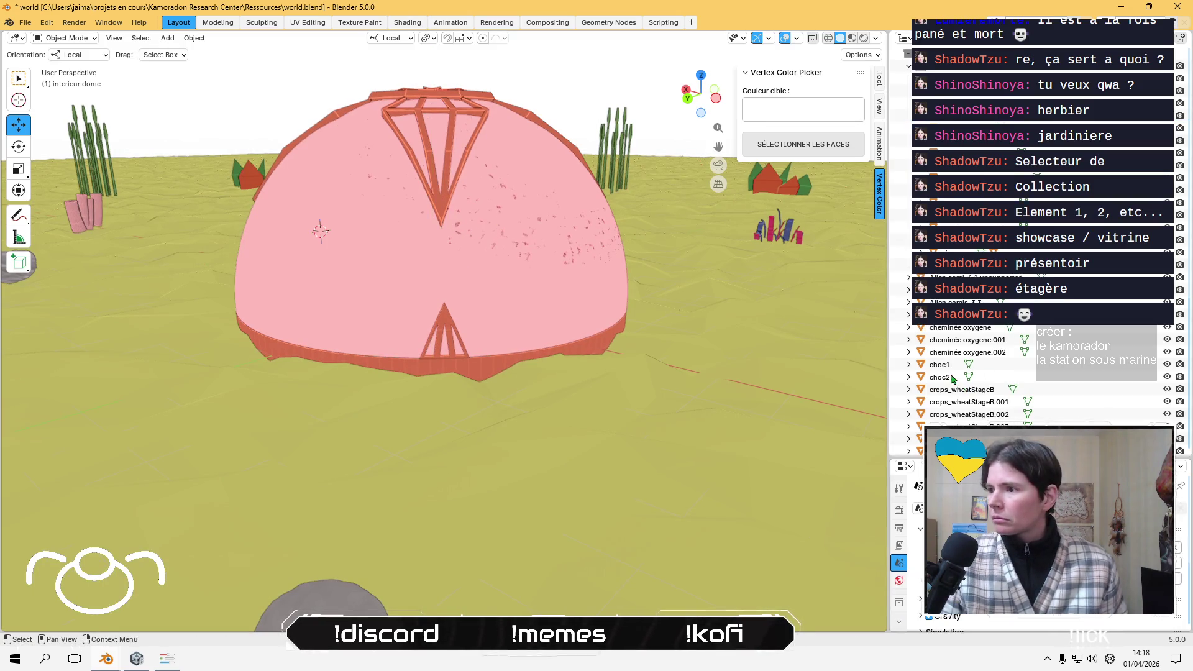
scroll(944, 410, "down", 5)
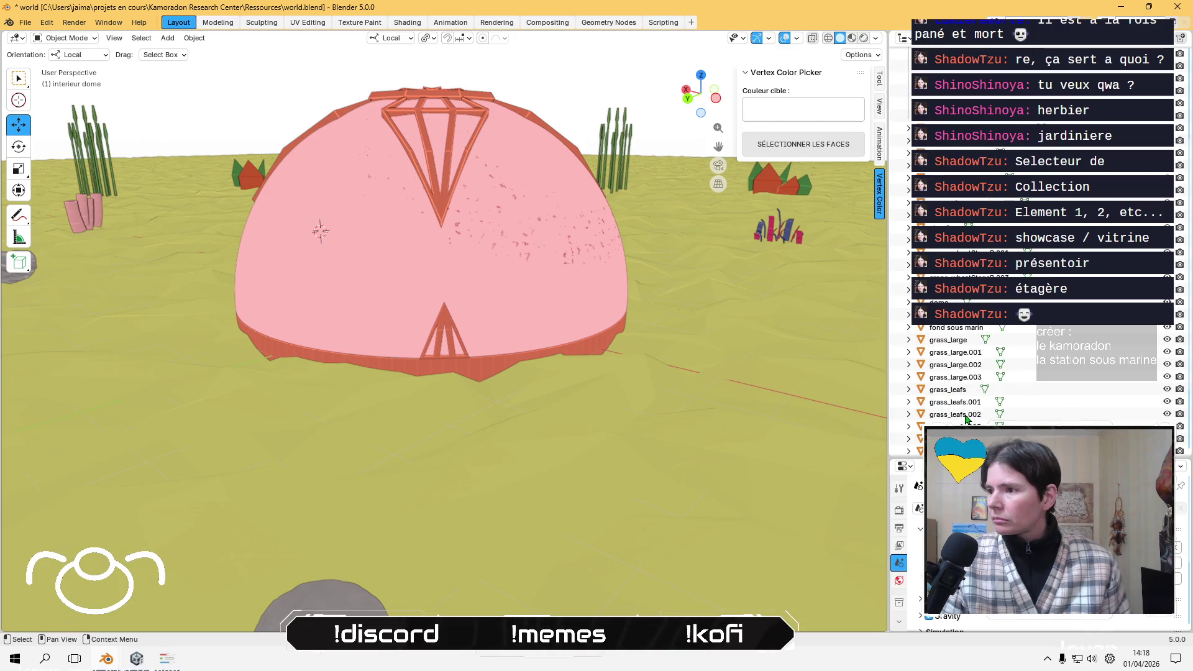
scroll(558, 325, "up", 1)
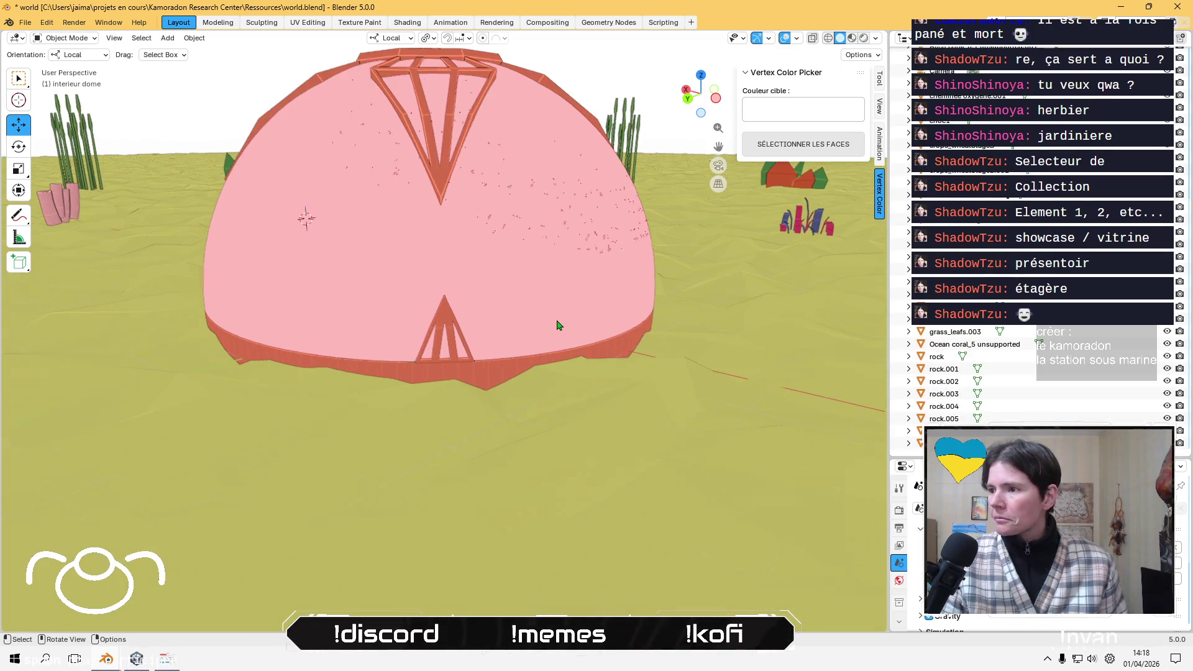
middle_click_drag(571, 296, 416, 300)
scroll(294, 309, "down", 3)
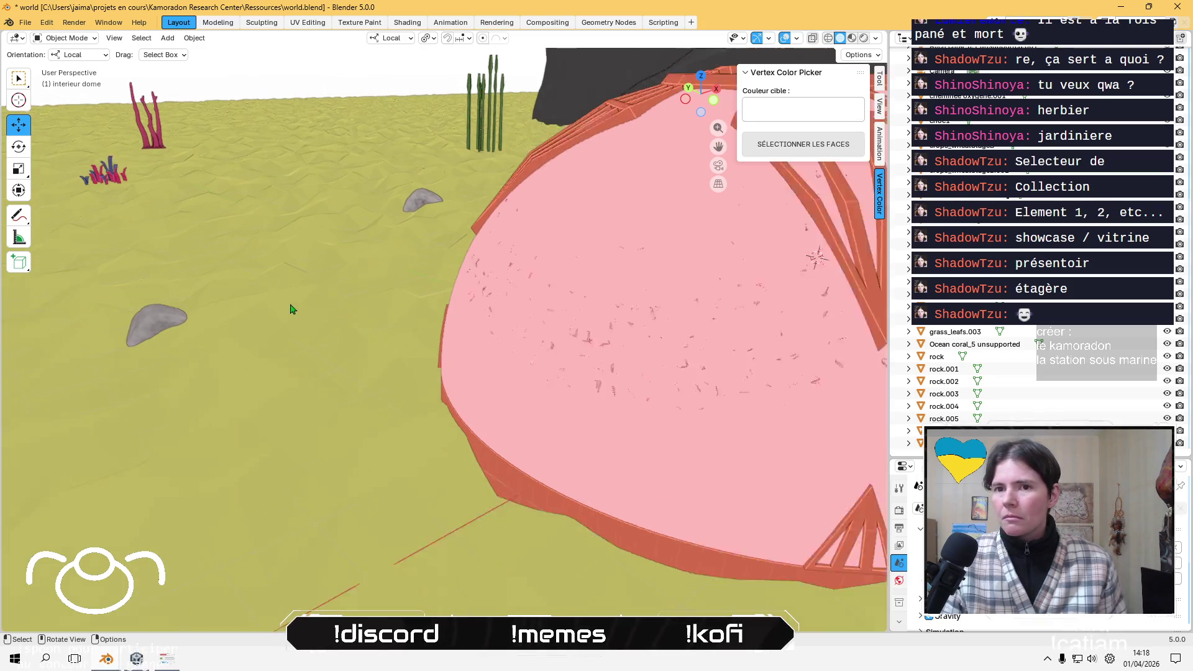
mouse_move(293, 309)
middle_mouse_down()
mouse_move(394, 373)
mouse_move(338, 376)
mouse_move(385, 310)
middle_mouse_up()
left_click(936, 357)
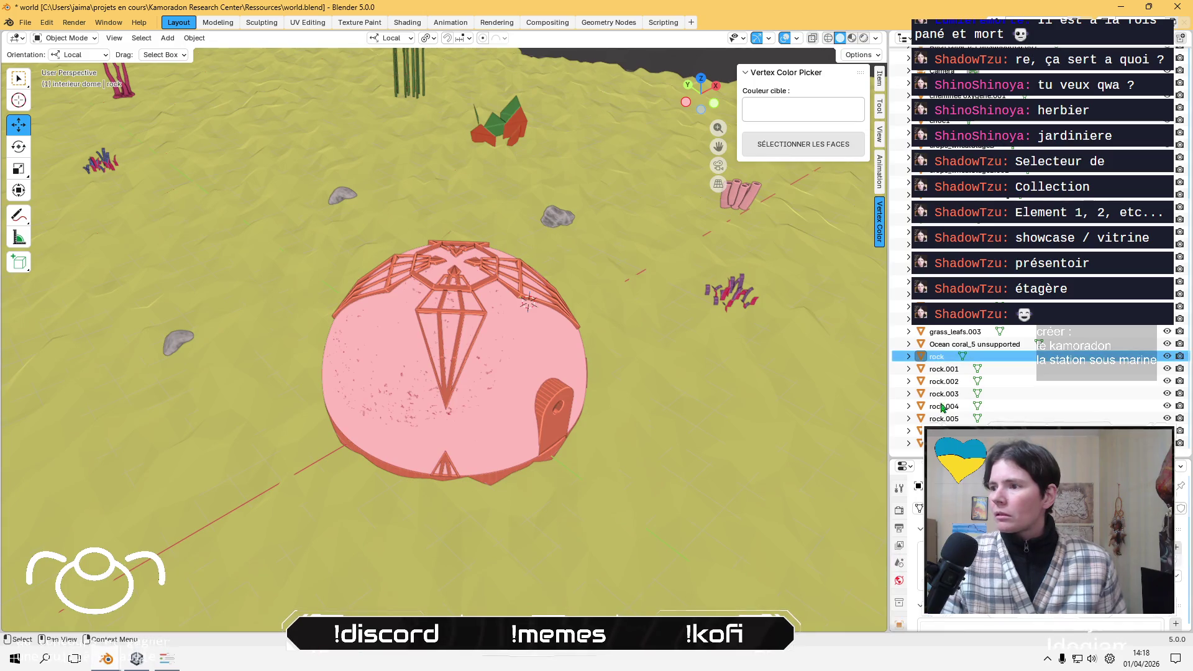
- Extend the selection across all rocks and the grass_large objects through grass_large.003
left_click(945, 396, "shift")
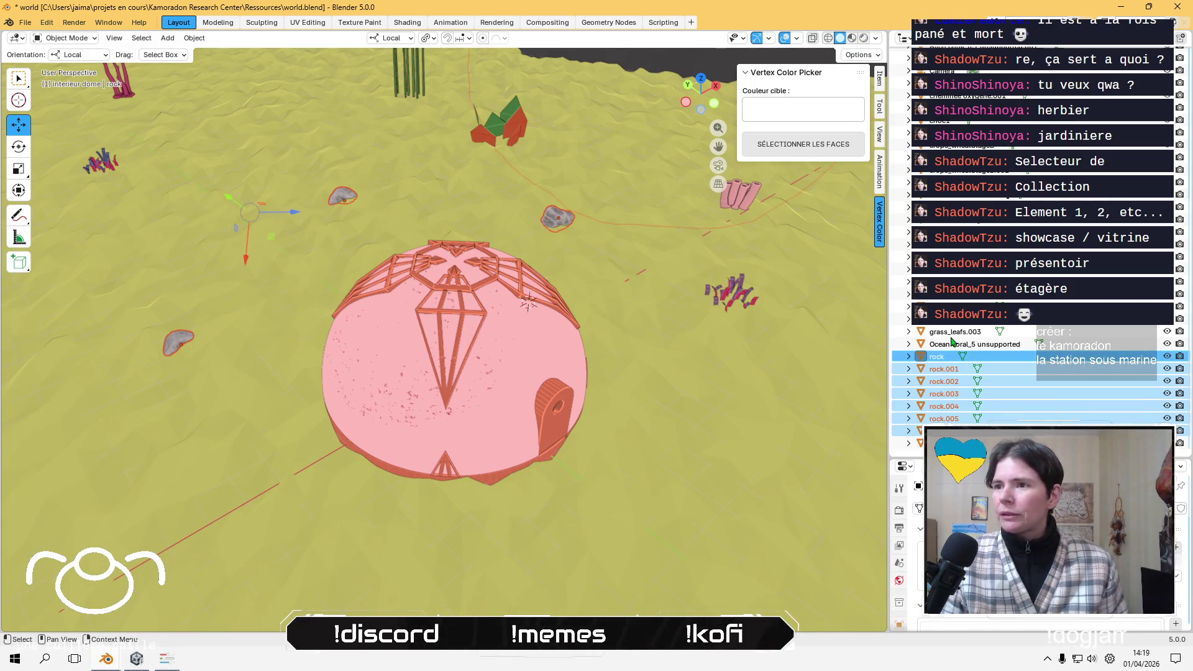
middle_click_drag(668, 313, 688, 294)
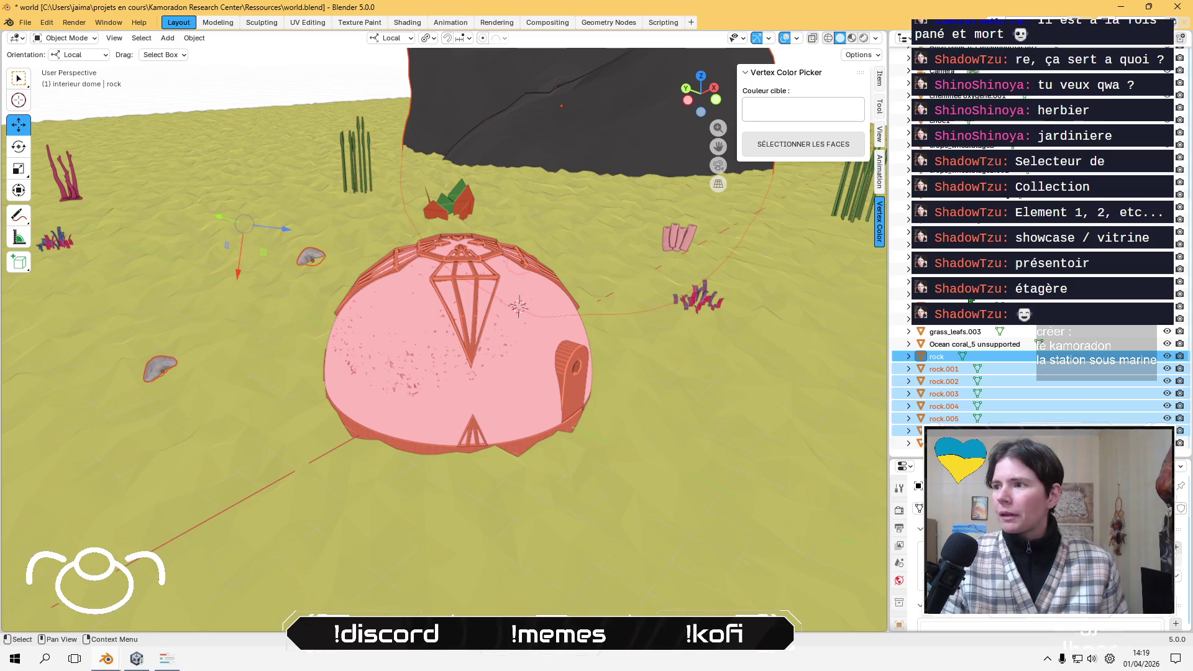
left_click(944, 256, "ctrl")
left_click(957, 244, "ctrl")
left_click(1028, 281, "shift")
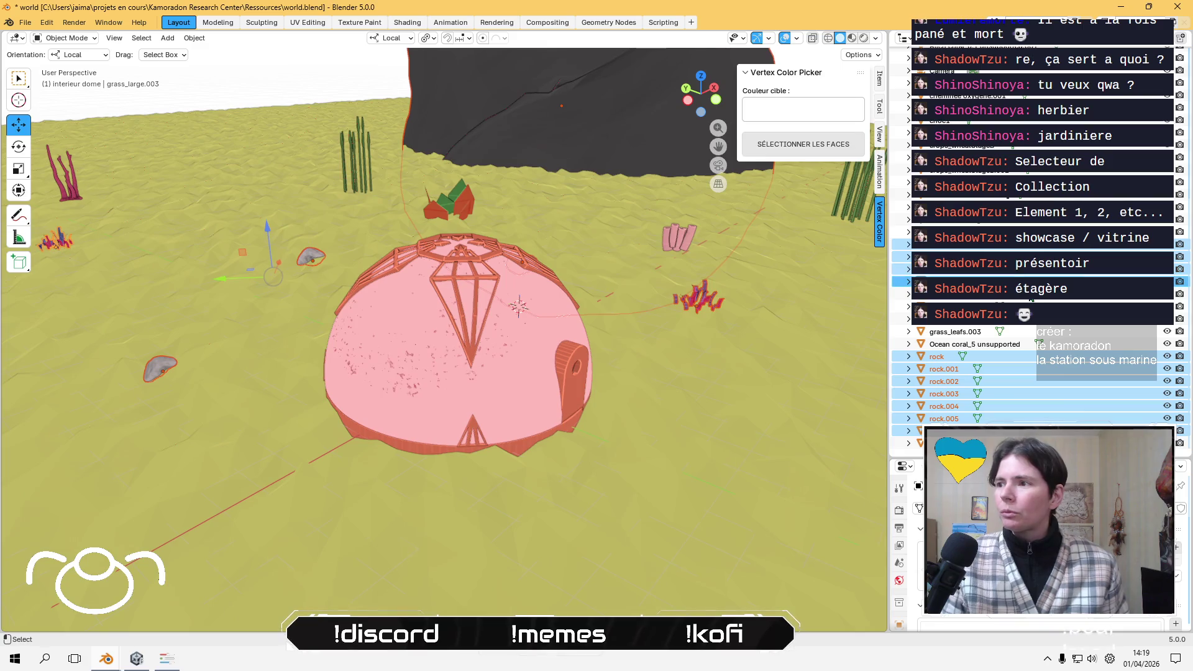
mouse_move(373, 348)
middle_mouse_down()
mouse_move(360, 292)
mouse_move(347, 320)
mouse_move(380, 346)
mouse_move(441, 348)
middle_mouse_up()
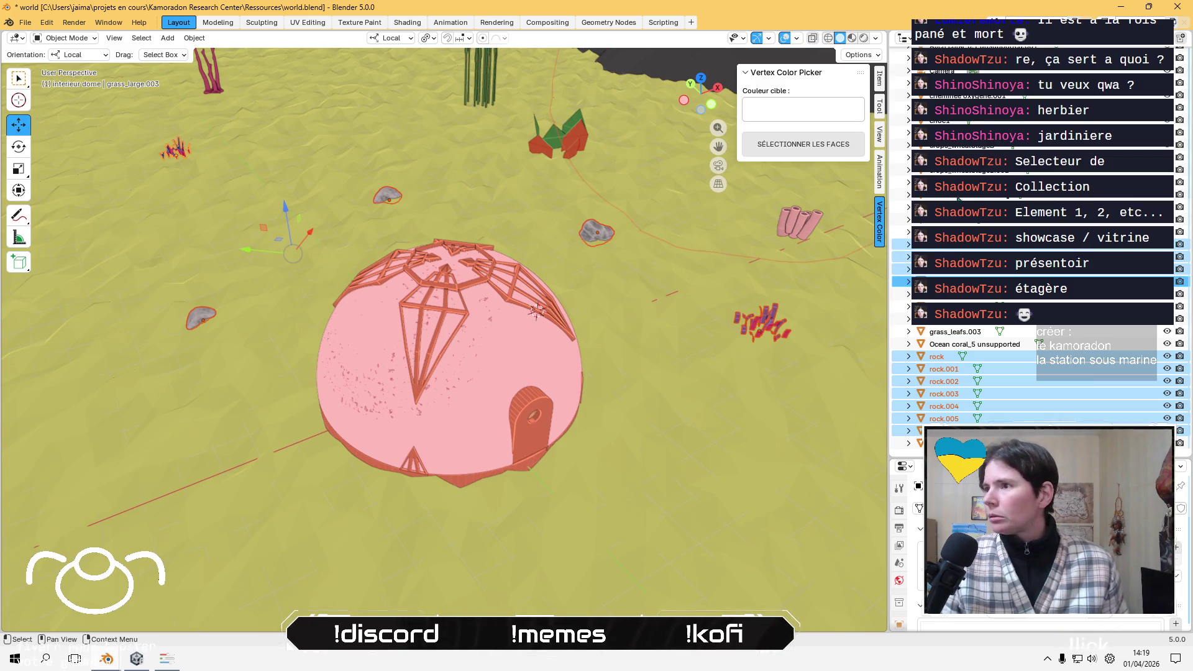
- Add the wheat, make crops_wheatStageB active, then select grass_leafs.003 on its own
left_click(482, 78, "shift")
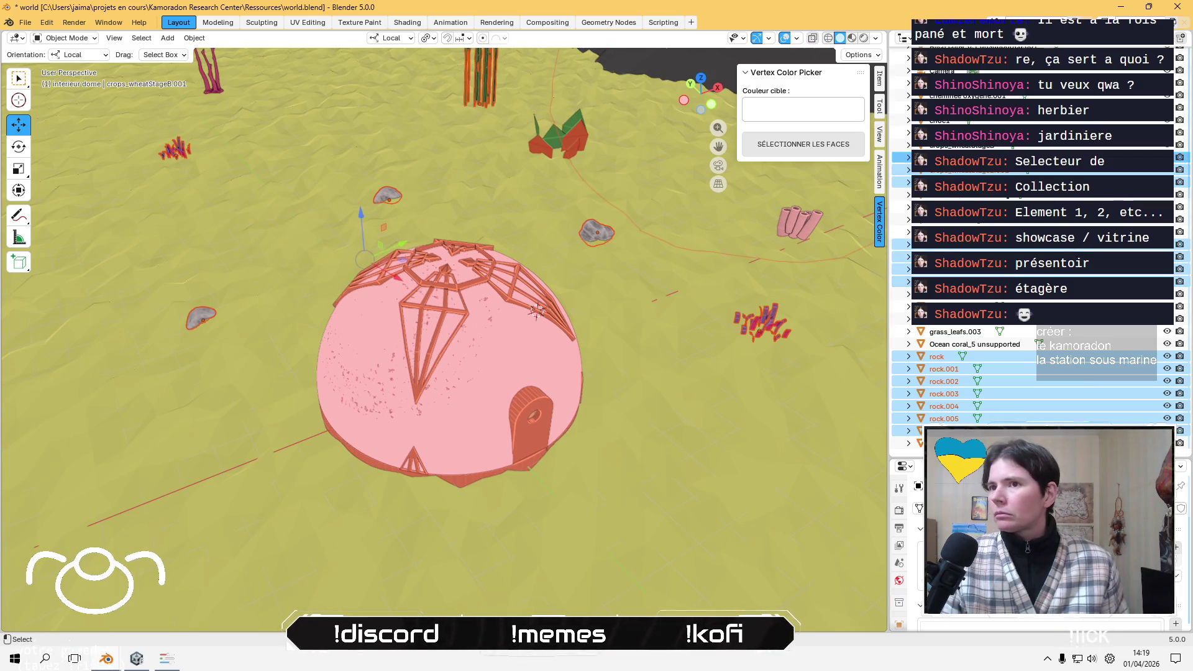
left_click(989, 146, "ctrl")
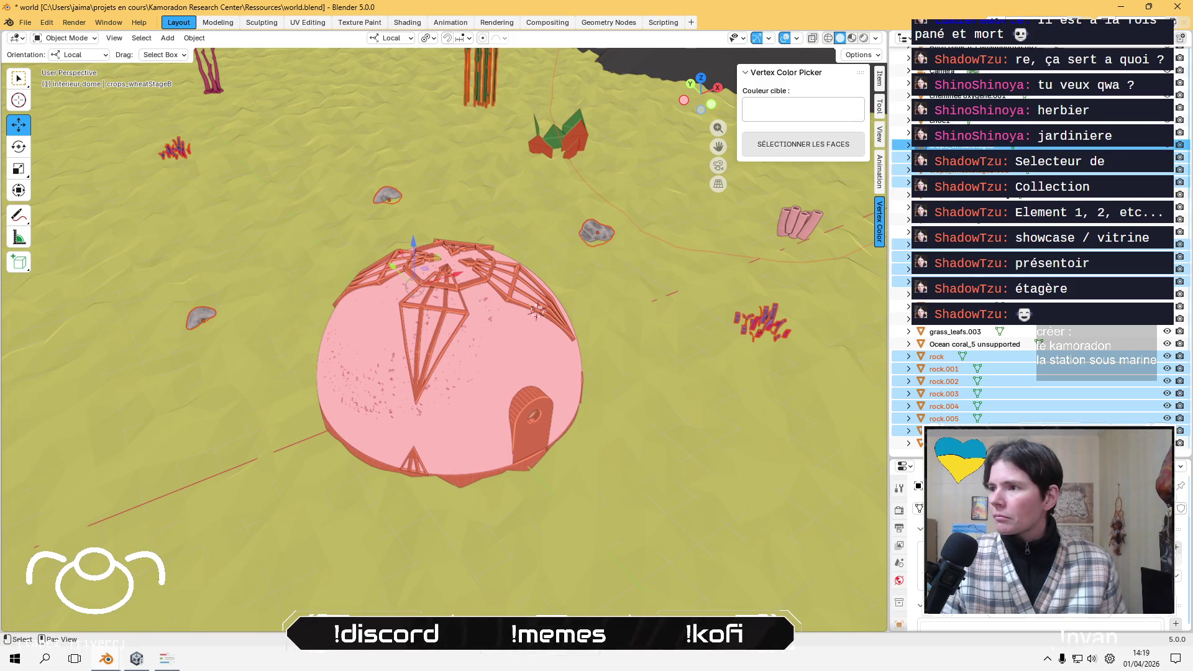
left_click(977, 232, "ctrl")
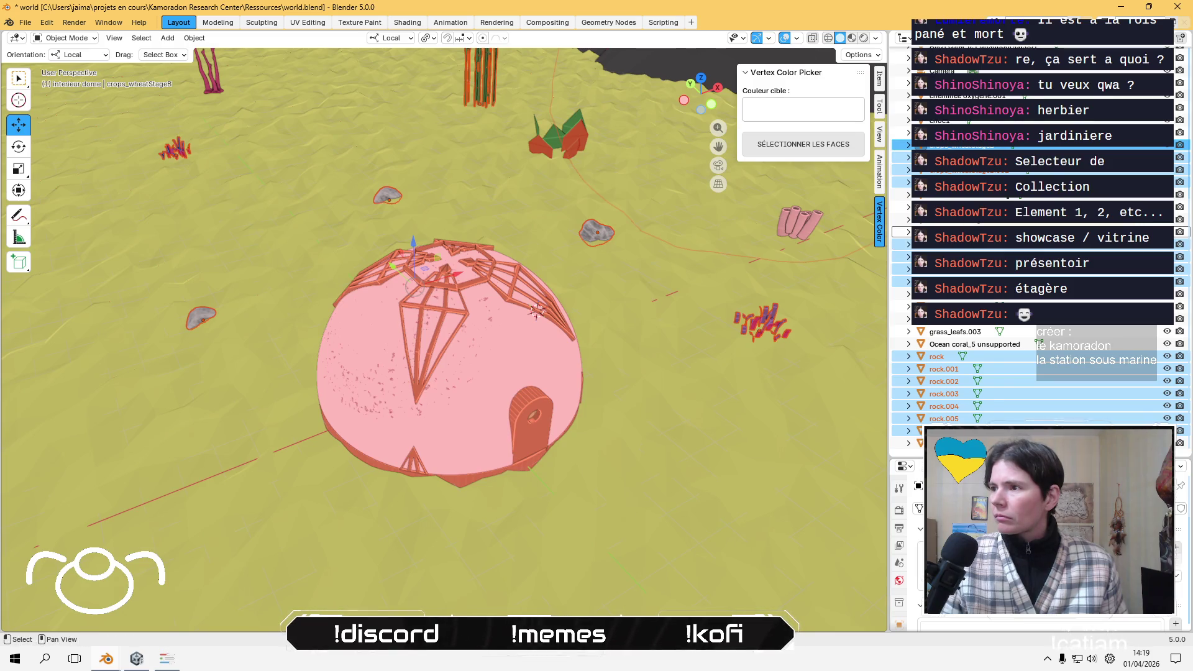
scroll(977, 232, "up", 3)
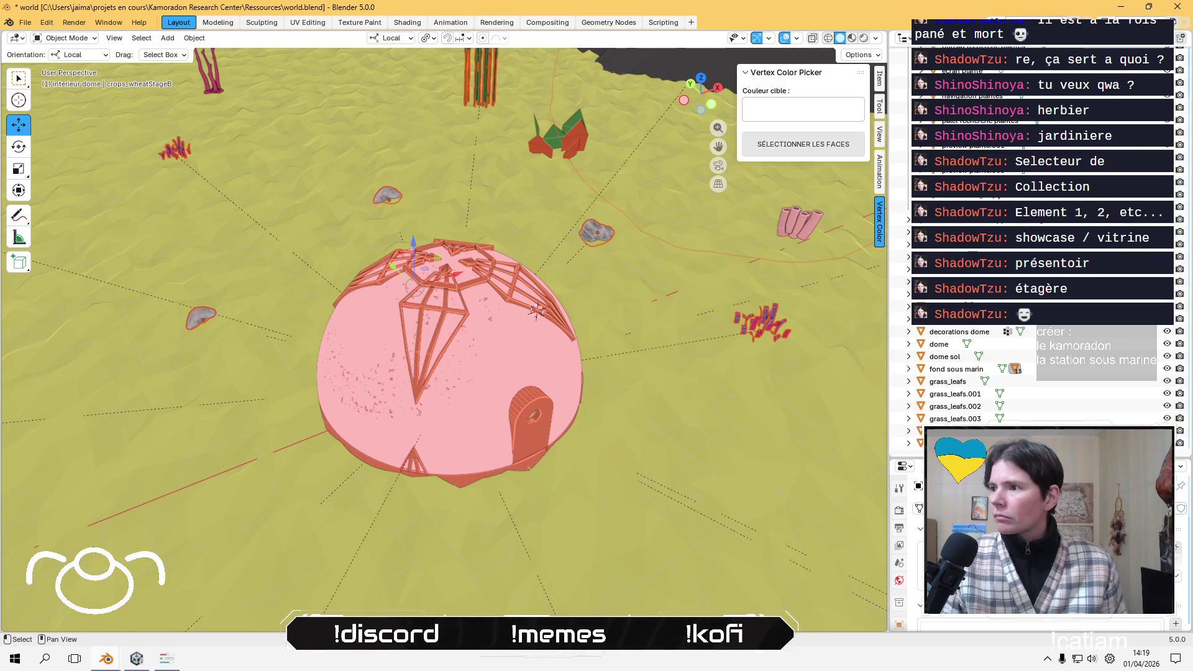
left_click(951, 421)
scroll(491, 347, "down", 5)
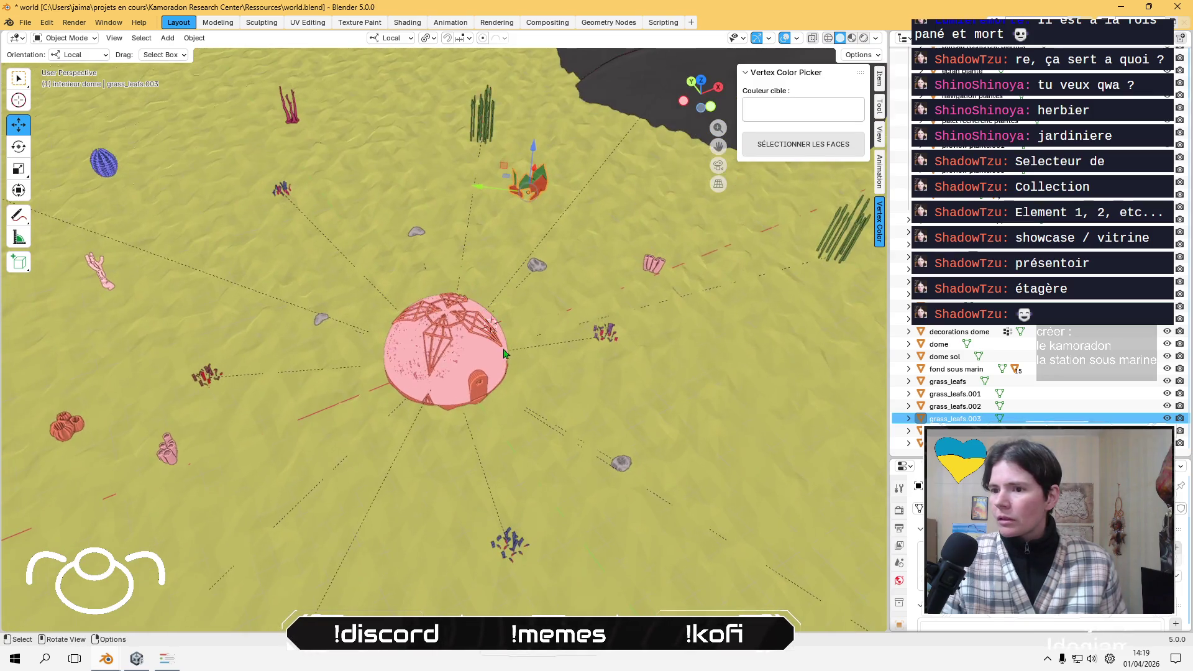
- Select cheminée oxygene.002, Trilobite plant_7, Alien coral_6.1 and Alien corals_3.3 in turn
scroll(503, 353, "down", 1)
left_click(623, 279)
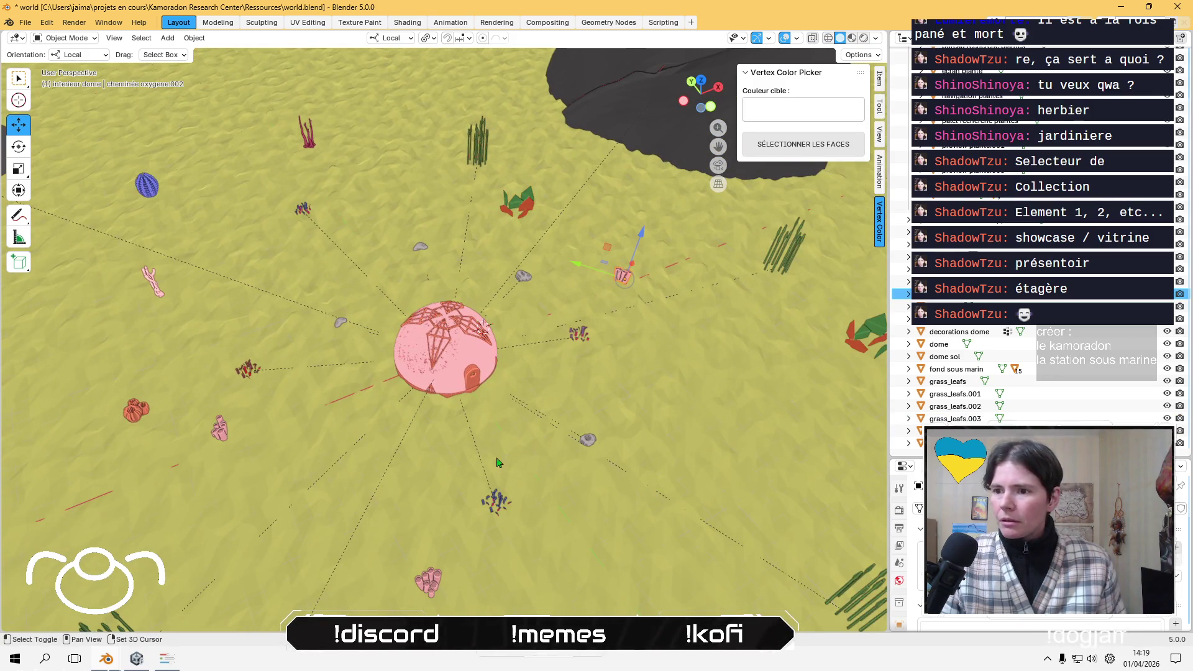
middle_click_drag(569, 442, 435, 311)
left_click(318, 259)
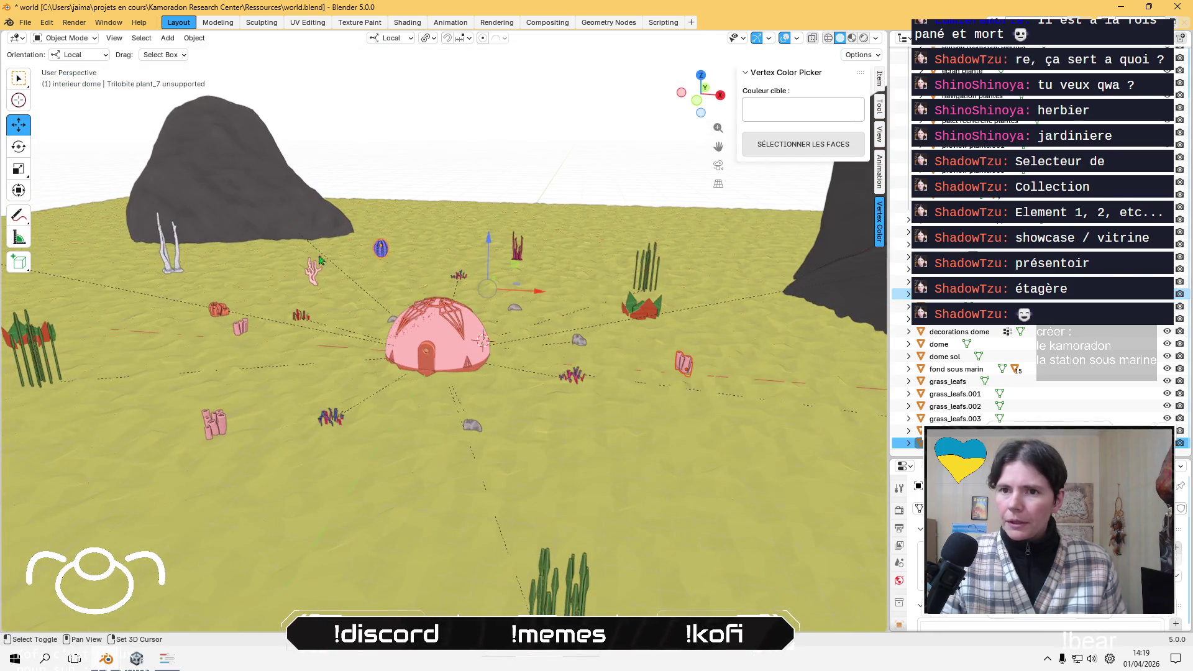
left_click(177, 270)
middle_click_drag(177, 270, 142, 444)
left_click(142, 444)
mouse_move(261, 389)
middle_mouse_down()
mouse_move(339, 303)
mouse_move(363, 404)
middle_mouse_up()
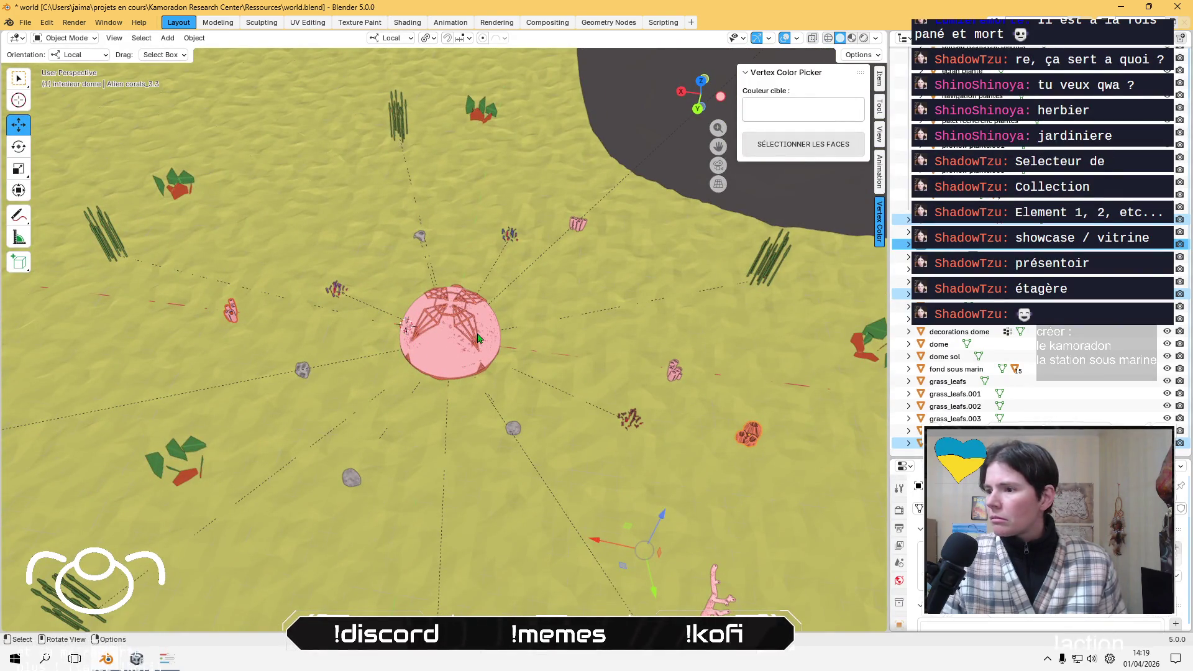
- Tilt the view lower toward the dome and reselect the pink coral cheminée oxygene.002
scroll(478, 337, "down", 3)
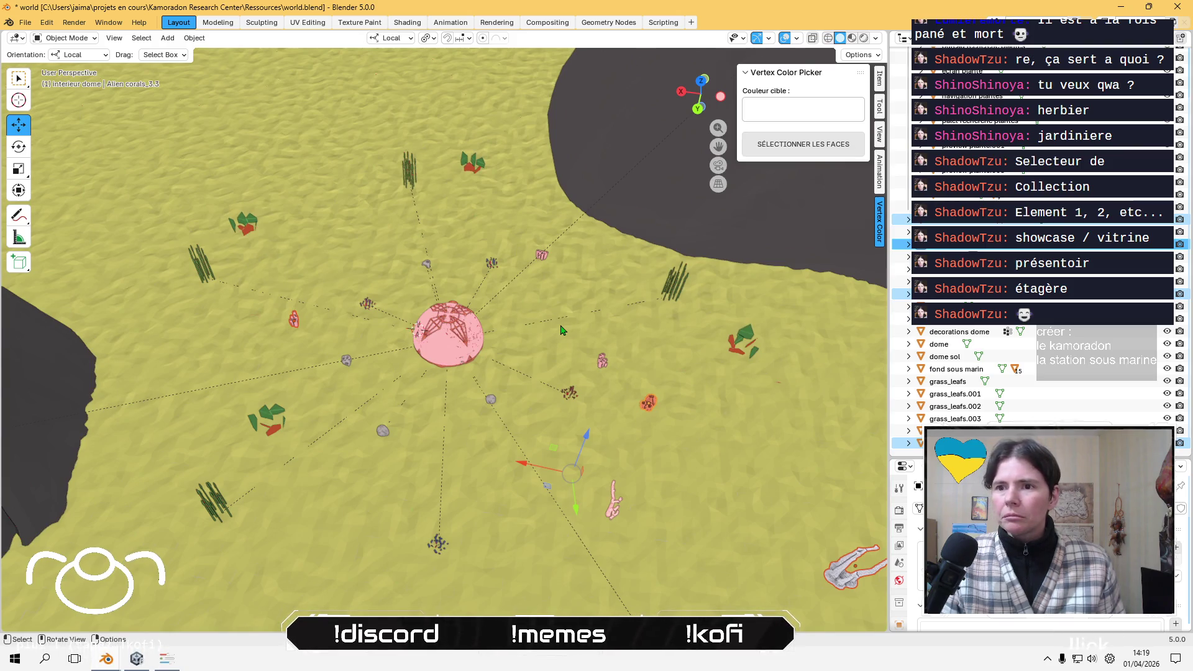
scroll(569, 328, "up", 4)
mouse_move(569, 329)
middle_mouse_down()
mouse_move(497, 264)
mouse_move(428, 252)
middle_mouse_up()
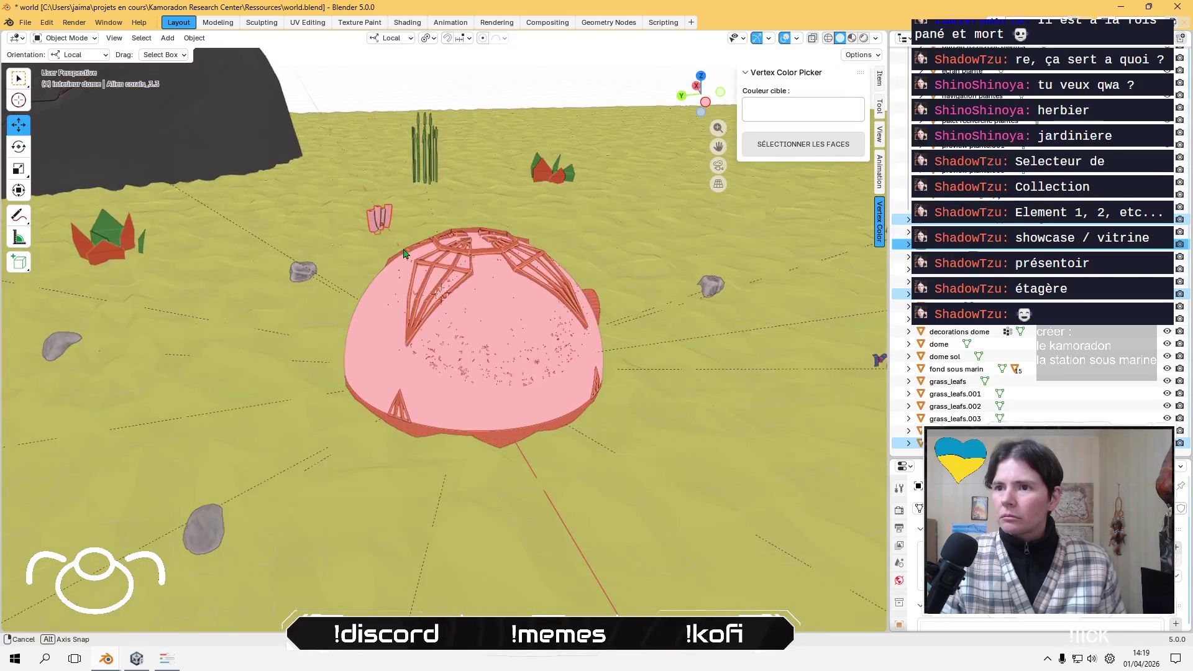
scroll(427, 252, "up", 2)
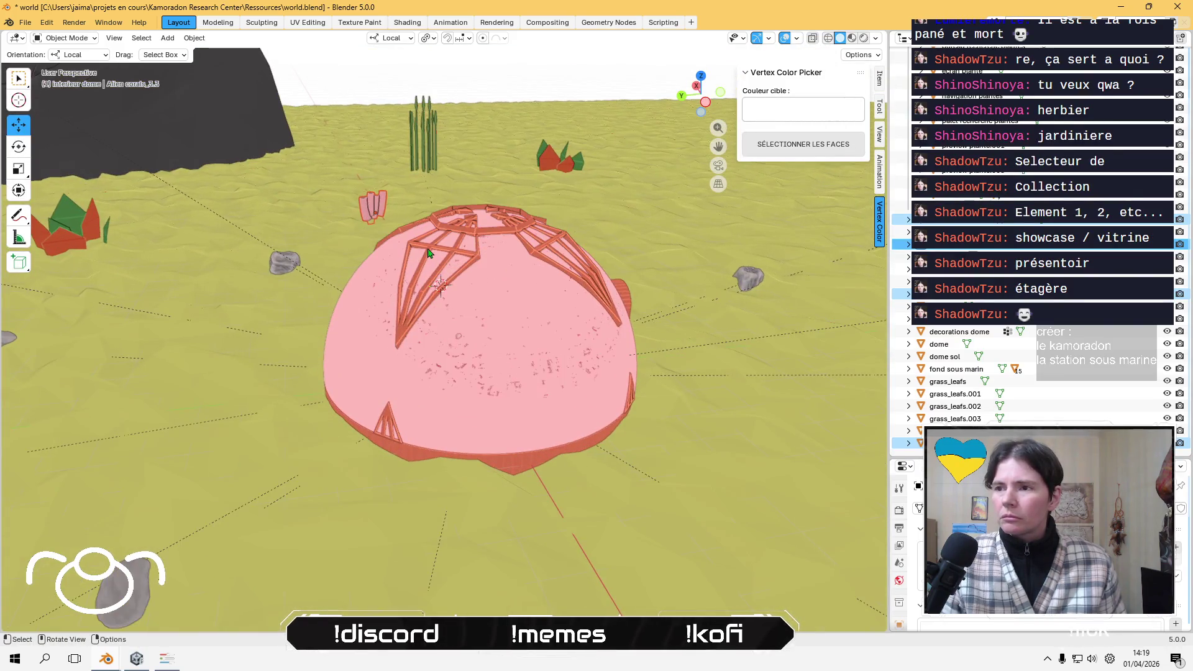
left_click(374, 210)
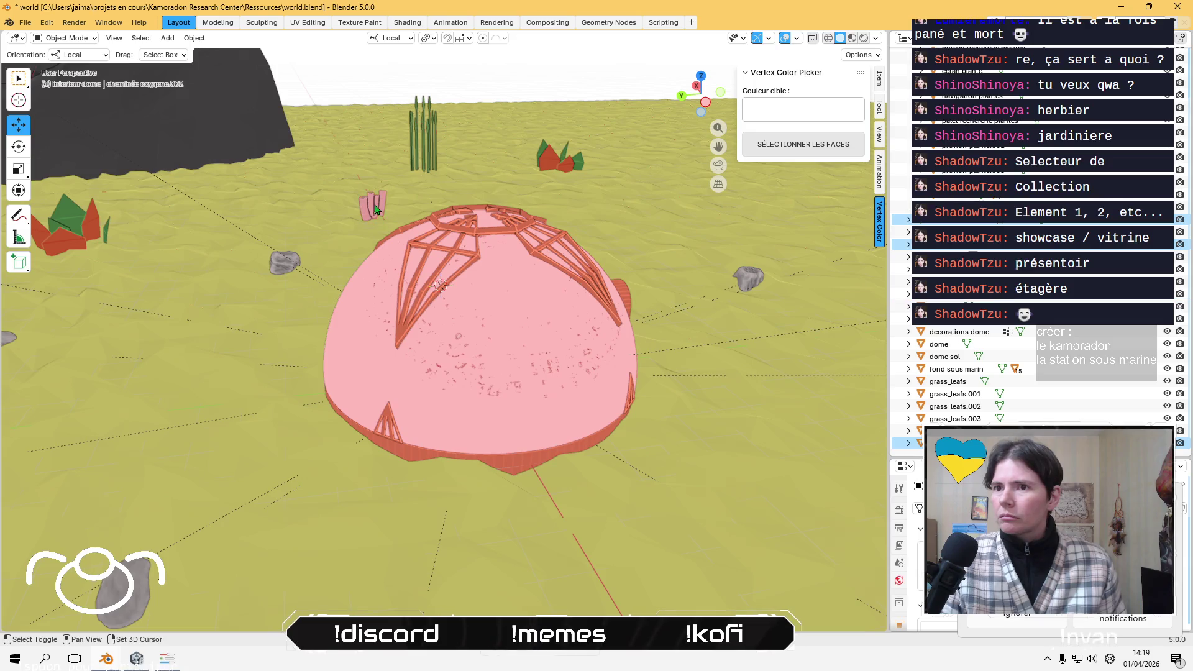
mouse_move(395, 228)
middle_mouse_down()
mouse_move(392, 267)
mouse_move(546, 265)
middle_mouse_up()
scroll(391, 270, "down", 3)
- Inspect the grass_large plant, small colourful plant, grass_large.002 and grass_leafs through grass_leafs.002
left_click(518, 244)
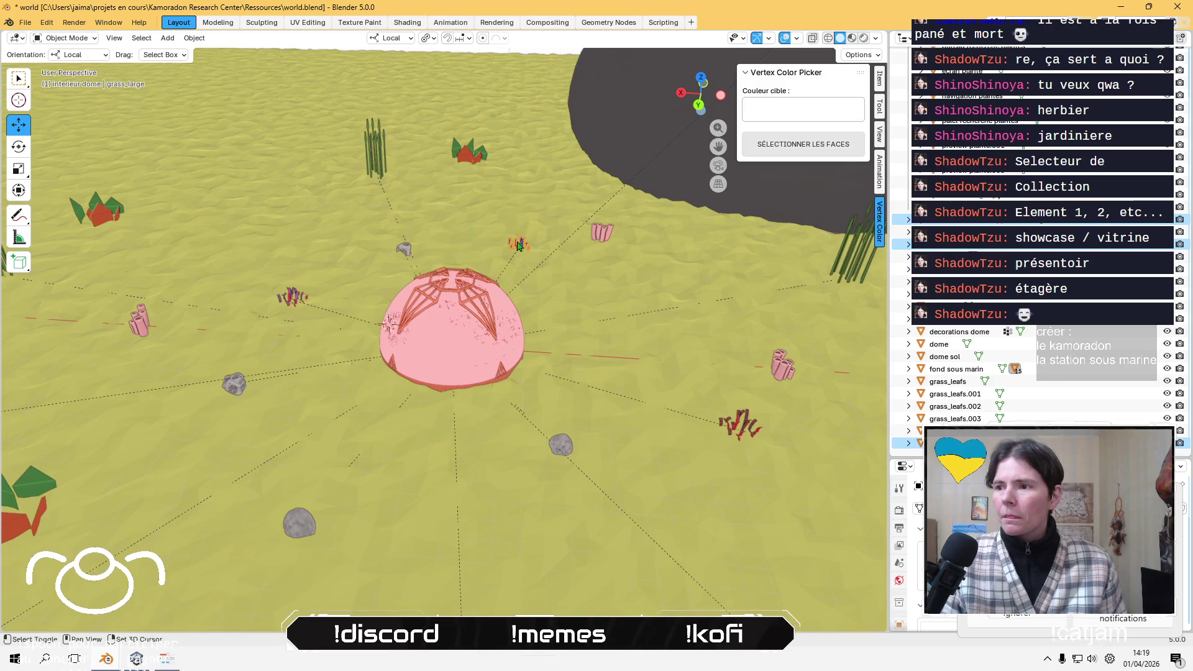
mouse_move(518, 246)
middle_mouse_down()
mouse_move(271, 343)
mouse_move(401, 349)
mouse_move(302, 348)
middle_mouse_up()
left_click(174, 411)
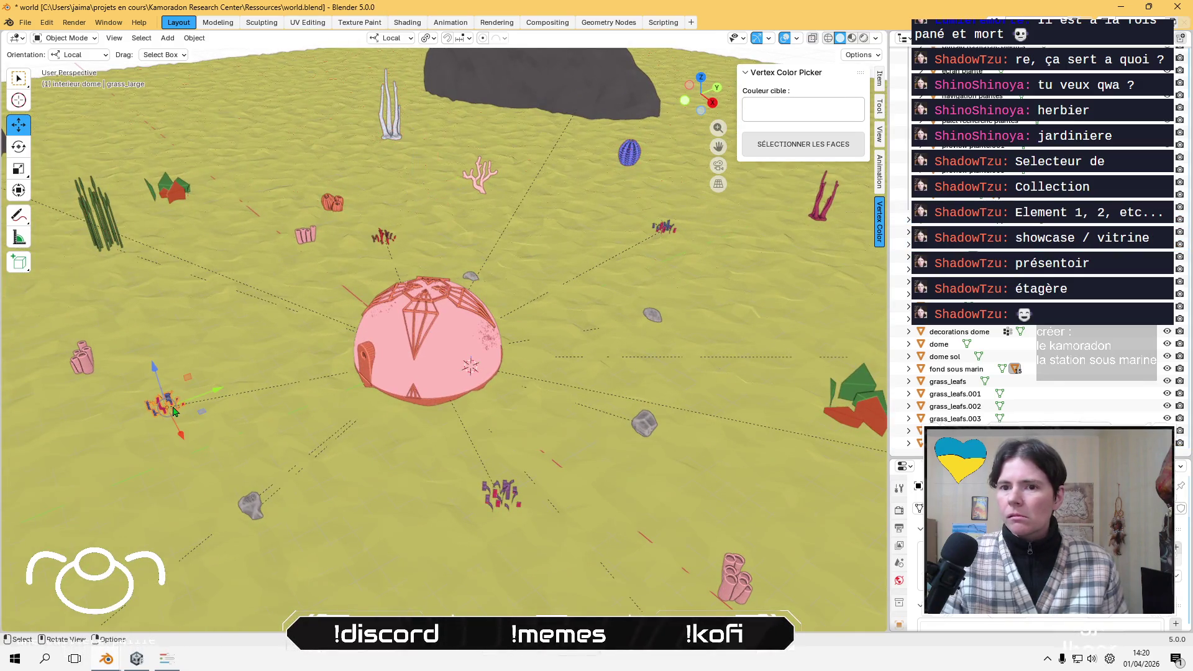
left_click(497, 503)
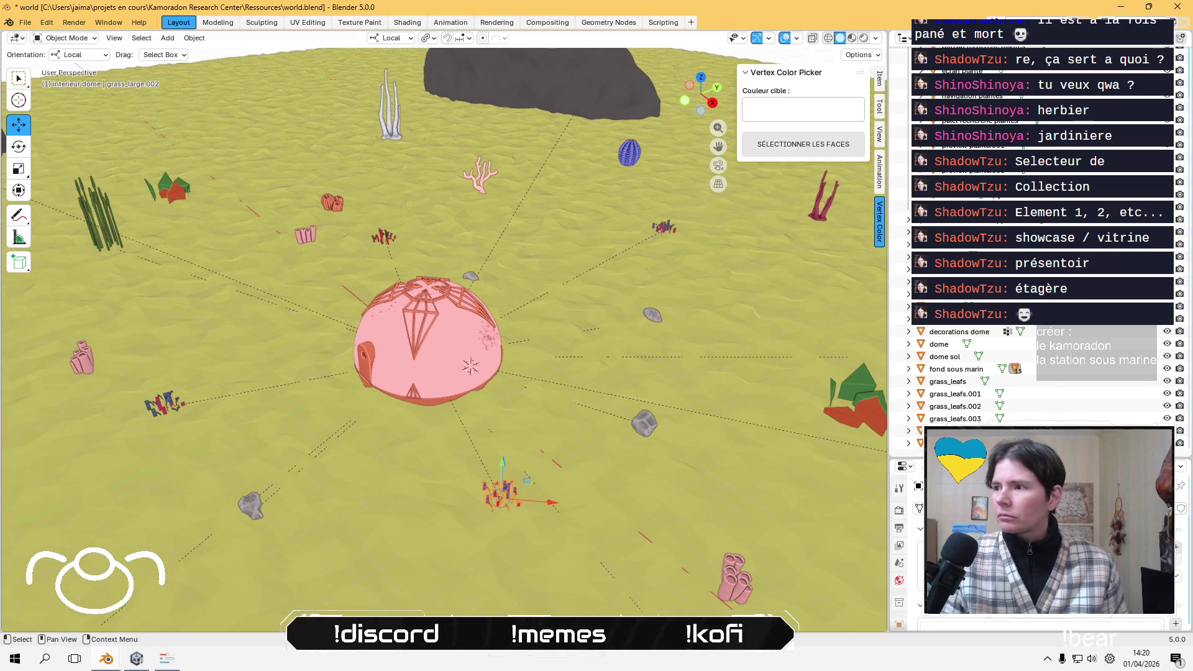
left_click(955, 407)
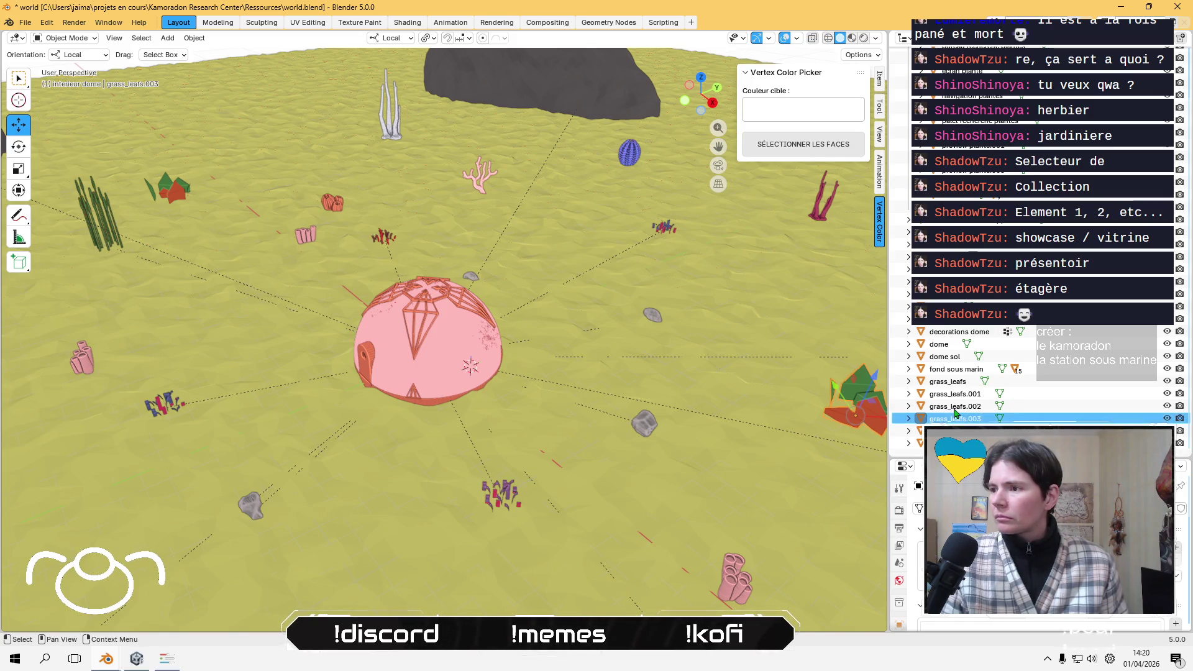
key("KP_Decimal")
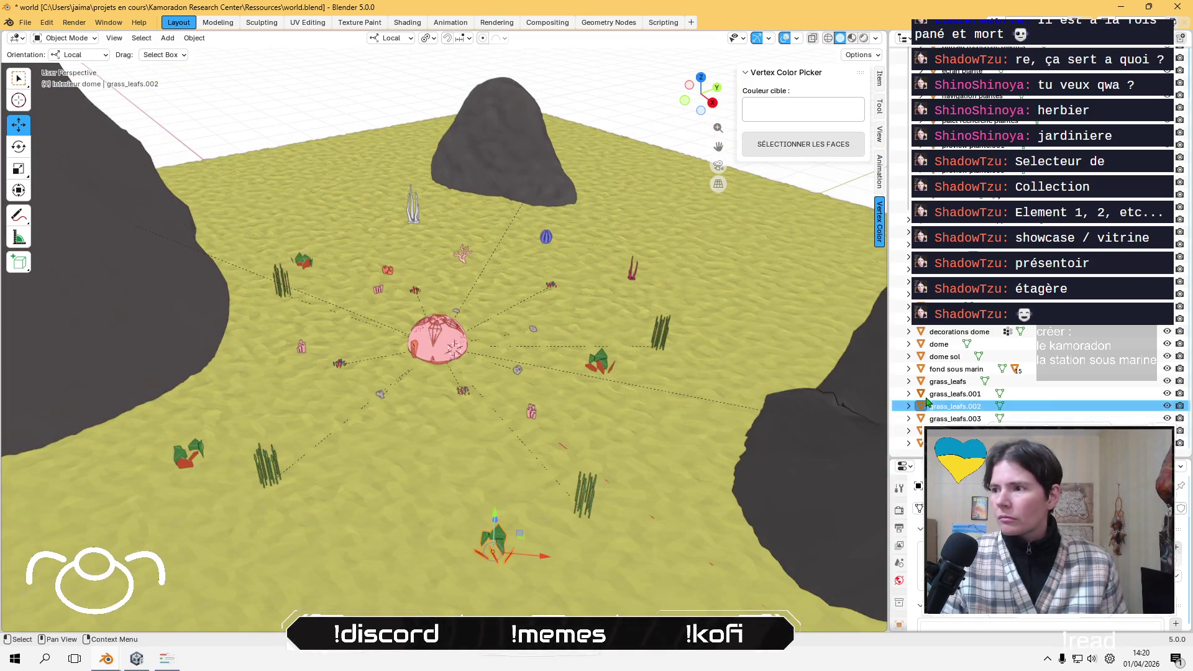
left_click(956, 385, "shift")
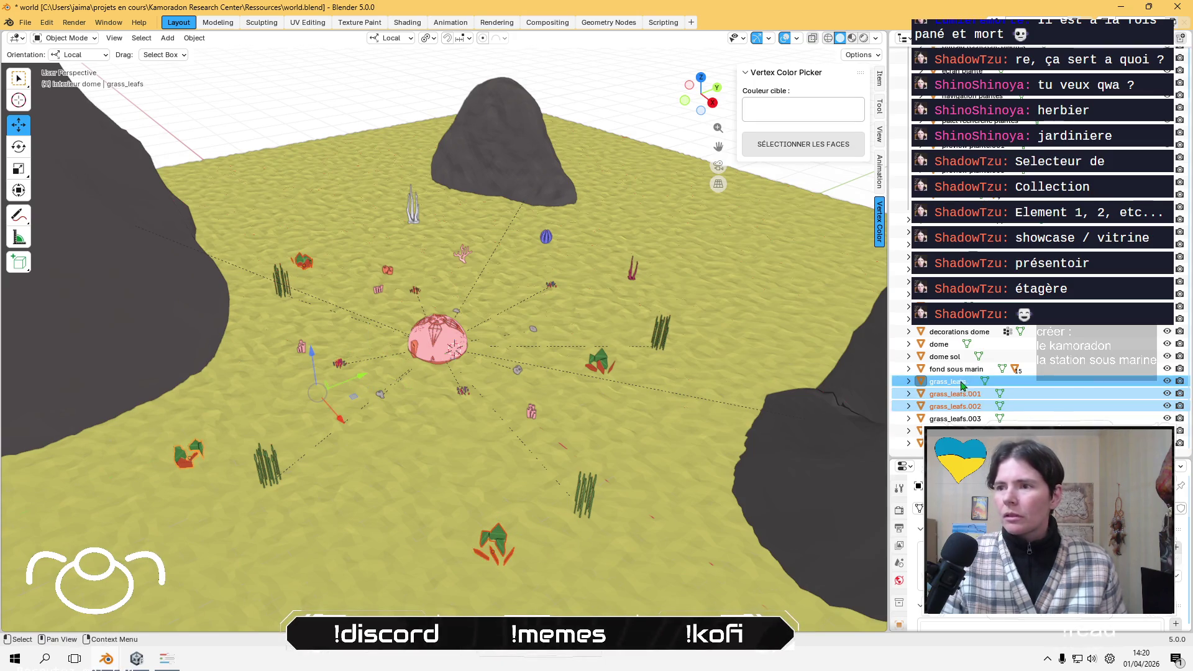
- Select the orange coral Alien corals_3.3 and start renaming it
scroll(960, 376, "up", 3)
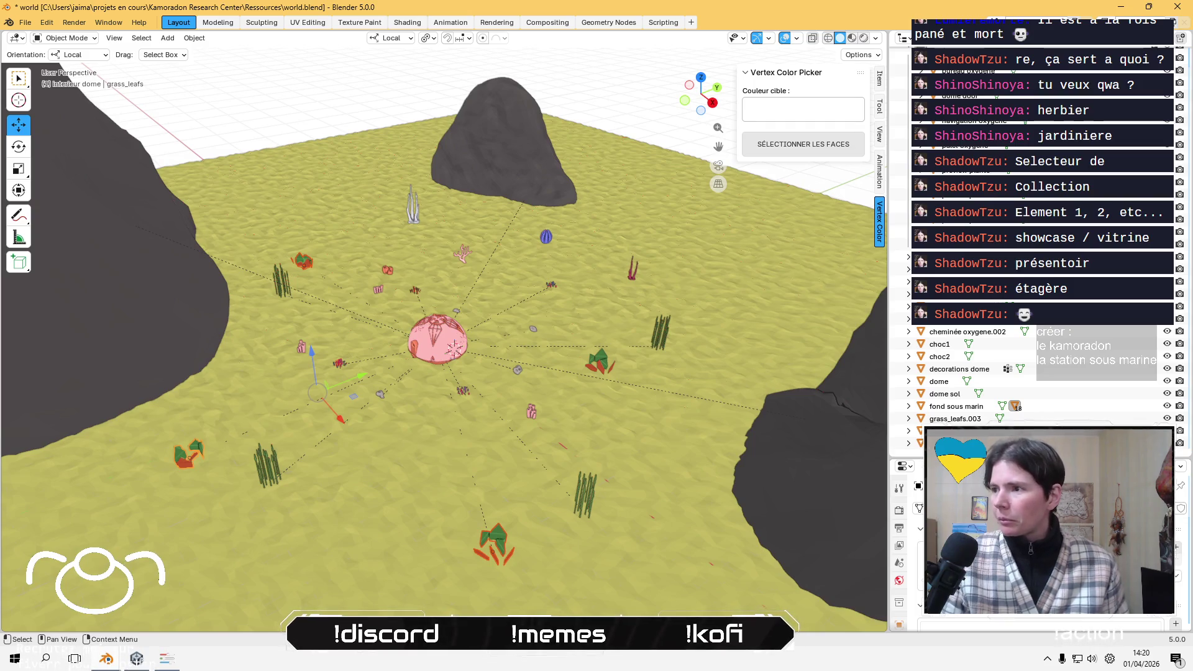
left_click(387, 269)
scroll(428, 357, "up", 10)
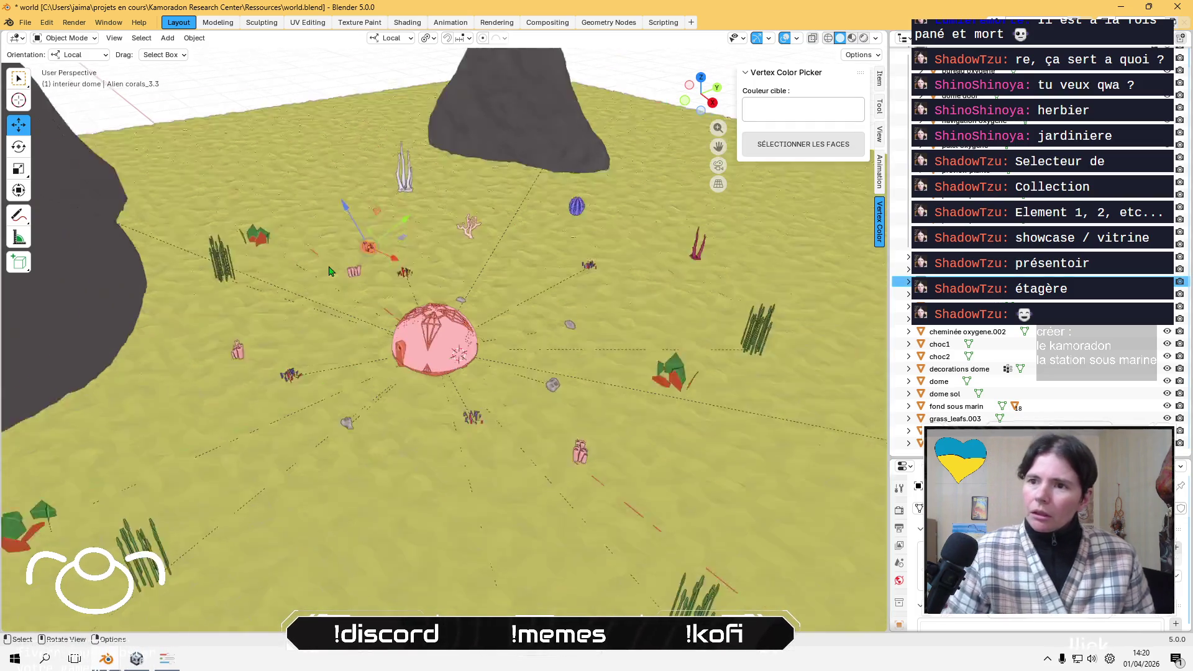
scroll(427, 356, "down", 10)
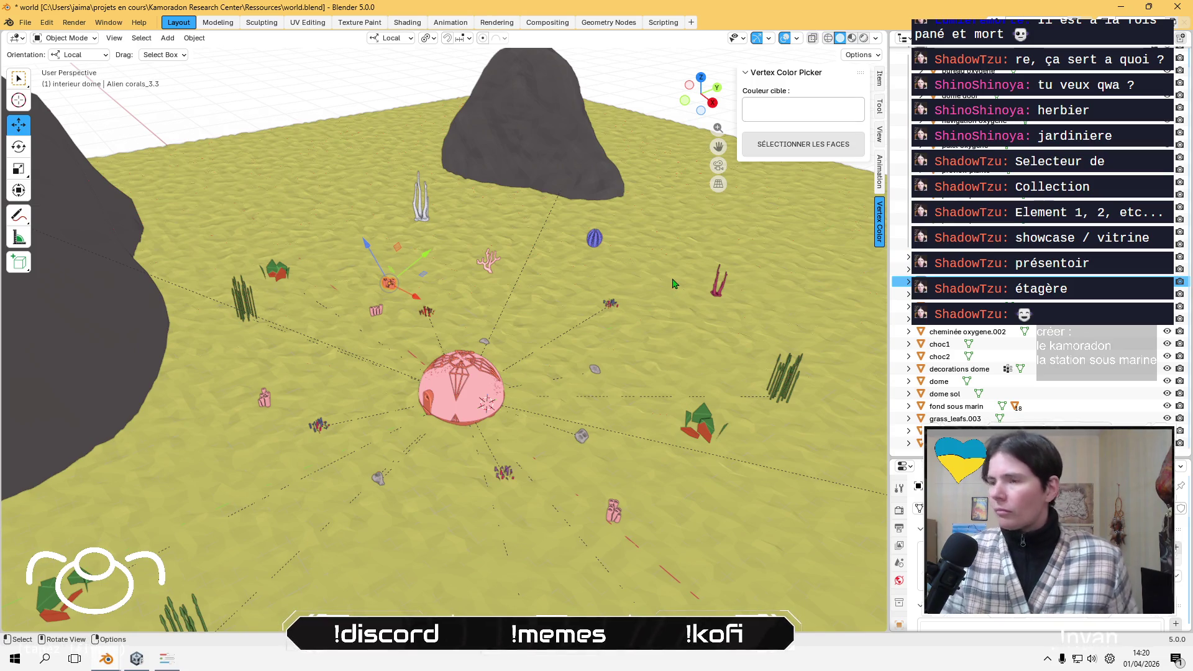
key("F2")
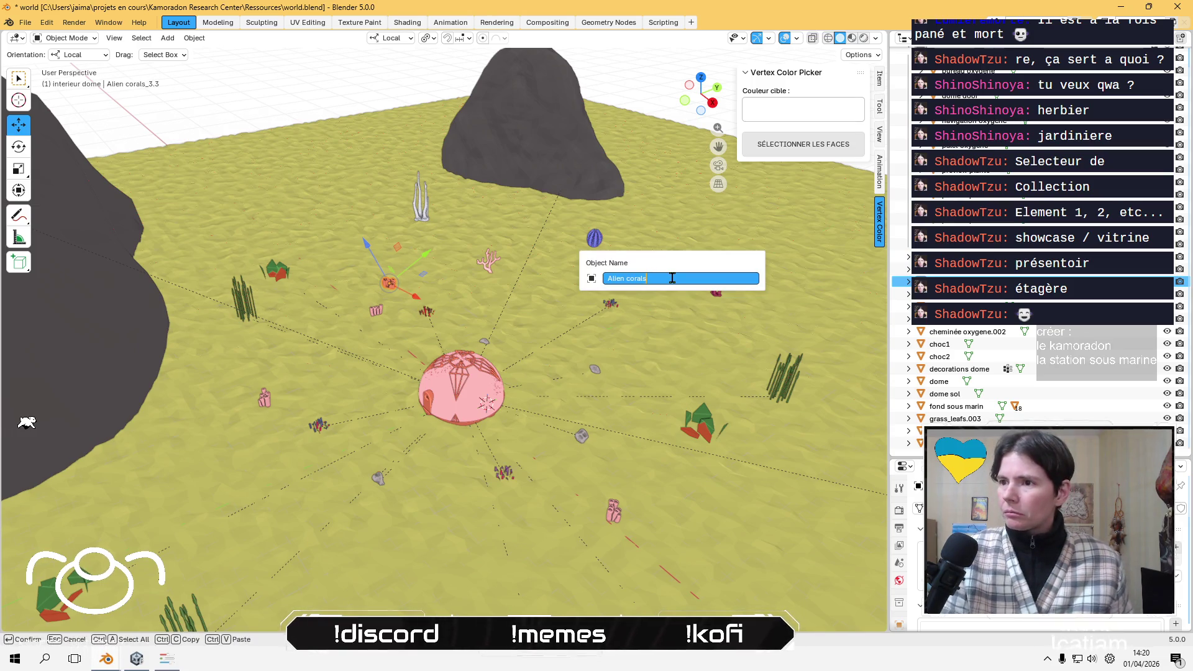
- Rename the coral to 'plante Alien corals'
key("Home")
type("plnnte")
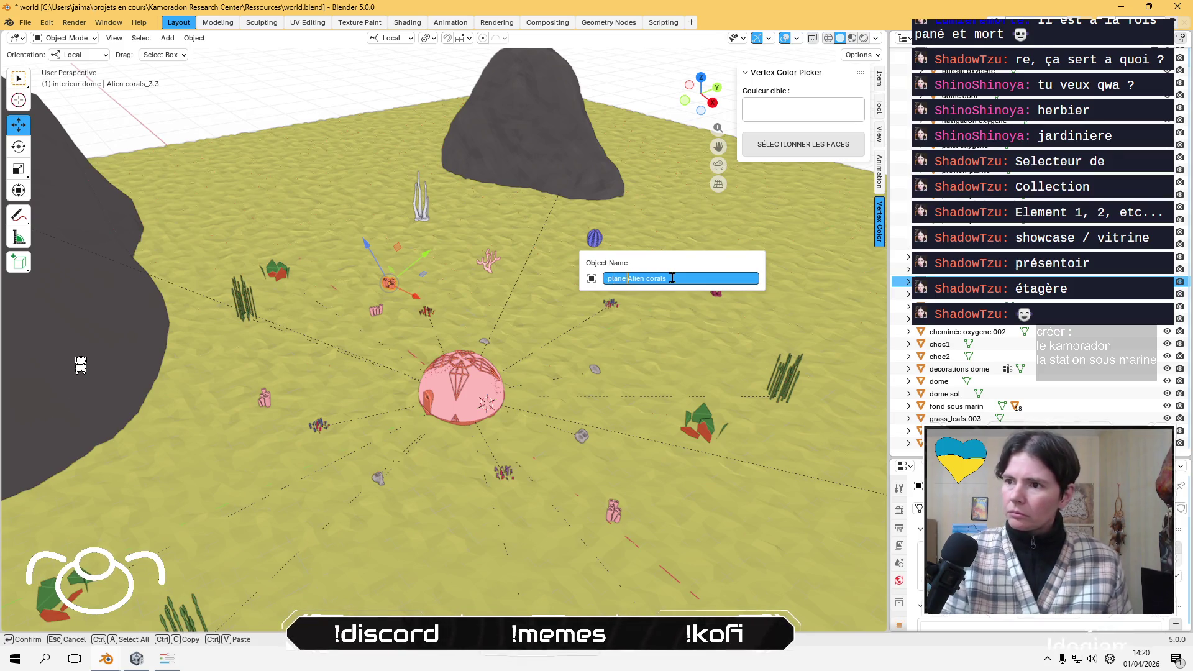
key("Return")
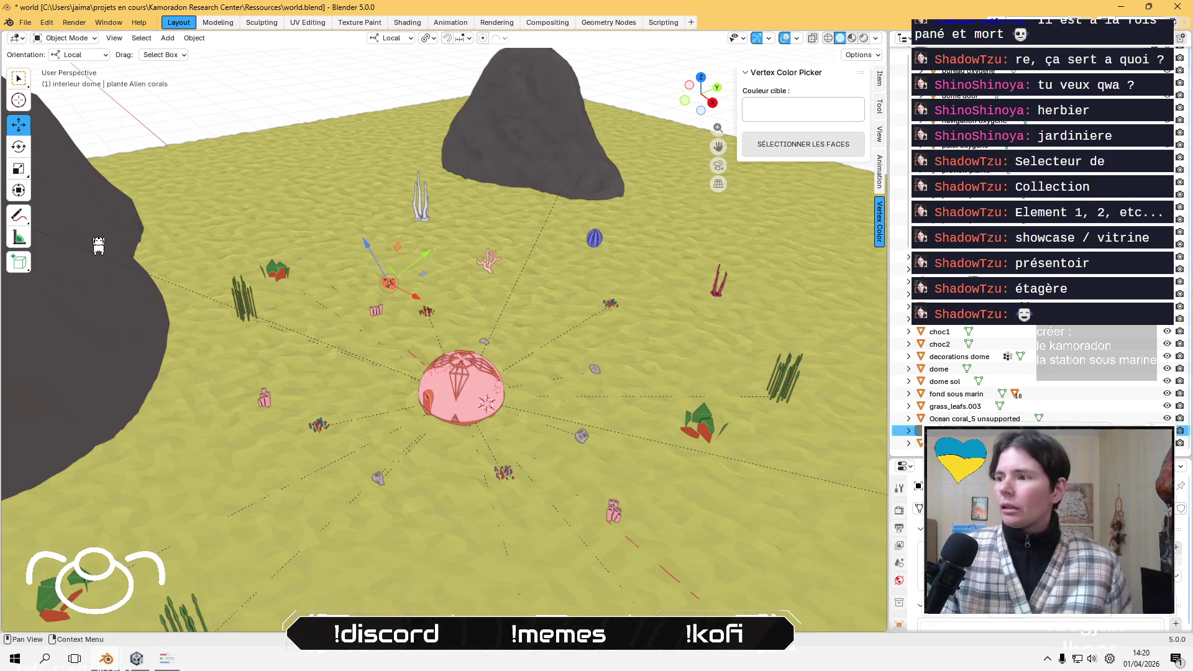
- Rename the Trilobite plant_7 object to 'plante trilobite'
left_click(594, 237)
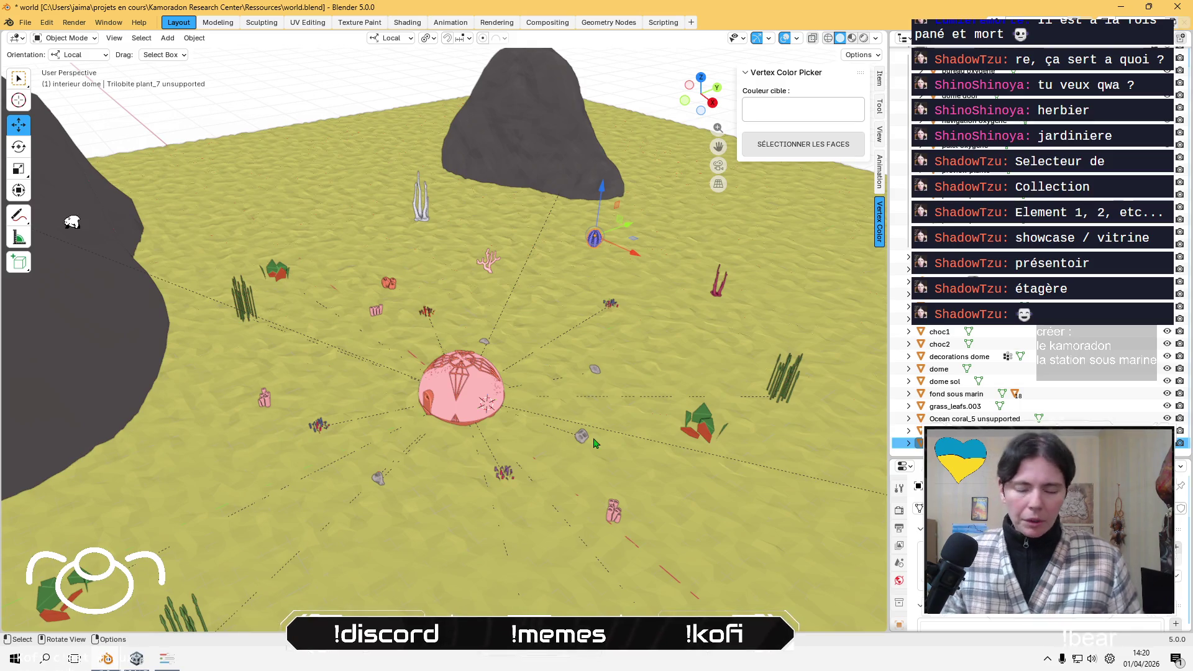
key("F2")
key("BackSpace")
key("BackSpace")
key("BackSpace")
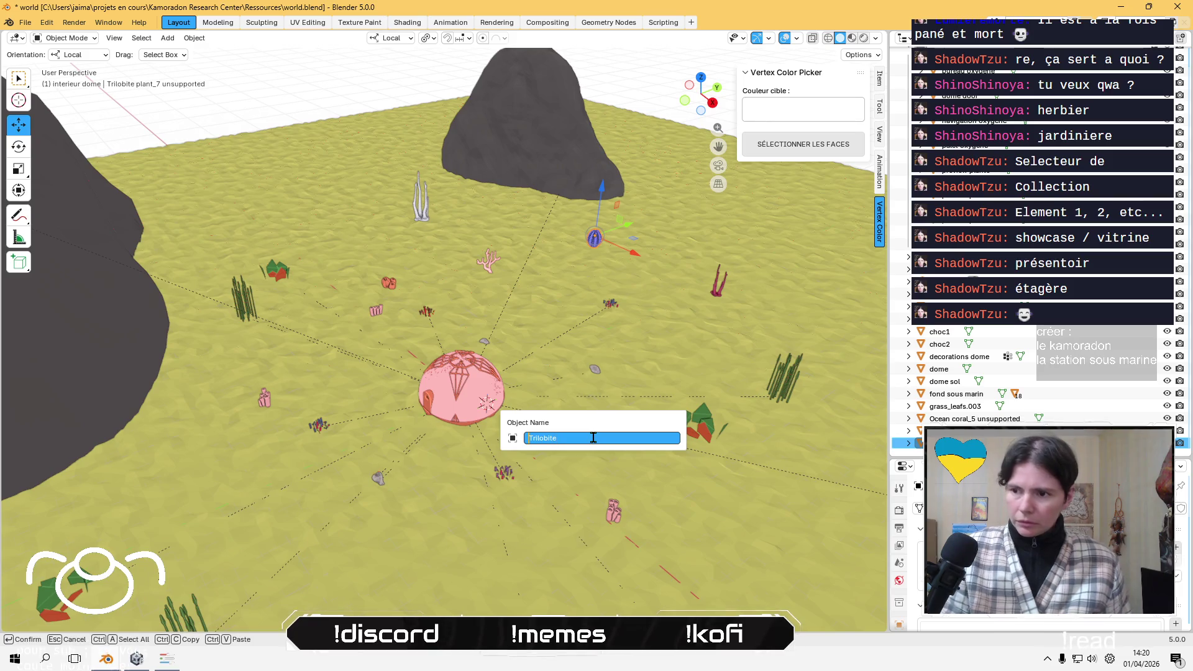
type("plante t")
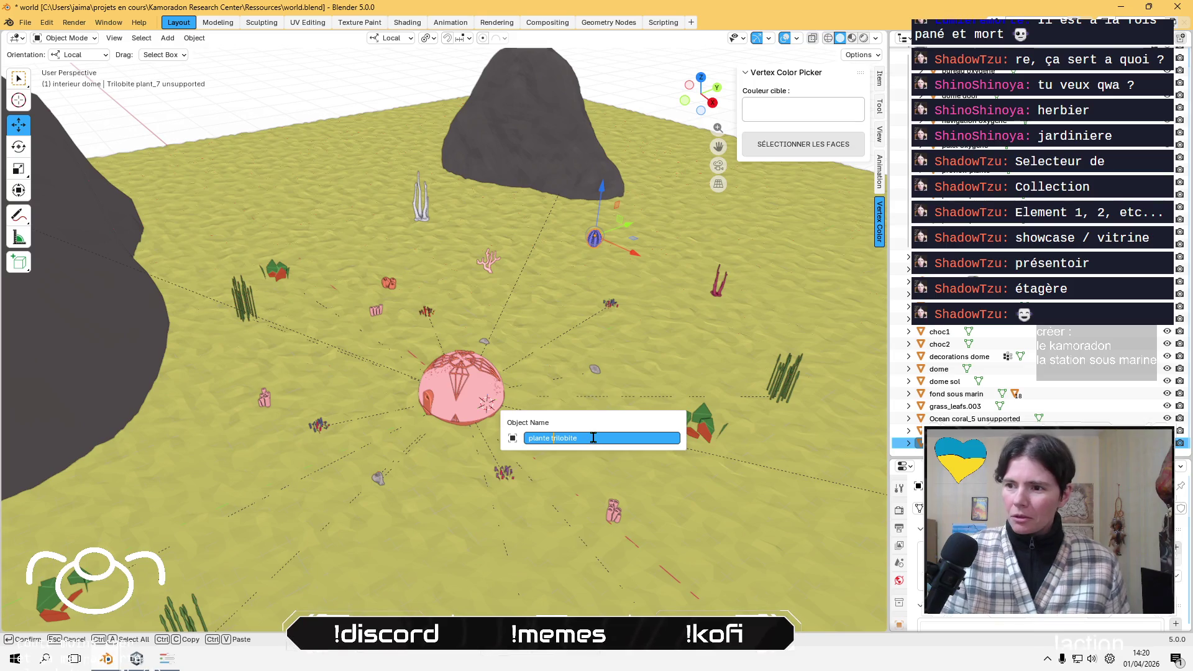
key("Return")
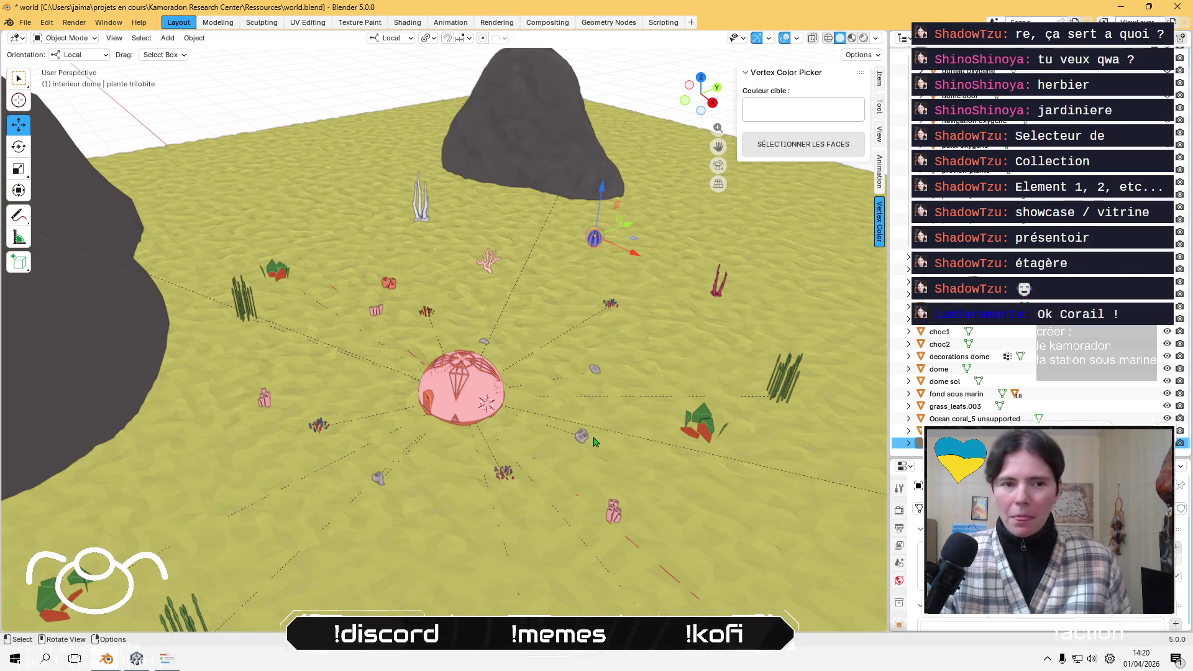
- Parent grass_leafs.003 under fond sous marin
middle_click_drag(452, 420, 581, 395)
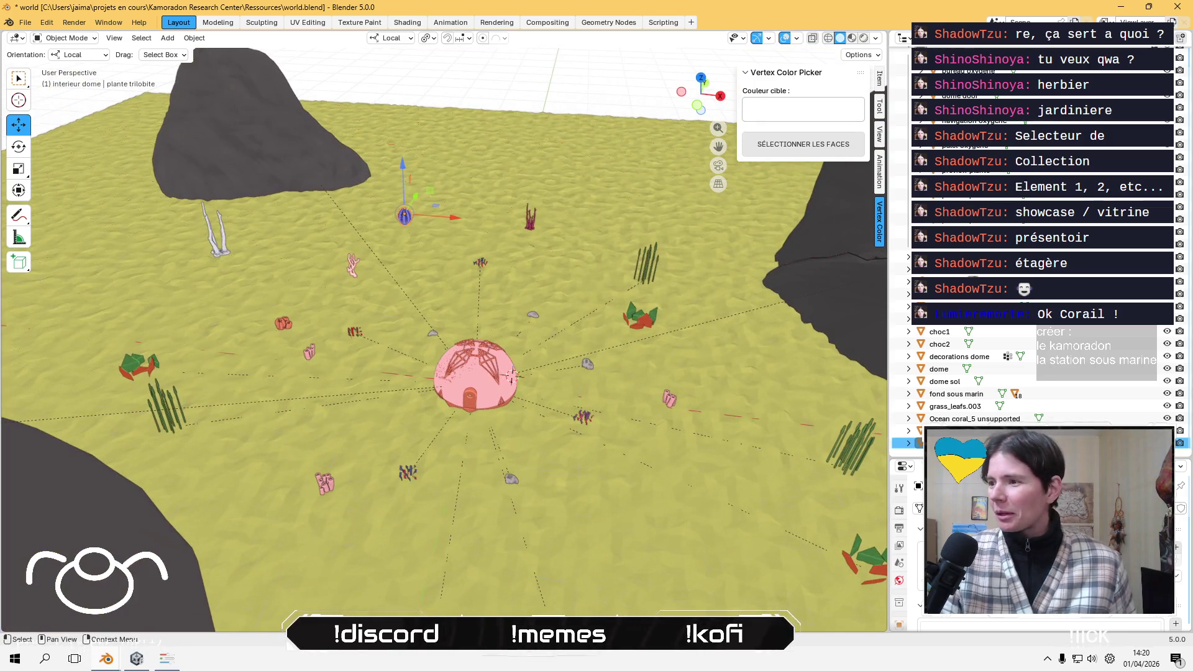
left_click(959, 407)
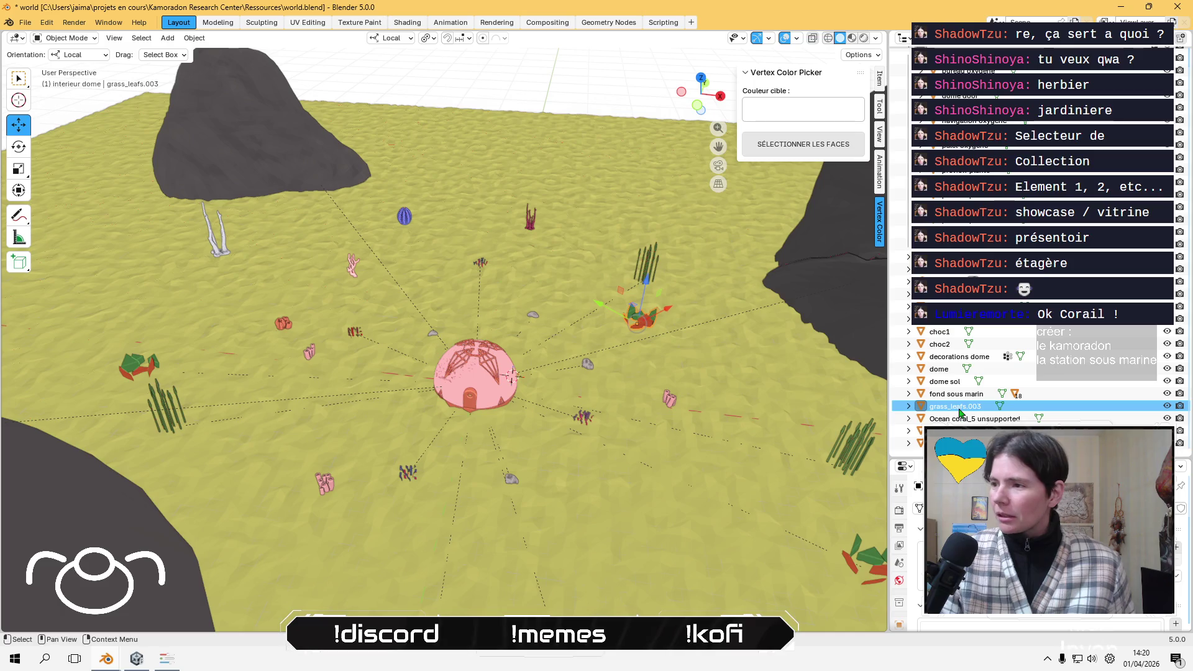
mouse_move(960, 410)
left_mouse_down()
mouse_move(1003, 346)
mouse_move(992, 395)
left_mouse_up()
- Rename the Ocean coral to 'plante Ocean coral'
left_click(969, 418)
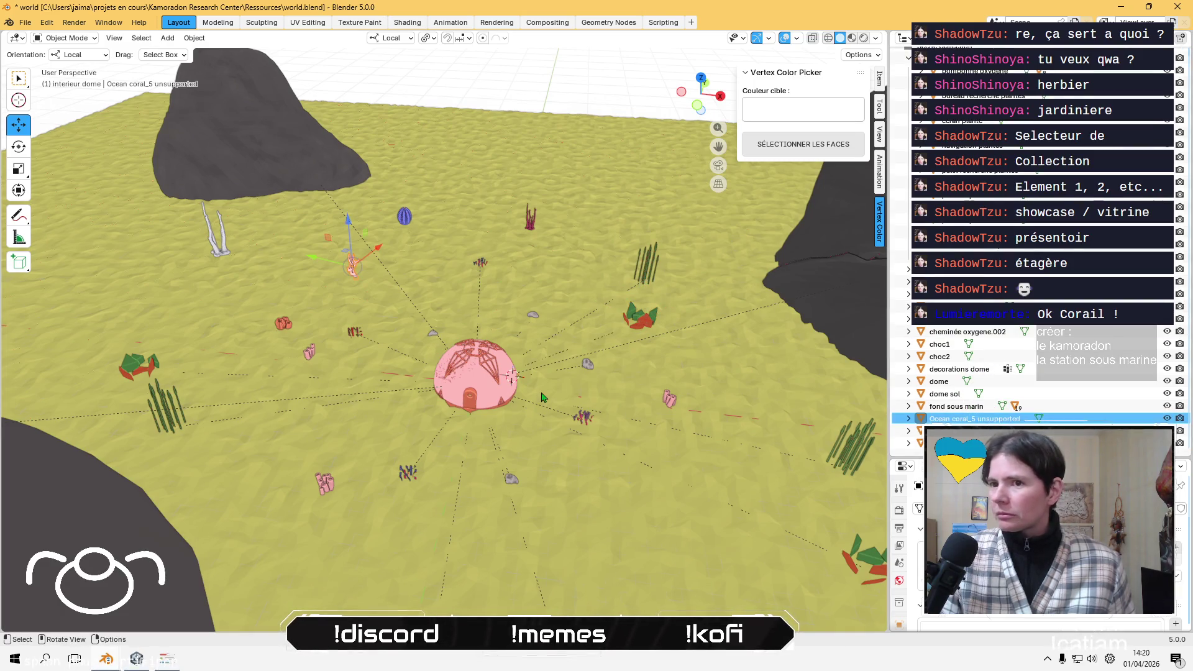
key("KP_Decimal")
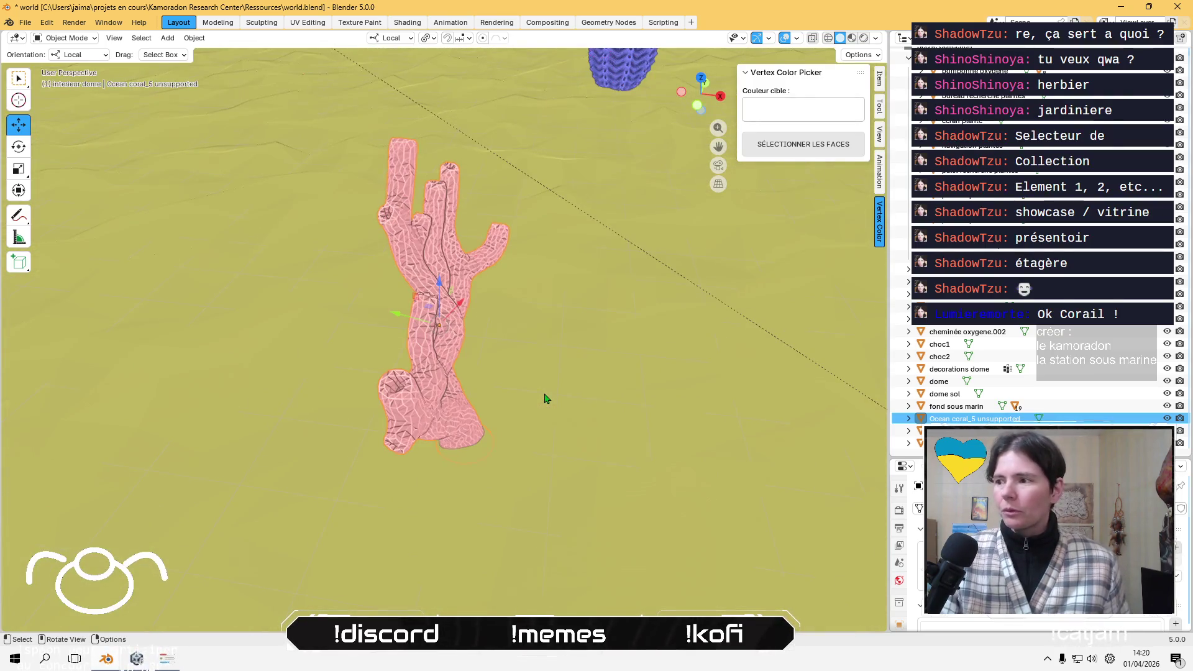
key("F2")
key("End")
key("BackSpace")
key("BackSpace")
key("BackSpace")
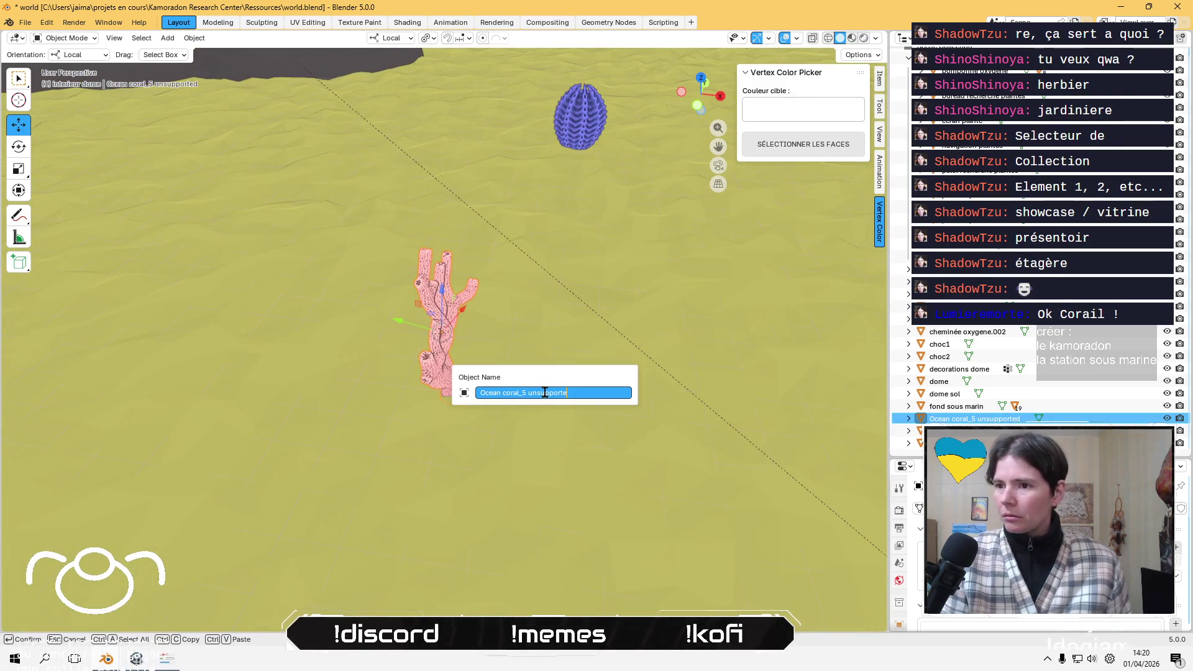
type("planteOcean coral")
key("Return")
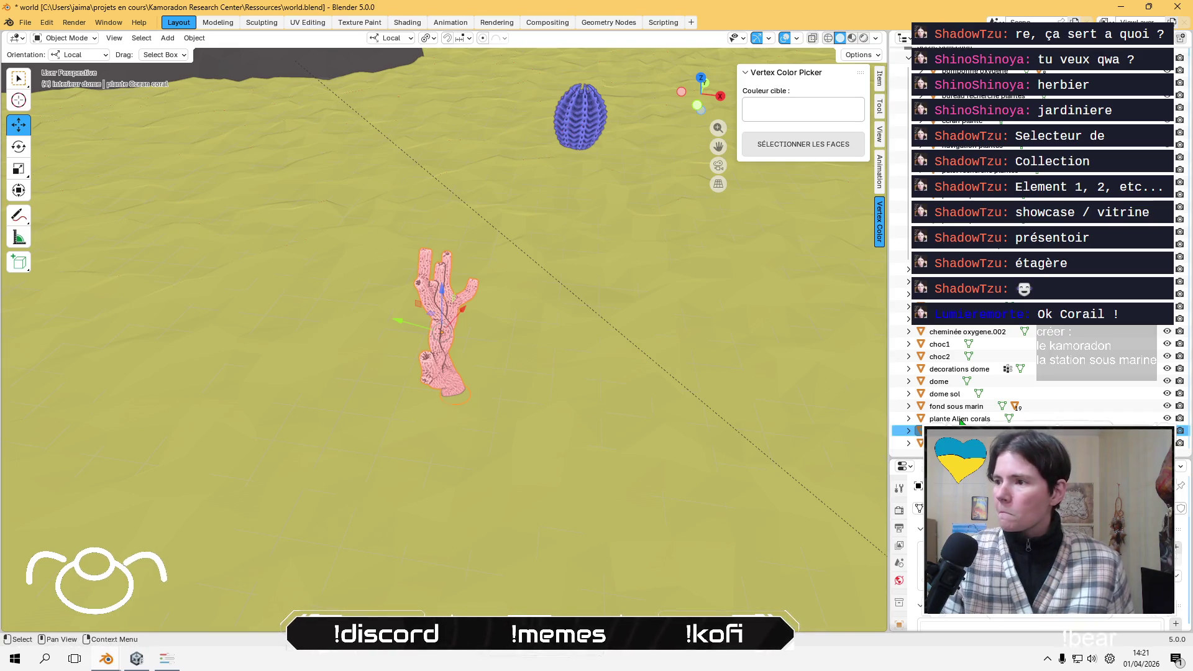
- Rename the big Alien coral to 'plante big Alien coral'
left_click(952, 270)
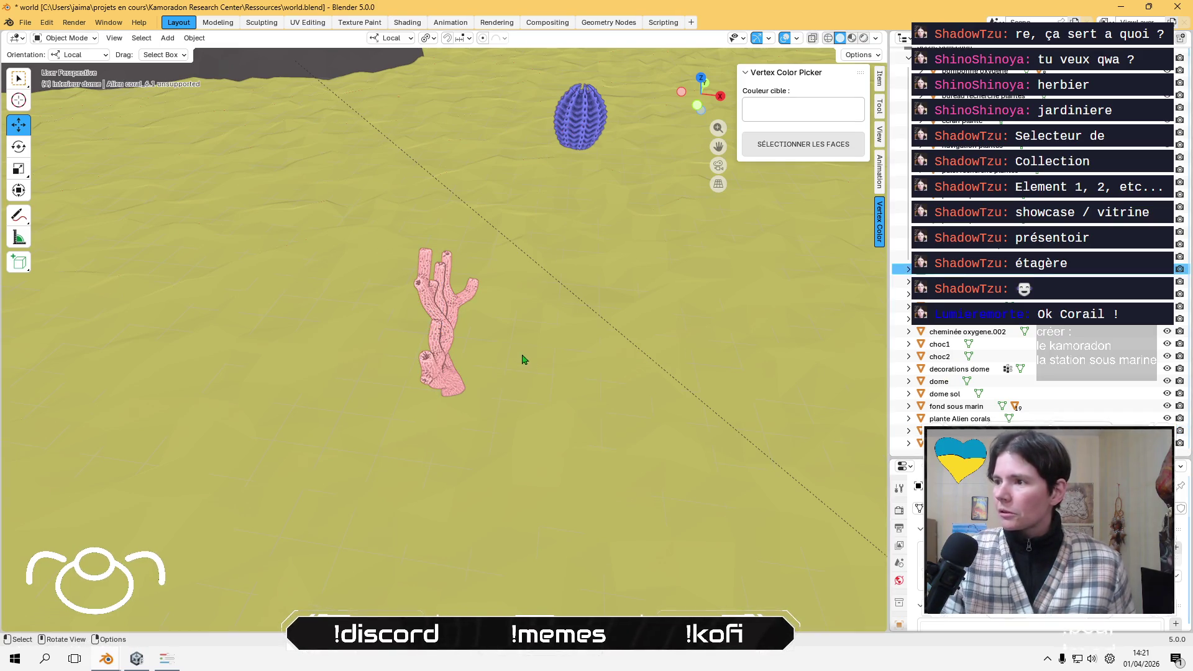
key("KP_Decimal")
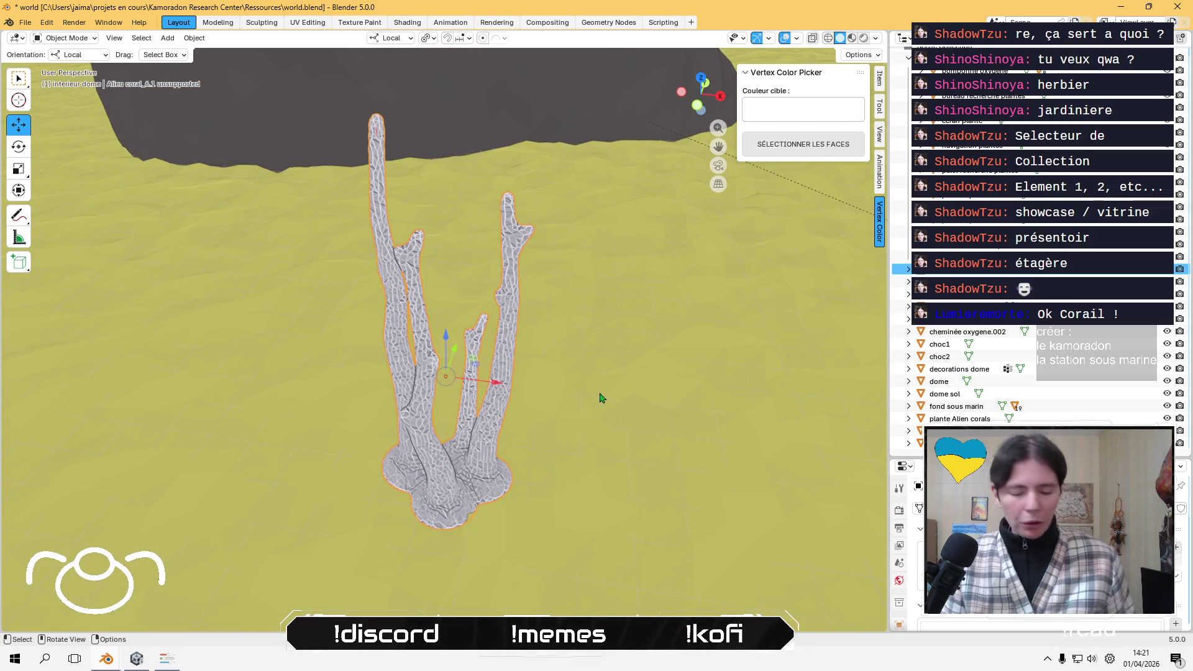
key("F2")
key("BackSpace")
key("BackSpace")
key("BackSpace")
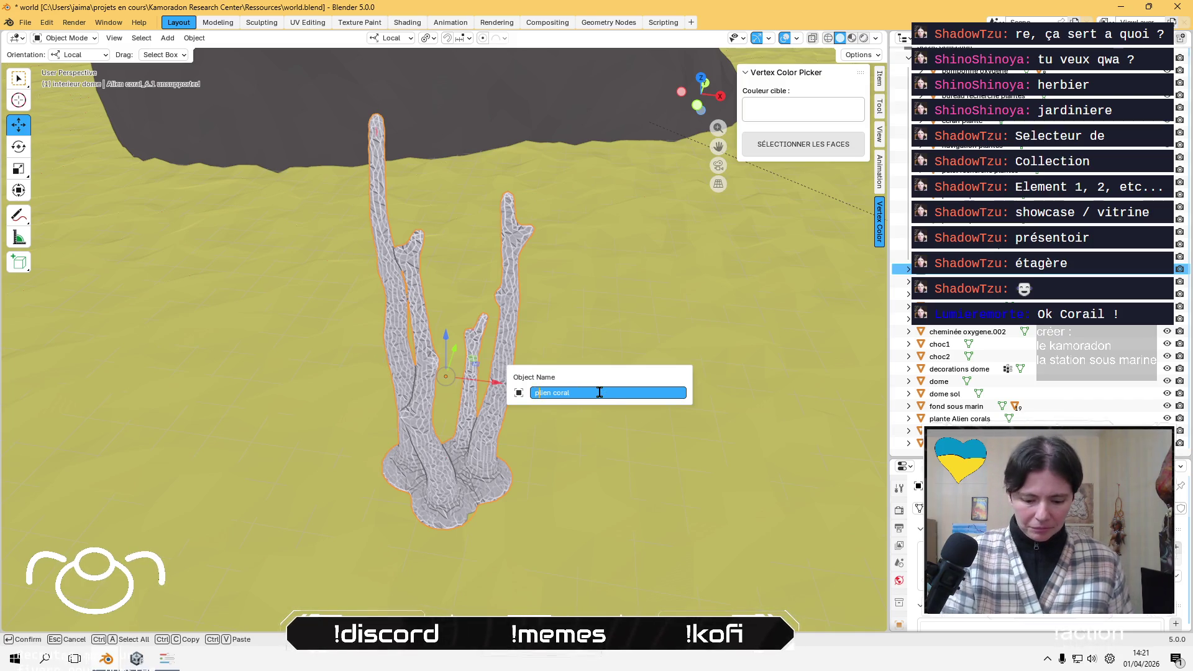
type("A")
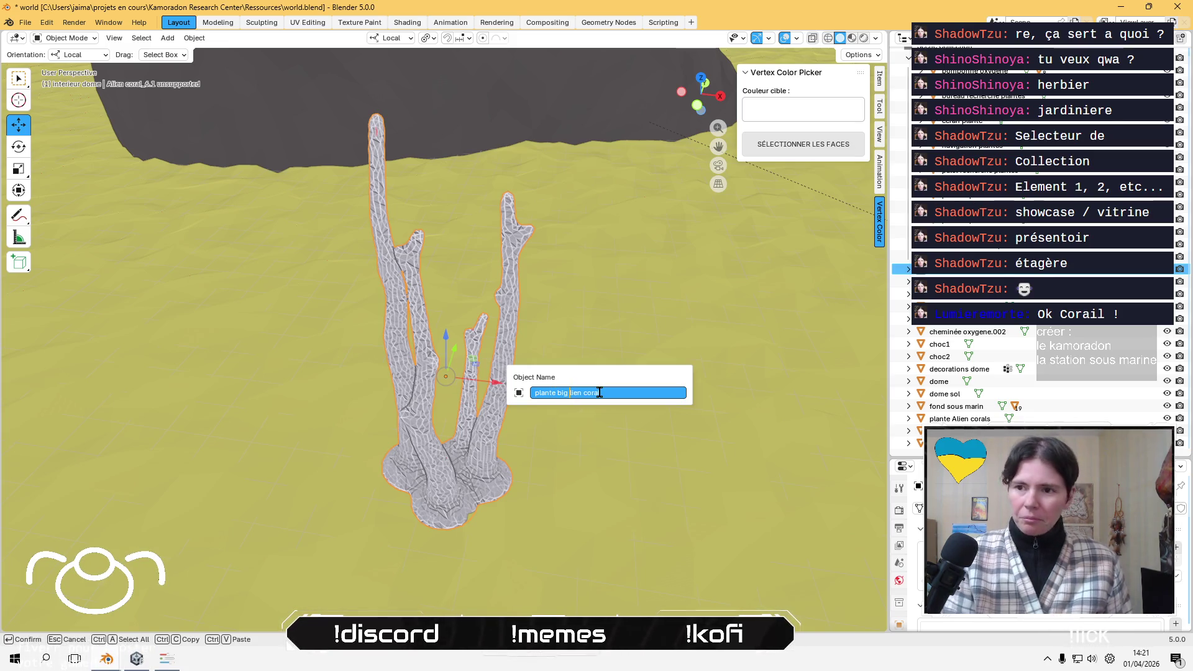
key("Return")
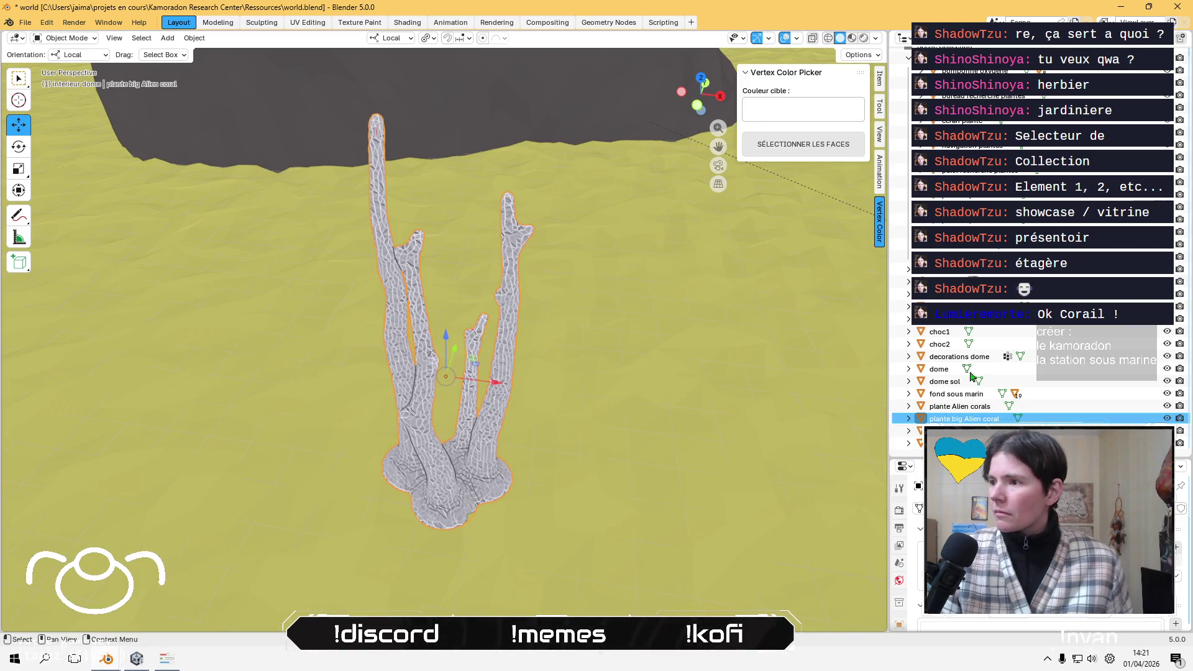
- Rename the red Alien coral to 'plante red Alien coral'
left_click(950, 294)
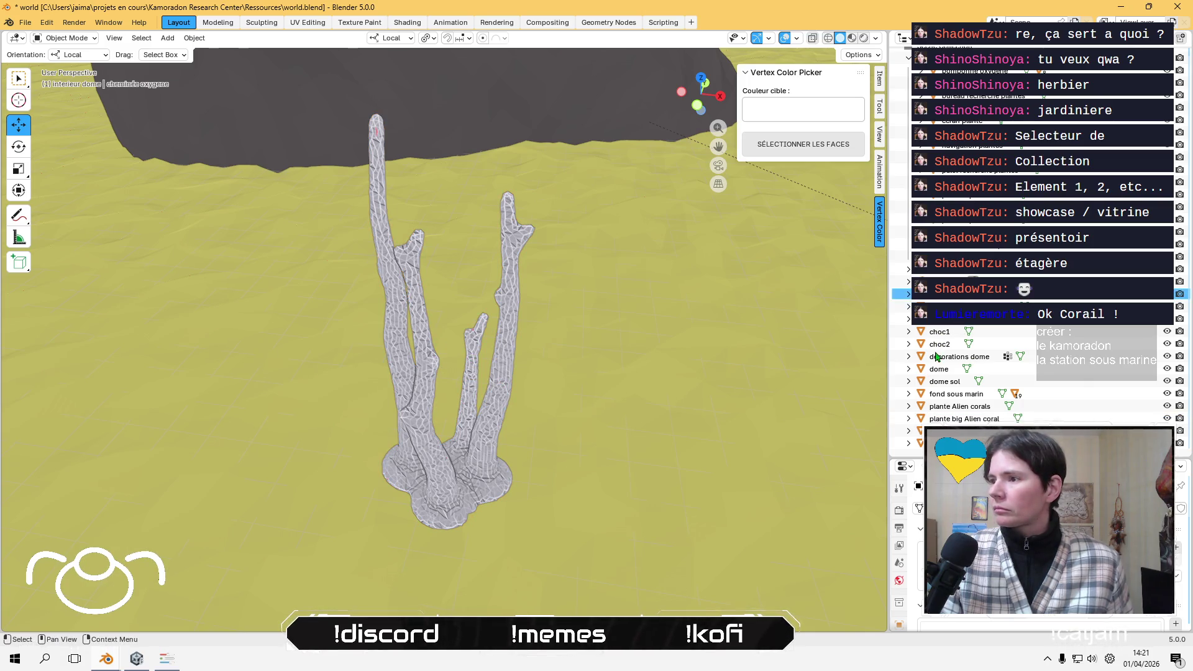
scroll(959, 379, "up", 1)
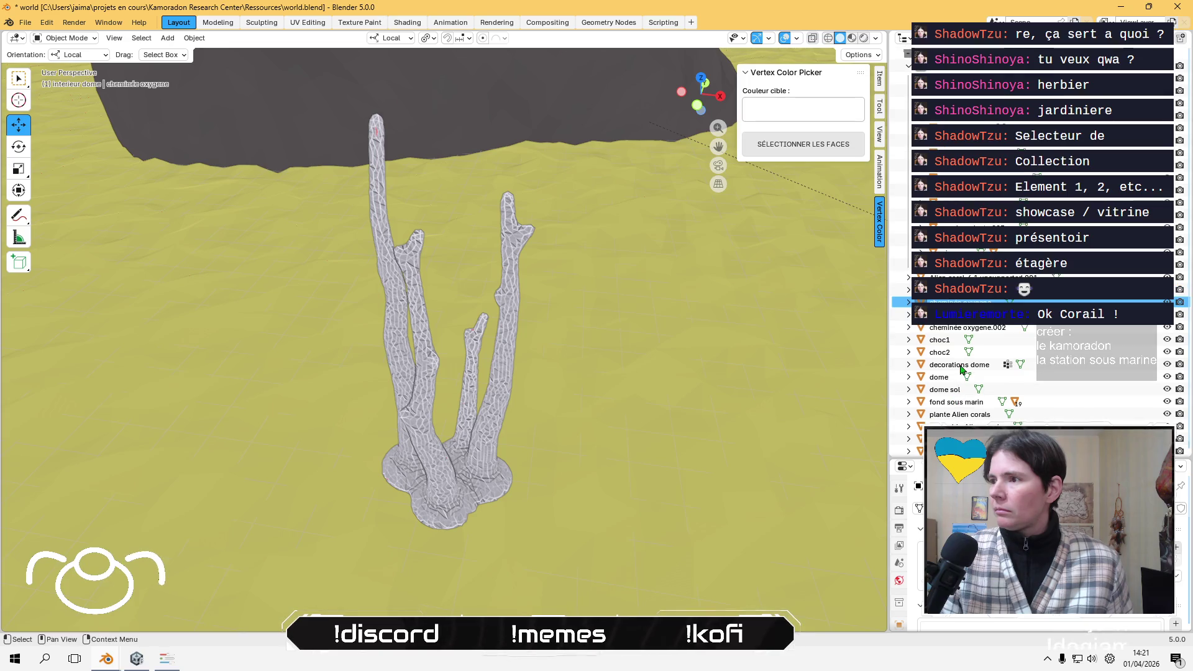
left_click(950, 277)
key("KP_Decimal")
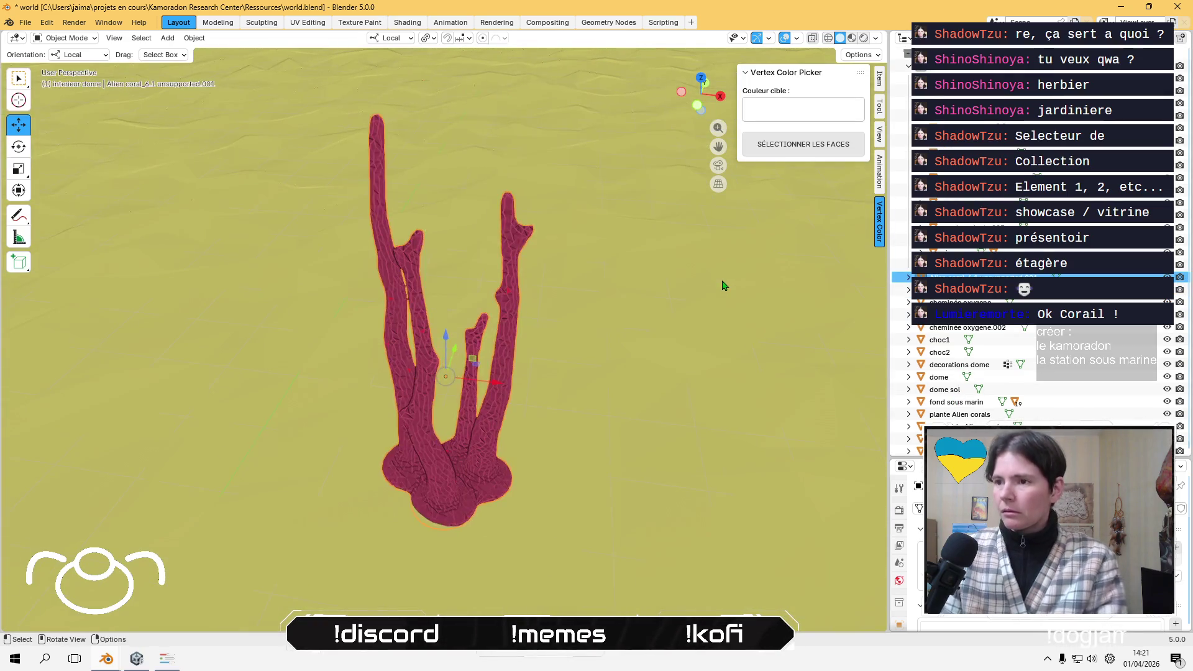
key("F2")
key("ctrl+BackSpace")
key("ctrl+BackSpace")
key("ctrl+BackSpace")
key("BackSpace")
key("BackSpace")
key("BackSpace")
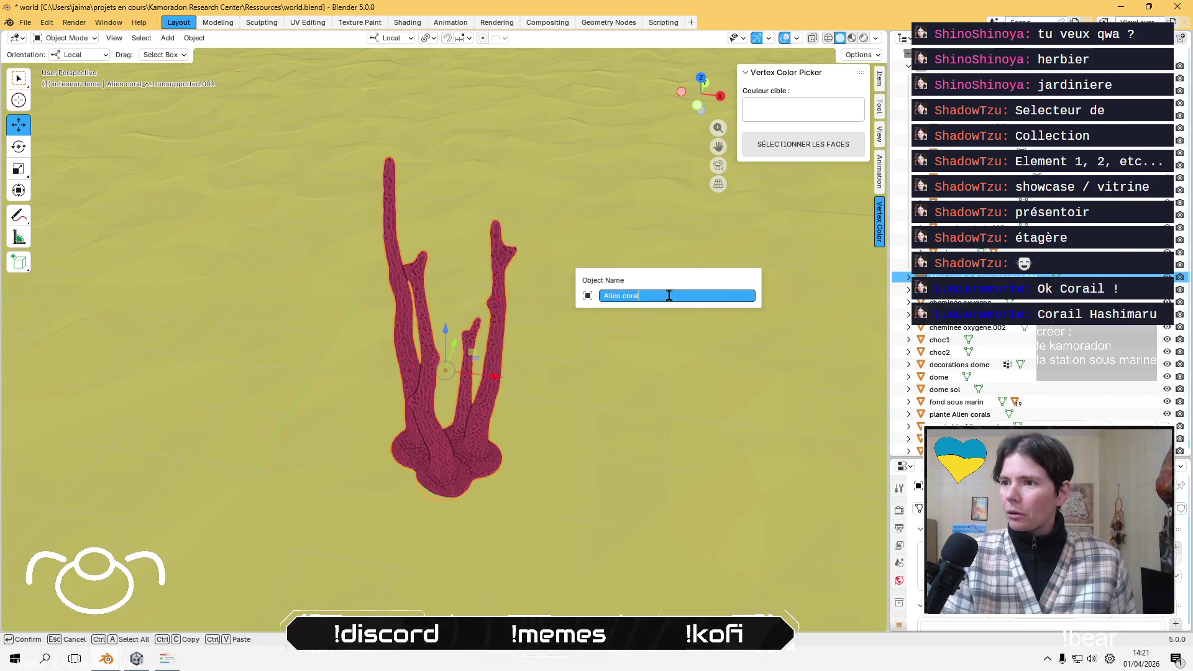
type("lante red a")
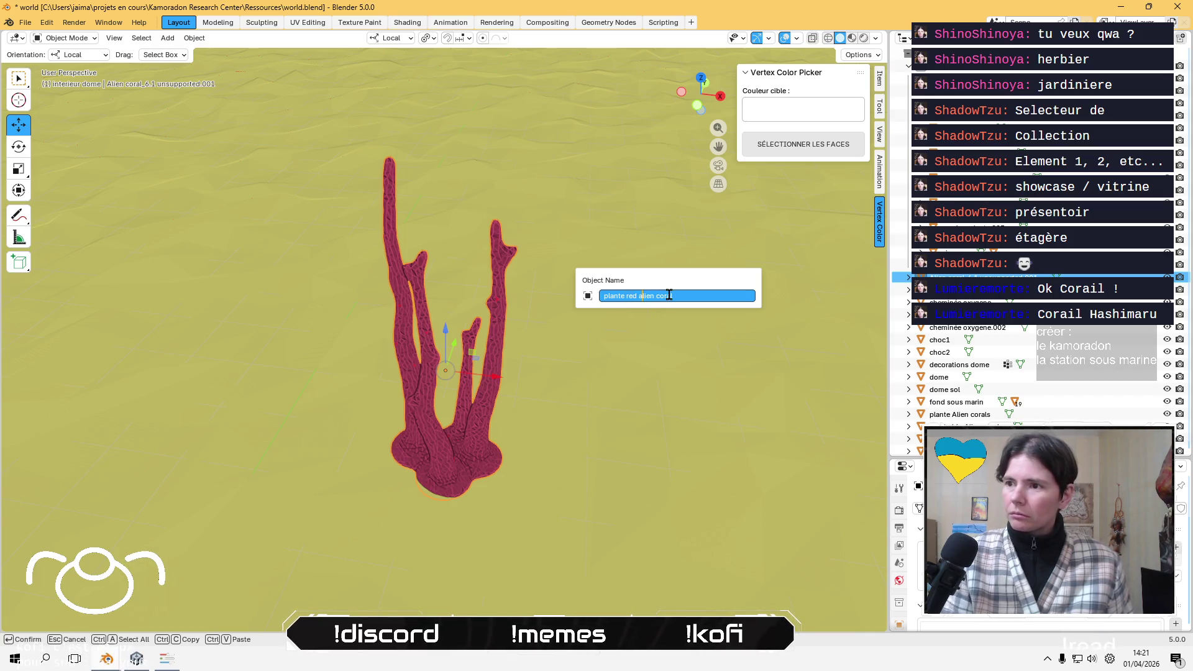
key("Return")
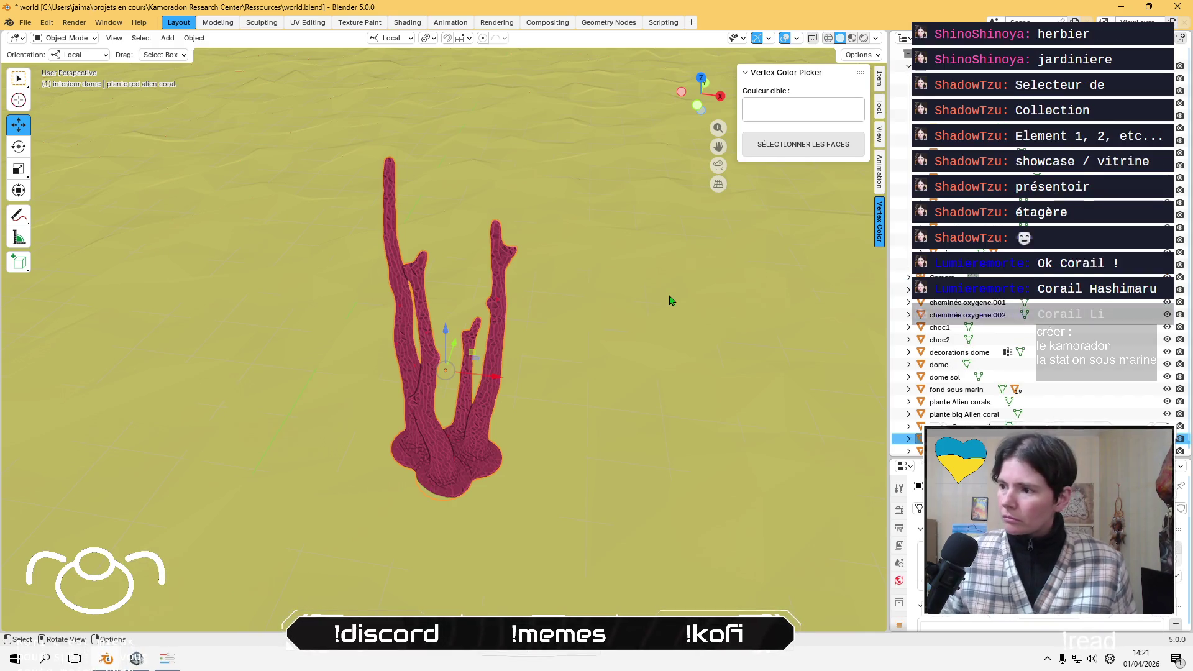
- Select the four renamed plante objects, then select only fond sous marin
left_click(960, 393)
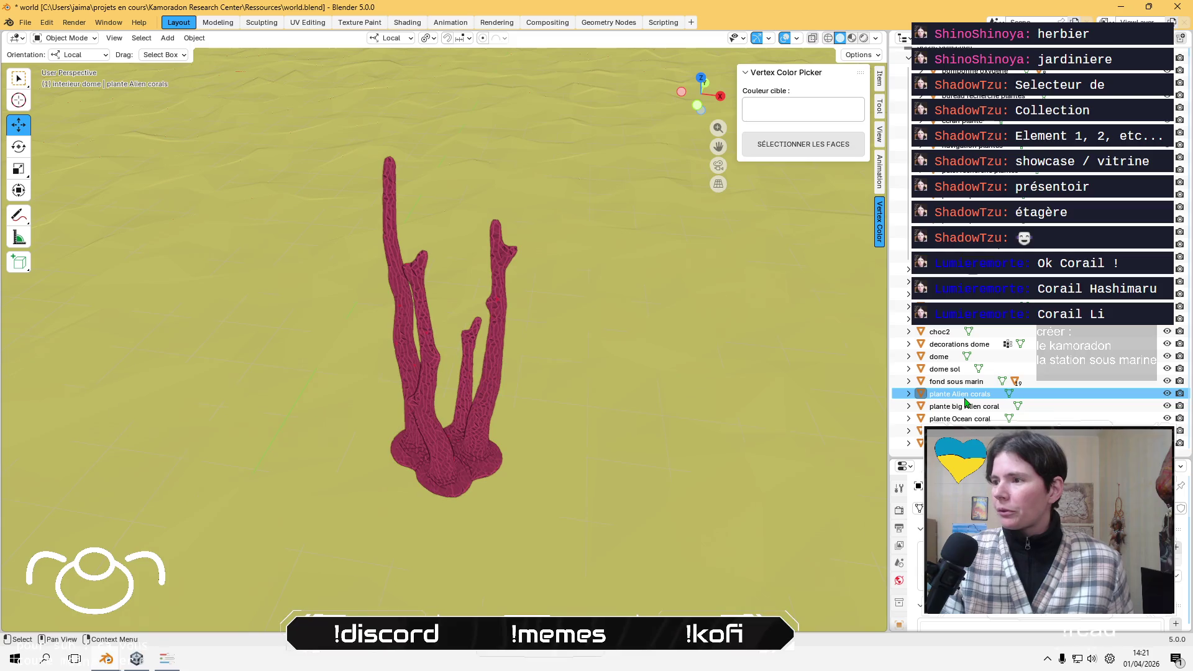
left_click(963, 405, "ctrl")
left_click(959, 418, "ctrl")
left_click(960, 443, "ctrl")
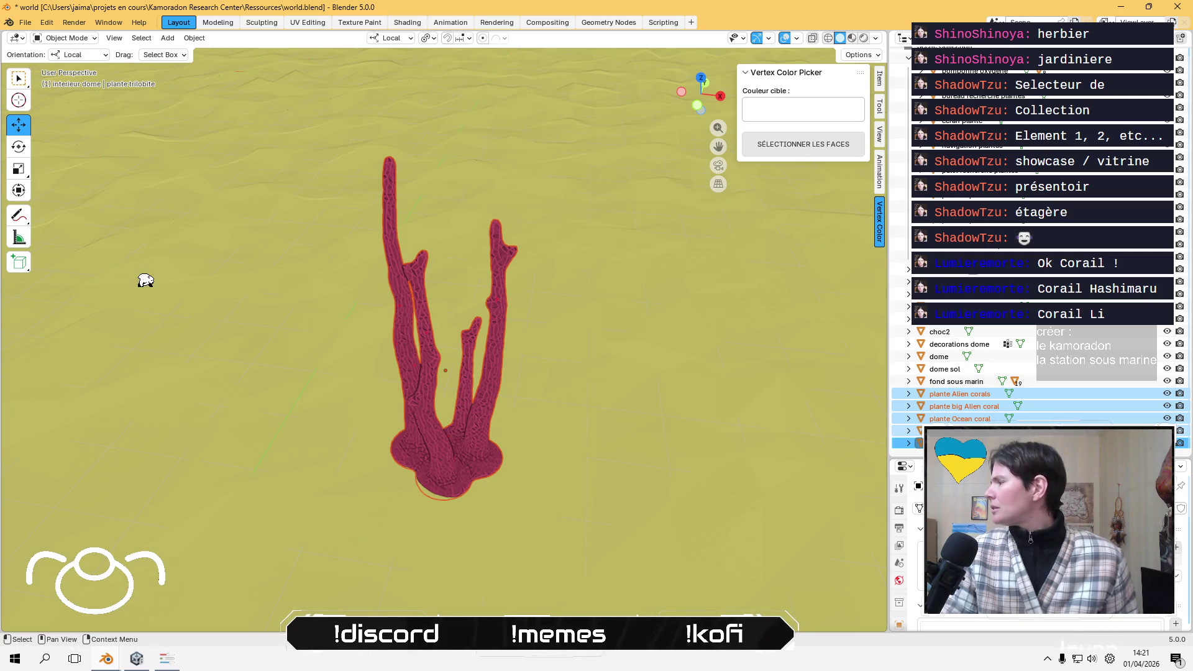
left_click(970, 382)
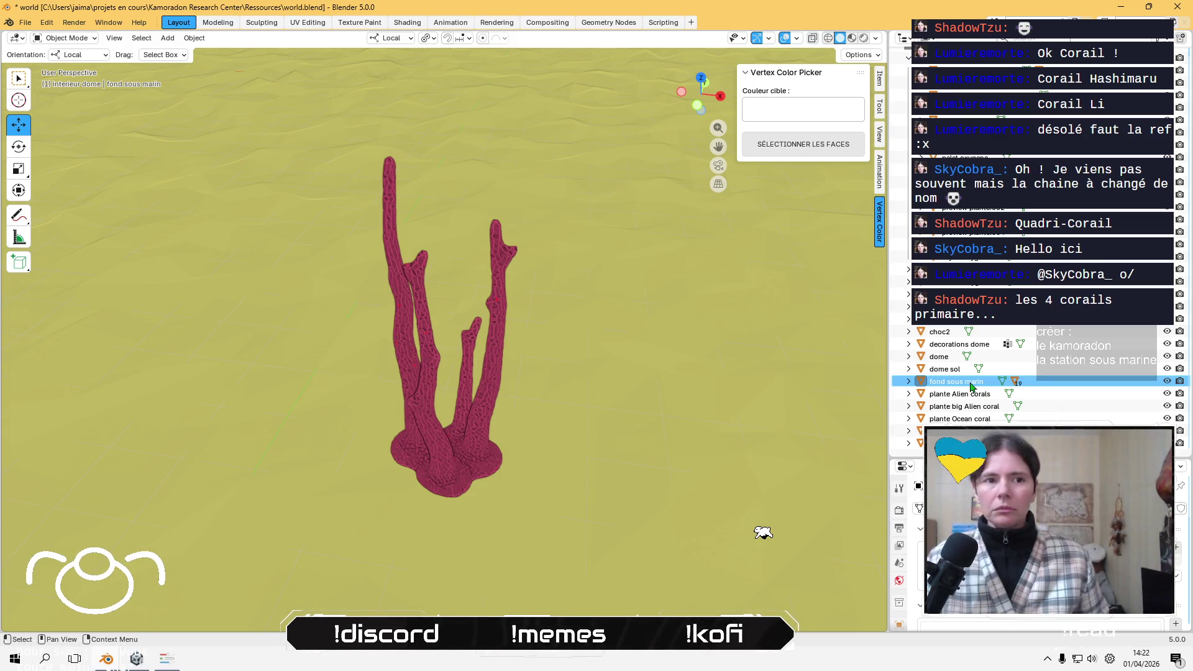
middle_click_drag(616, 391, 615, 376)
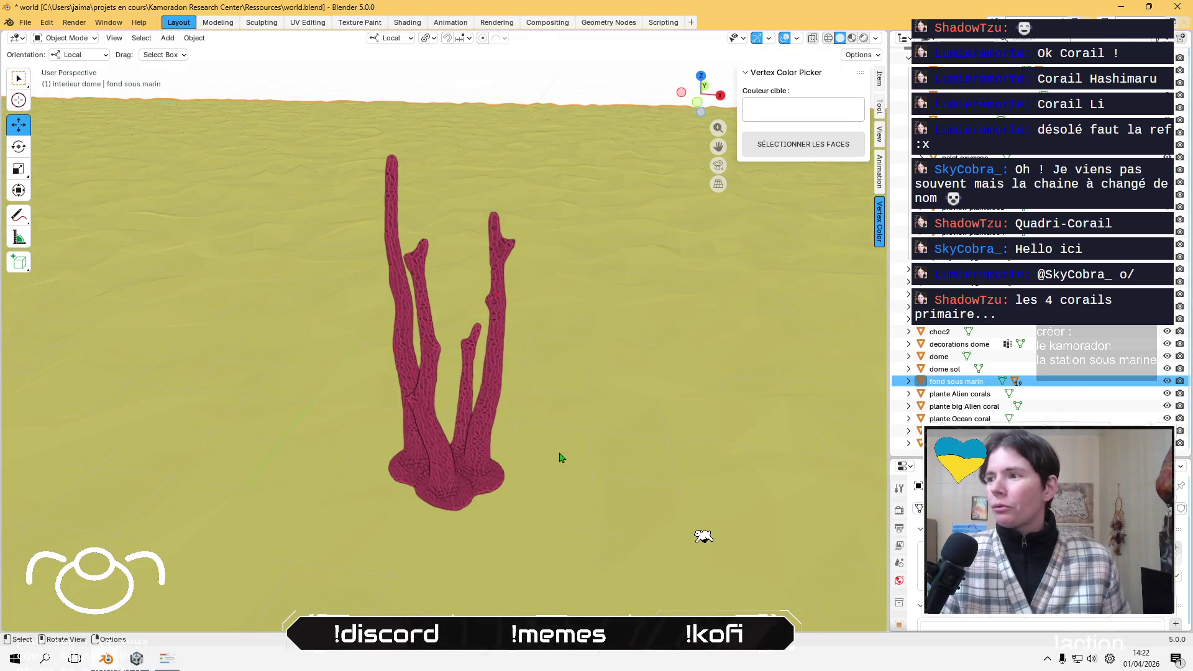
- Zoom in and frame the green and red leafy plant, viewing it from below
scroll(529, 412, "down", 8)
scroll(526, 413, "down", 6)
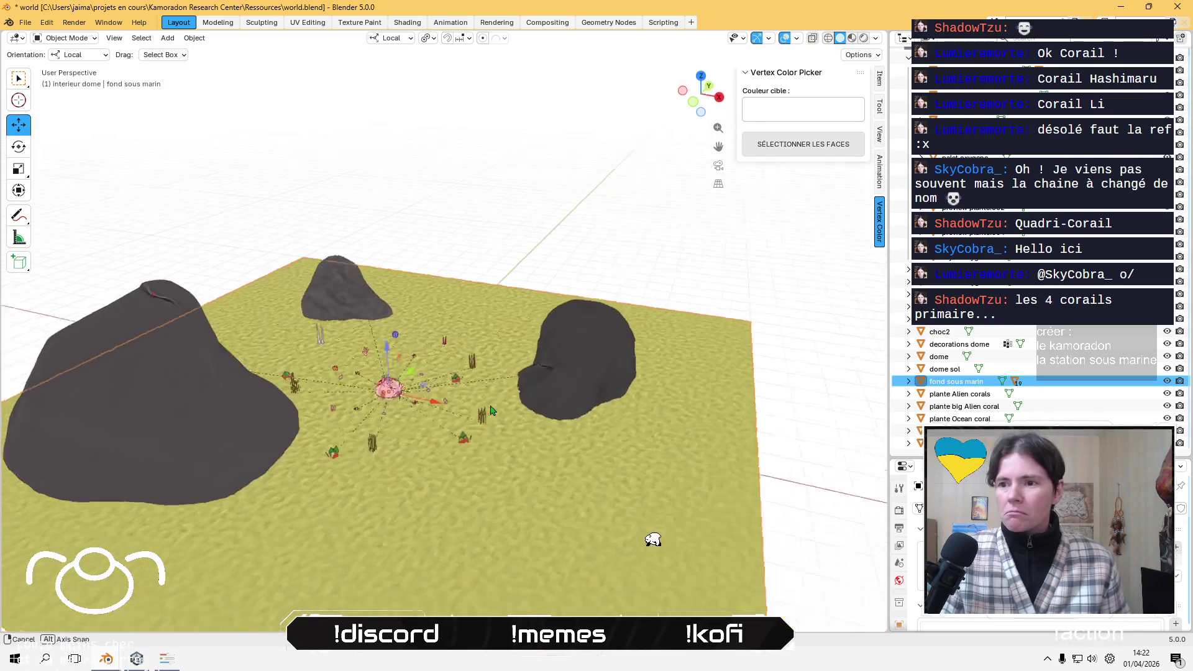
scroll(532, 220, "up", 5)
mouse_move(533, 219)
middle_mouse_down()
mouse_move(546, 280)
mouse_move(514, 359)
middle_mouse_up()
left_click(515, 359)
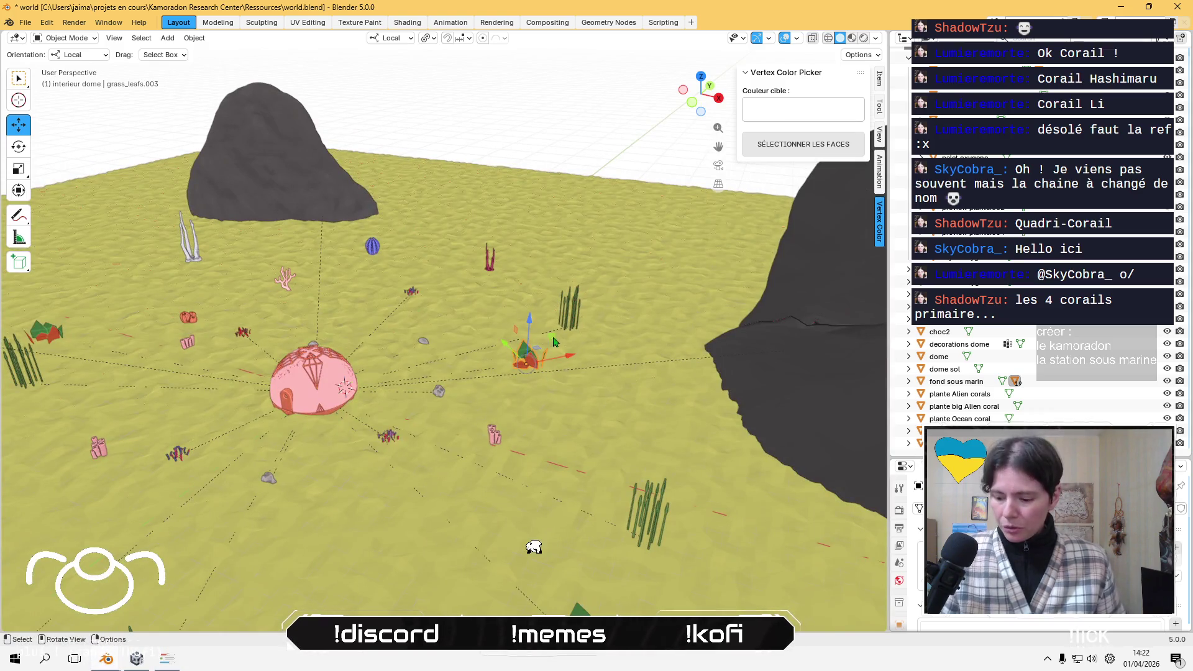
key("KP_Decimal")
mouse_move(506, 382)
middle_mouse_down()
mouse_move(478, 372)
mouse_move(369, 283)
mouse_move(447, 367)
mouse_move(615, 391)
mouse_move(382, 355)
mouse_move(425, 339)
middle_mouse_up()
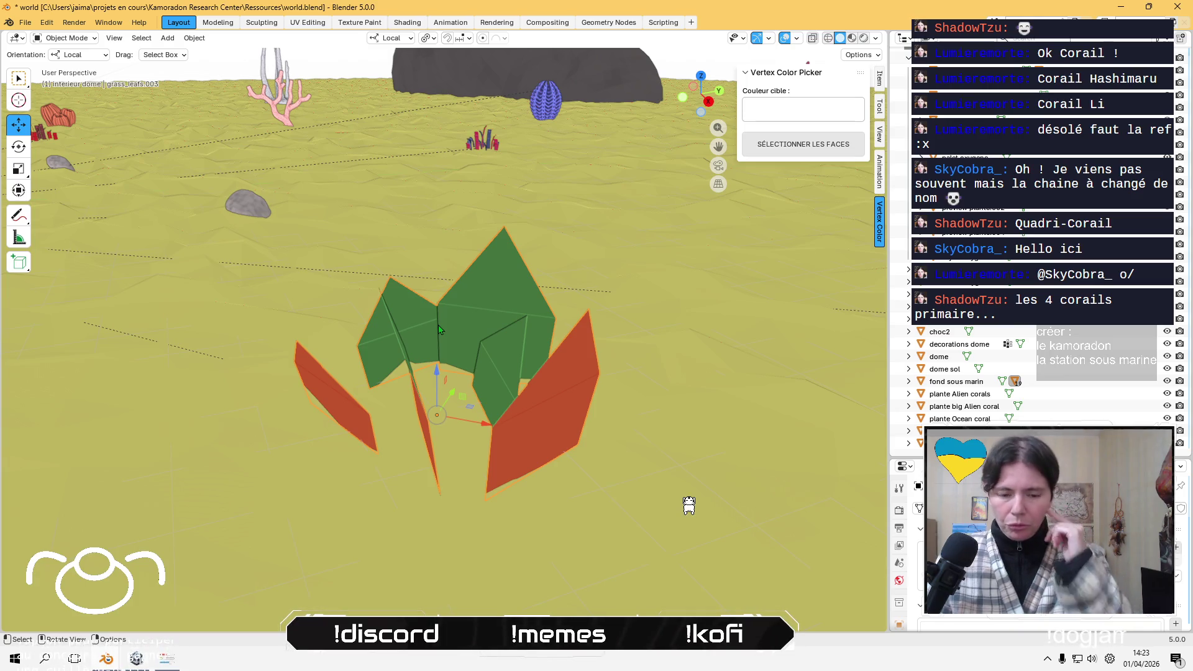
scroll(438, 329, "down", 5)
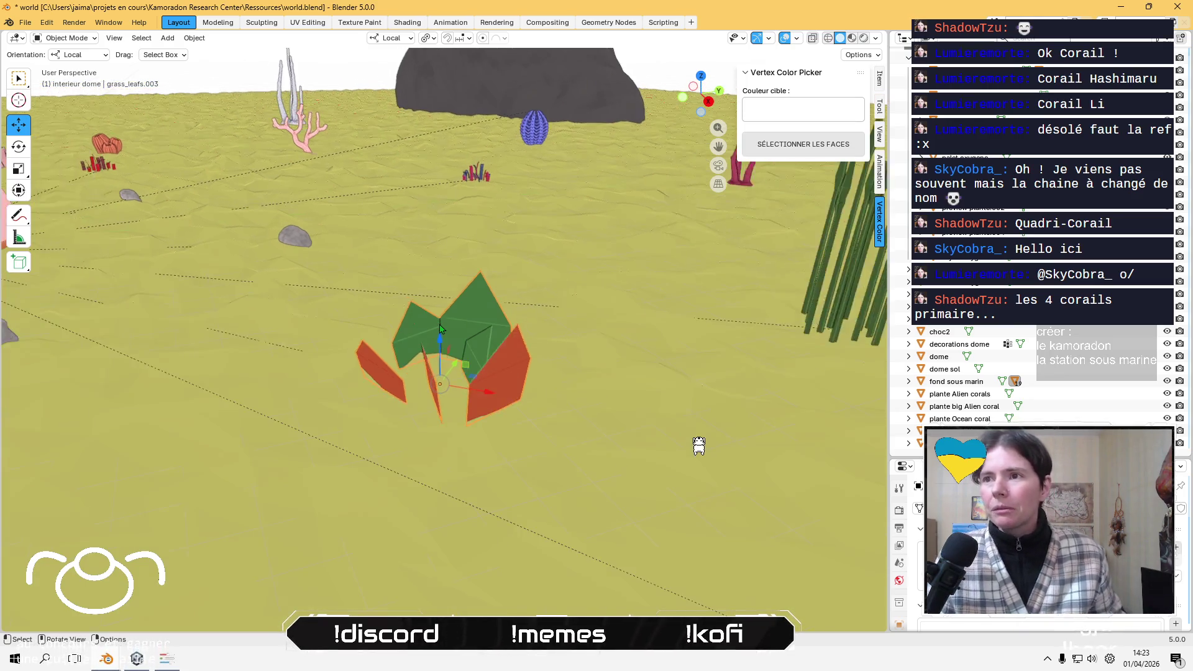
mouse_move(438, 329)
middle_mouse_down()
mouse_move(398, 351)
mouse_move(488, 344)
middle_mouse_up()
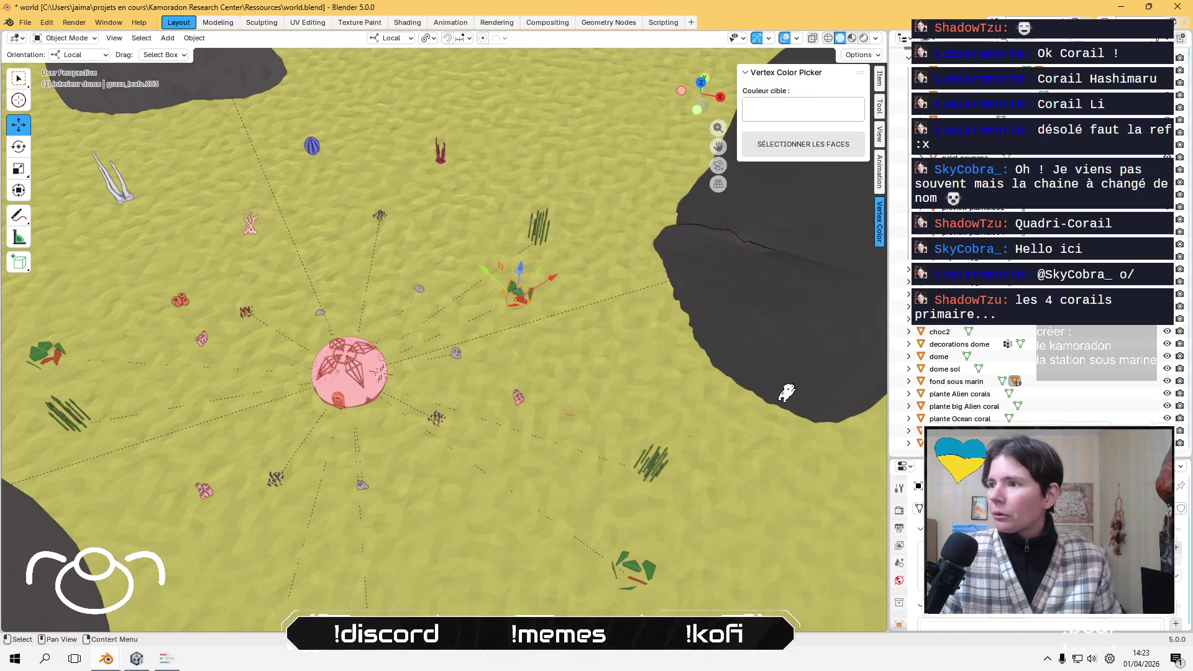
- Delete the camera, select the Interieur dome collection and save the blend file
left_click(931, 268)
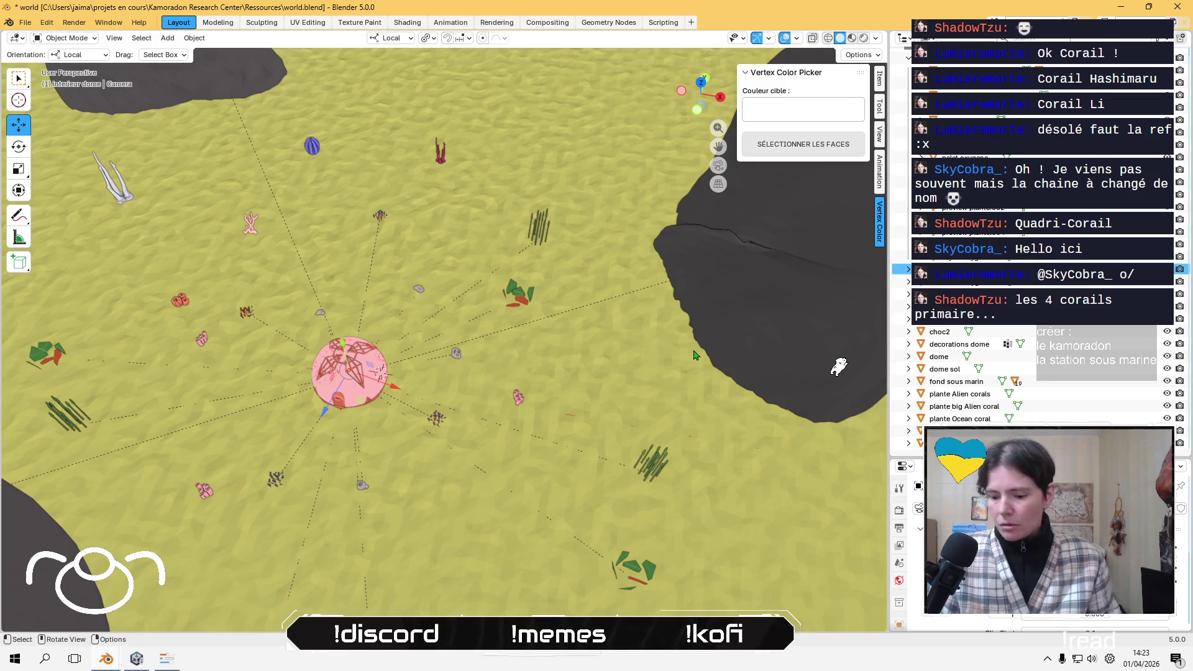
key("Delete")
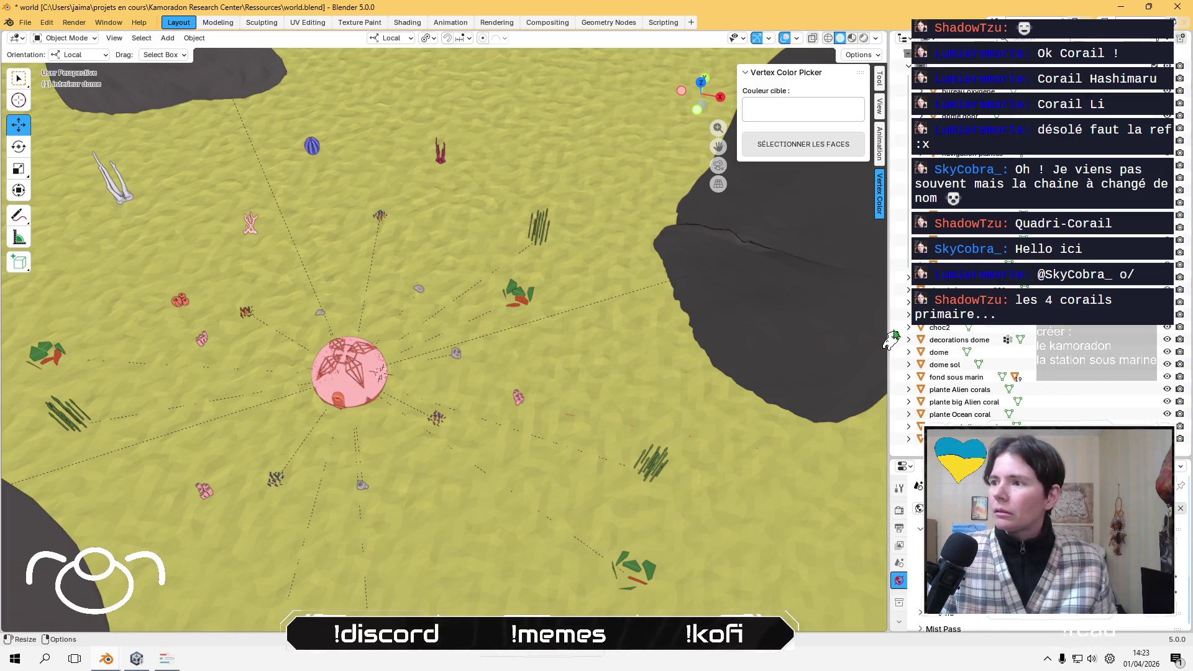
left_click(909, 69)
left_click(950, 66)
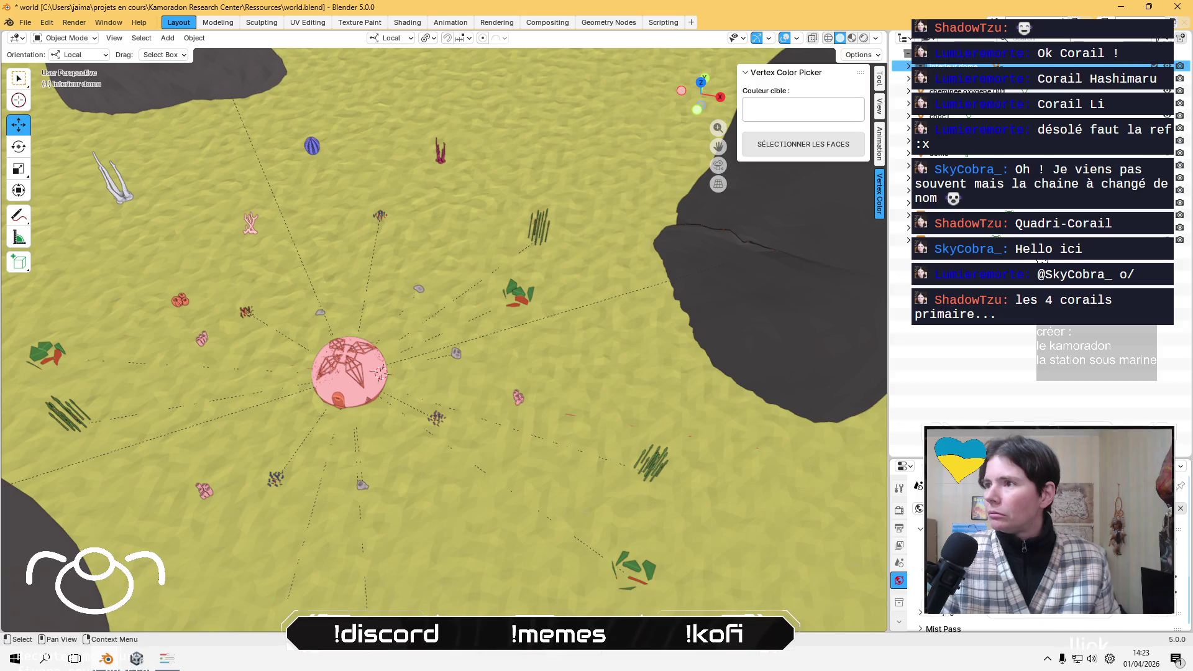
key("ctrl+s")
mouse_move(470, 438)
middle_mouse_down()
mouse_move(301, 410)
mouse_move(329, 367)
mouse_move(414, 307)
middle_mouse_up()
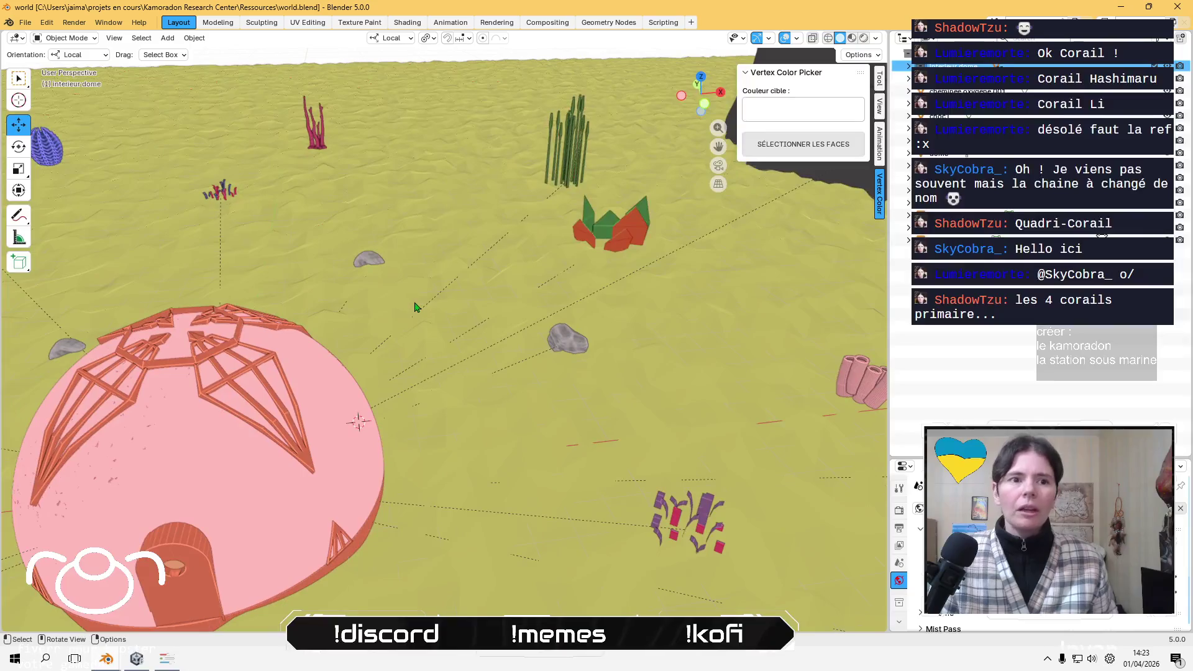
mouse_move(358, 354)
middle_mouse_down()
mouse_move(413, 452)
mouse_move(457, 399)
mouse_move(311, 418)
mouse_move(290, 398)
mouse_move(249, 393)
mouse_move(261, 388)
middle_mouse_up()
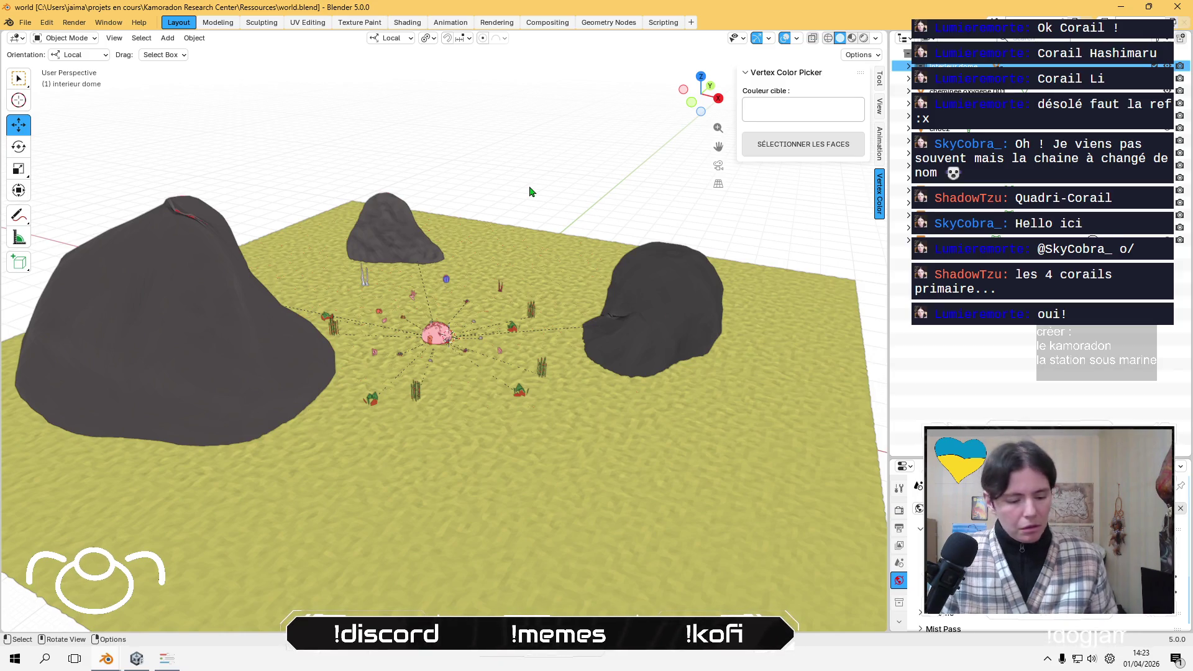
- Select all and export FBX over world.fbx using the 'linear no leaf bone mesh only' preset
key("a")
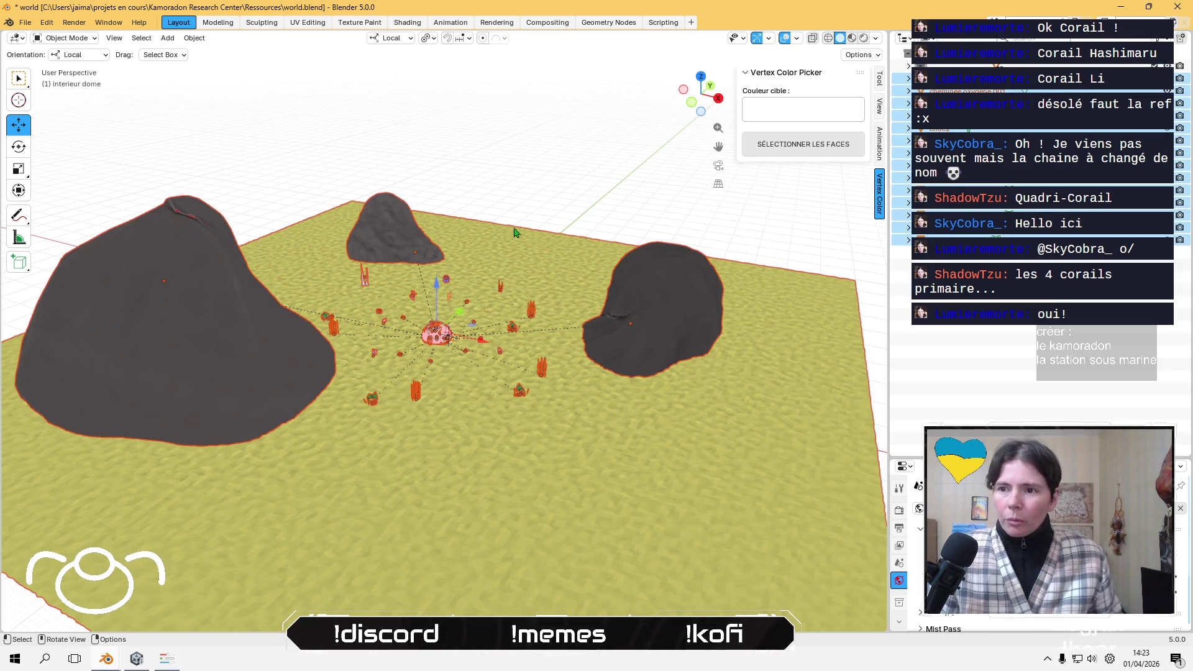
left_click(25, 23)
mouse_move(74, 211)
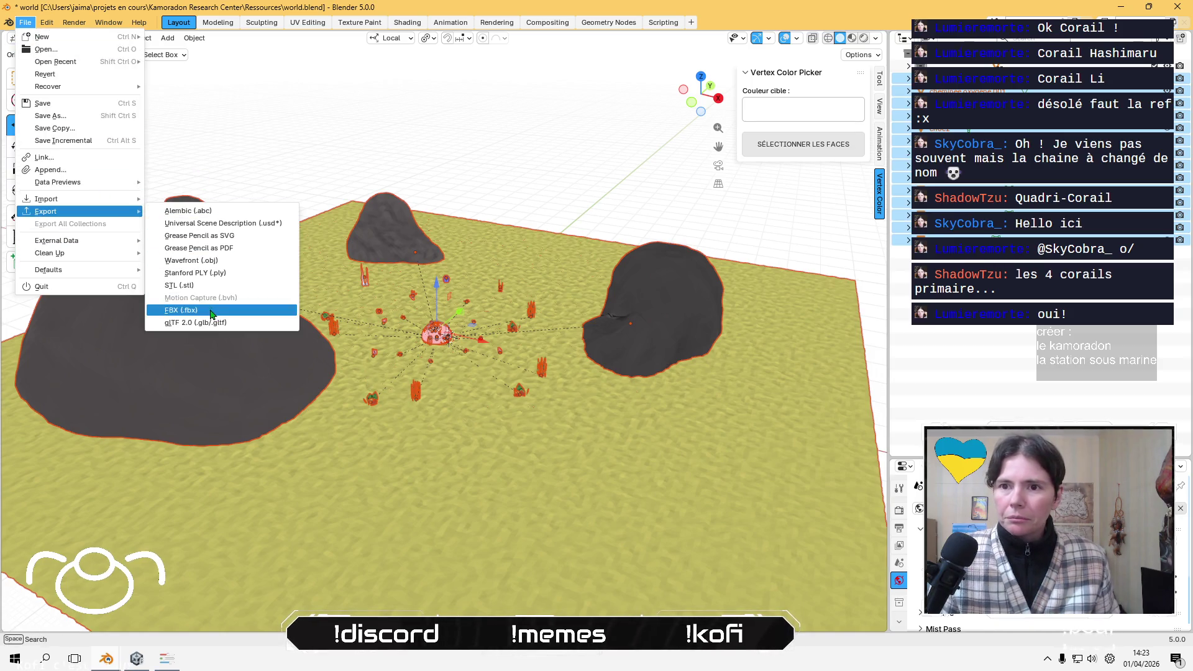
left_click(211, 311)
left_click(413, 286)
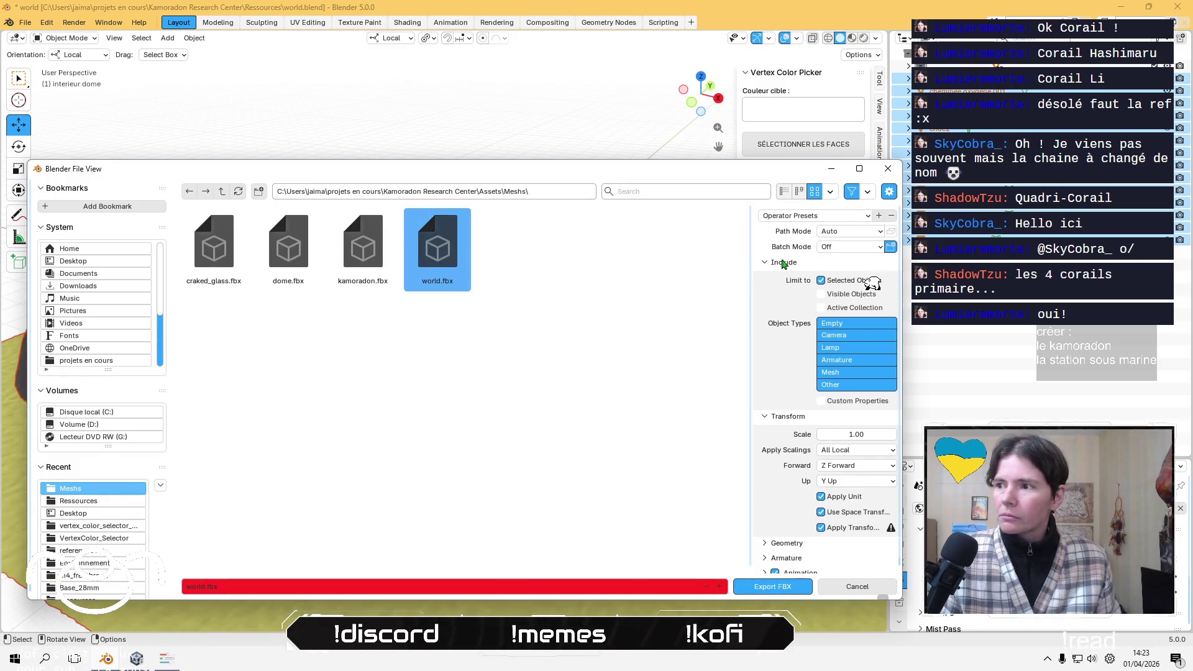
left_click(814, 215)
left_click(801, 247)
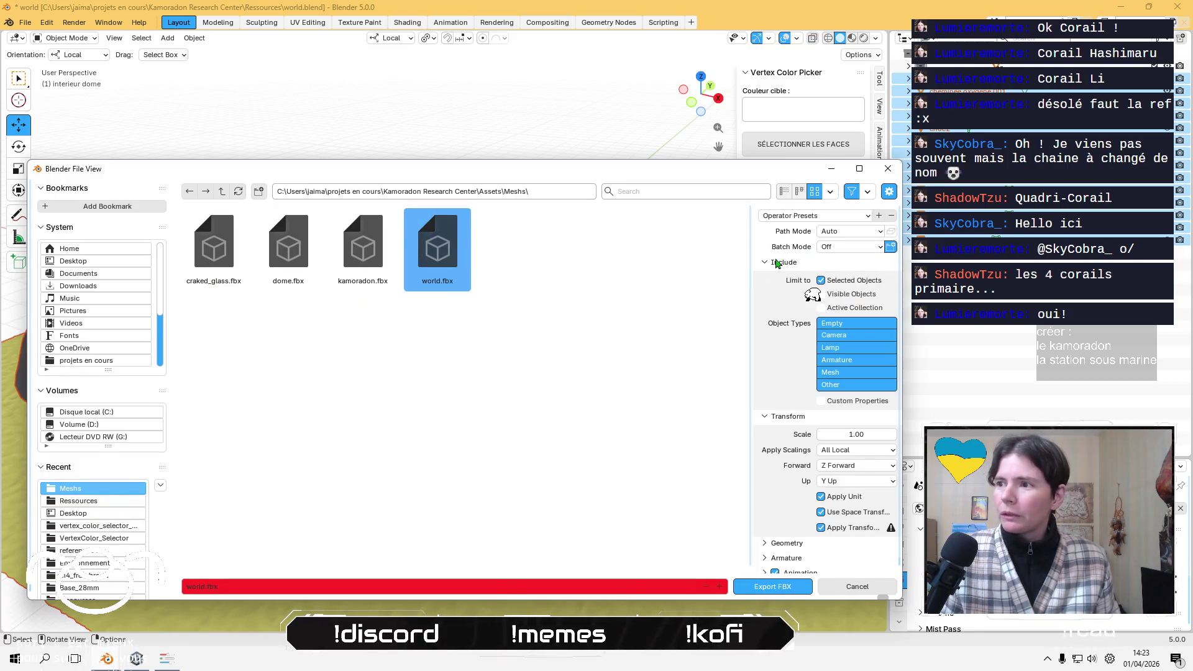
left_click(761, 592)
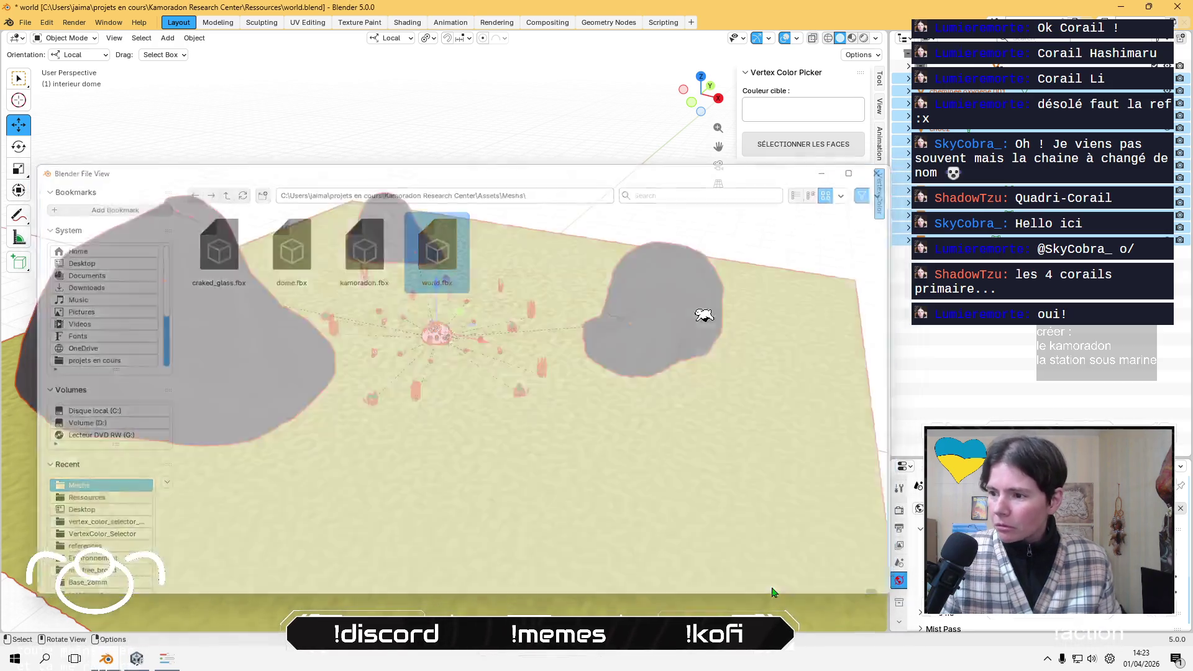
key("alt+Tab")
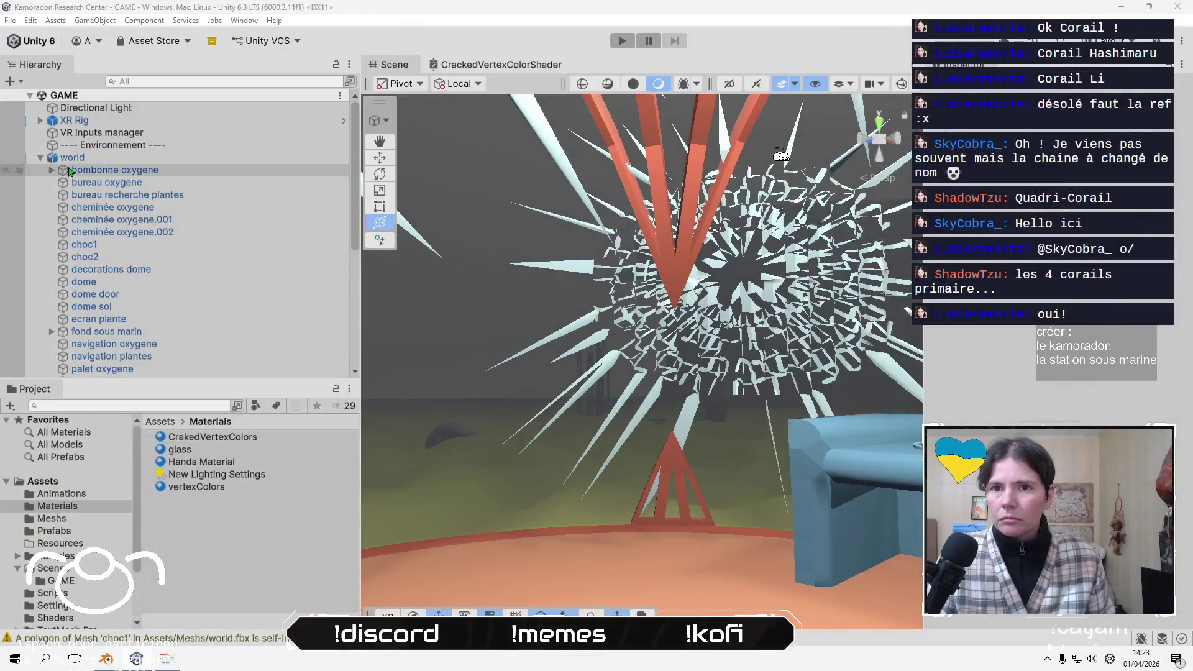
- Frame the world model with scene effects off and name the new material vertexColorsBothRendered
double_click(110, 158)
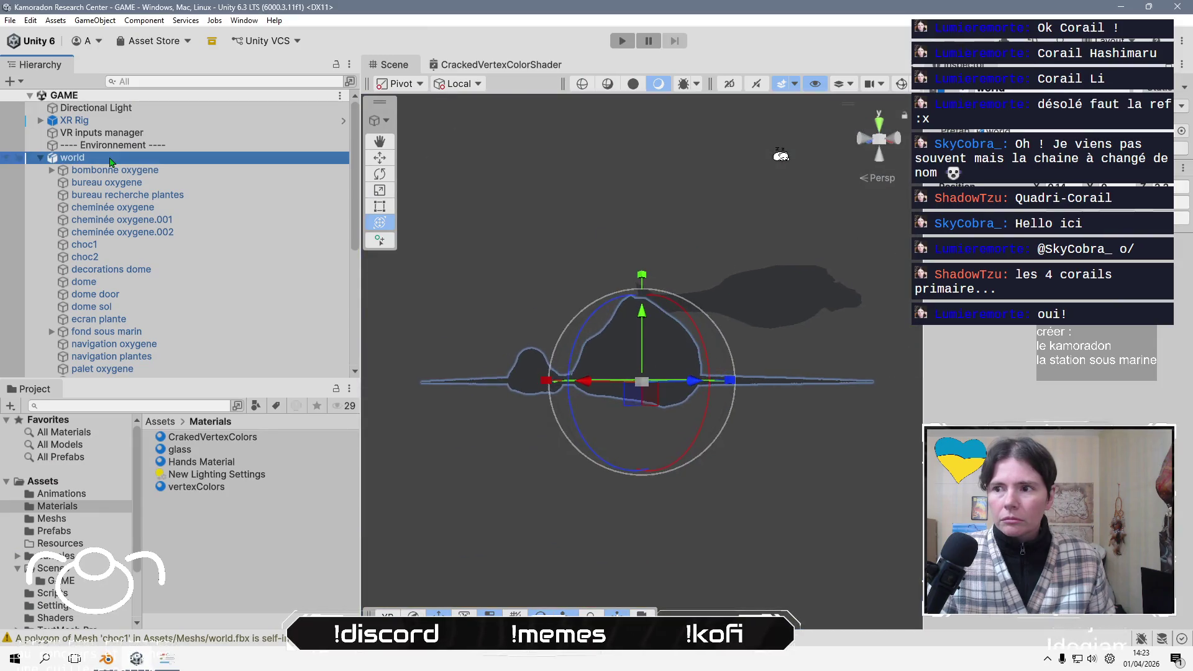
right_click_drag(559, 253, 749, 191)
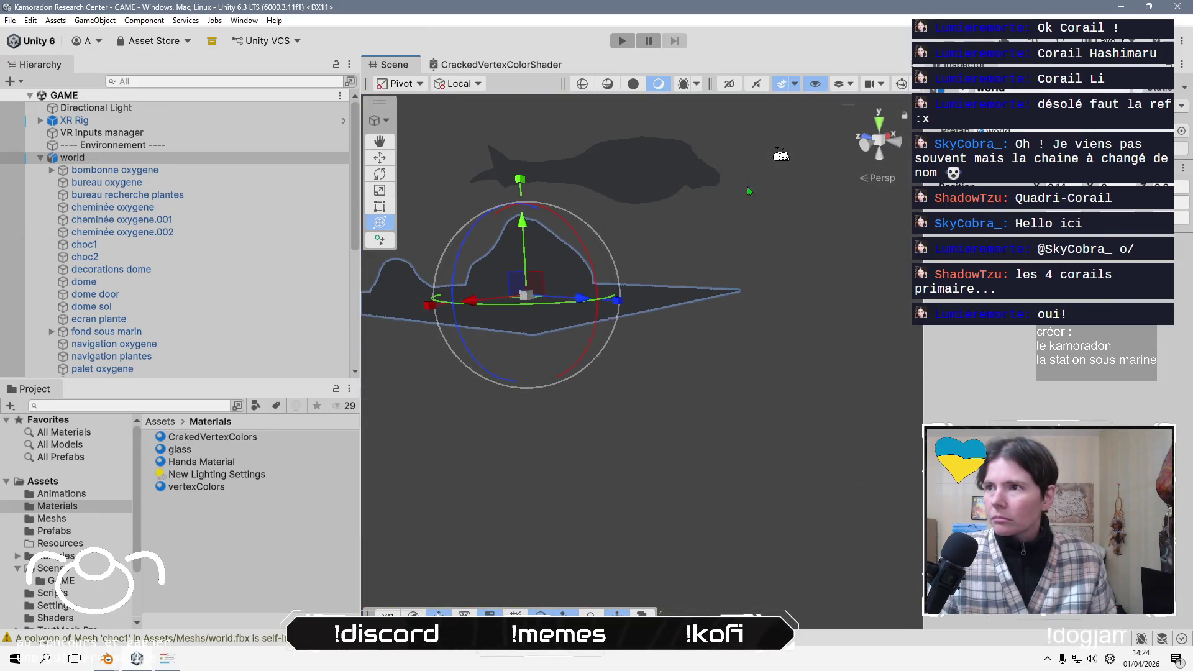
left_click(780, 84)
scroll(640, 377, "up", 5)
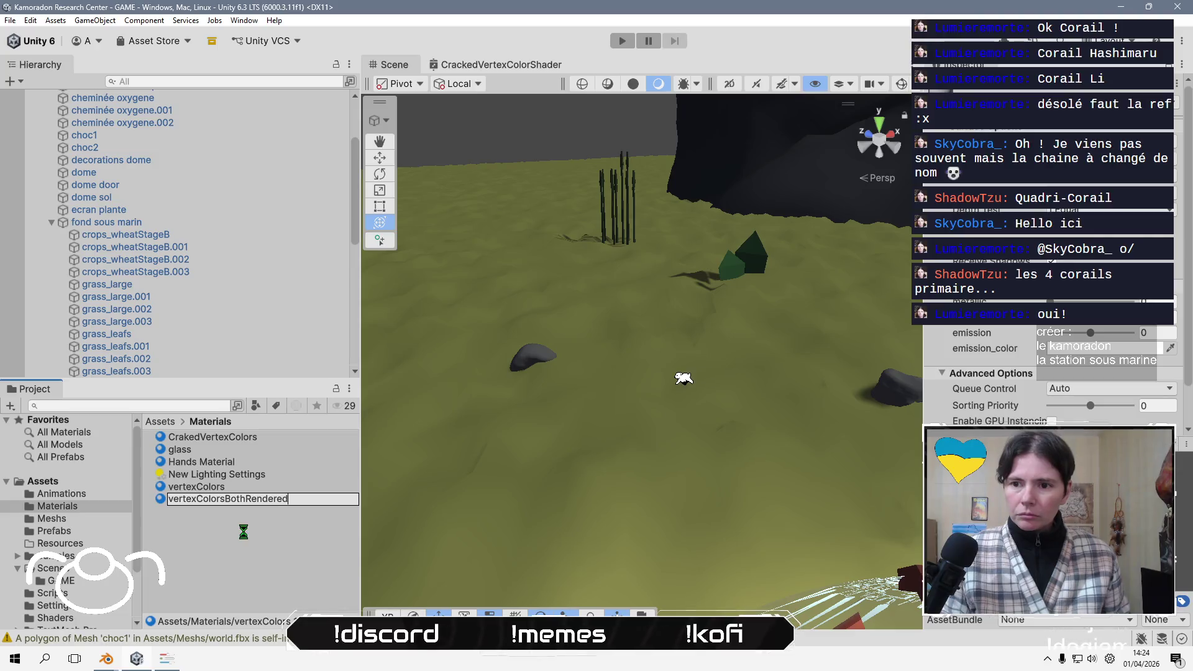
key("Return")
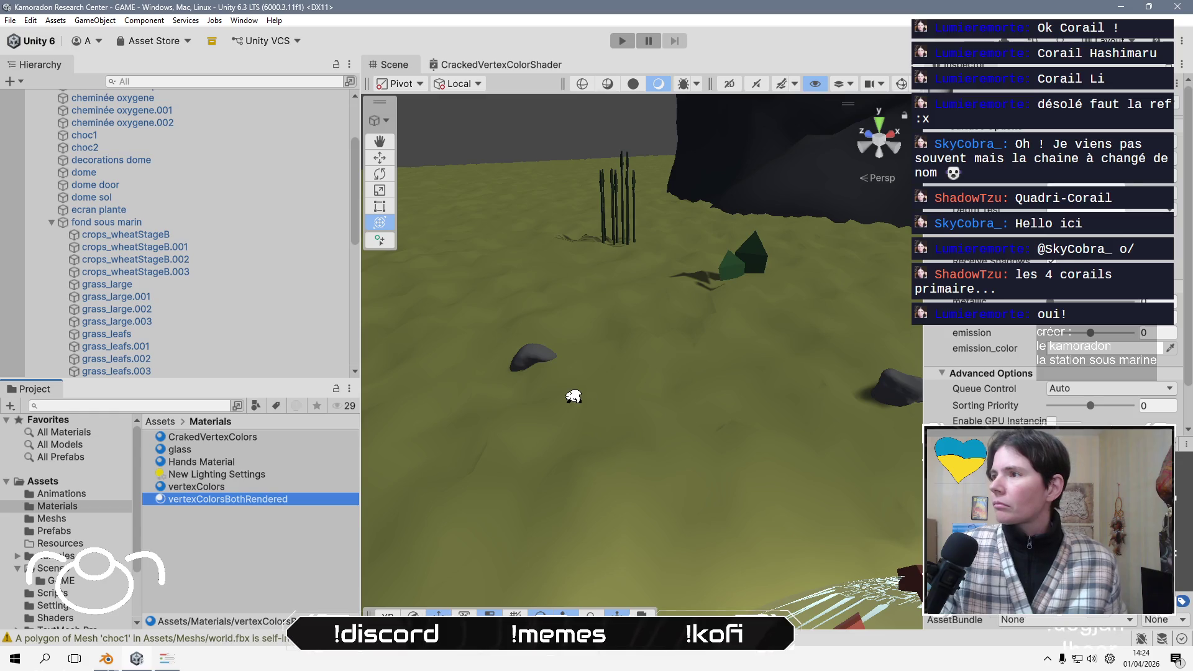
- Apply the vertexColorsBothRendered material to the green seabed plants
left_click_drag(208, 499, 733, 283)
mouse_move(615, 388)
left_mouse_down("alt")
mouse_move(642, 386)
mouse_move(670, 345)
left_mouse_up("alt")
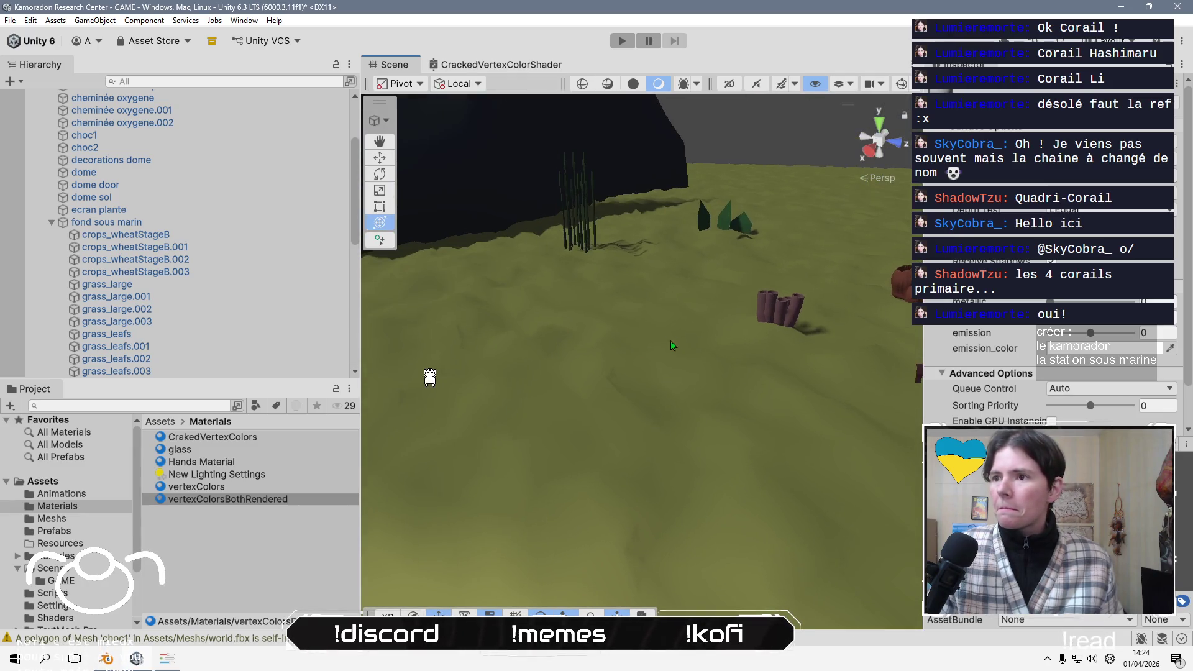
mouse_move(246, 499)
left_mouse_down()
mouse_move(718, 289)
mouse_move(731, 228)
left_mouse_up()
mouse_move(821, 298)
left_mouse_down("alt")
mouse_move(649, 326)
mouse_move(646, 268)
mouse_move(542, 372)
left_mouse_up("alt")
mouse_move(222, 462)
left_mouse_down()
mouse_move(602, 363)
mouse_move(627, 283)
mouse_move(646, 272)
mouse_move(600, 373)
mouse_move(763, 335)
mouse_move(660, 373)
mouse_move(382, 355)
left_mouse_up()
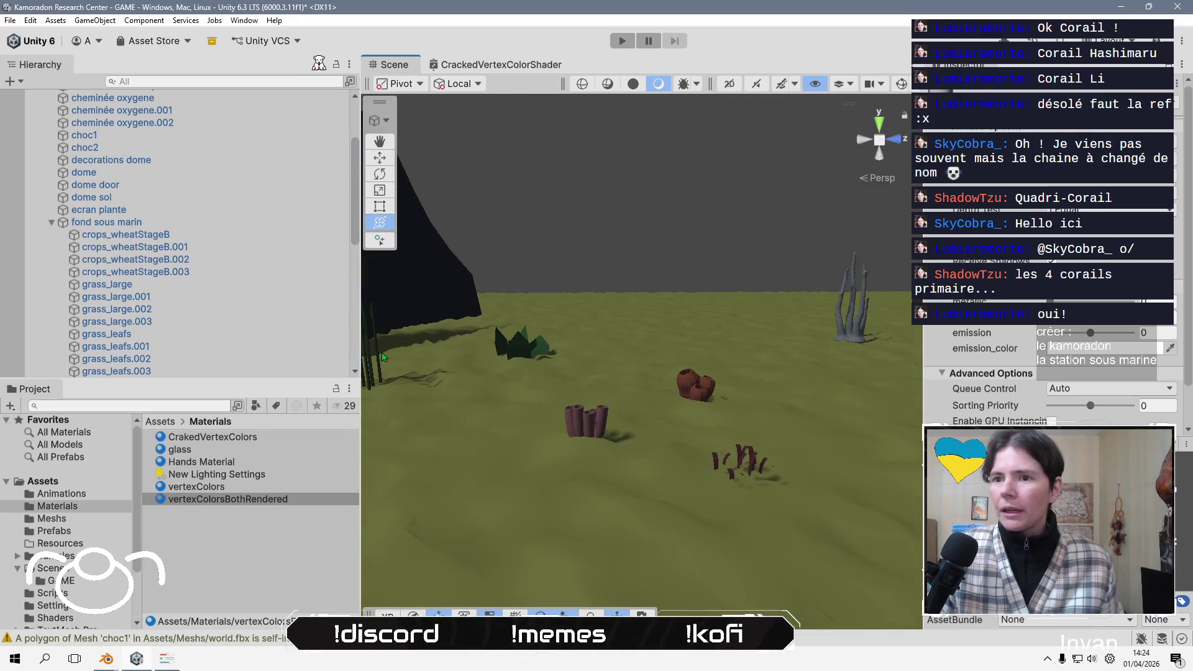
- Apply the vertexColorsBothRendered material to grass_large.001, grass_large.002 and grass_large.003
double_click(143, 286)
left_click(143, 285)
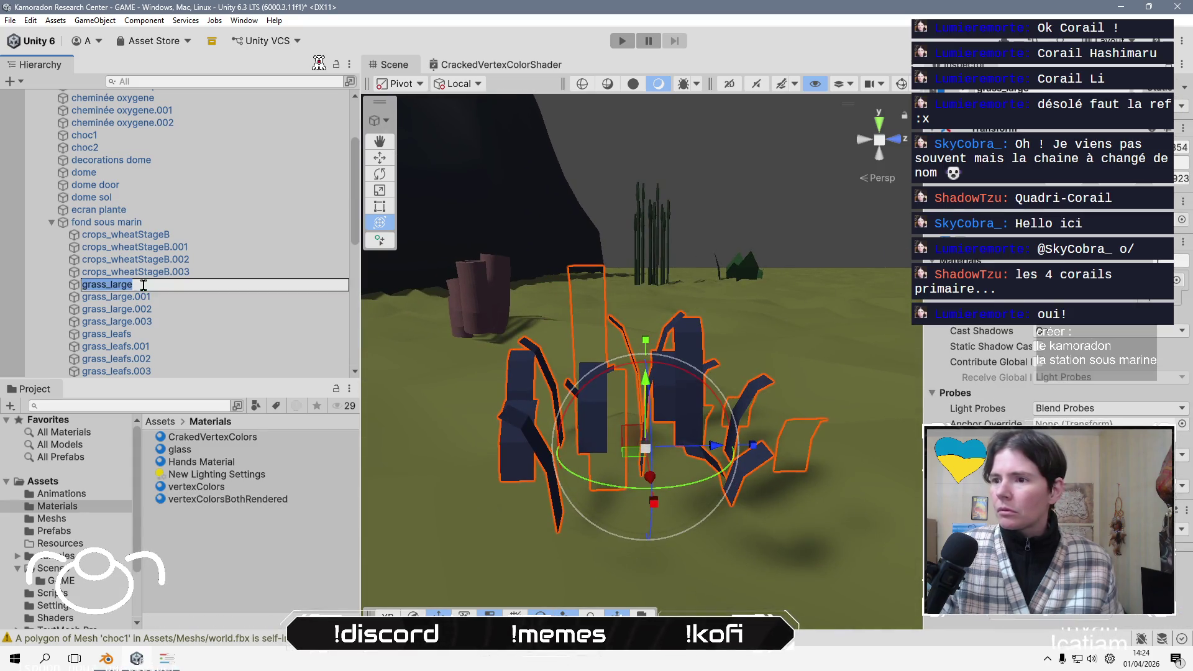
key("Return")
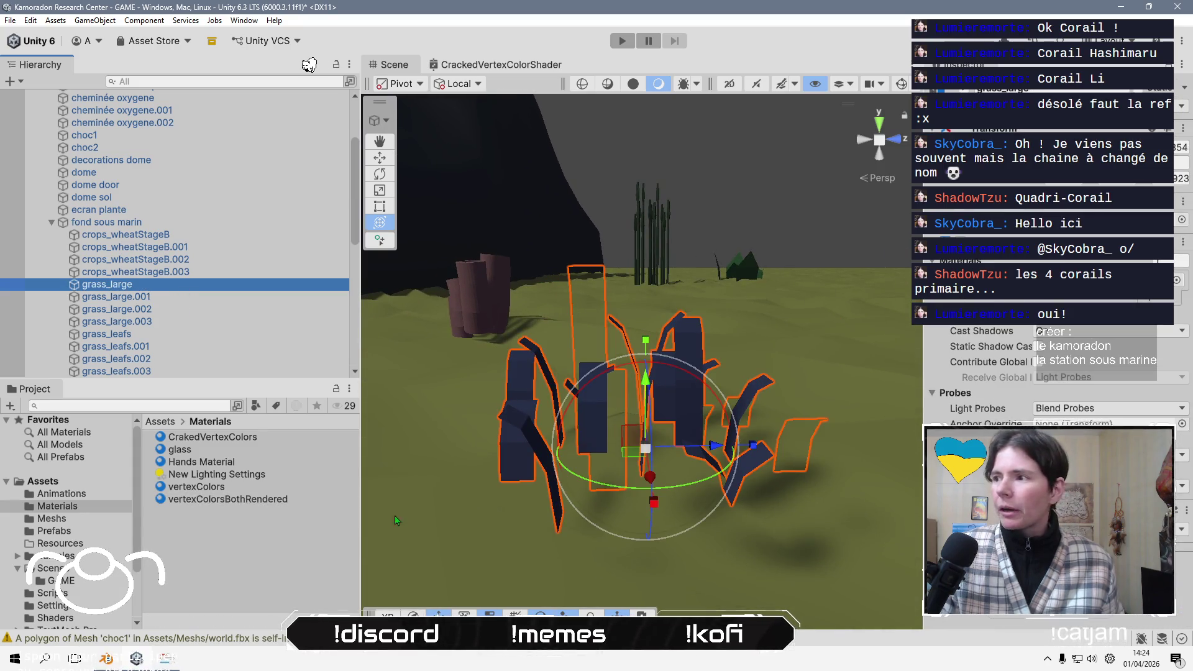
left_click(292, 506)
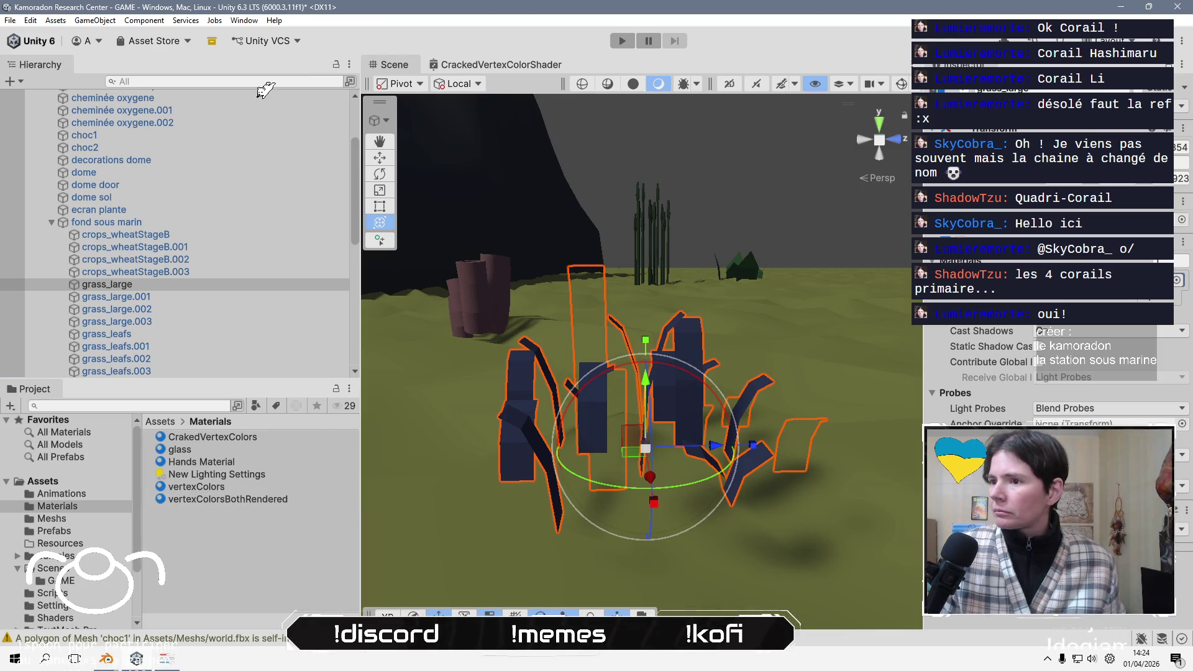
double_click(196, 297)
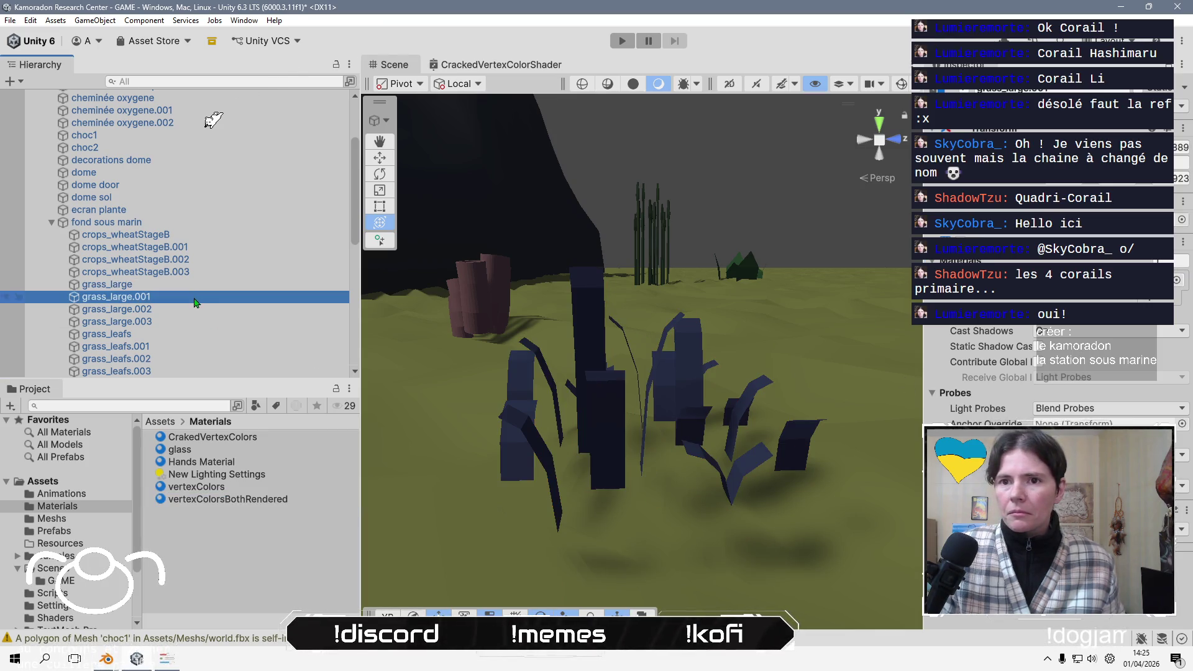
left_click(1045, 327)
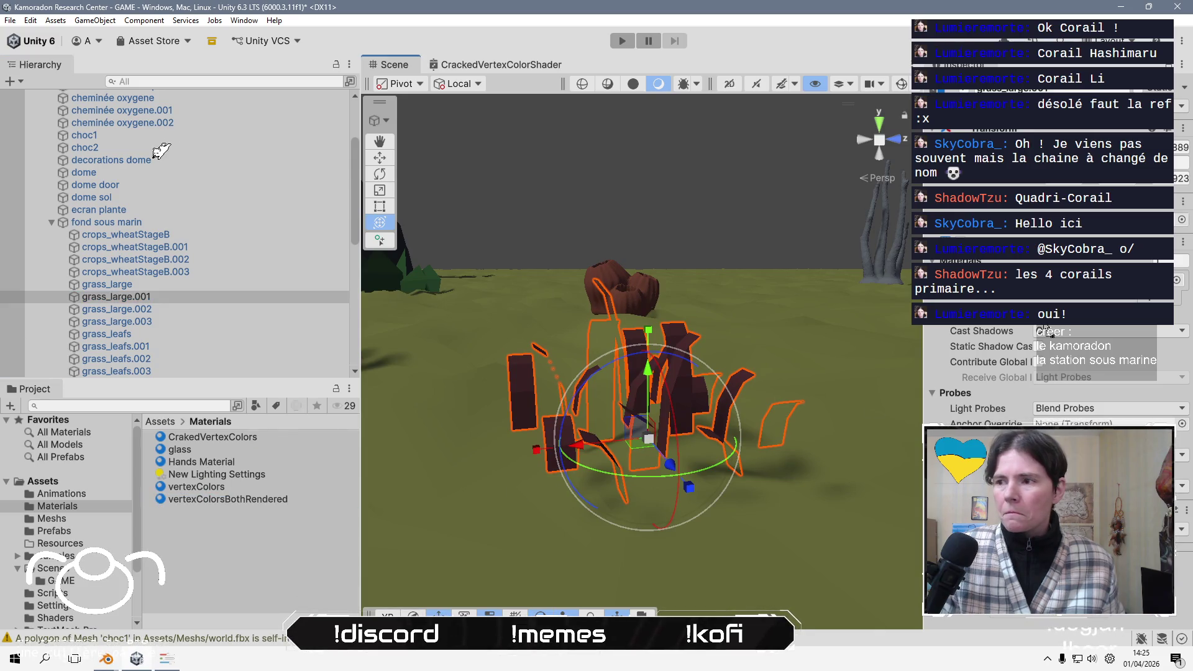
key("Down")
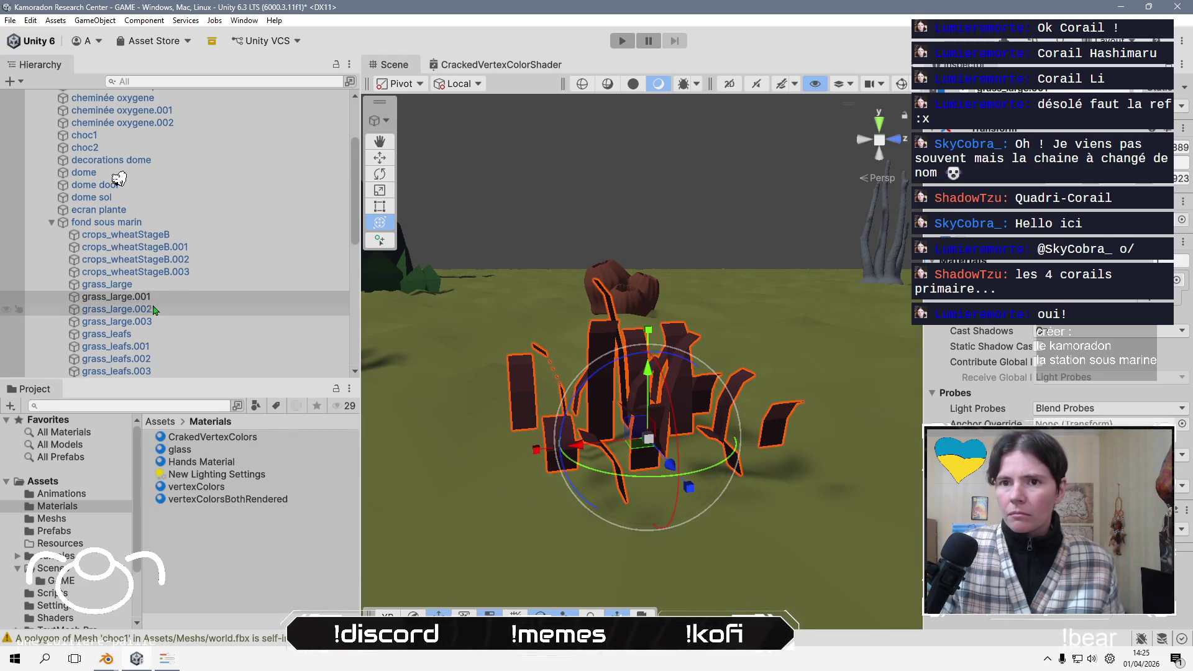
key("f")
mouse_move(205, 499)
left_mouse_down()
mouse_move(404, 404)
mouse_move(621, 385)
left_mouse_up()
key("Down")
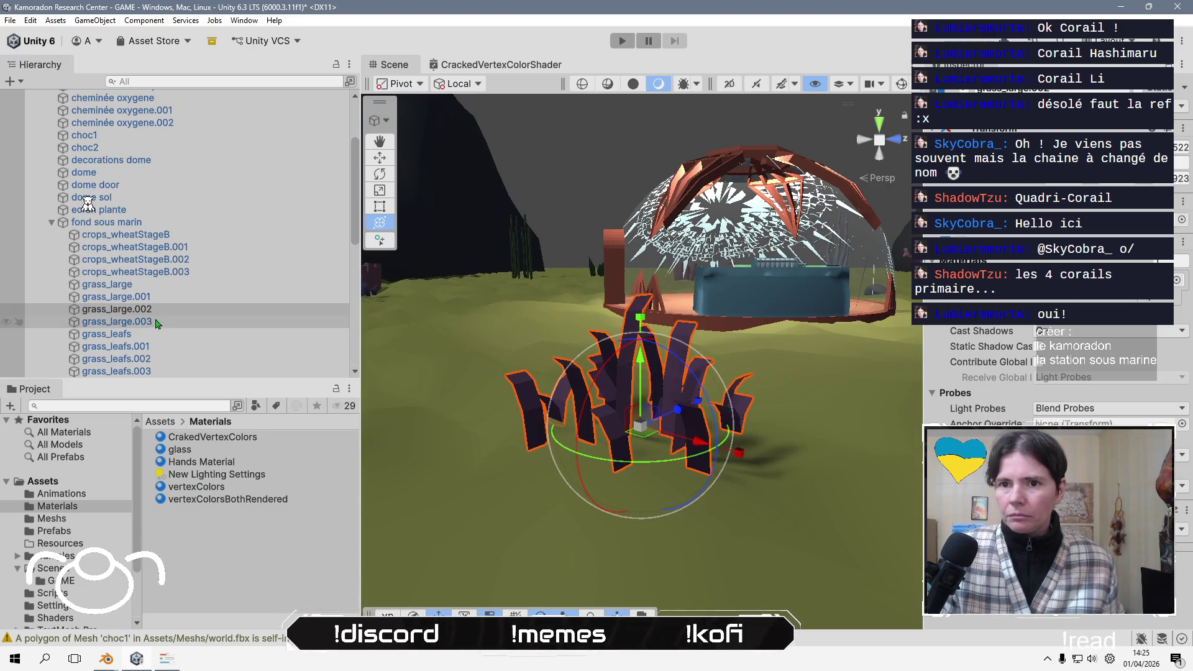
key("f")
left_click_drag(233, 502, 621, 398)
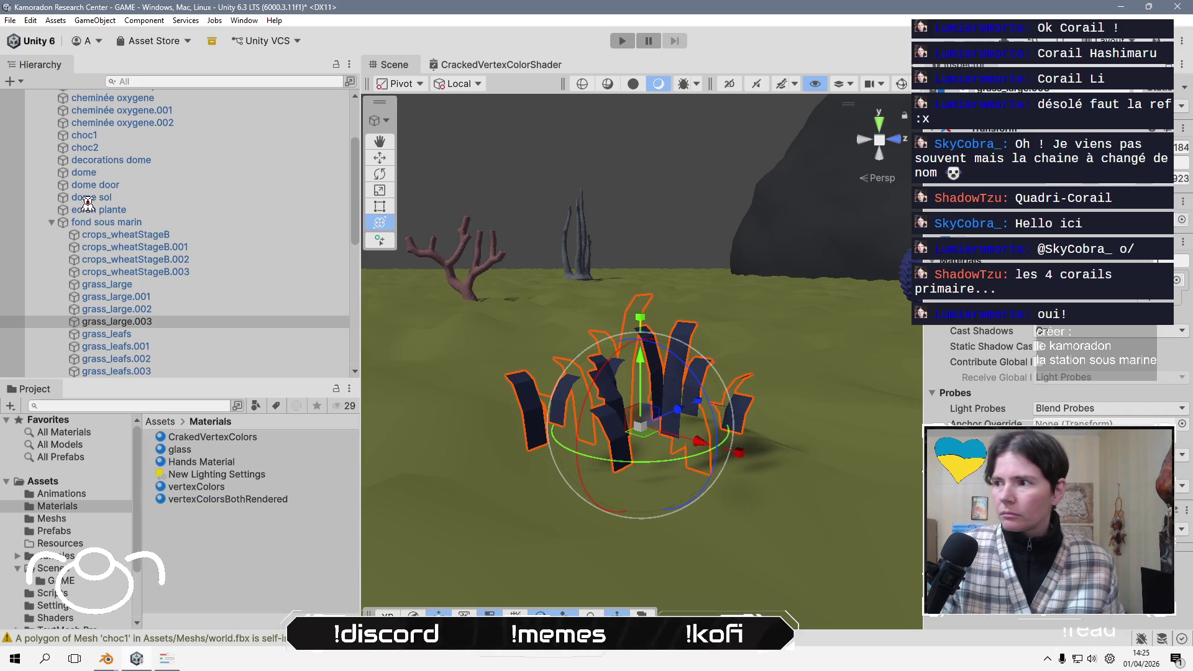
- Frame grass_leafs, grass_leafs.001–.003 and crops_wheatStageB in turn in the Scene view
left_click(157, 335)
key("f")
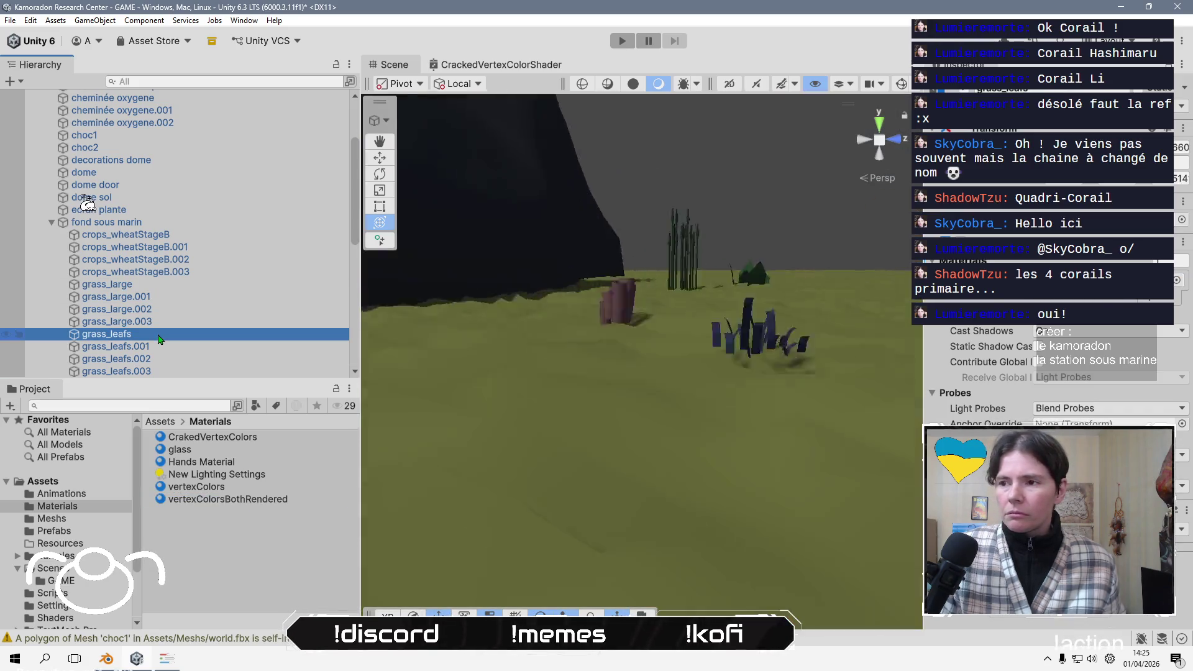
left_click(160, 346)
key("f")
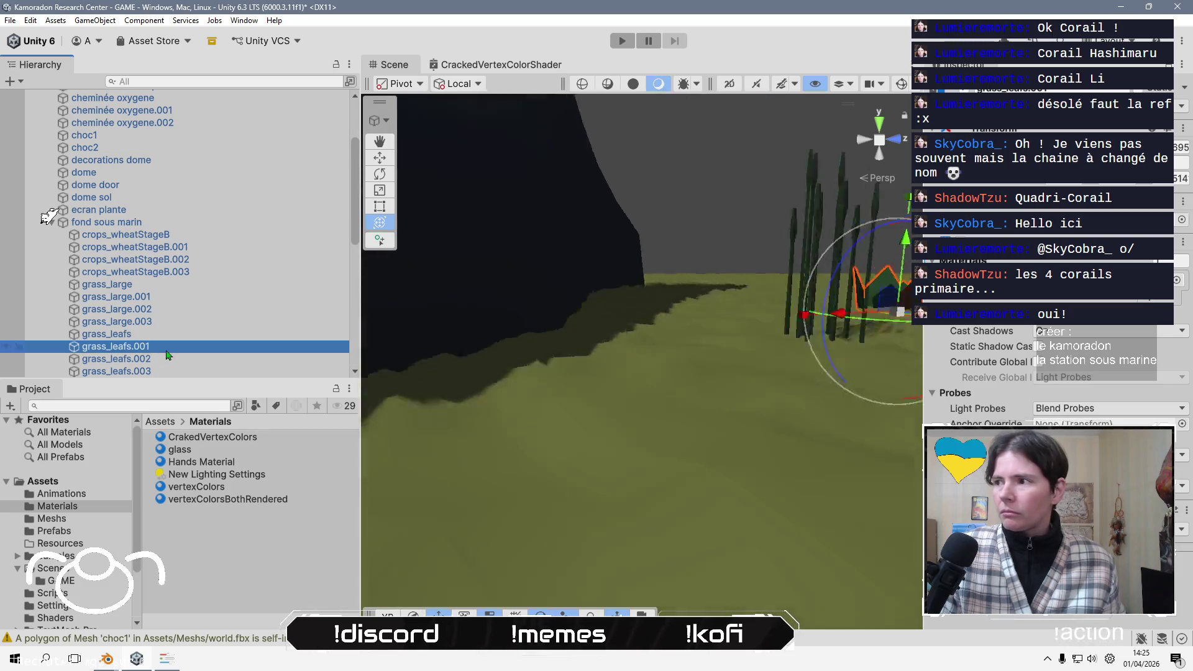
key("Down")
key("f")
left_click(167, 371)
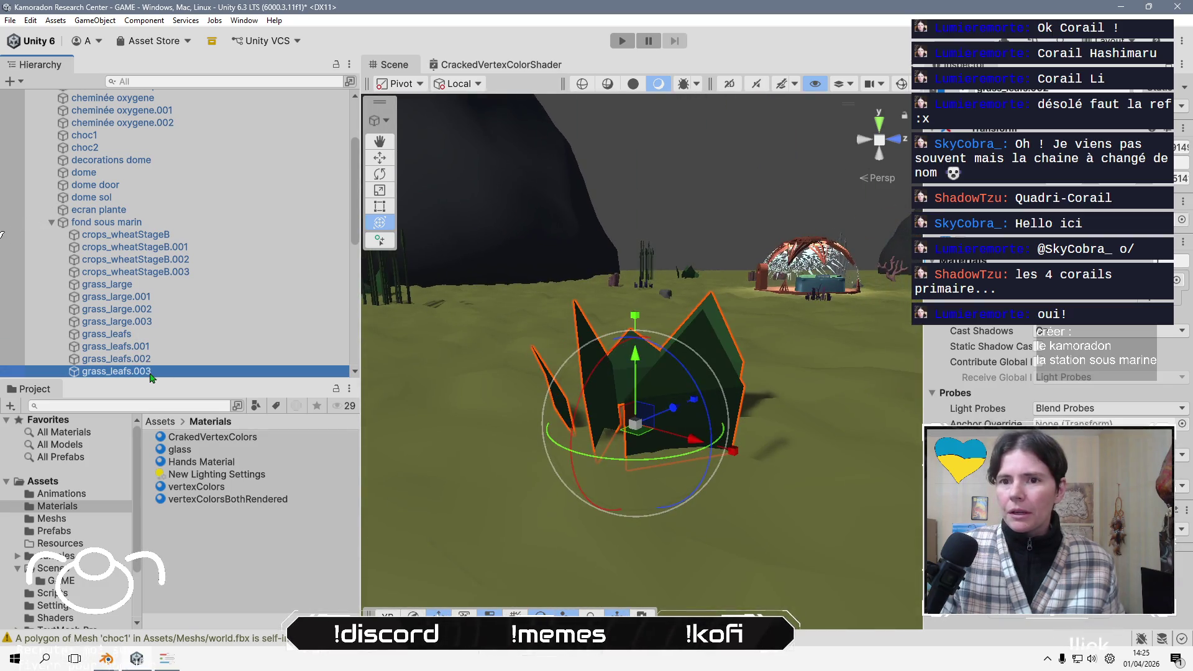
key("f")
scroll(184, 313, "down", 3)
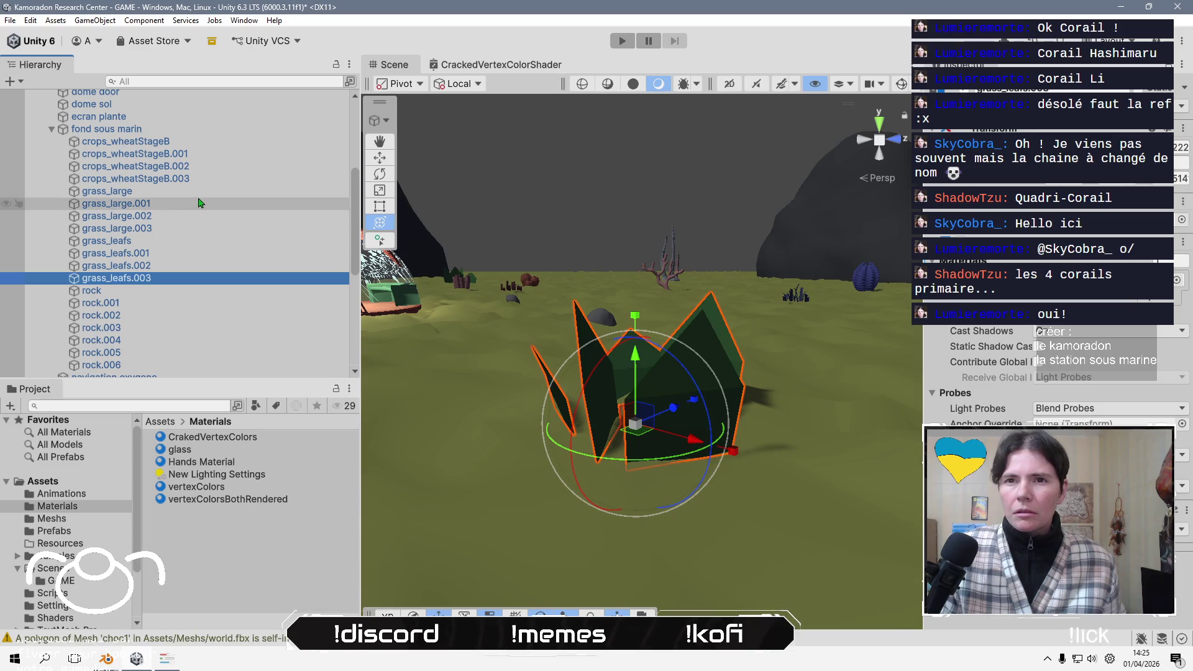
left_click(201, 144)
key("f")
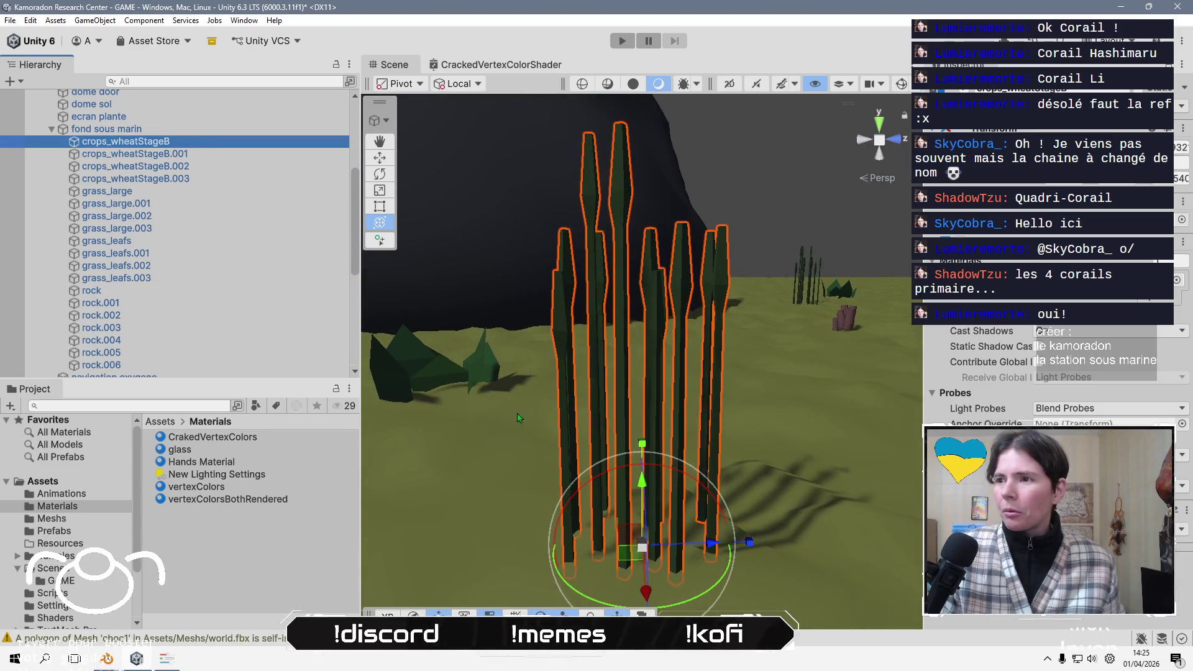
- Deselect the wheat stalks and zoom out to an overview of the dome, rock and plants
left_click(268, 571)
scroll(702, 352, "down", 5)
left_click_drag(702, 352, 554, 385, "alt")
scroll(554, 385, "down", 10)
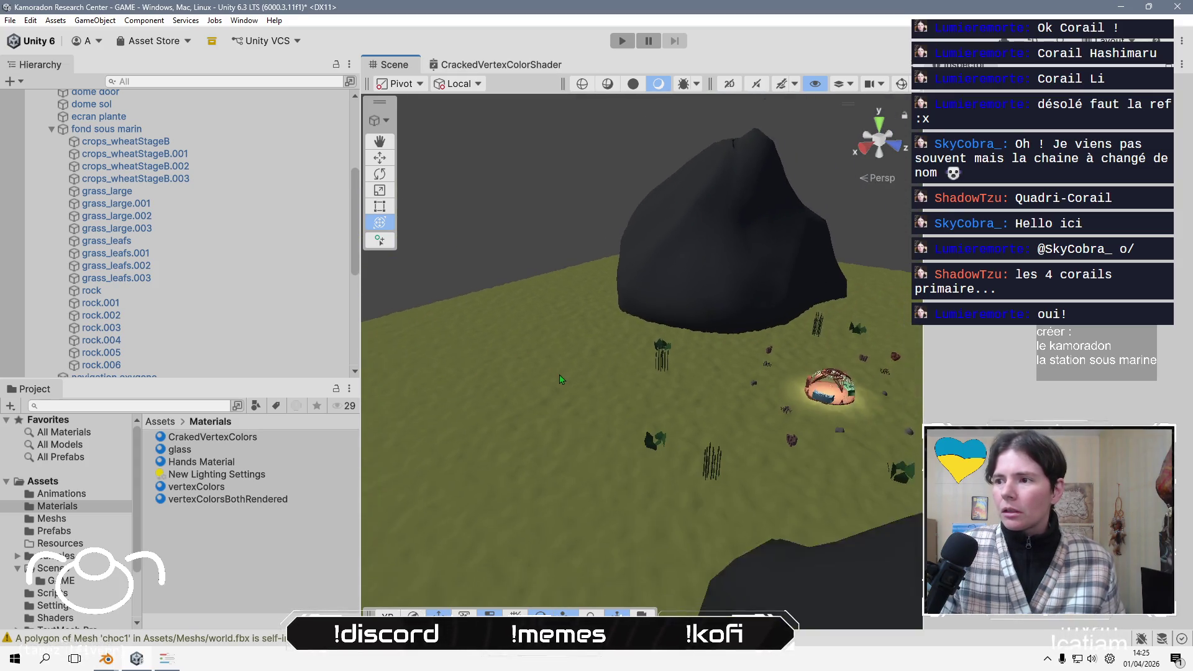
mouse_move(689, 471)
left_mouse_down("alt")
mouse_move(599, 460)
mouse_move(347, 518)
left_mouse_up("alt")
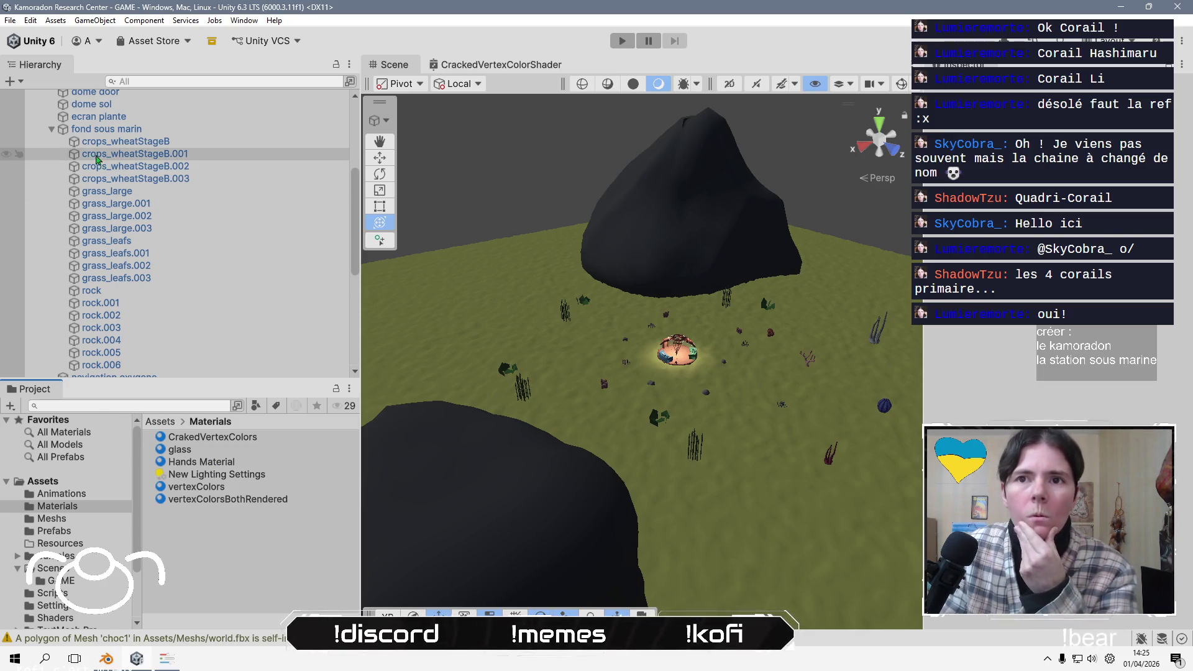
left_click(52, 129)
- Frame ecran plante, then swing to the blue desk and frame oxygen tank segment oxygene.003
scroll(148, 236, "up", 5)
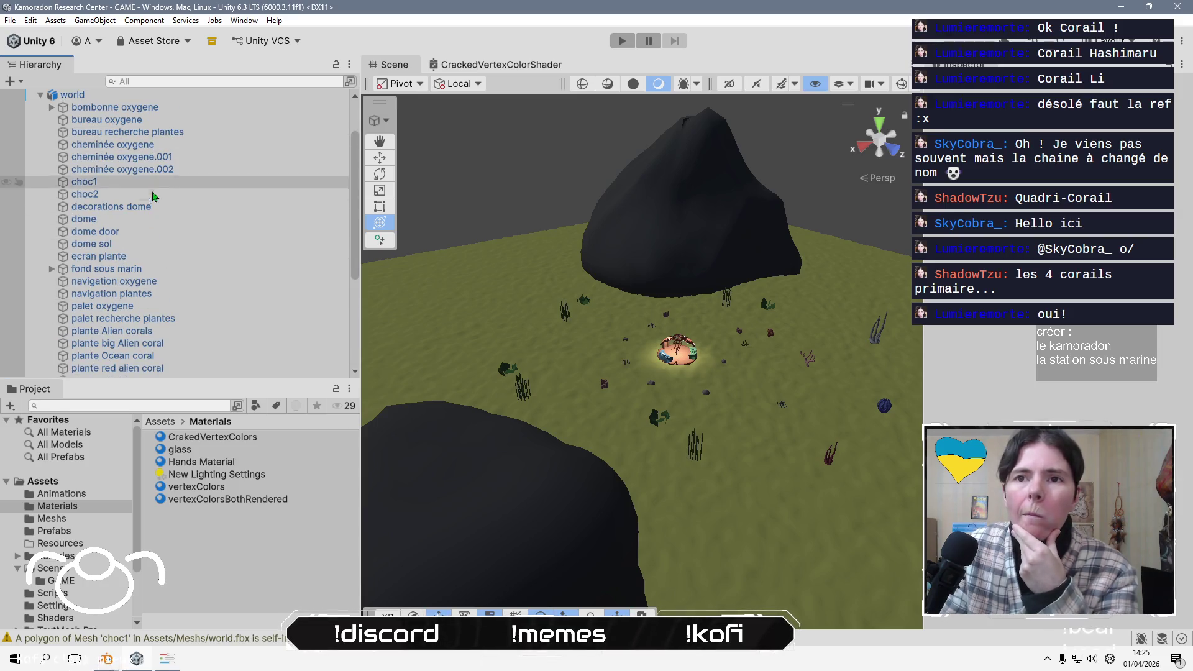
double_click(139, 254)
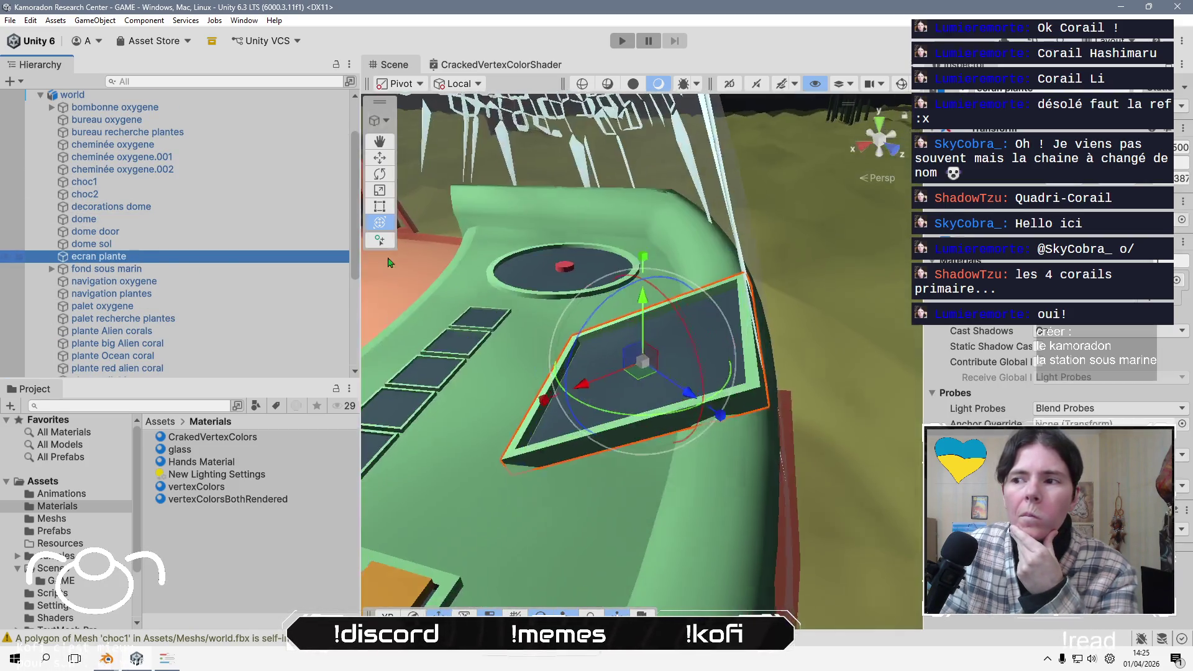
mouse_move(629, 385)
left_mouse_down("alt")
mouse_move(675, 403)
mouse_move(591, 372)
mouse_move(572, 423)
mouse_move(697, 380)
left_mouse_up("alt")
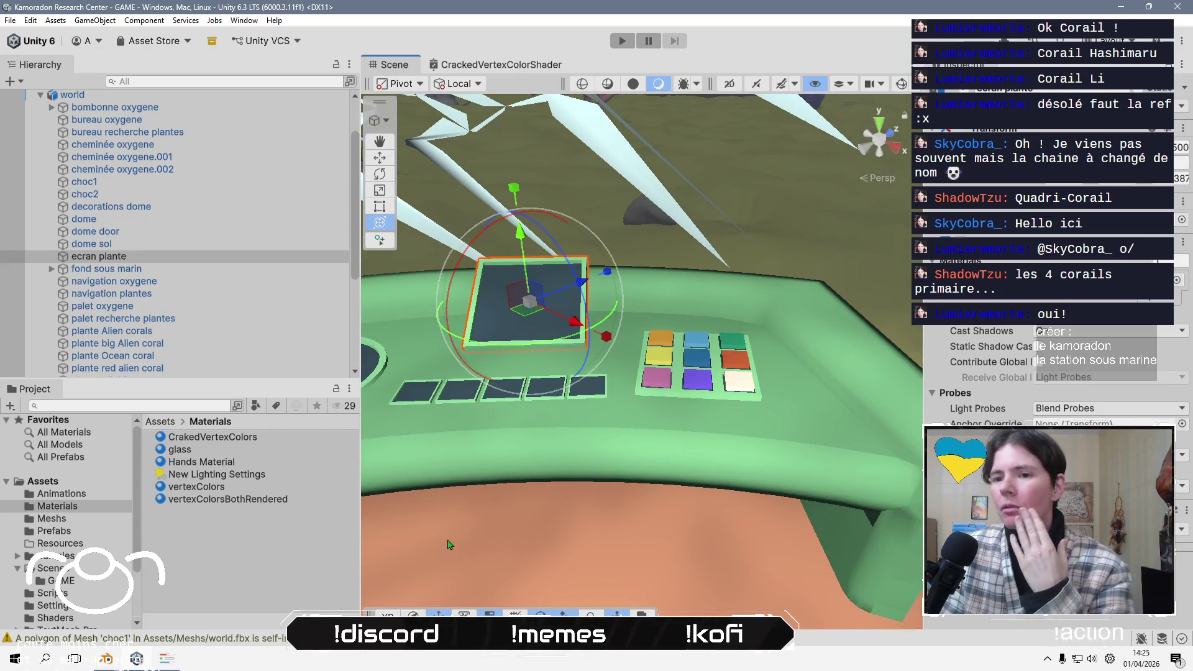
left_click(303, 559)
mouse_move(648, 405)
left_mouse_down("alt")
mouse_move(687, 320)
mouse_move(535, 257)
left_mouse_up("alt")
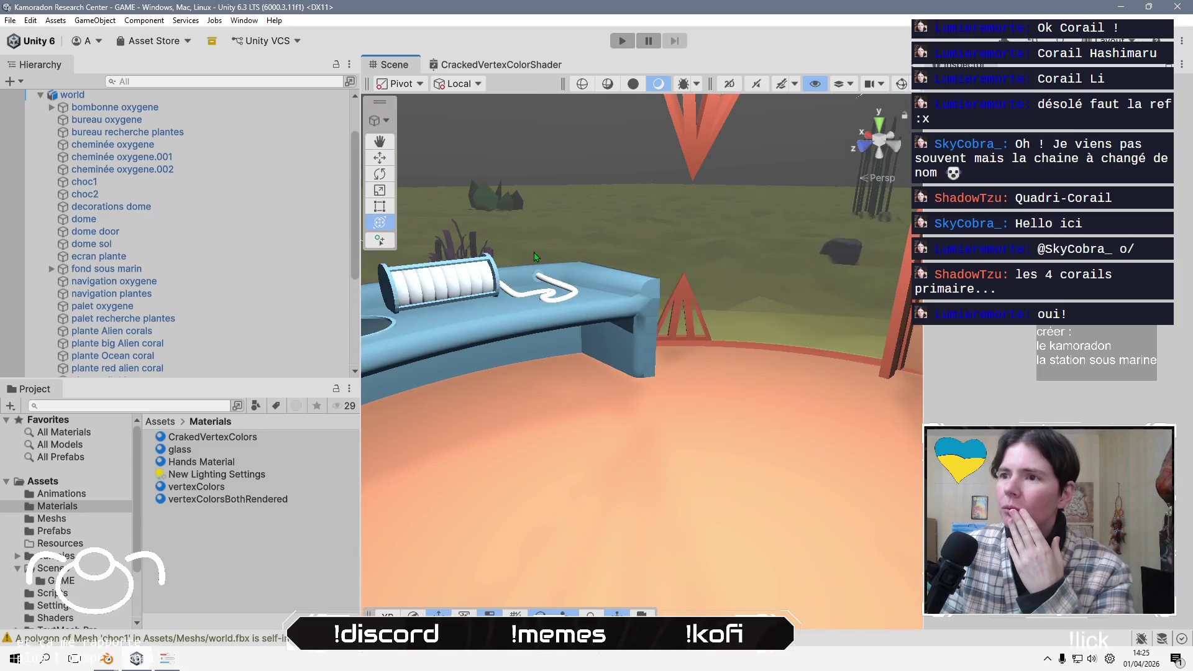
left_click(454, 290)
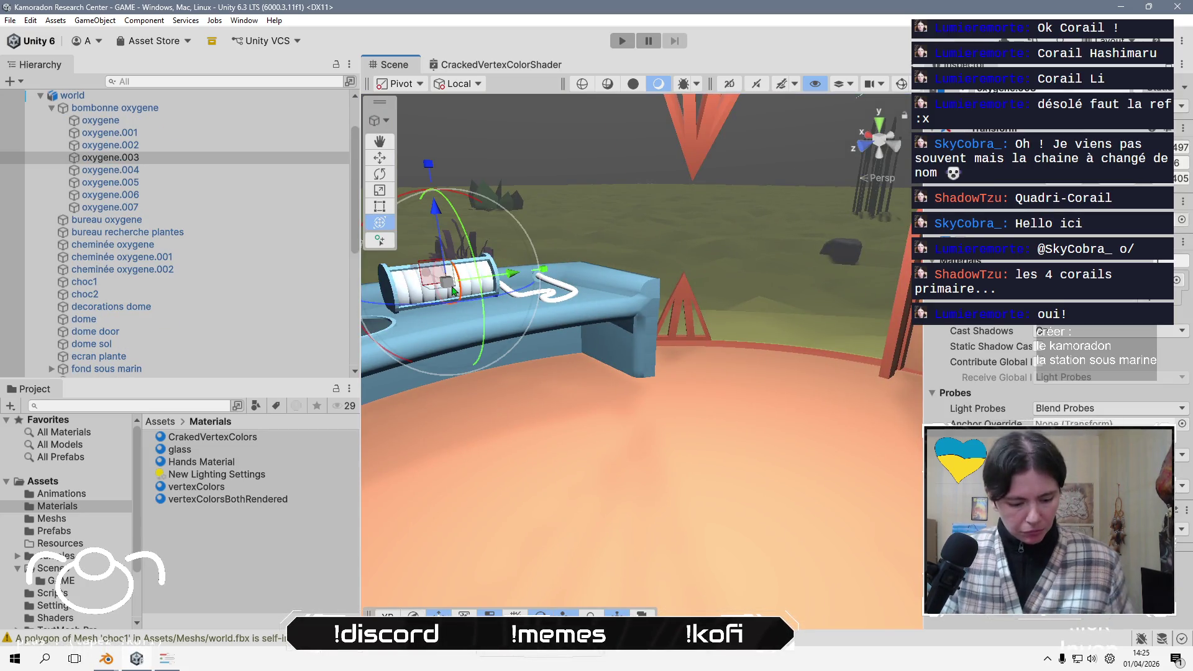
key("f")
left_click(239, 546)
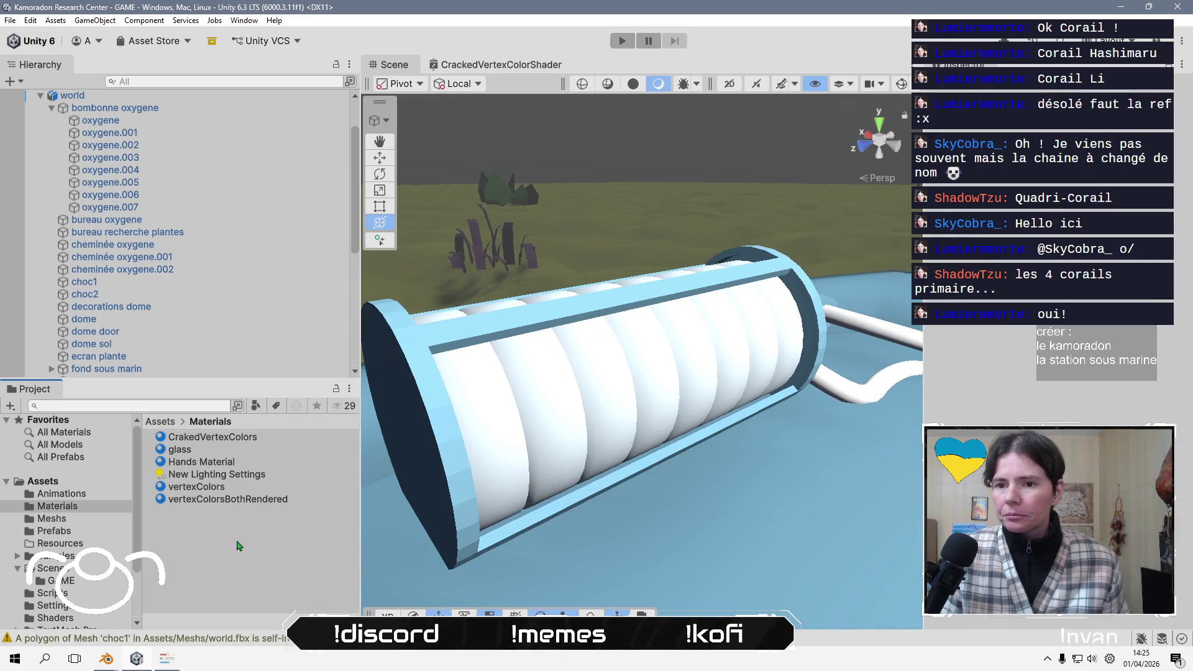
- Create a new material in the Materials folder named emission
right_click(211, 537)
mouse_move(280, 171)
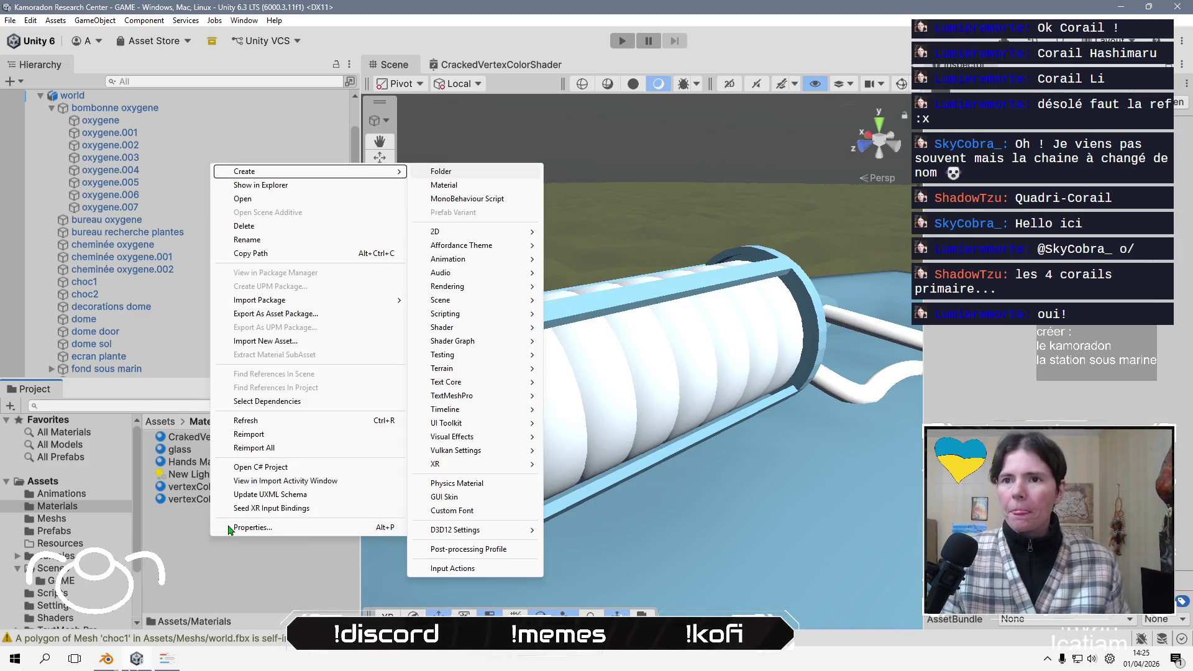
left_click(447, 184)
type("emission")
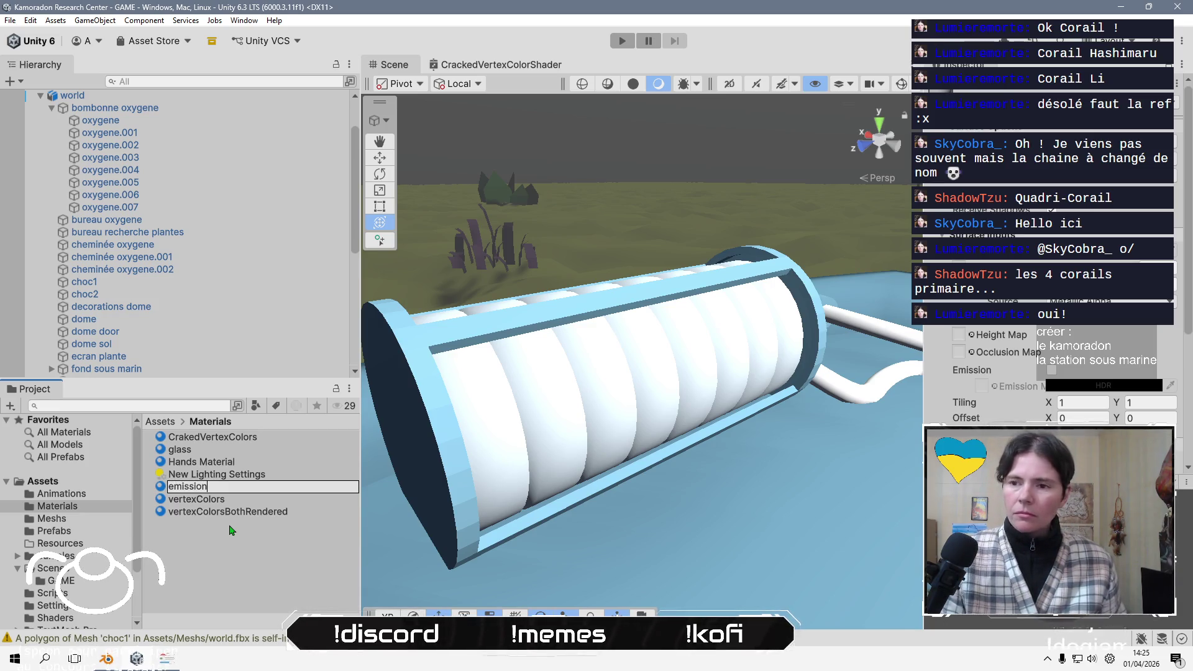
- Drag the emission material onto each of the oxygen tank's inner cylinder segments
mouse_move(225, 451)
left_mouse_down()
mouse_move(510, 456)
mouse_move(482, 410)
left_mouse_up()
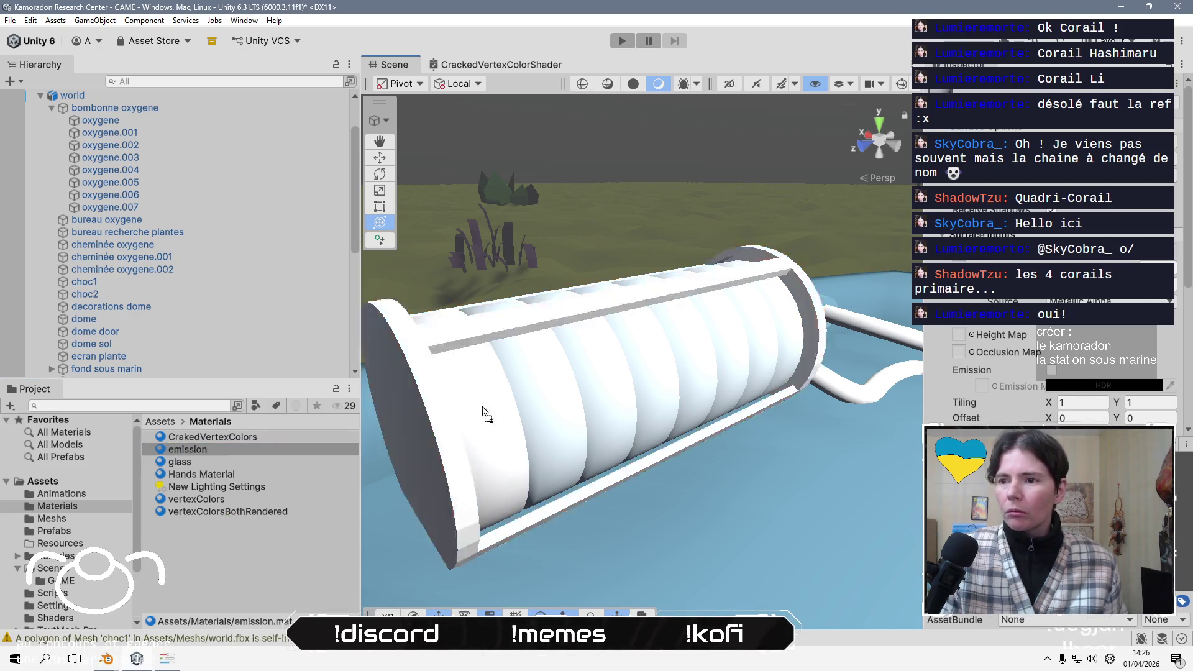
left_click_drag(226, 449, 633, 402)
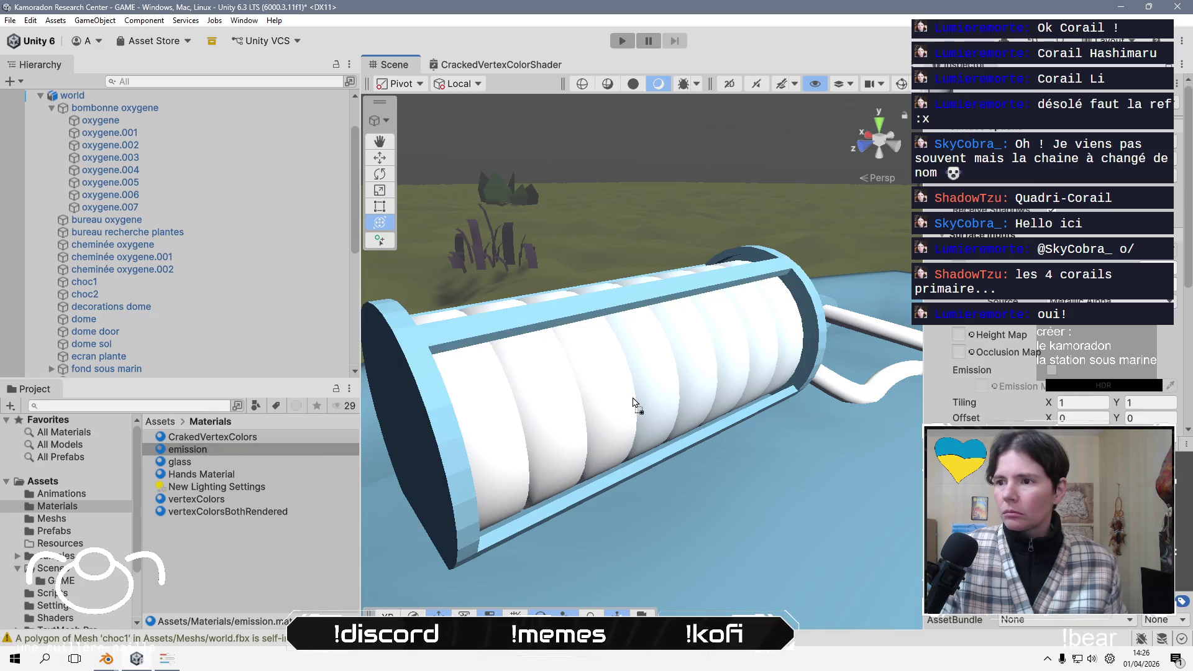
mouse_move(286, 447)
left_mouse_down()
mouse_move(614, 405)
mouse_move(658, 382)
left_mouse_up()
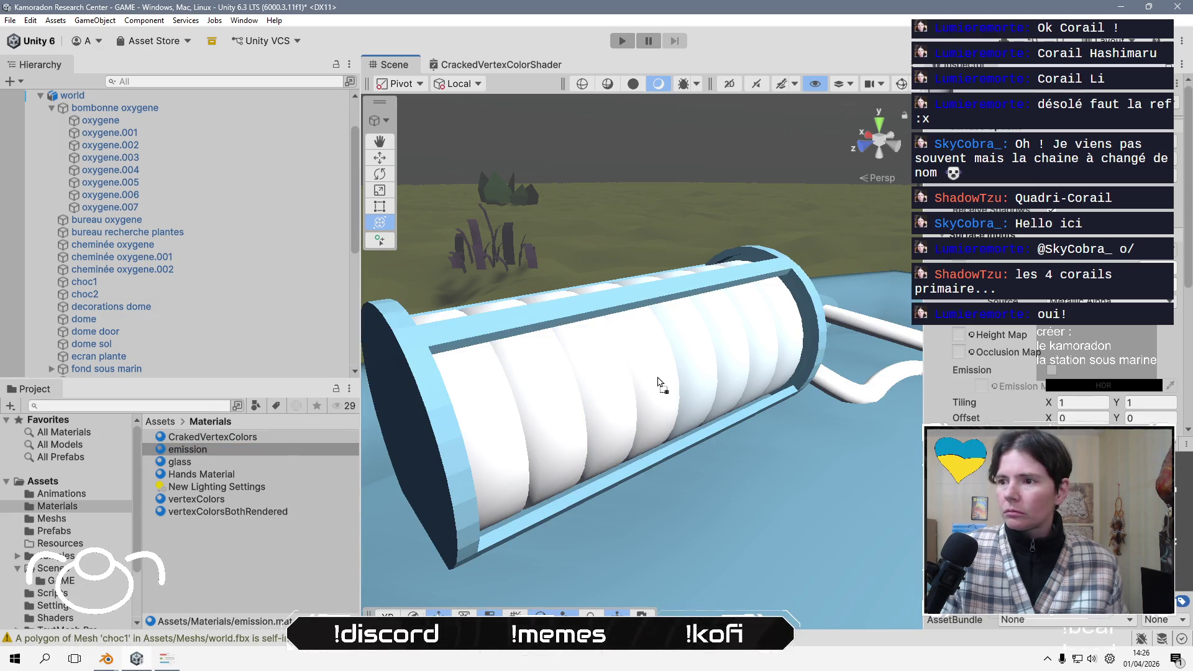
left_click_drag(261, 453, 708, 394)
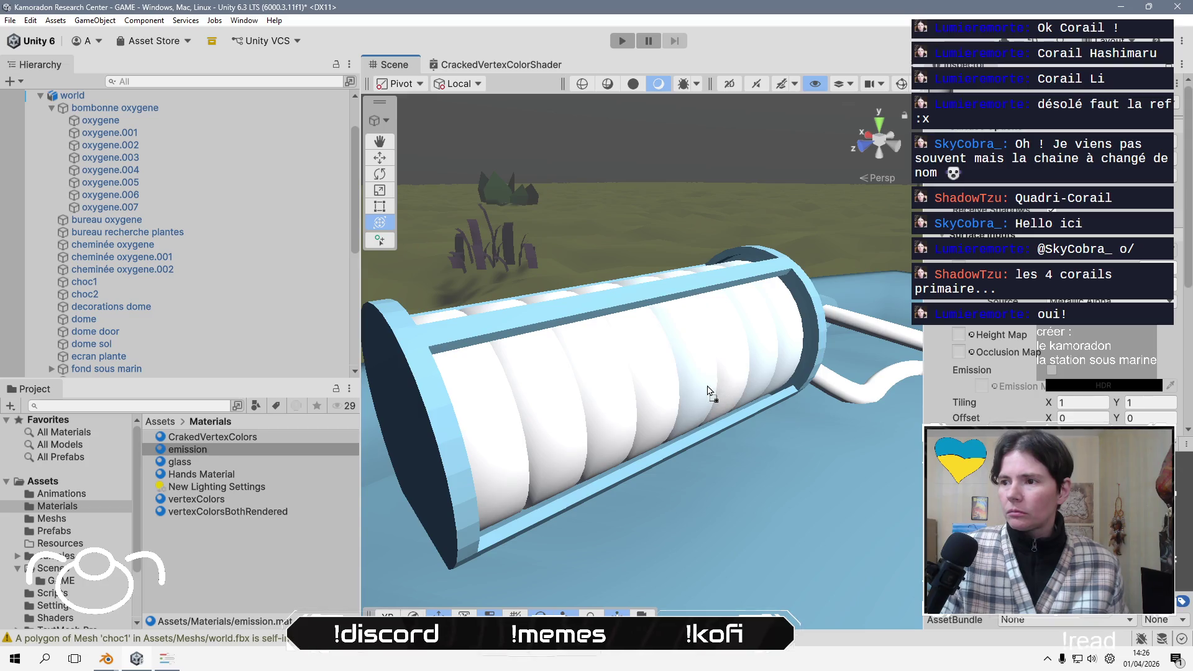
mouse_move(218, 455)
left_mouse_down()
mouse_move(621, 398)
mouse_move(742, 361)
left_mouse_up()
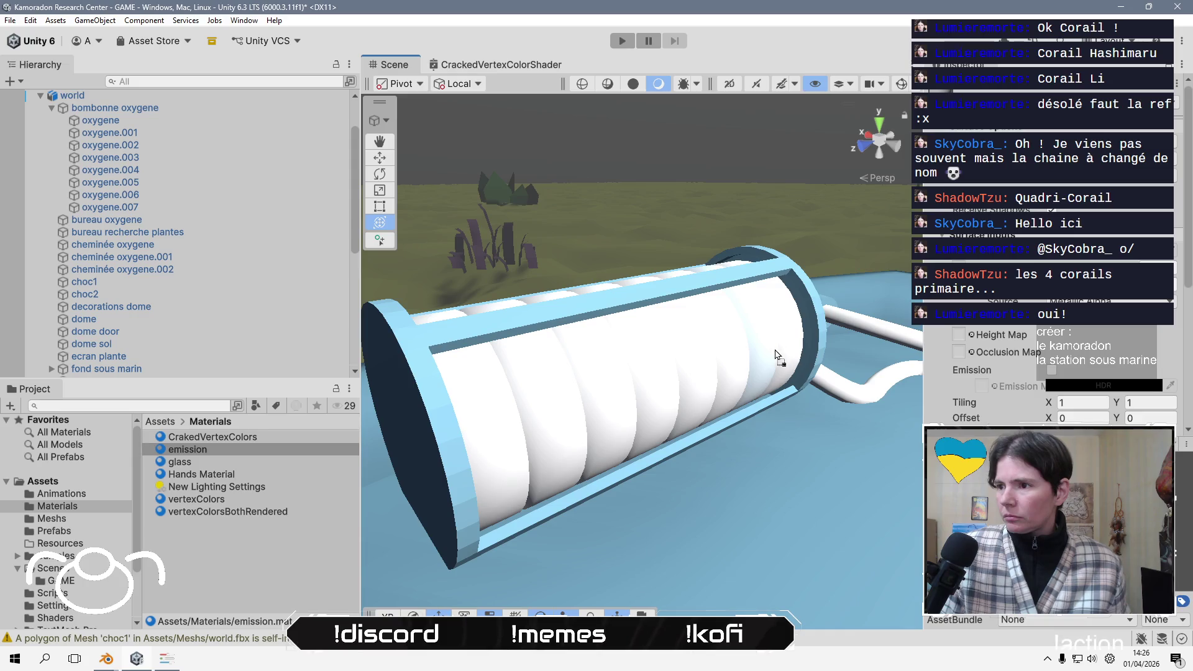
mouse_move(252, 453)
left_mouse_down()
mouse_move(621, 403)
mouse_move(797, 345)
left_mouse_up()
mouse_move(800, 415)
left_mouse_down("alt")
mouse_move(479, 359)
mouse_move(630, 412)
mouse_move(521, 385)
left_mouse_up("alt")
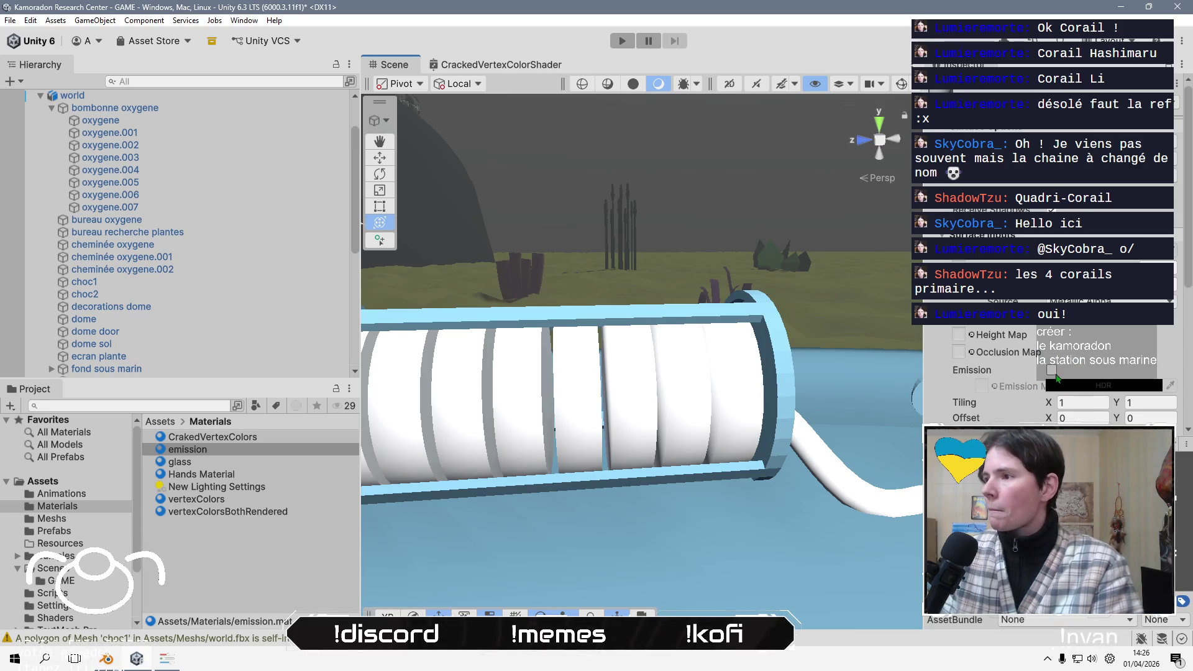
- Enable Emission on the emission material with a neutral grey starting colour
left_click(1051, 370)
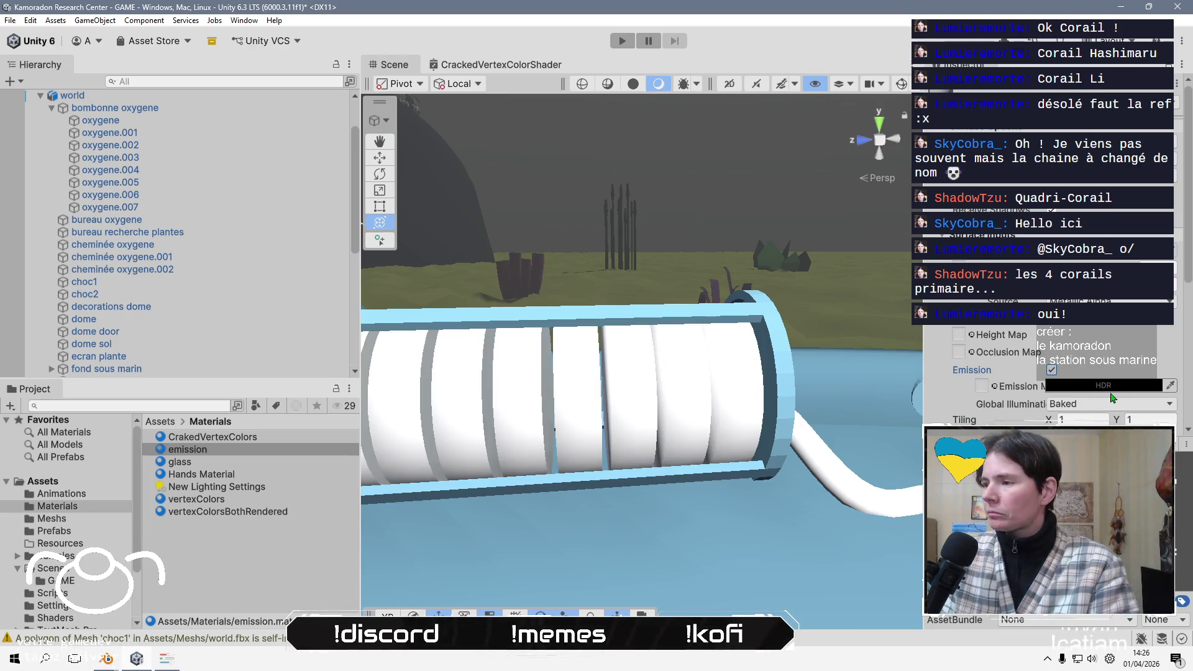
left_click(1103, 386)
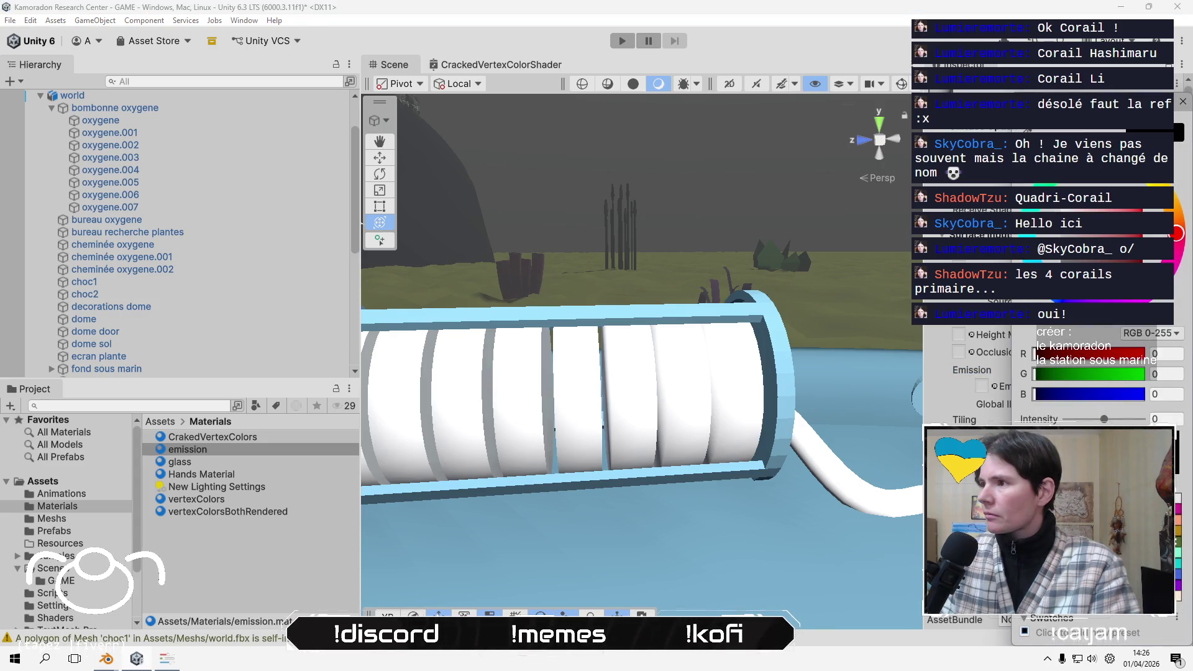
left_click(1072, 239)
left_click_drag(1072, 239, 1059, 236)
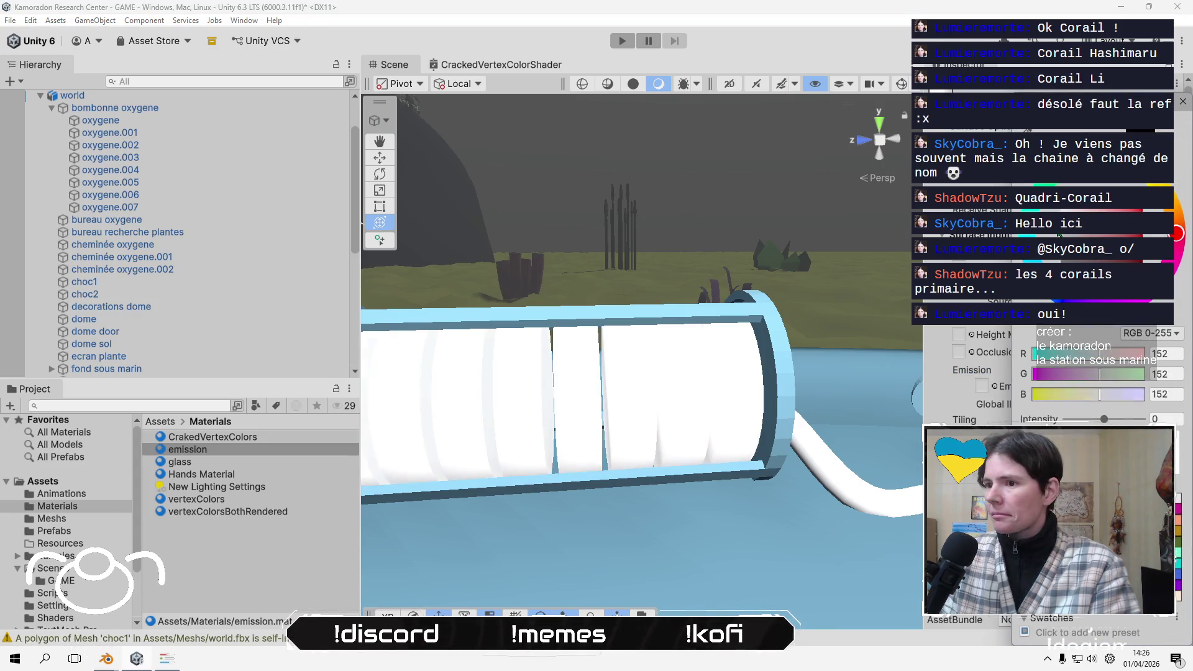
mouse_move(559, 434)
middle_mouse_down()
mouse_move(498, 475)
mouse_move(521, 466)
middle_mouse_up()
- Shift the emission colour's hue to cyan and raise its saturation and brightness
left_click(1106, 386)
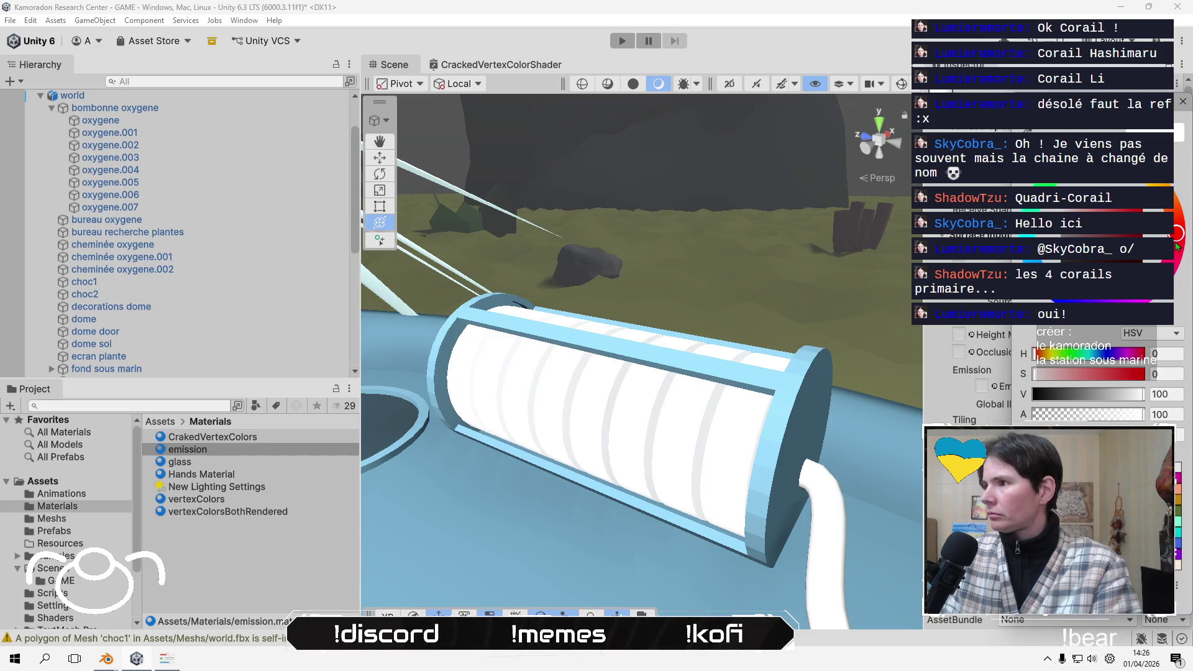
left_click(1091, 352)
left_click_drag(1091, 353, 1058, 374)
left_click(1025, 177)
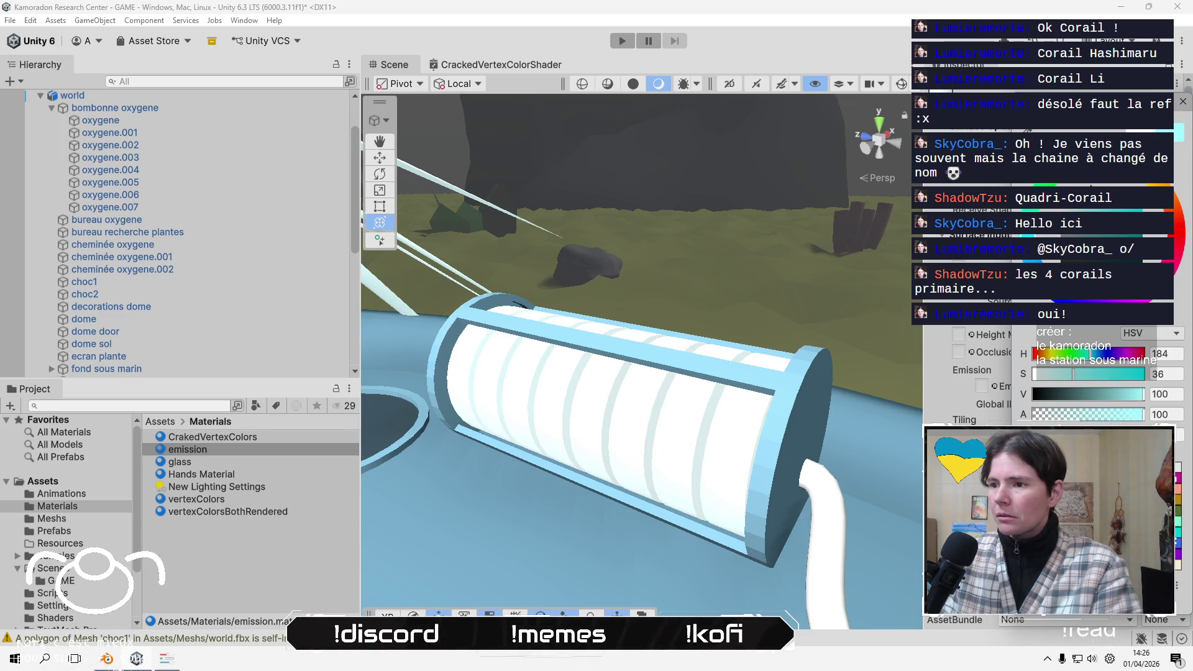
key("Escape")
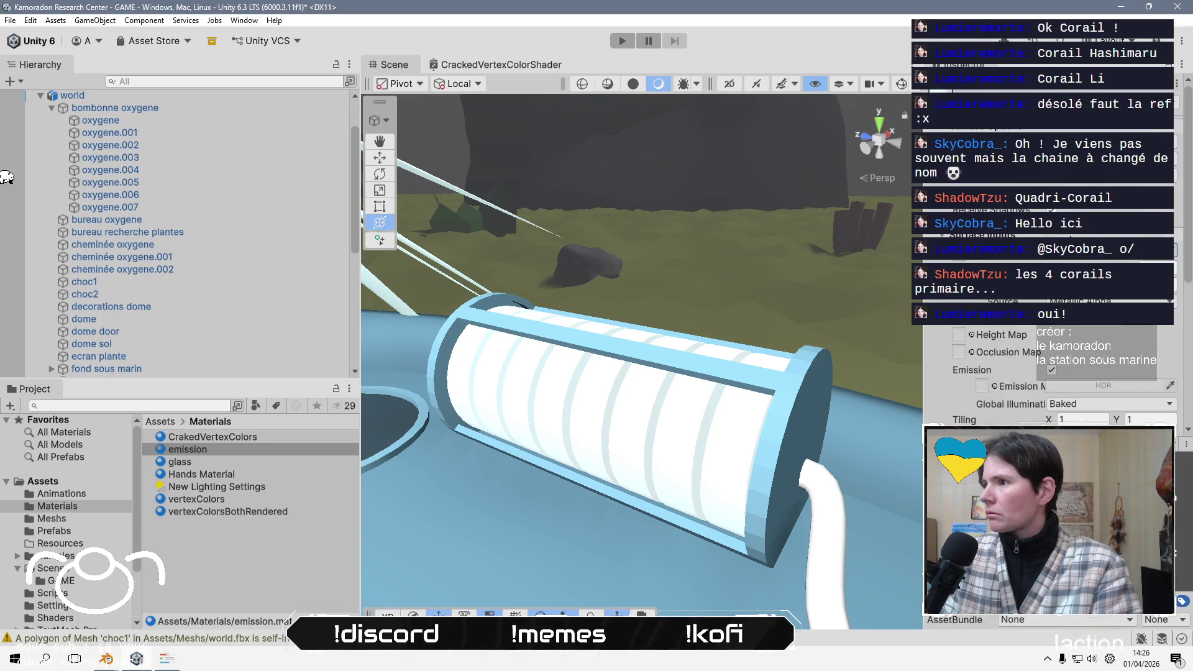
scroll(1056, 373, "down", 2)
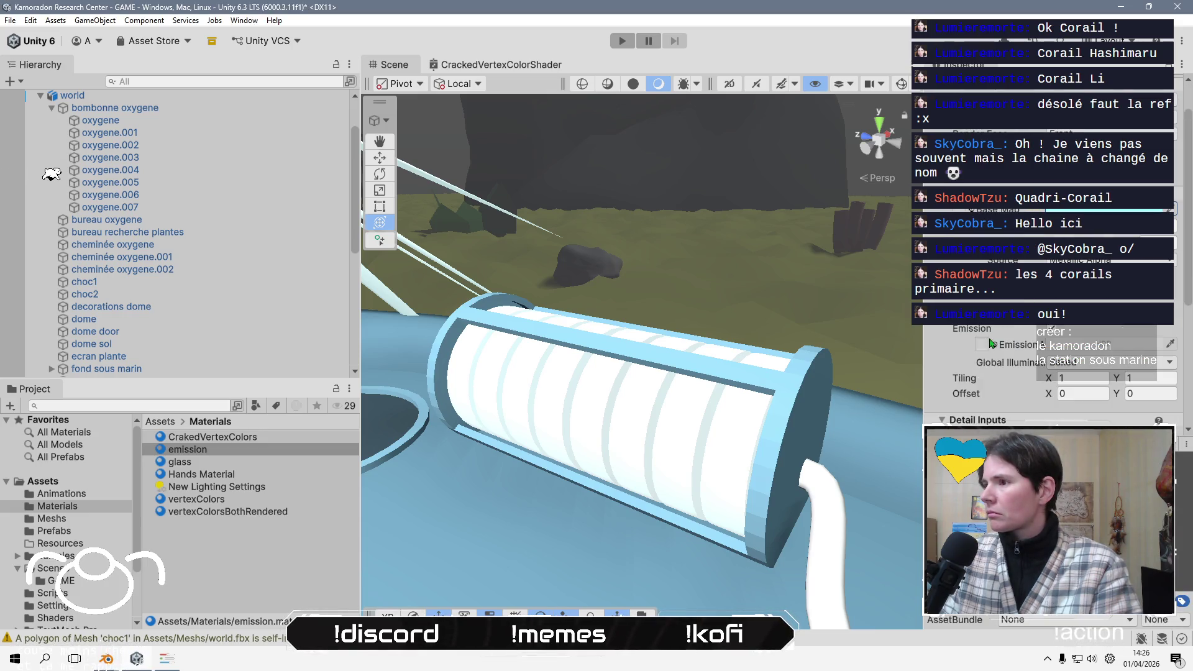
left_click(1087, 345)
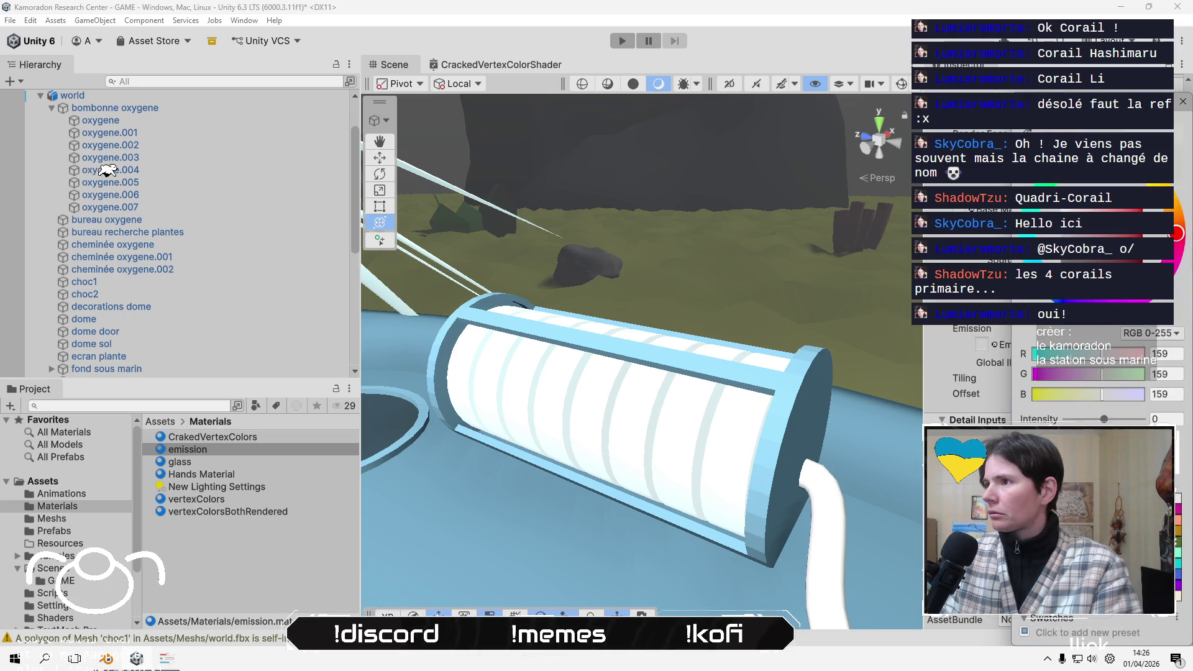
left_click(1183, 103)
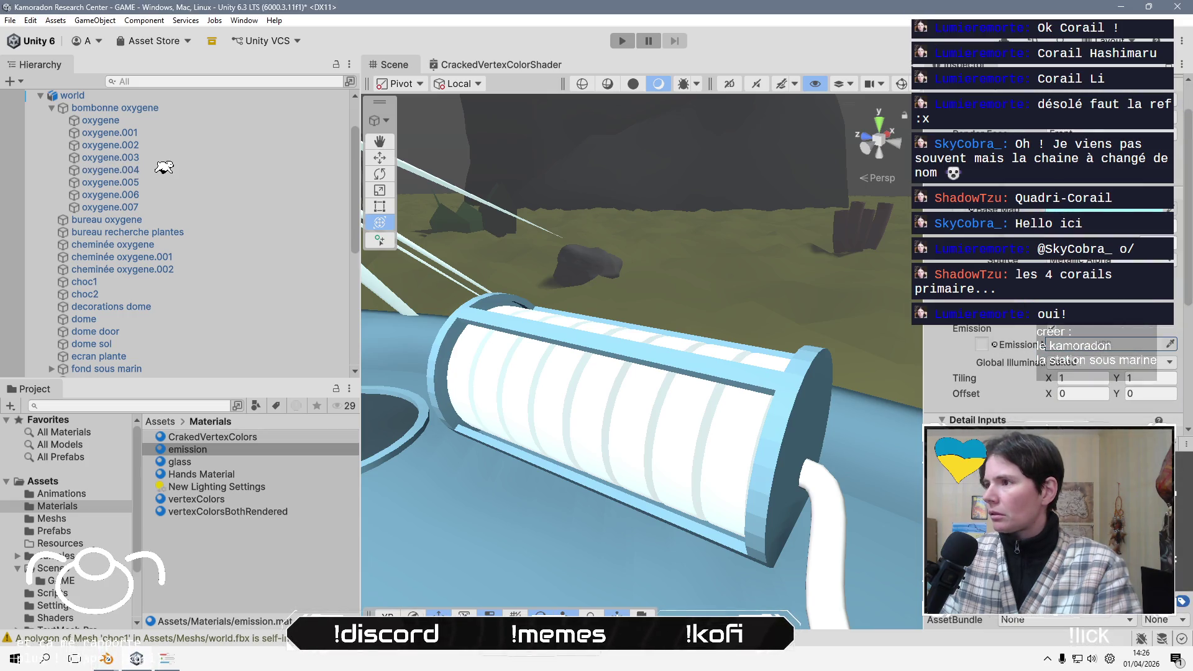
scroll(1059, 211, "down", 5)
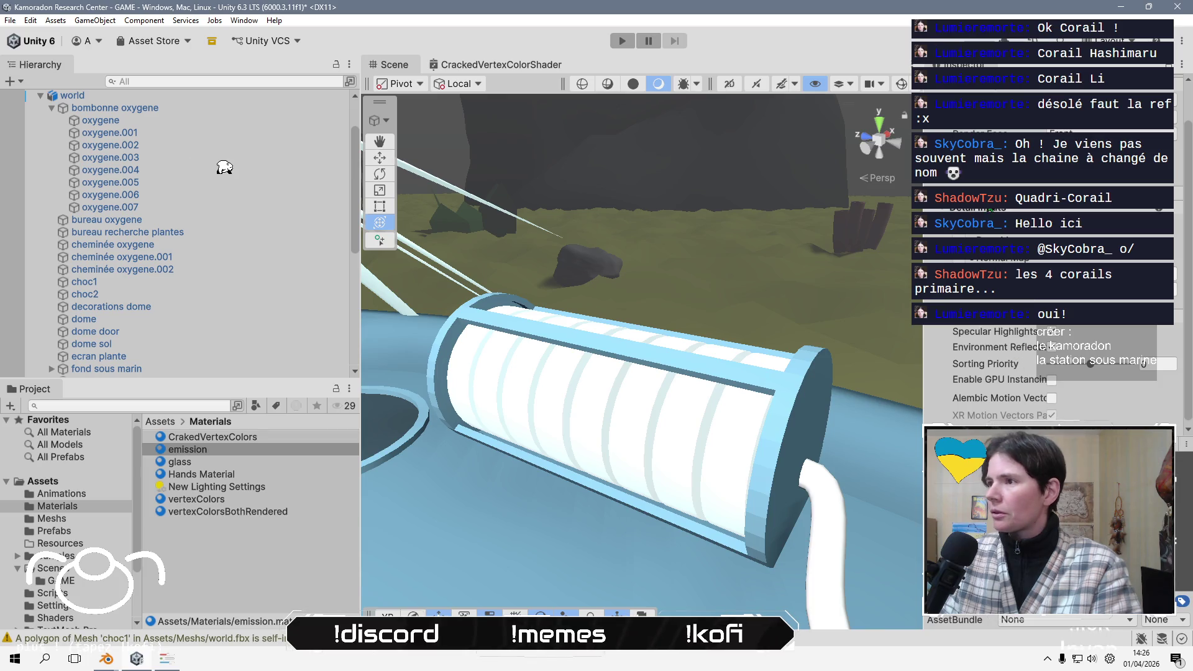
scroll(1056, 373, "up", 5)
left_click(1088, 346)
mouse_move(1068, 205)
left_mouse_down()
mouse_move(1100, 249)
mouse_move(1147, 229)
left_mouse_up()
mouse_move(1178, 129)
left_mouse_down()
mouse_move(1180, 106)
mouse_move(1178, 118)
left_mouse_up()
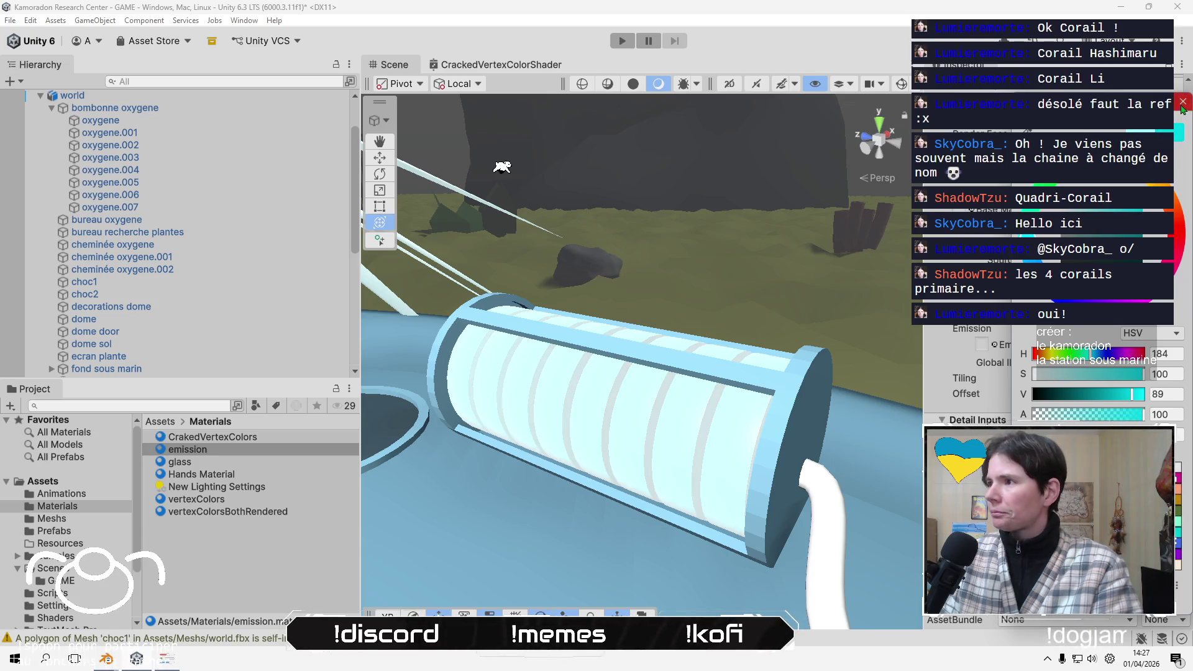
left_click(1149, 333)
- Show emission values as RGB 0-255, pick cyan and tune the emission intensity
left_click(1112, 347)
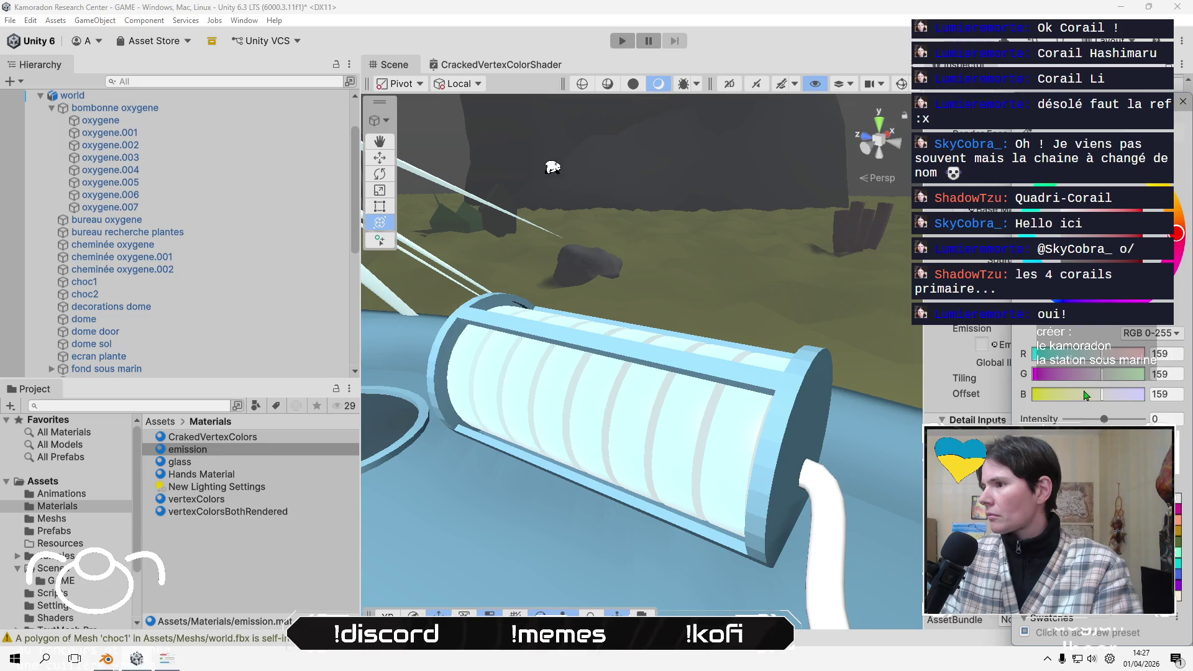
left_click_drag(1103, 418, 1107, 419)
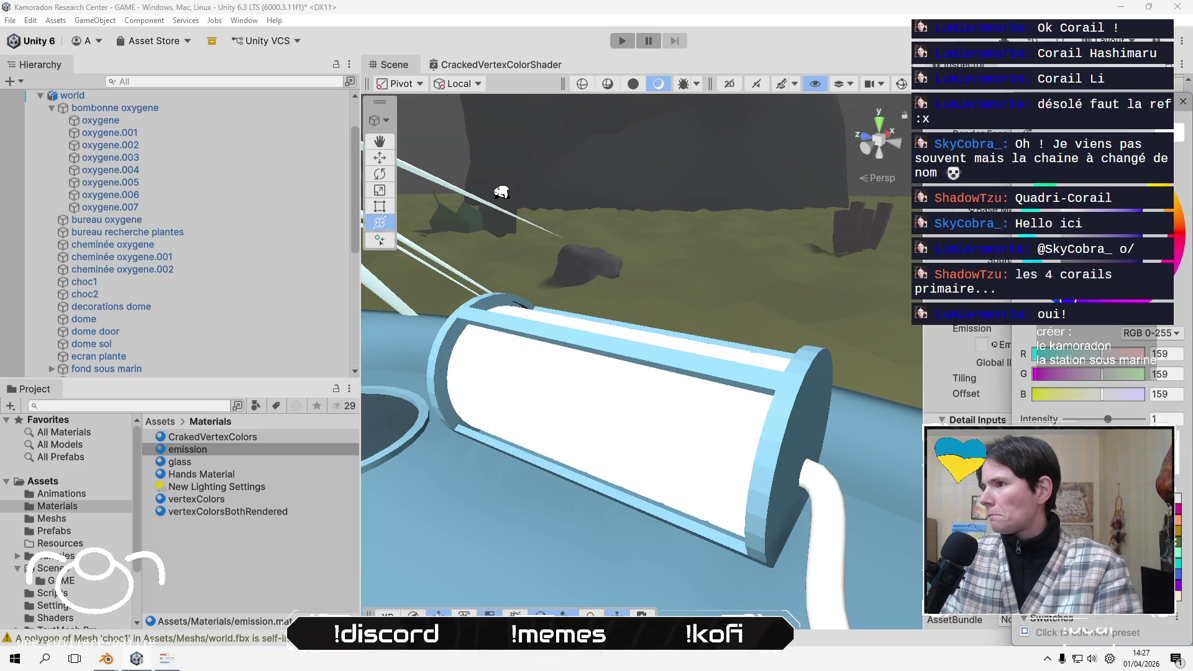
left_click(1134, 210)
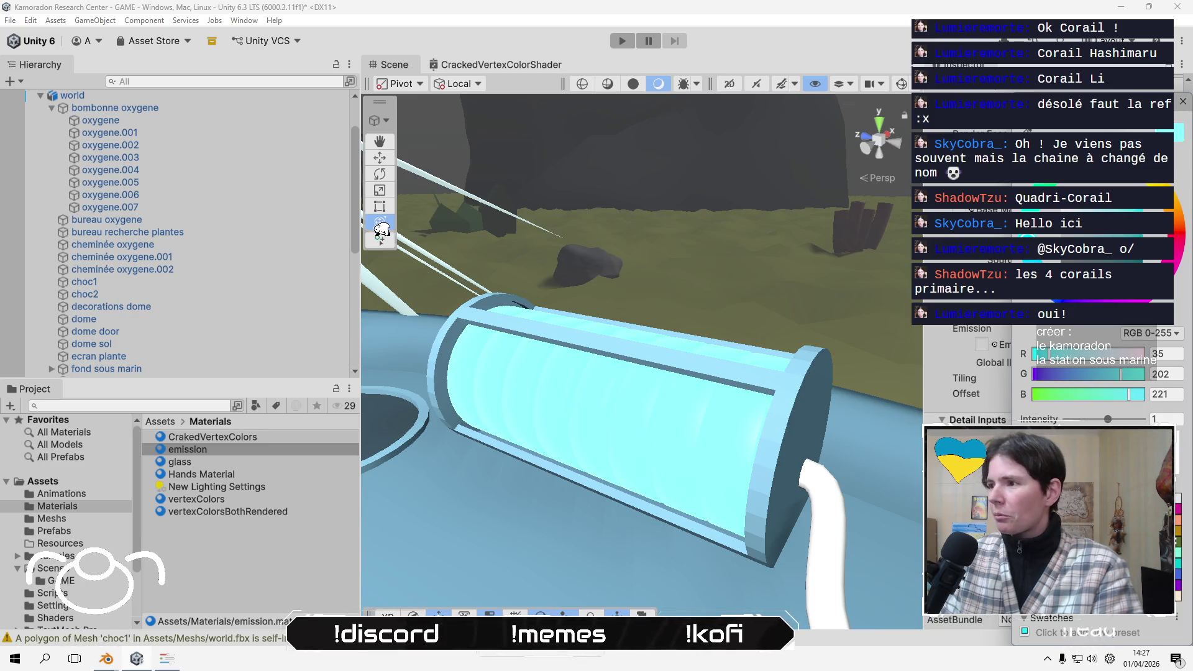
left_click_drag(1107, 419, 1088, 421)
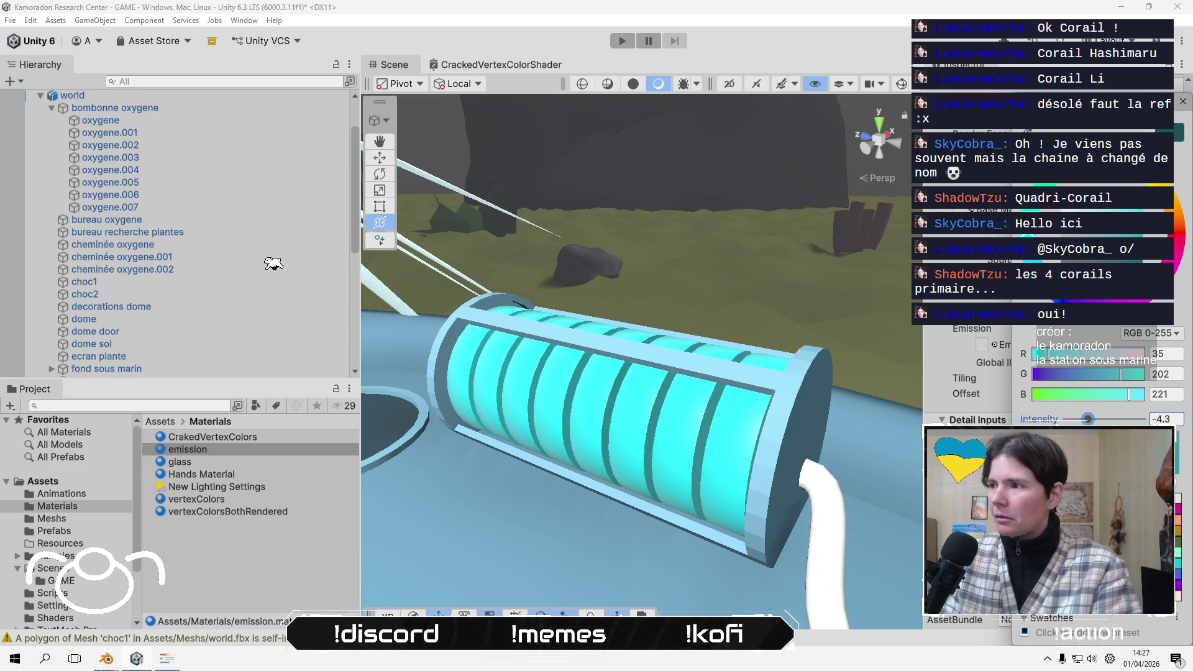
left_click_drag(1088, 420, 1108, 421)
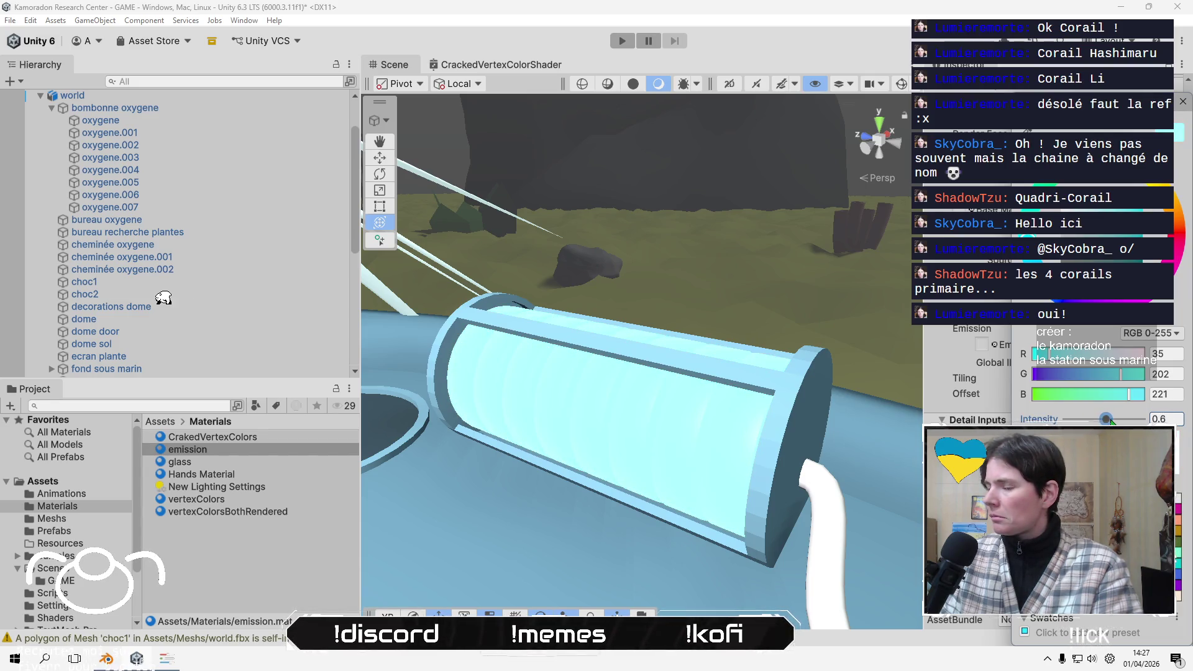
key("Return")
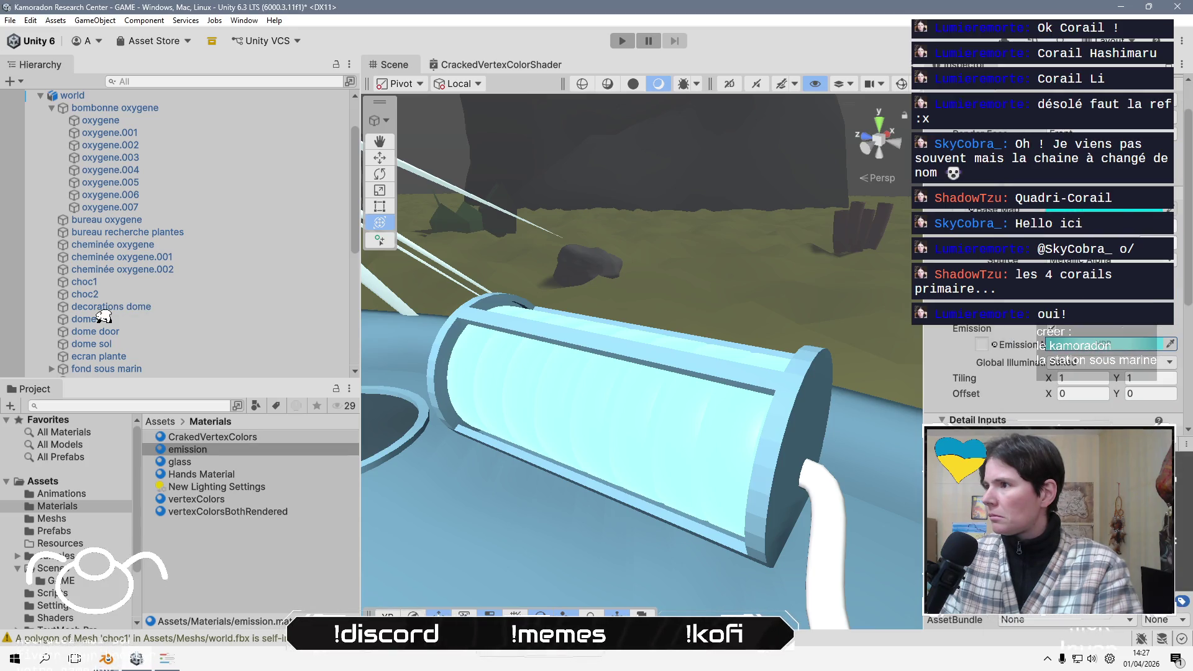
- Soften the emission to RGB 37, 124, 235 with intensity about 1.6
left_click(1105, 344)
mouse_move(1137, 209)
left_mouse_down()
mouse_move(1100, 235)
mouse_move(1086, 204)
left_mouse_up()
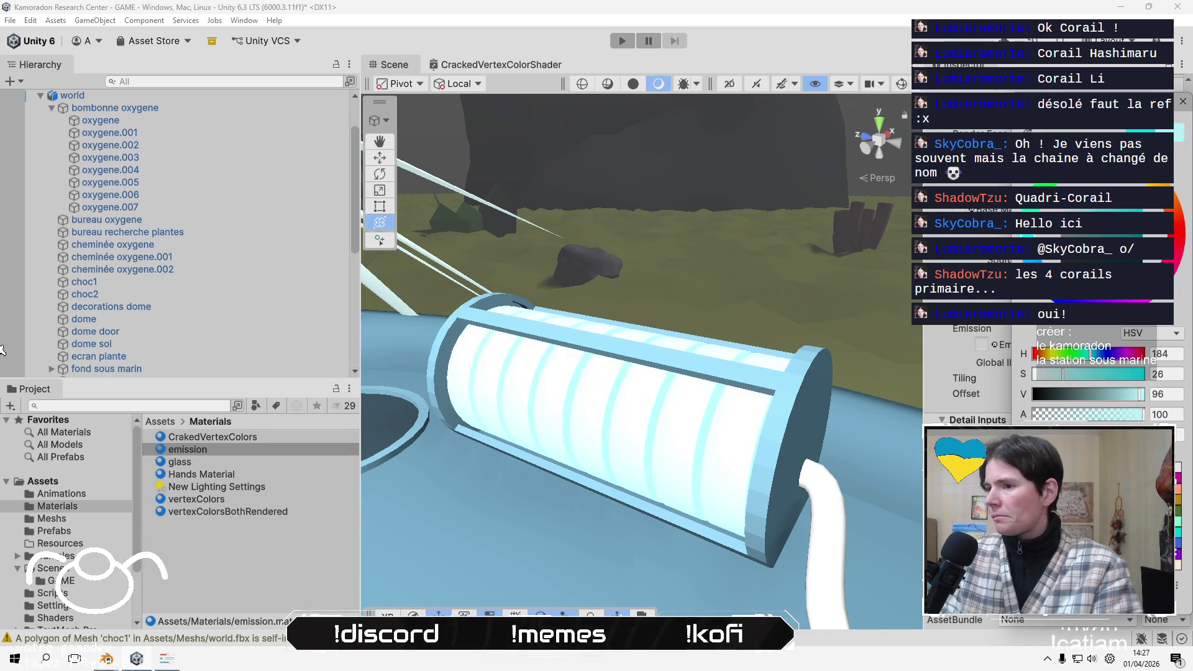
left_click(21, 358)
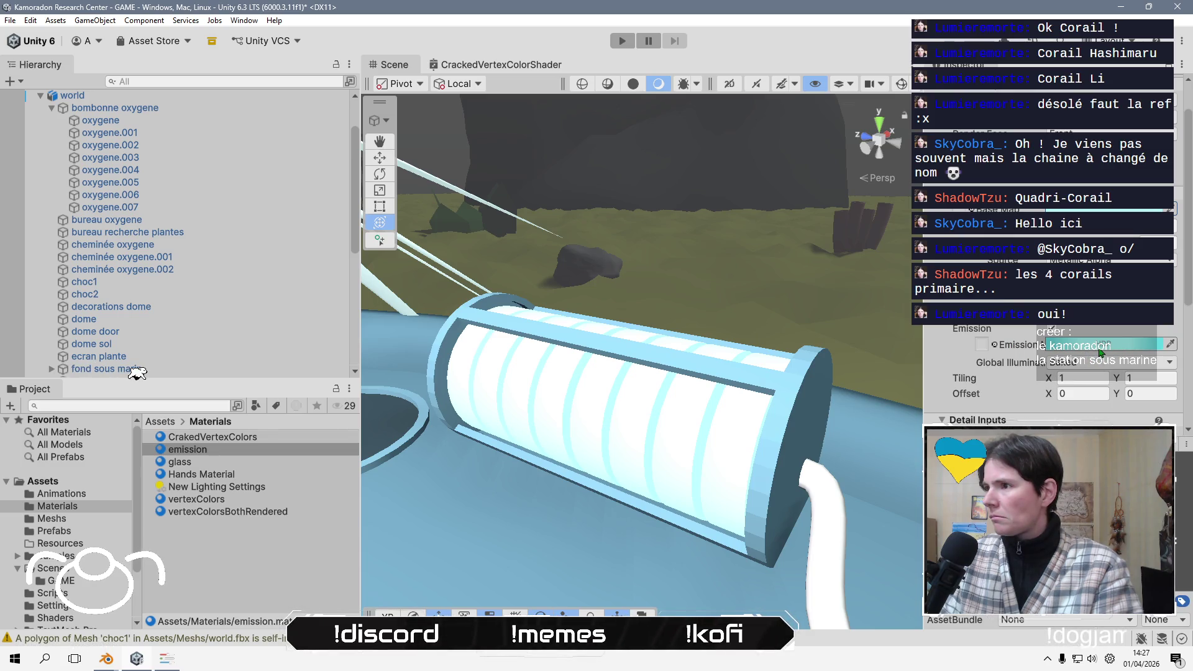
left_click(1100, 353)
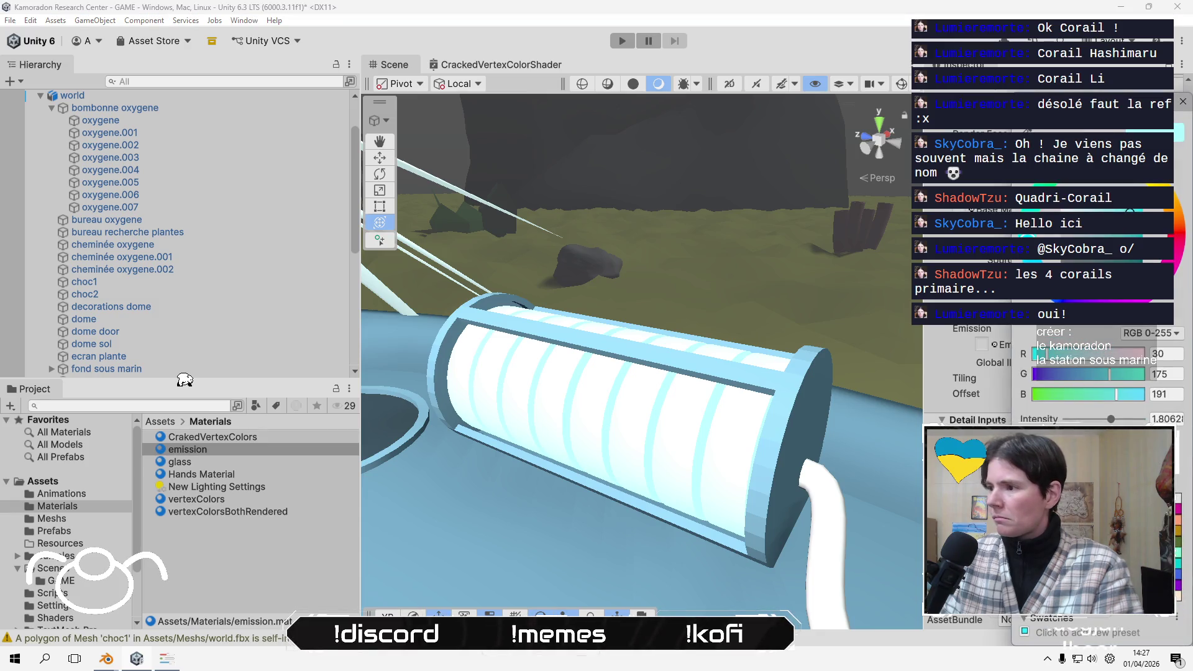
left_click_drag(1112, 420, 1108, 421)
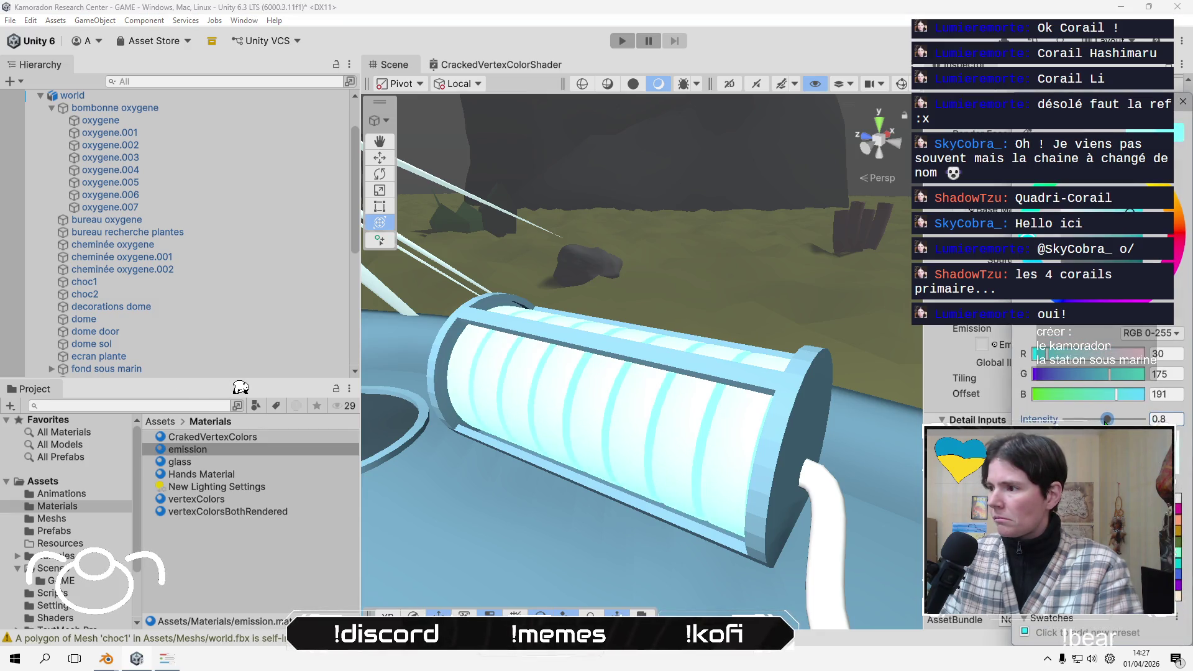
mouse_move(820, 429)
right_mouse_down()
mouse_move(827, 410)
mouse_move(874, 380)
mouse_move(813, 362)
mouse_move(857, 360)
mouse_move(756, 393)
mouse_move(723, 391)
right_mouse_up()
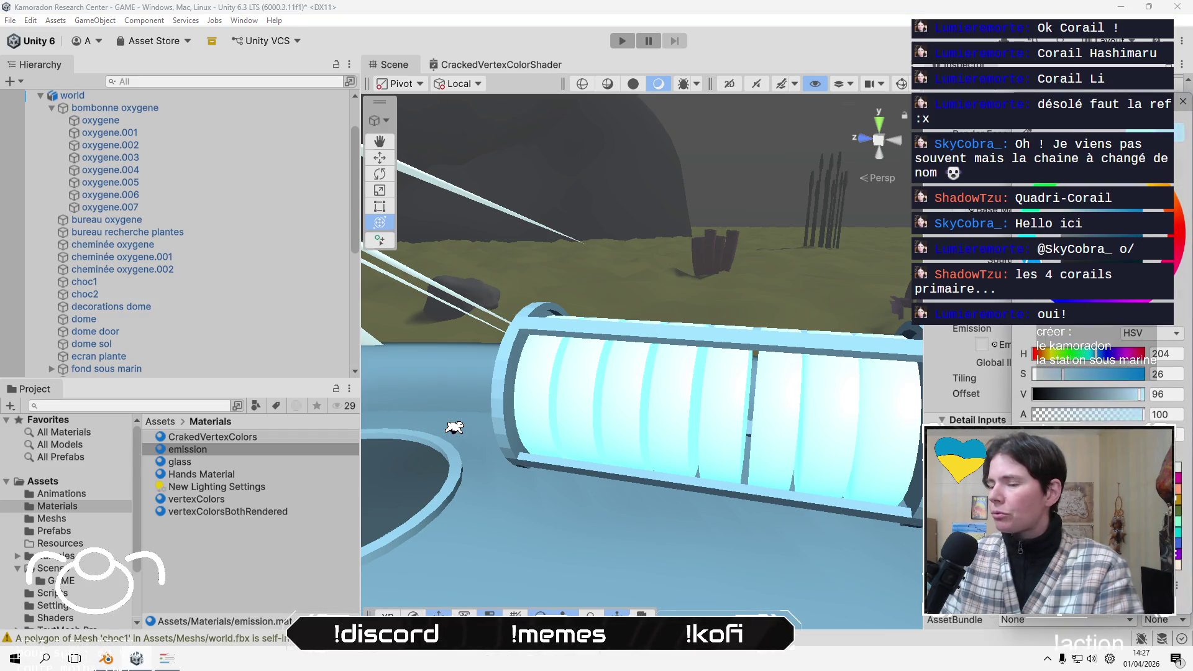
left_click(1151, 332)
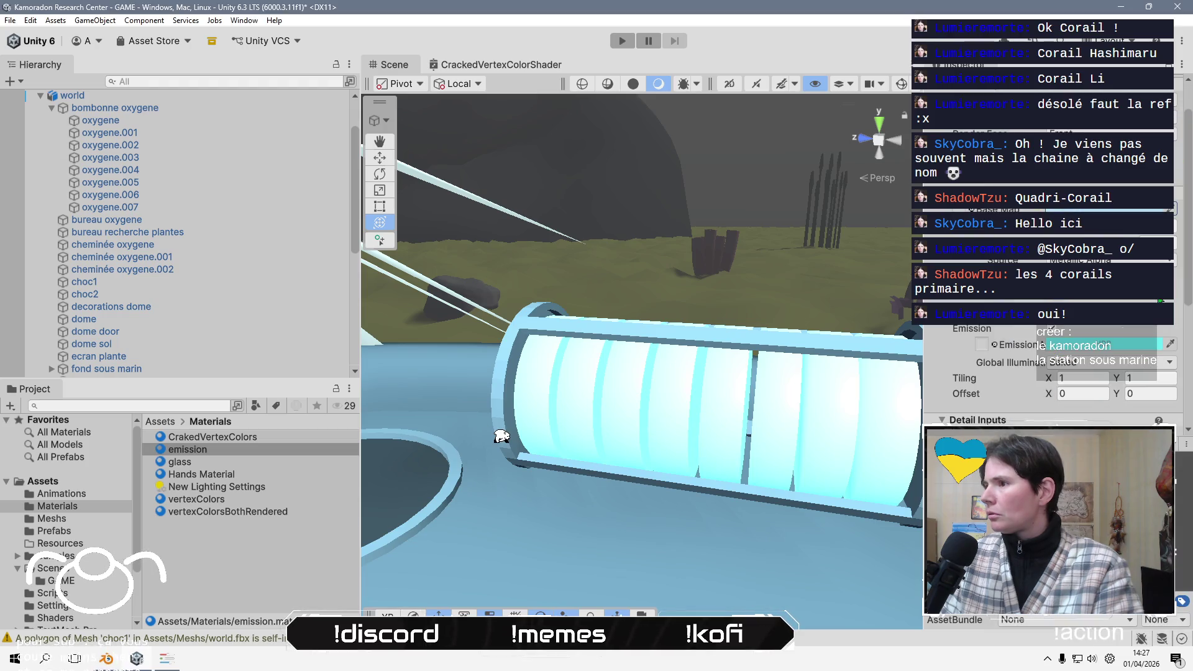
left_click(1056, 343)
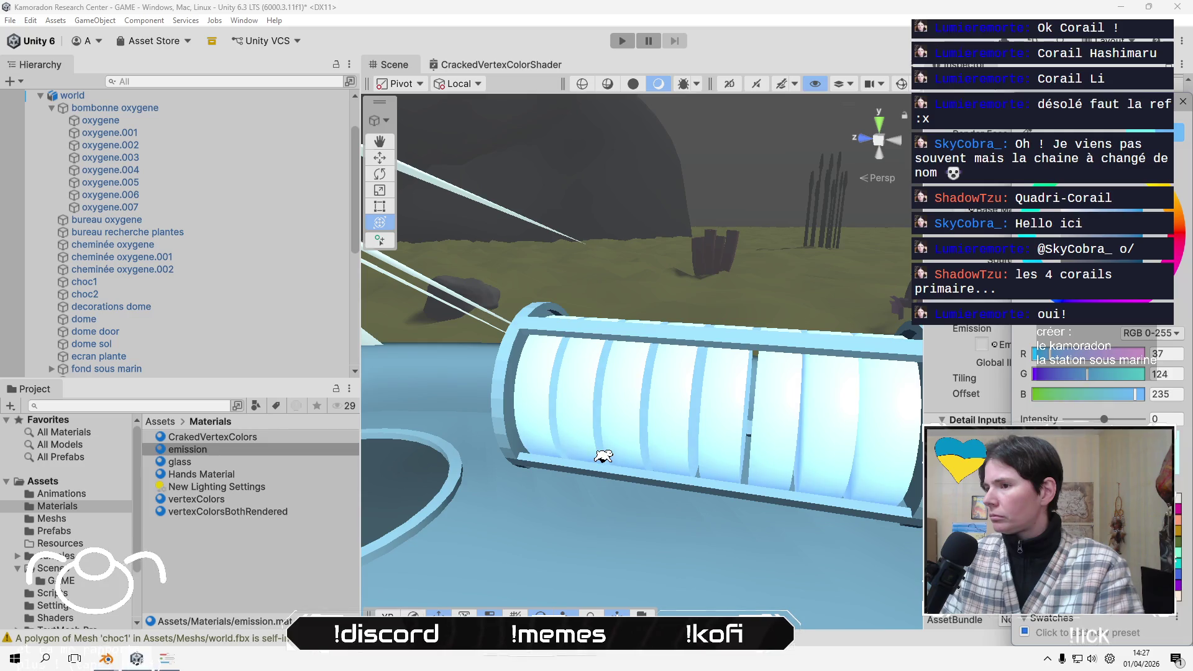
right_click_drag(631, 461, 633, 452)
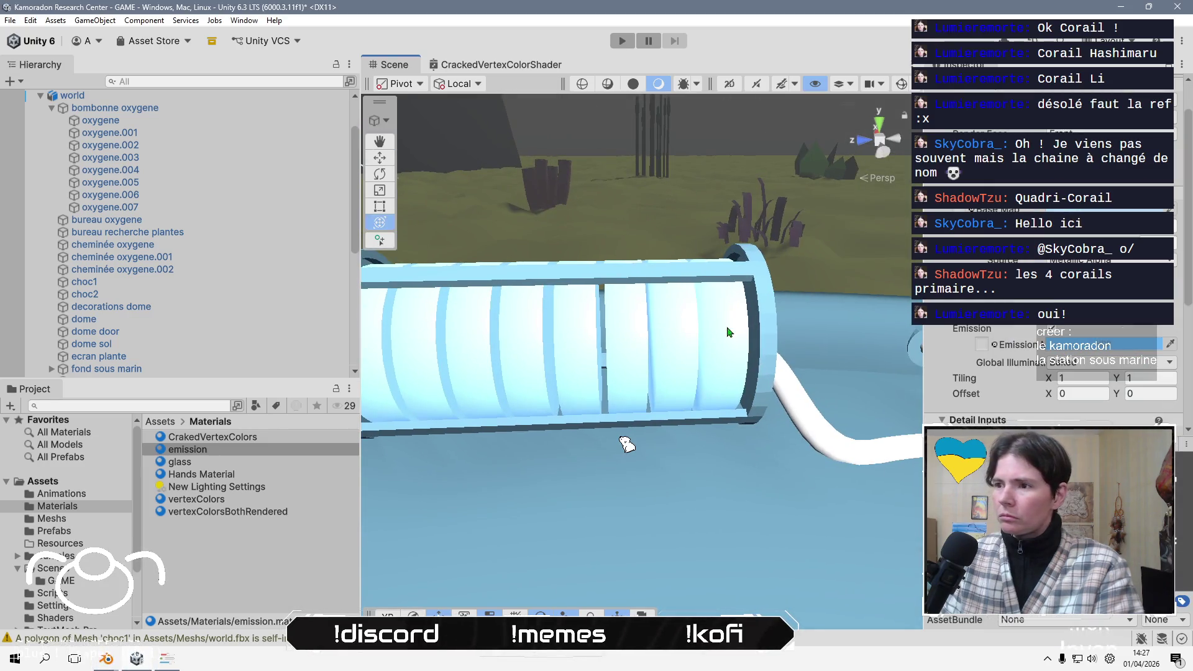
scroll(613, 426, "down", 3)
left_click(607, 420)
scroll(598, 414, "up", 2)
middle_click_drag(598, 415, 572, 389)
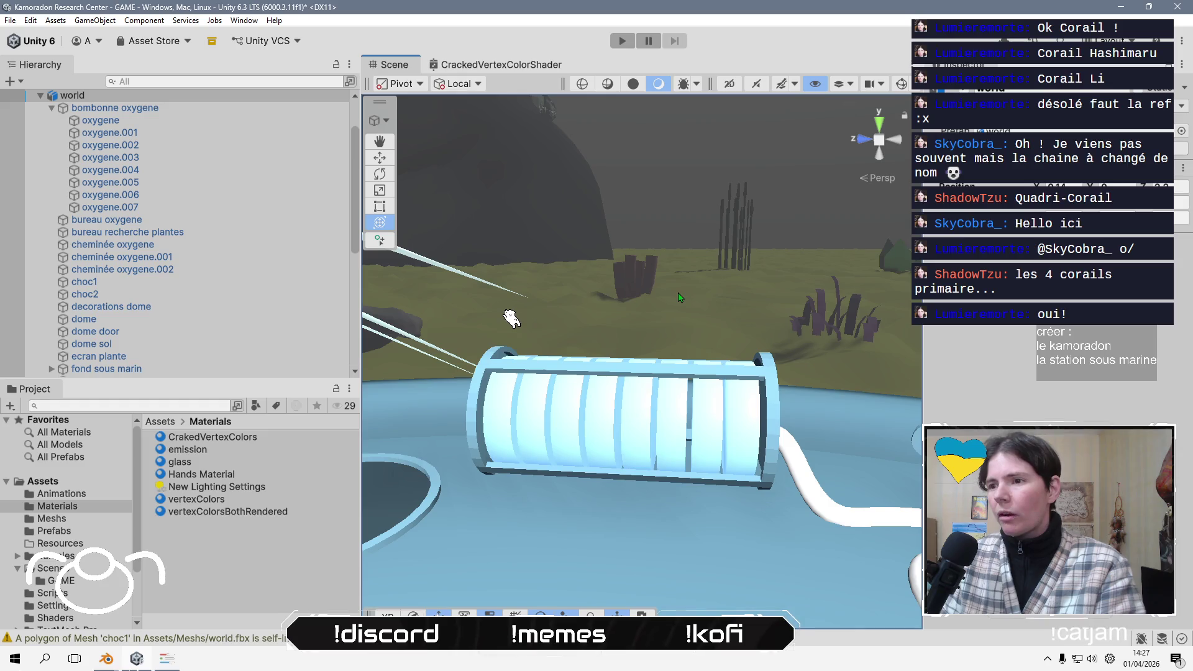
- Frame the blue oxygen desk, then fly the view toward the shattered crystal
right_click_drag(490, 295, 457, 258)
left_click(728, 468)
key("f")
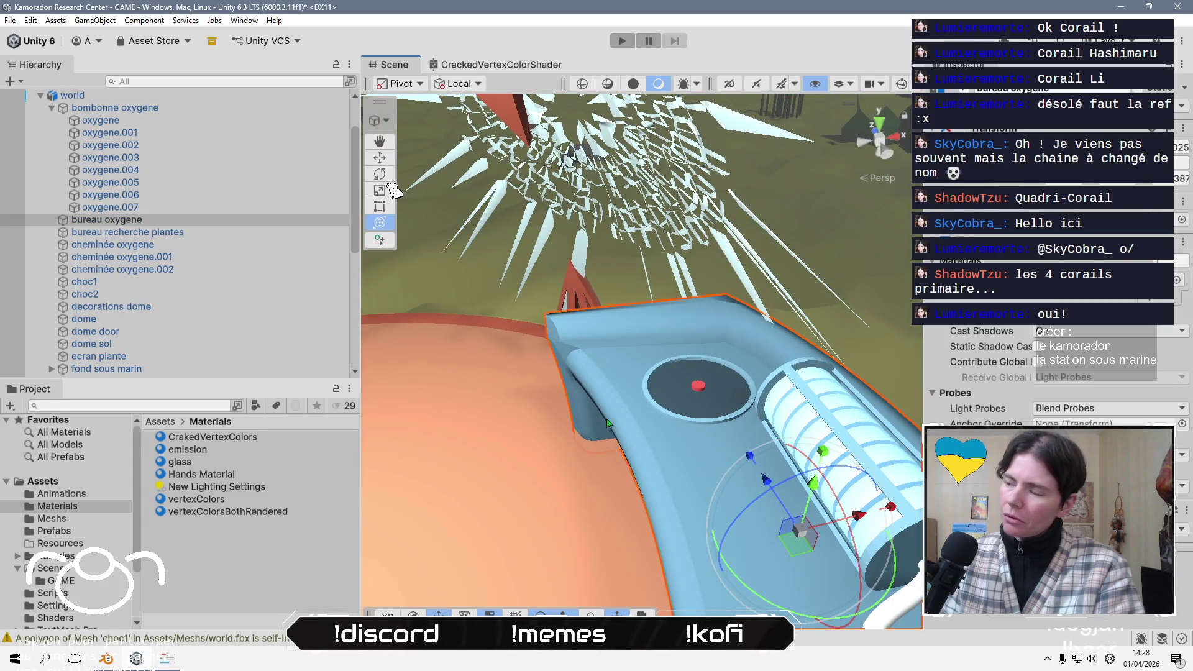
left_click(238, 559)
mouse_move(568, 530)
right_mouse_down()
mouse_move(461, 482)
mouse_move(601, 482)
mouse_move(743, 412)
mouse_move(720, 286)
mouse_move(571, 438)
mouse_move(649, 317)
mouse_move(660, 455)
mouse_move(624, 454)
right_mouse_up()
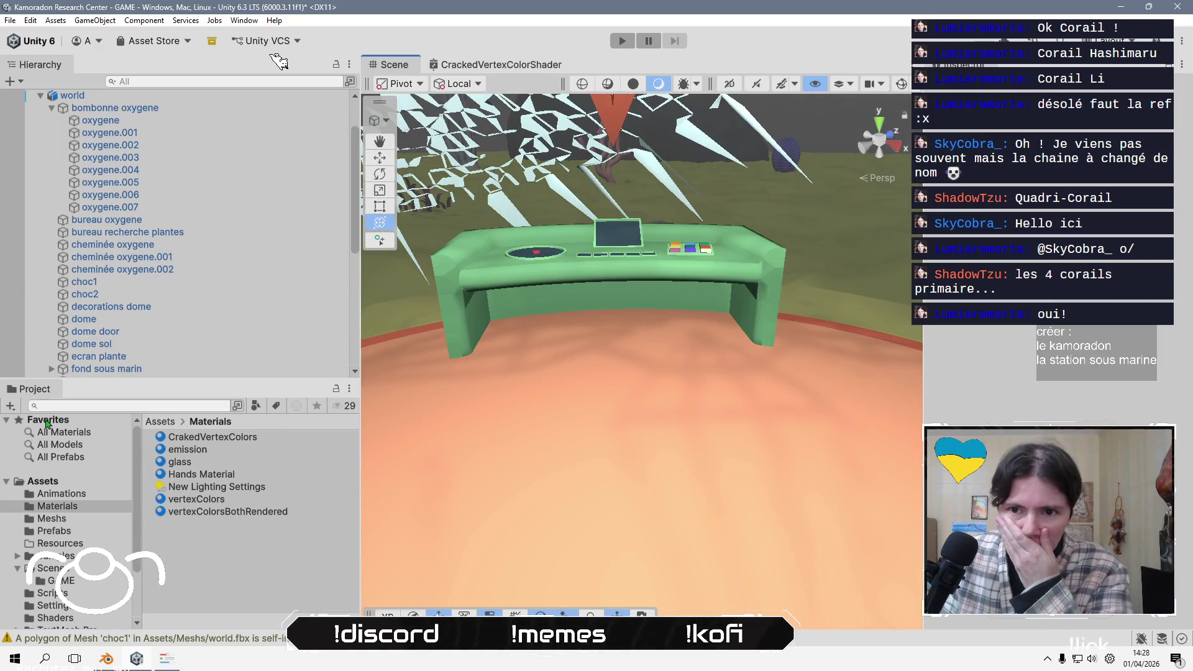
- Close the CrackedVertexColorShader graph tab and select the dome object
left_click(490, 64)
right_click(482, 65)
left_click(514, 86)
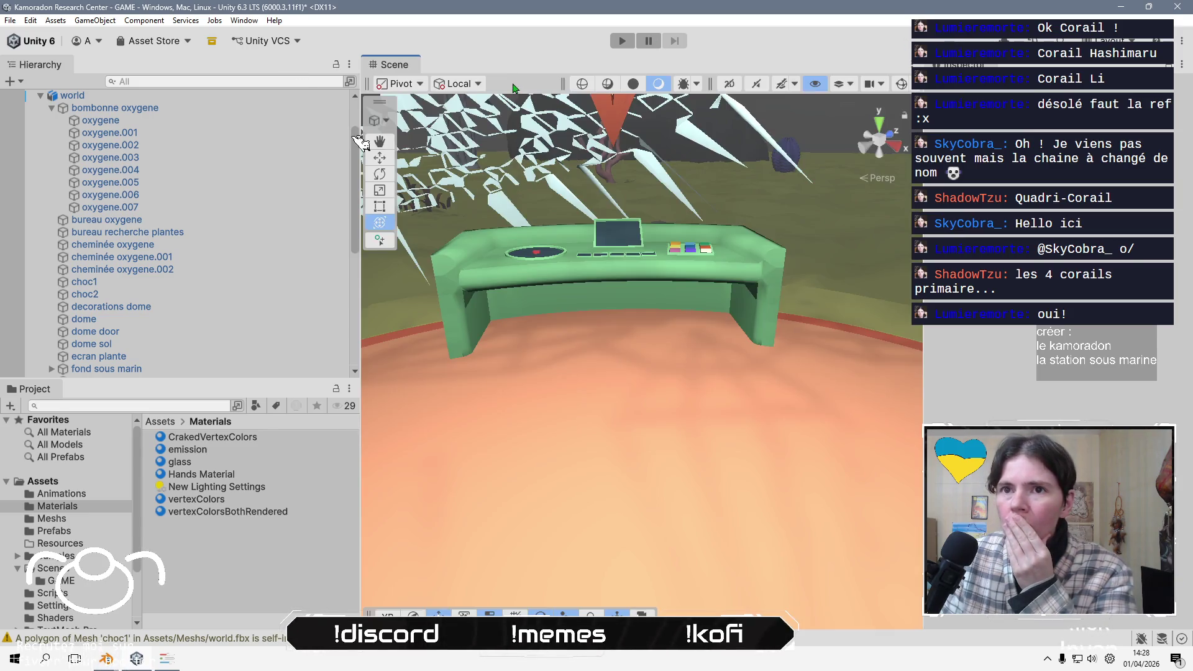
mouse_move(435, 448)
right_mouse_down()
mouse_move(607, 318)
mouse_move(764, 352)
right_mouse_up()
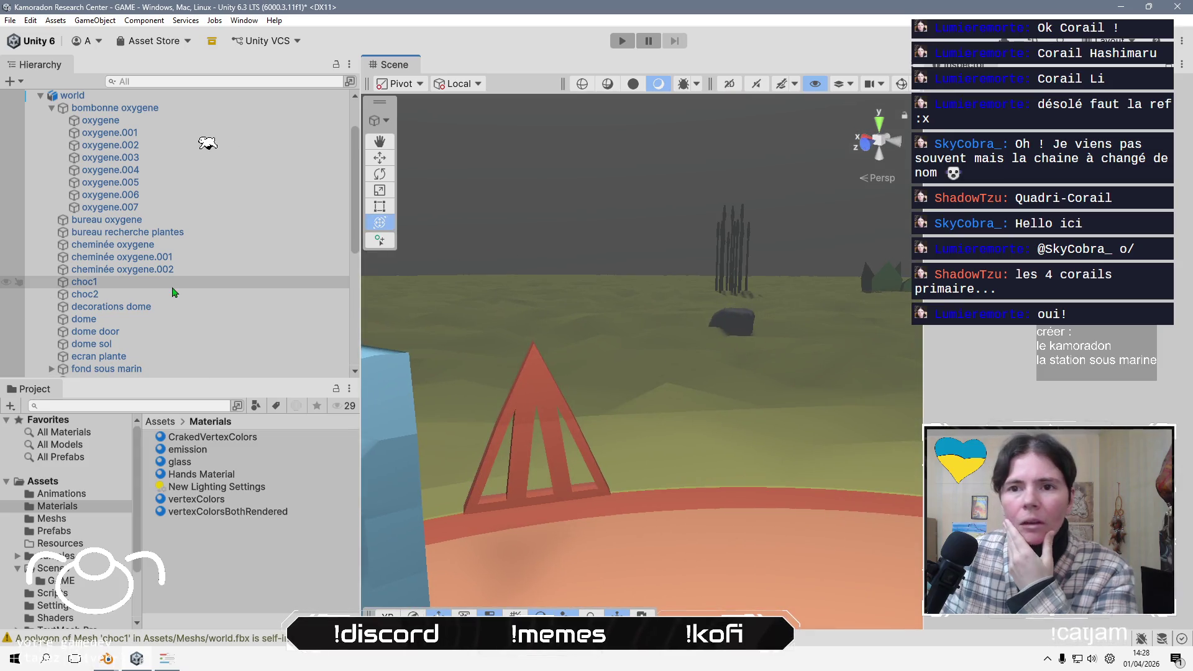
left_click(193, 323)
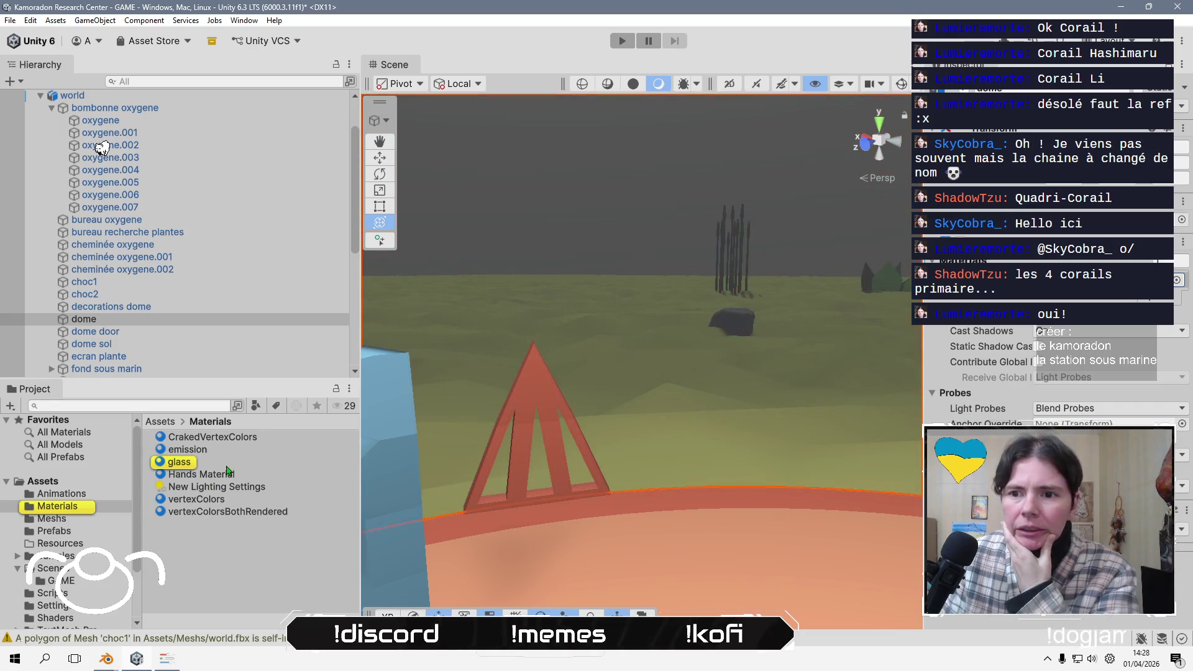
- Tint the glass material's Base Map teal, HSV 178, 33, 52 with alpha 29
left_click(205, 463)
mouse_move(621, 410)
right_mouse_down()
mouse_move(609, 419)
mouse_move(916, 355)
right_mouse_up()
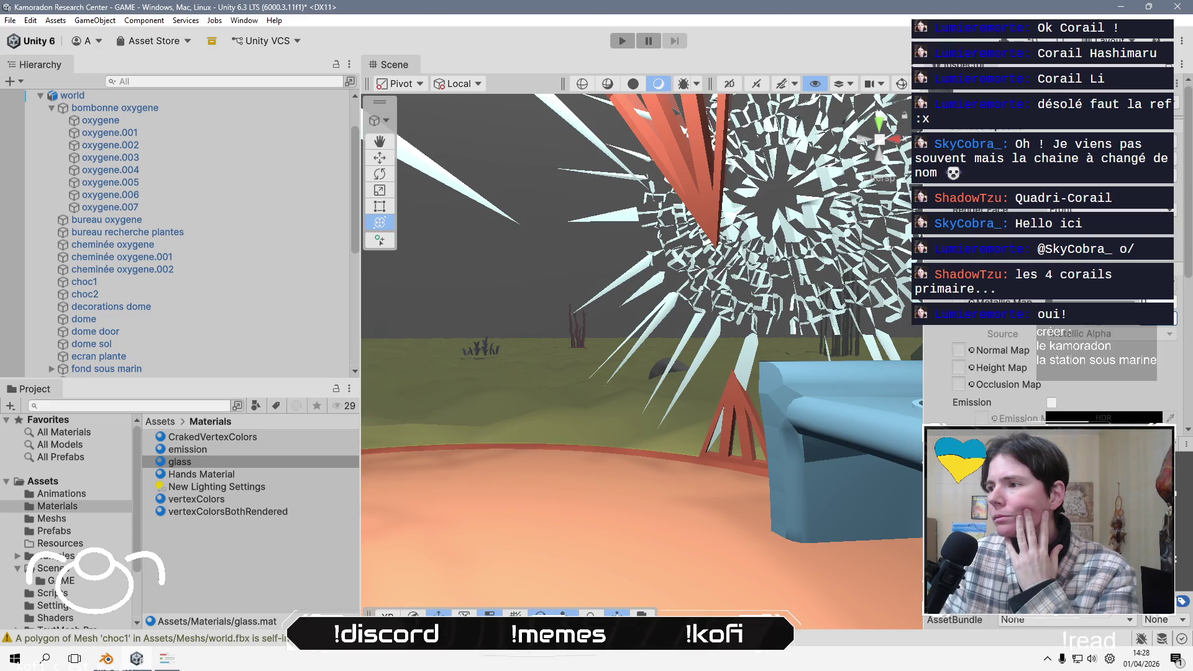
left_click(1066, 392)
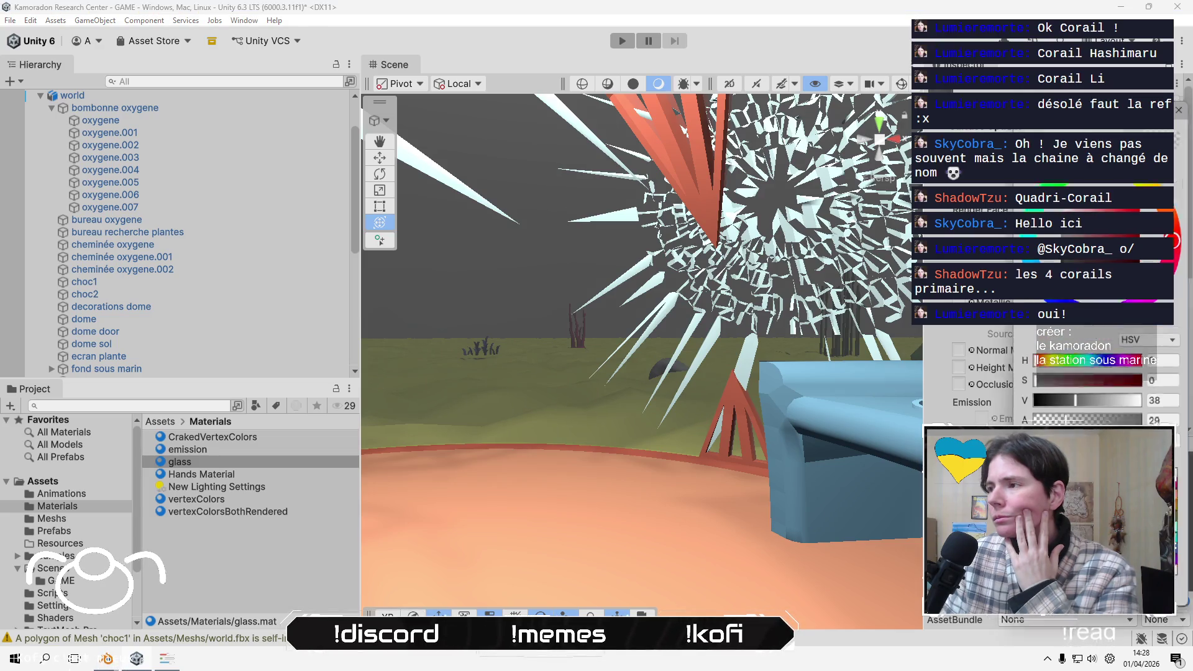
left_click(1074, 395)
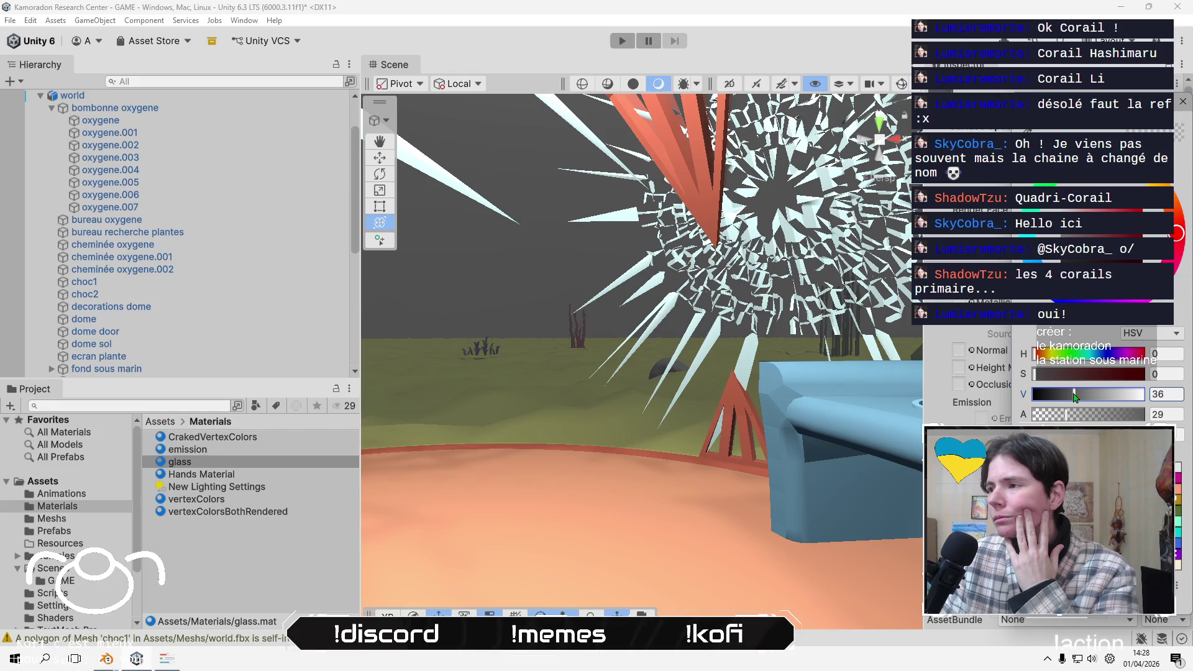
left_click(1092, 353)
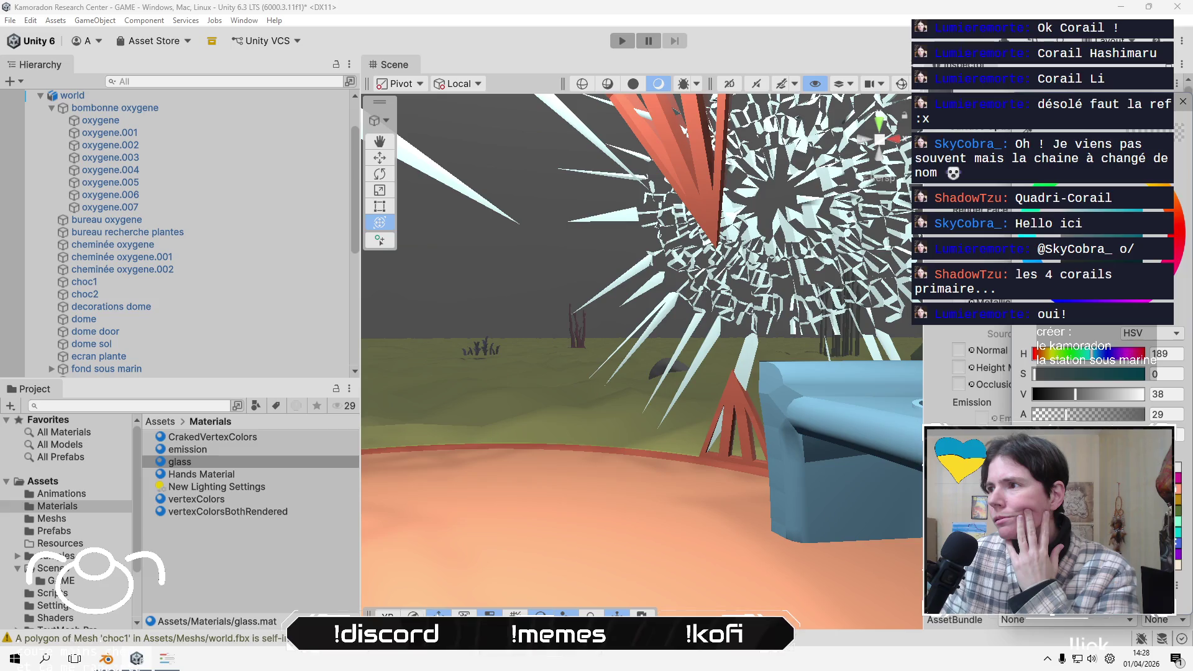
left_click_drag(1081, 241, 1091, 232)
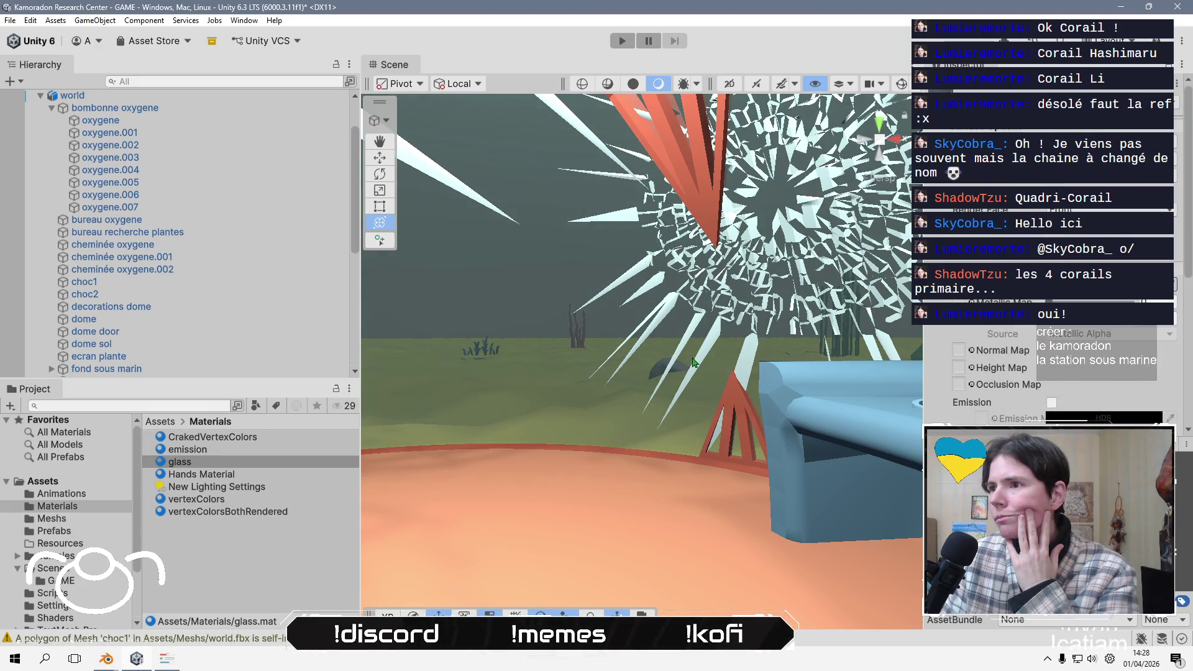
scroll(632, 331, "up", 5)
mouse_move(633, 331)
right_mouse_down()
mouse_move(578, 296)
mouse_move(600, 164)
mouse_move(639, 289)
right_mouse_up()
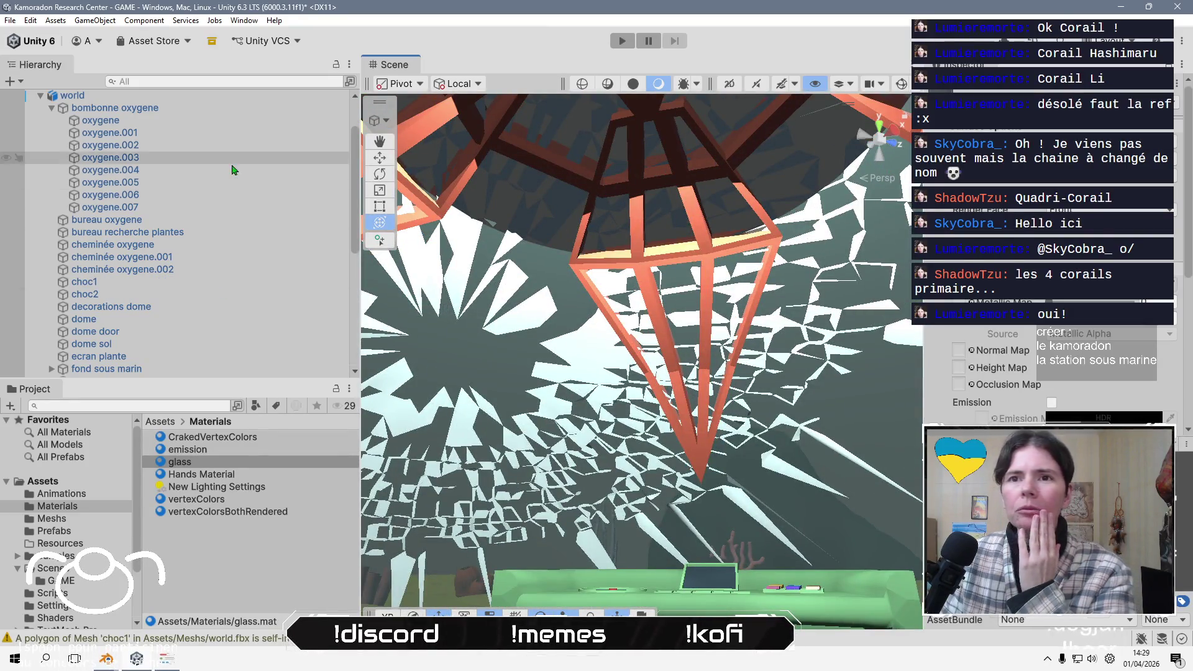
- Select and frame the Spot Light with the Move tool active
scroll(230, 162, "up", 2)
scroll(225, 230, "down", 5)
scroll(226, 230, "down", 5)
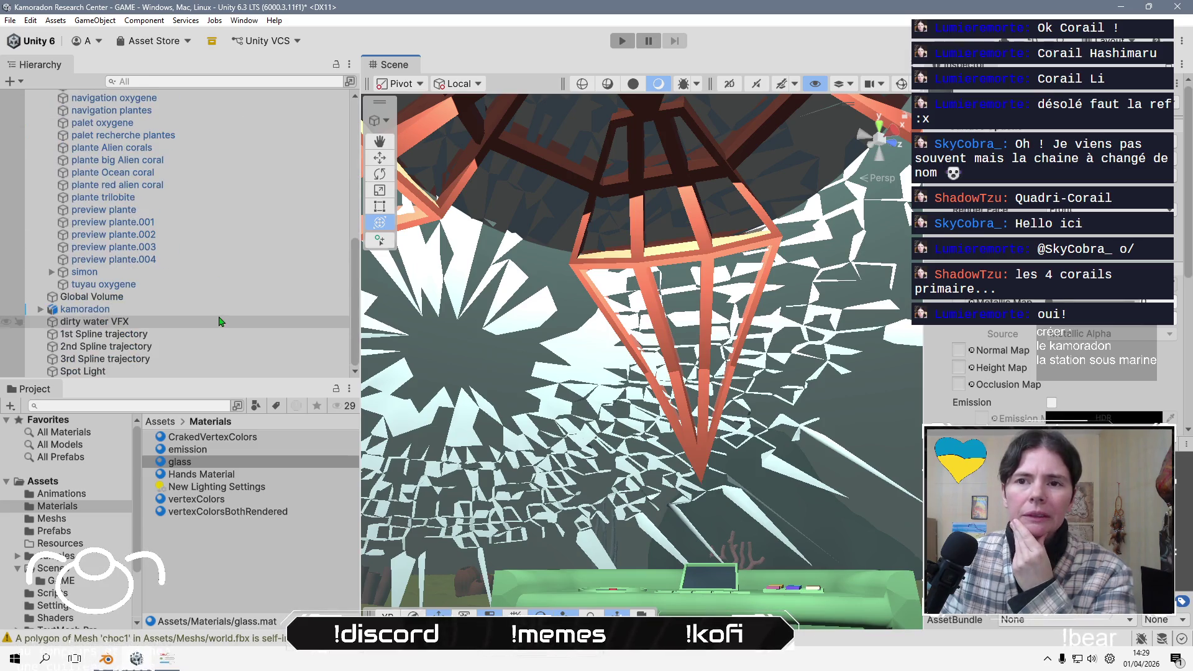
left_click(202, 360)
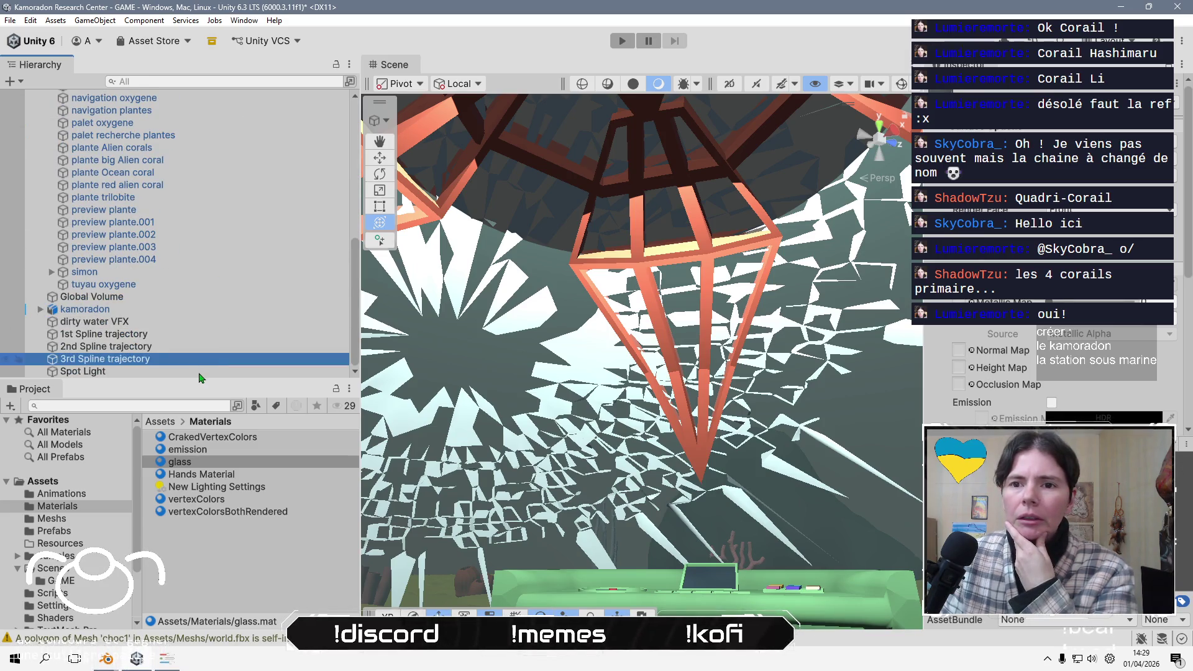
double_click(199, 371)
key("w")
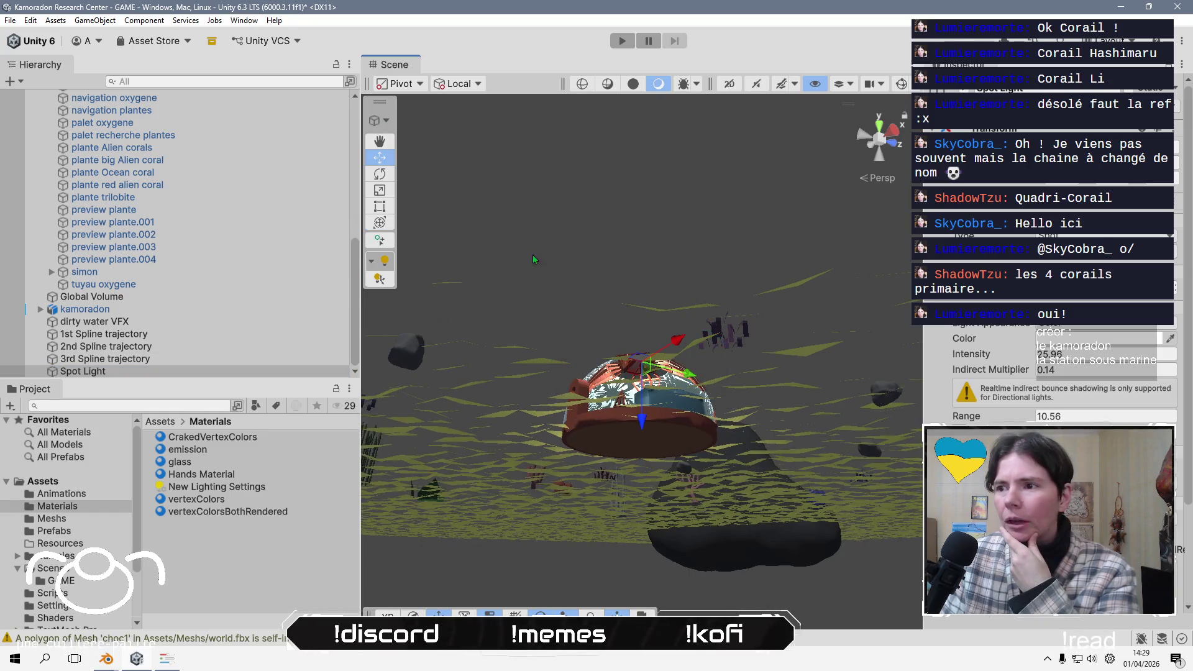
- Raise the Spot Light along its vertical axis higher inside the dome
scroll(532, 259, "up", 10)
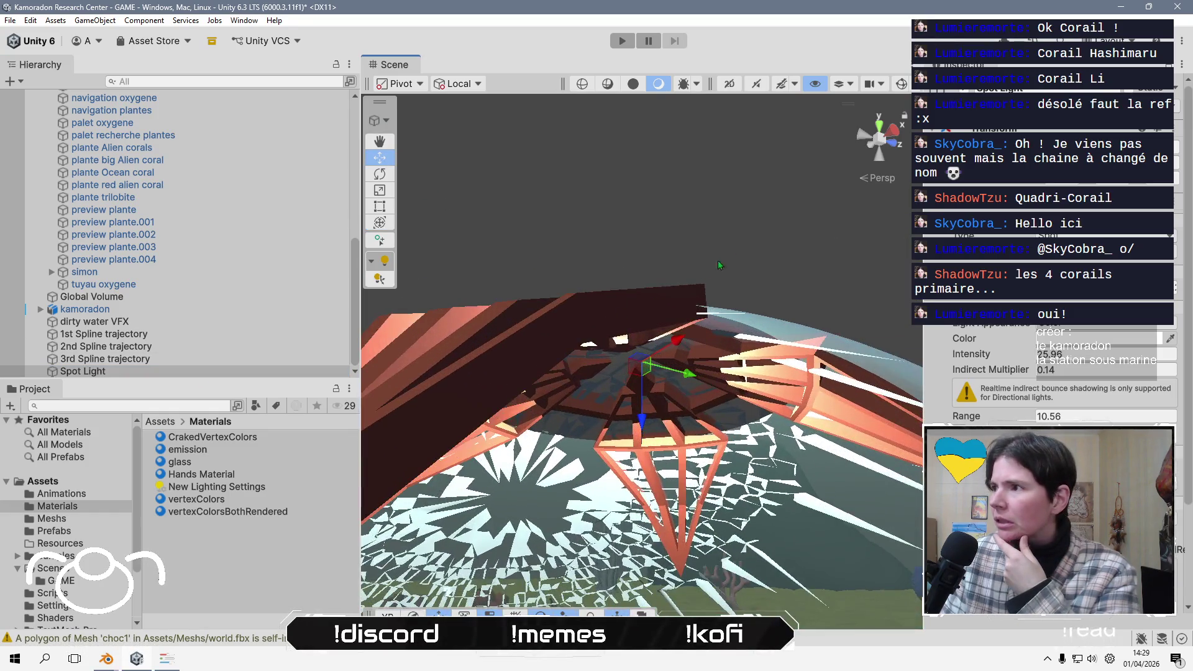
right_click_drag(668, 239, 618, 326)
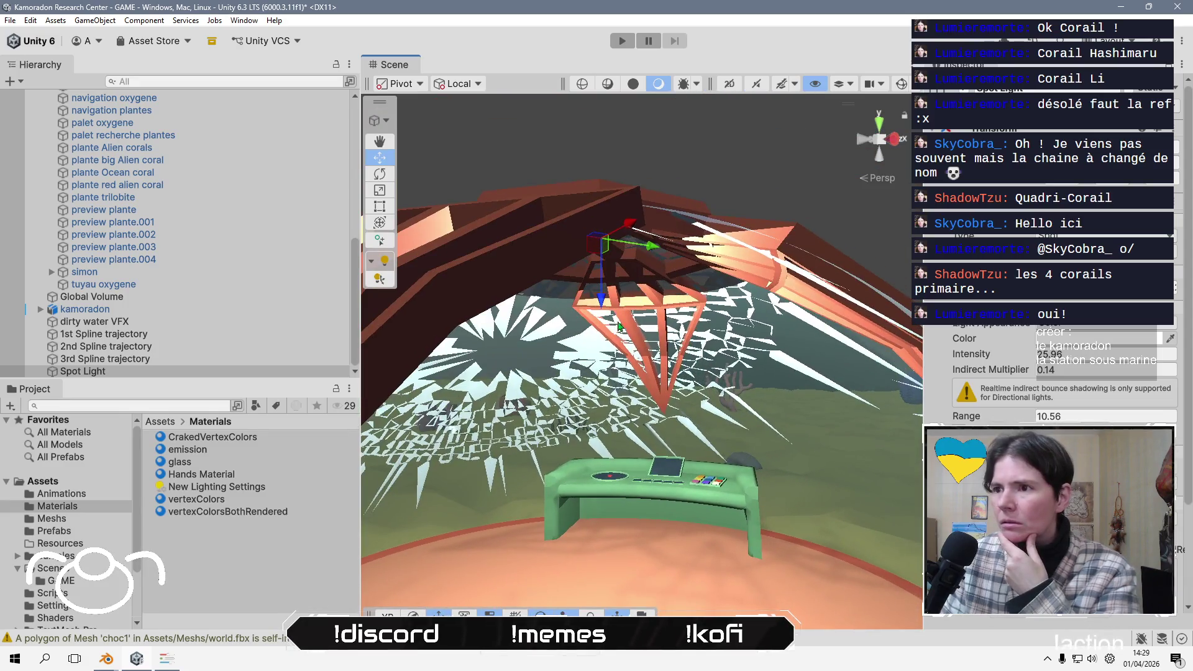
scroll(623, 316, "up", 2)
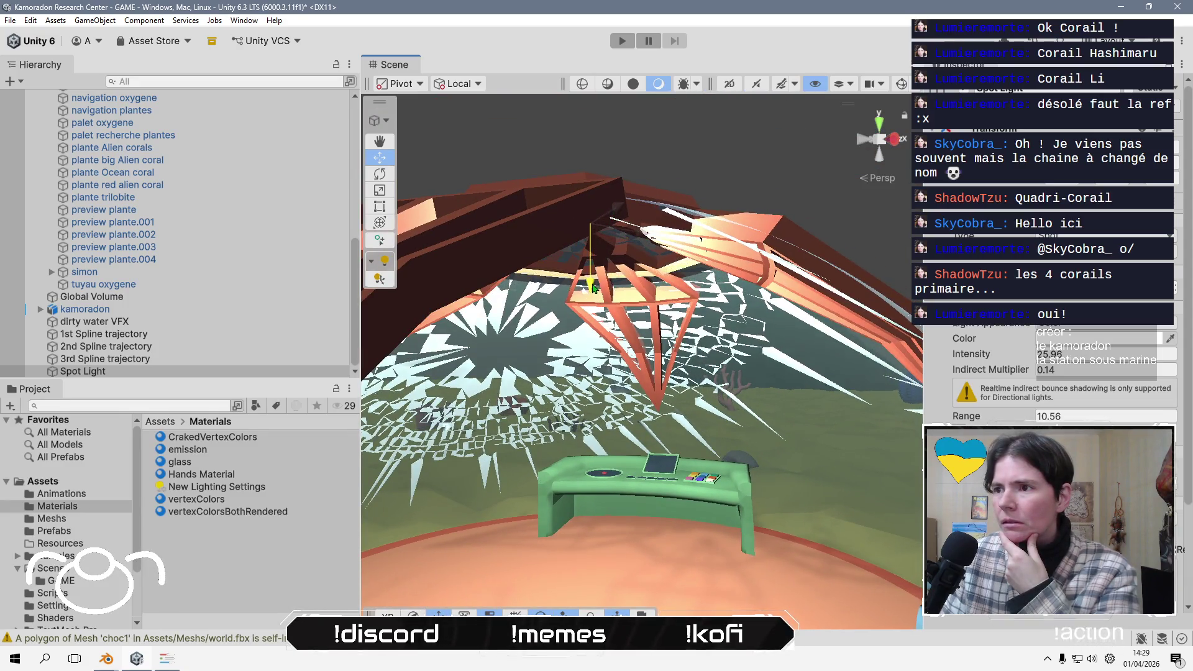
left_click_drag(593, 284, 604, 281)
right_click_drag(633, 281, 678, 256)
left_click_drag(690, 248, 698, 221)
middle_click_drag(699, 222, 640, 289)
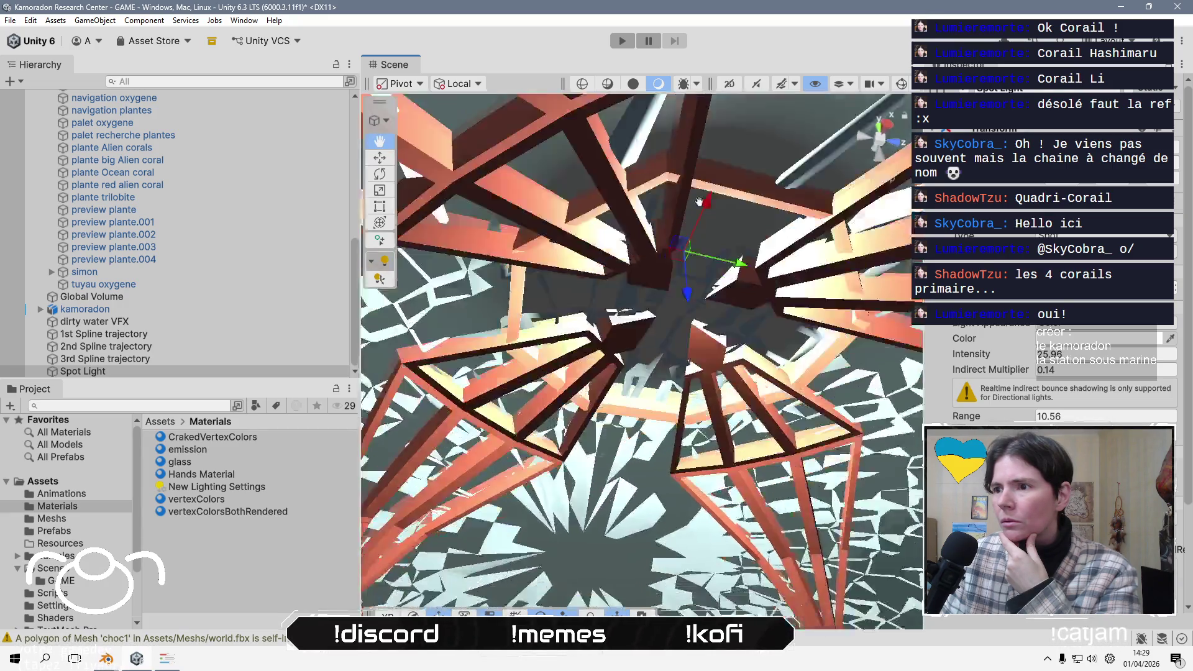
mouse_move(639, 289)
right_mouse_down()
mouse_move(675, 247)
mouse_move(709, 292)
mouse_move(582, 408)
mouse_move(654, 555)
mouse_move(620, 469)
mouse_move(641, 471)
mouse_move(554, 461)
mouse_move(675, 474)
mouse_move(610, 405)
mouse_move(576, 461)
right_mouse_up()
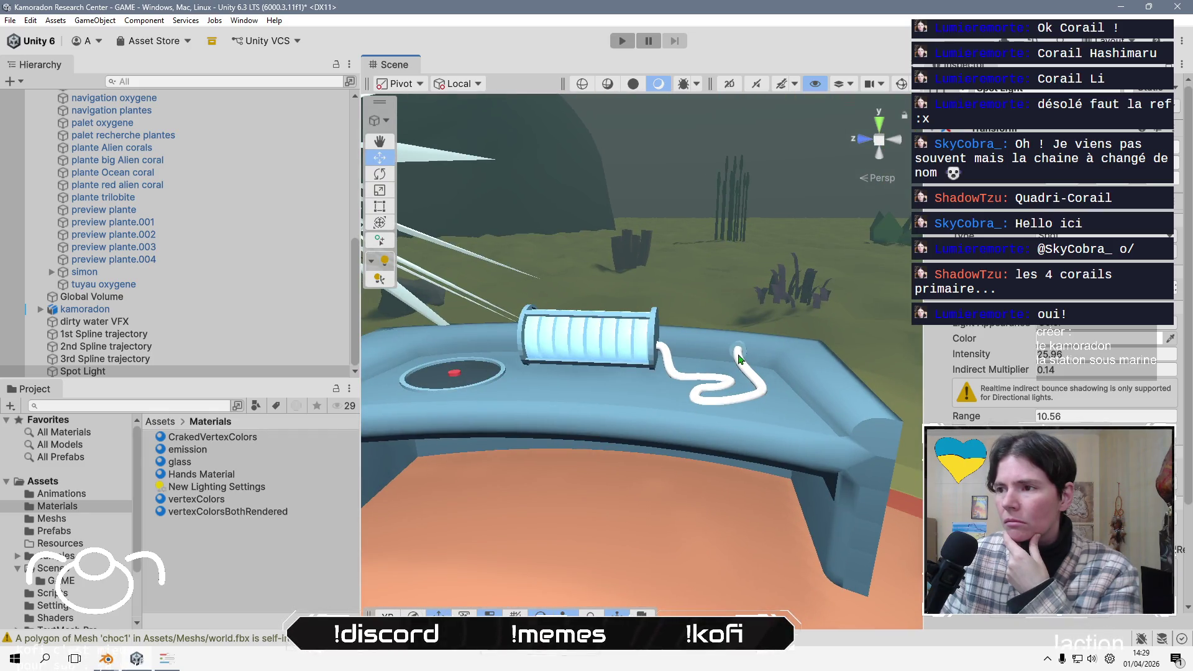
- Apply the glass material to the white tuyau oxygene tube beside the tank
left_click(681, 382)
left_click_drag(180, 462, 720, 388)
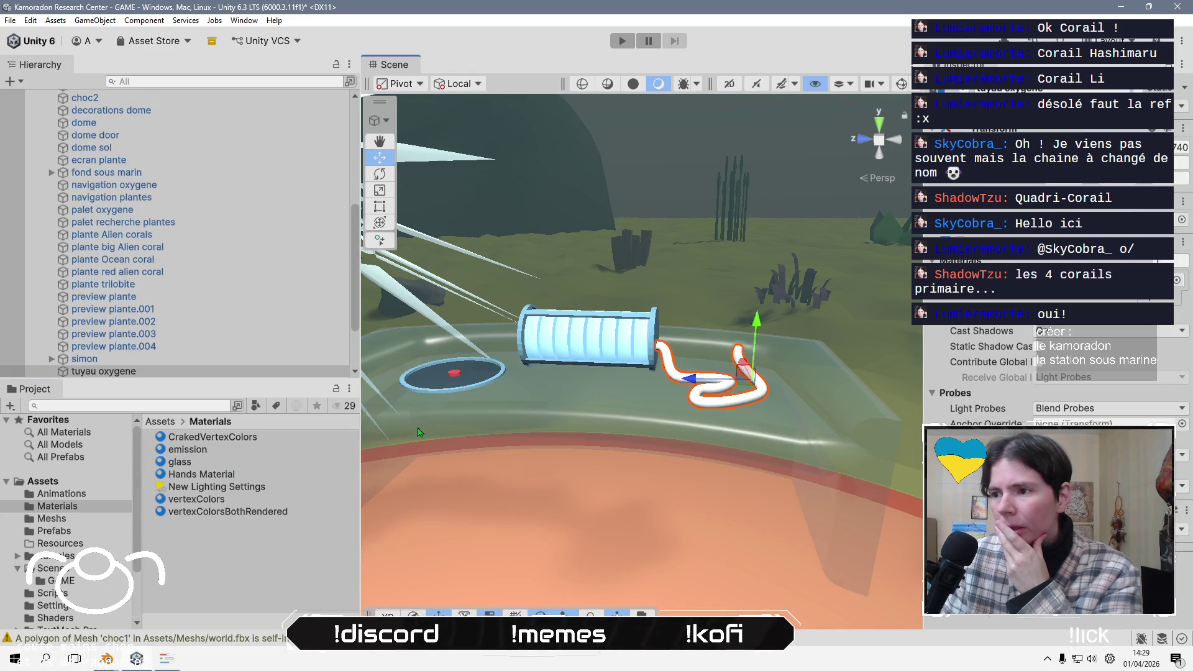
mouse_move(552, 452)
left_mouse_down()
mouse_move(652, 428)
mouse_move(708, 395)
mouse_move(706, 520)
mouse_move(719, 471)
mouse_move(727, 482)
mouse_move(577, 459)
left_mouse_up()
scroll(684, 471, "down", 3)
left_click(684, 472)
scroll(684, 476, "up", 5)
scroll(710, 477, "up", 3)
scroll(710, 477, "down", 3)
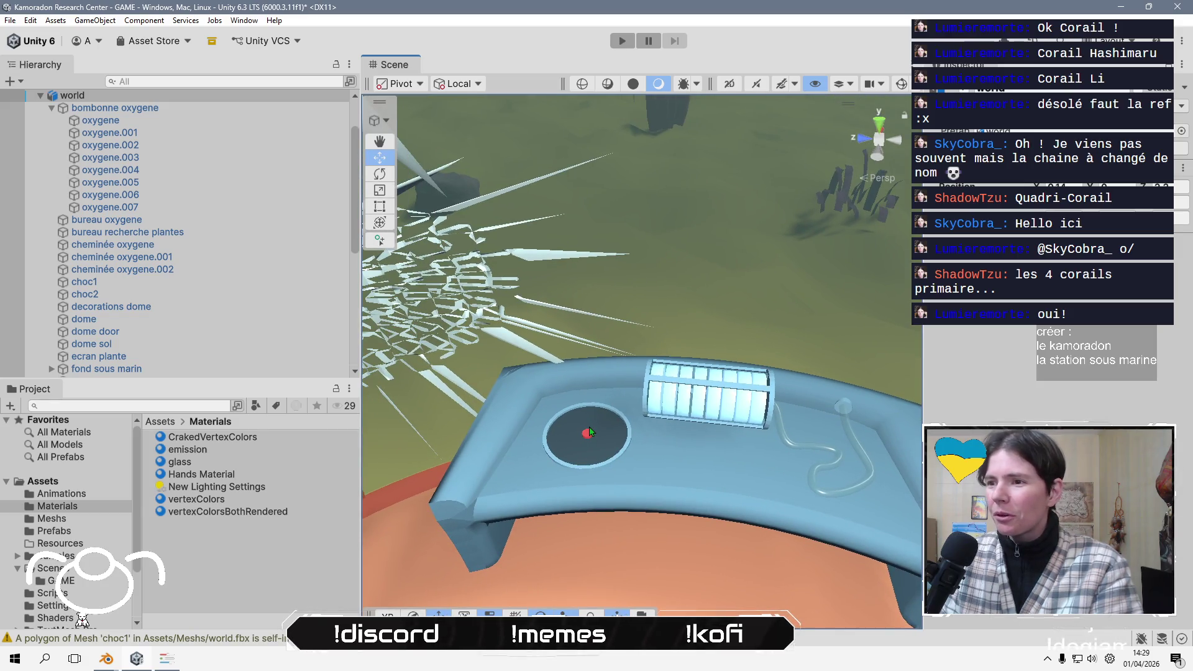
mouse_move(813, 517)
left_mouse_down("alt")
mouse_move(726, 476)
mouse_move(496, 468)
mouse_move(627, 347)
left_mouse_up("alt")
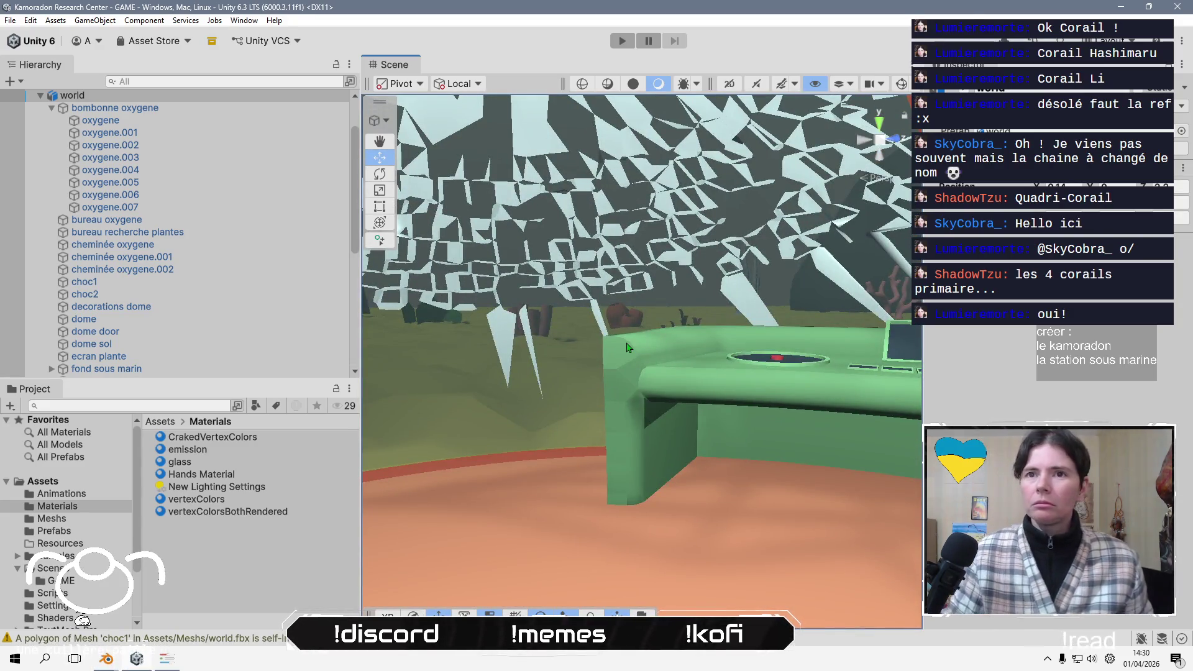
left_click_drag(546, 360, 720, 416, "alt")
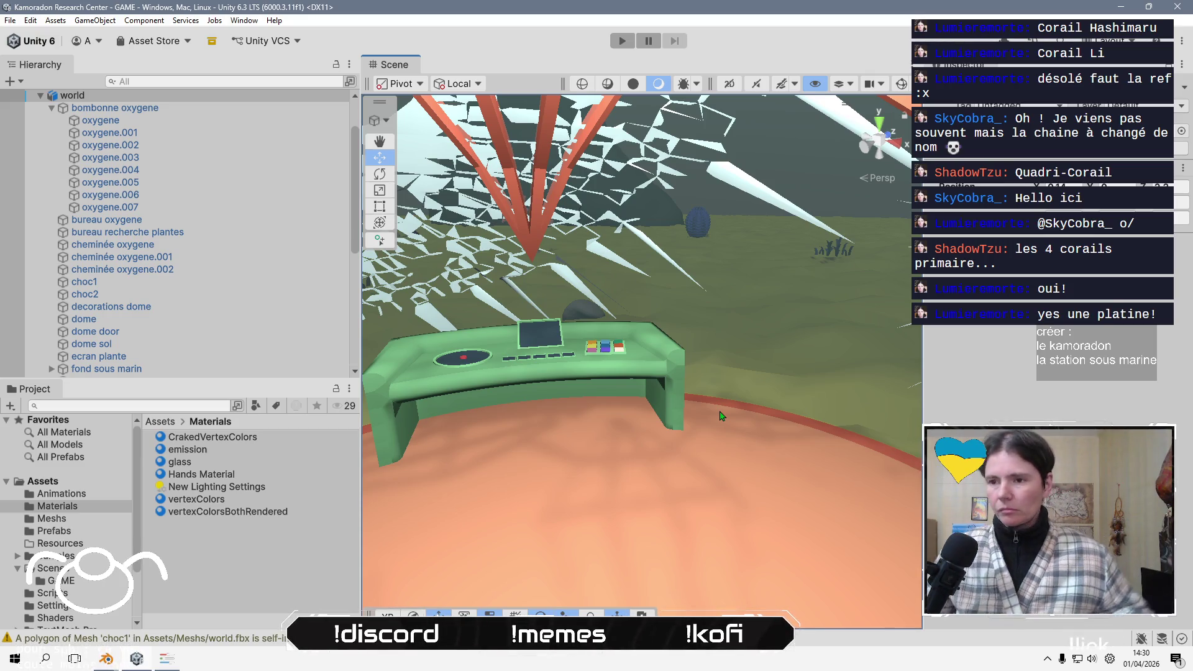
left_click(283, 555)
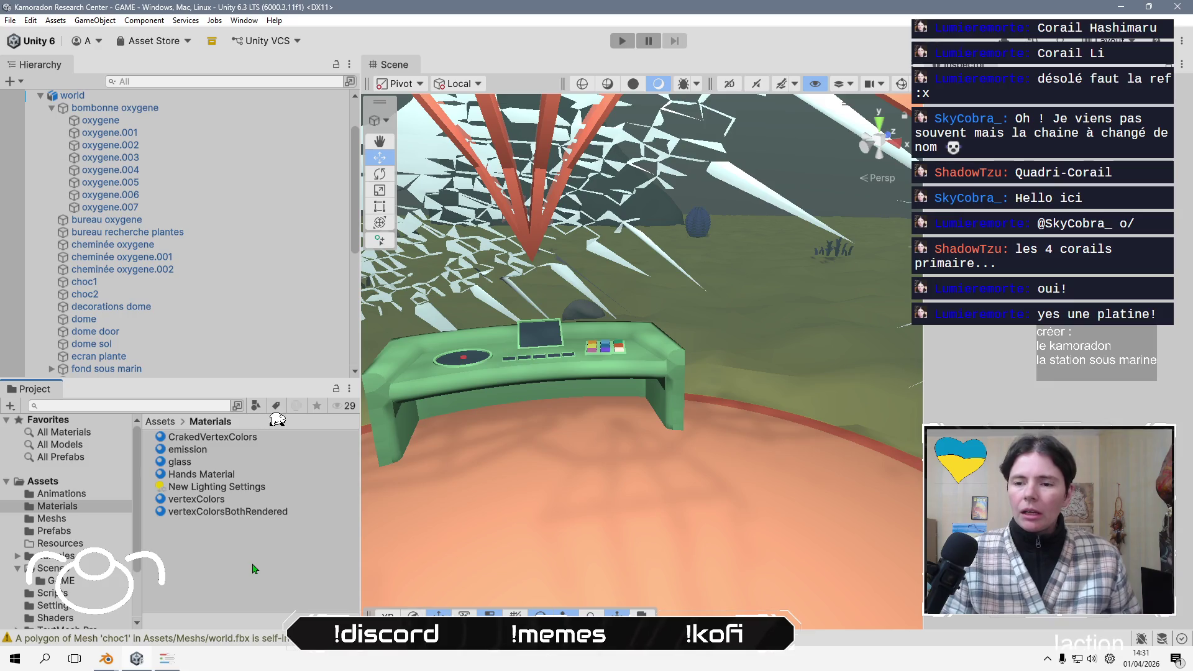
- Add a Camera to the GAME scene hierarchy named 'screenshot Camera'
left_click(40, 96)
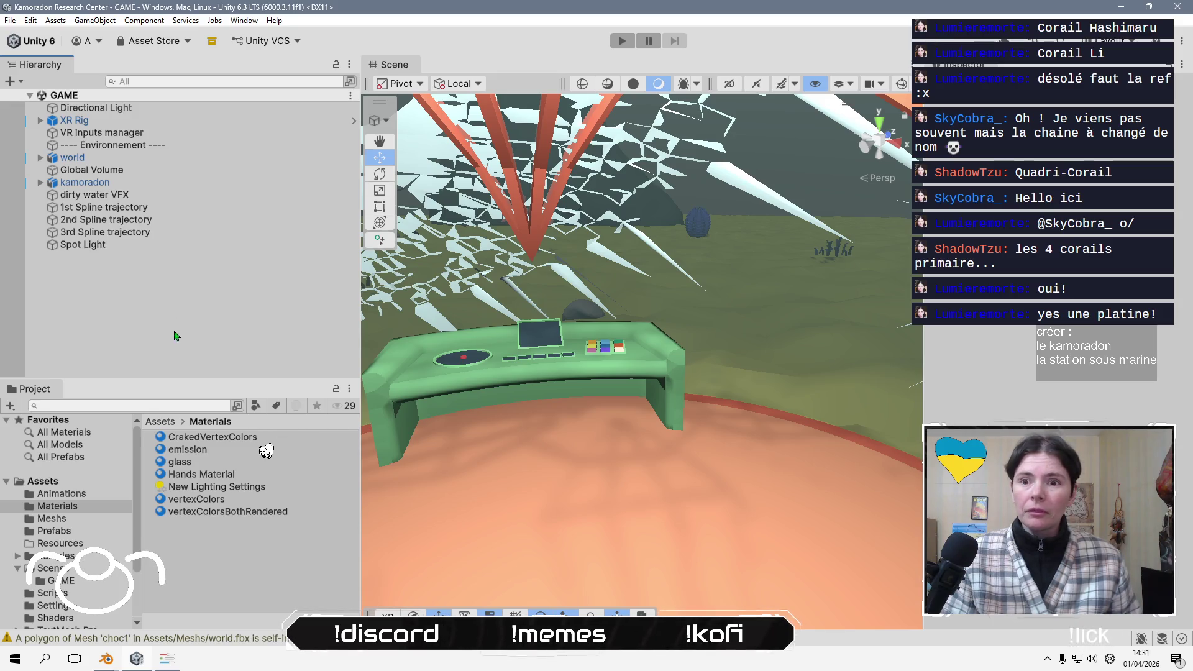
left_click(161, 423)
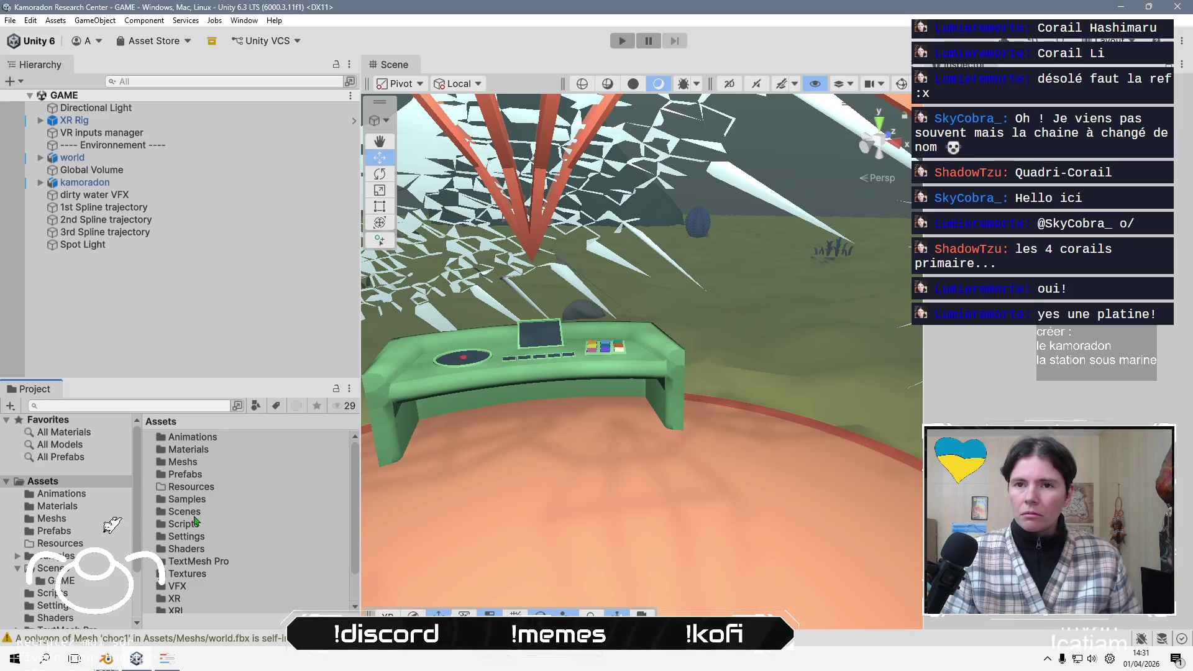
right_click(154, 342)
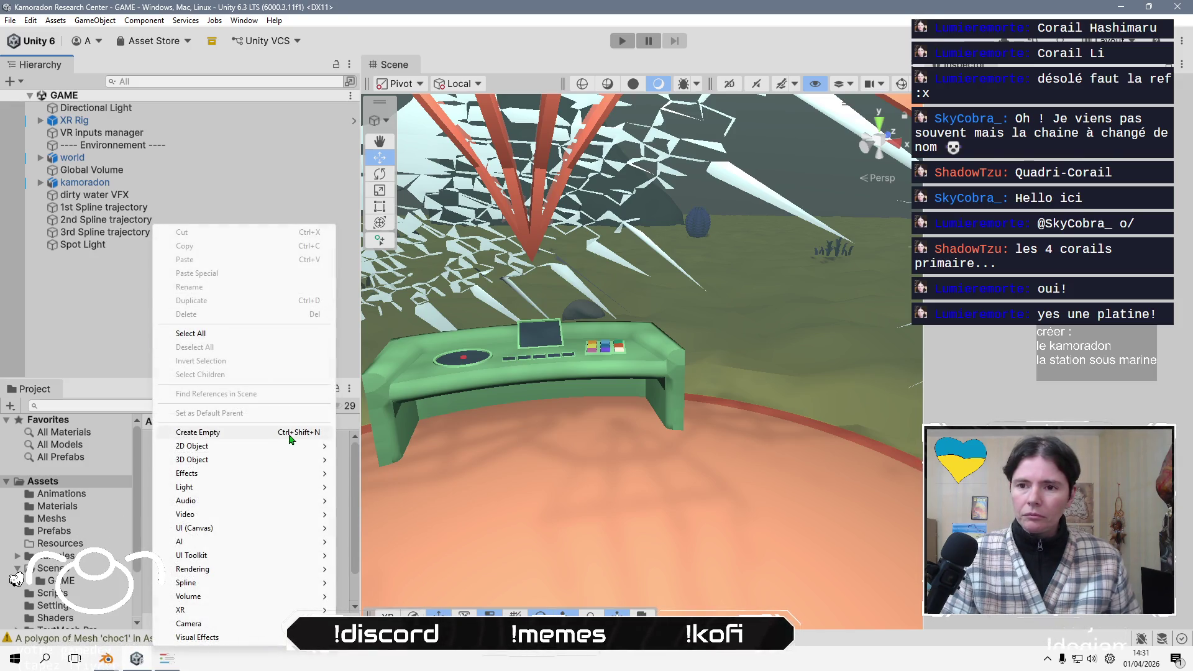
left_click(192, 623)
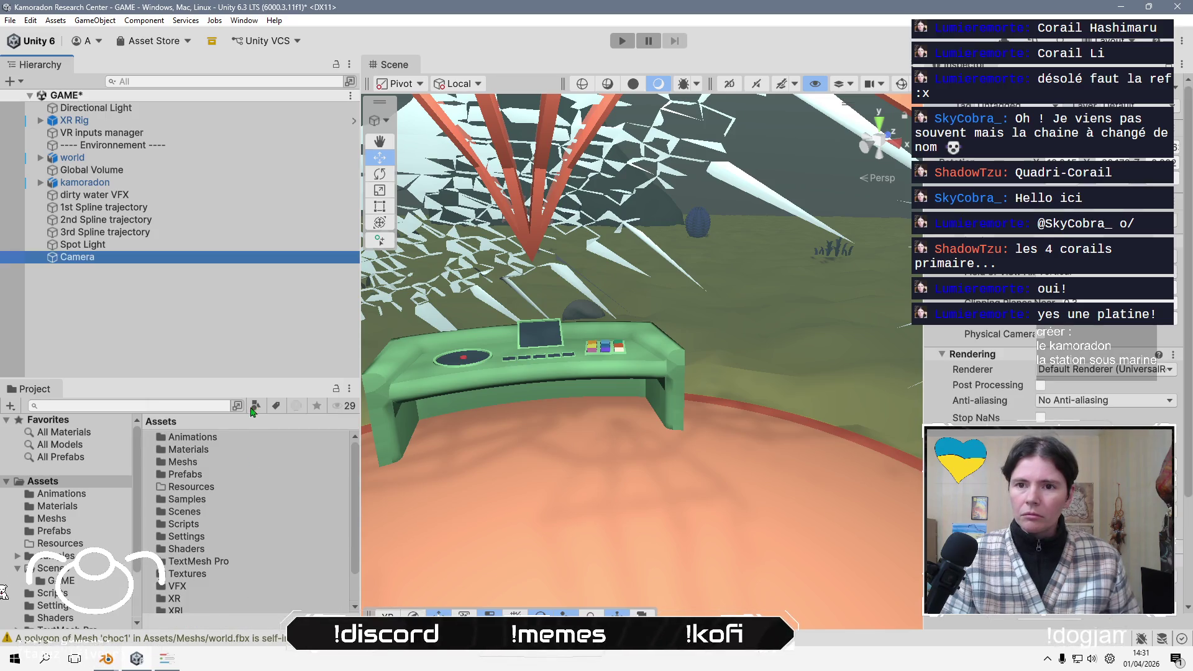
type("scree")
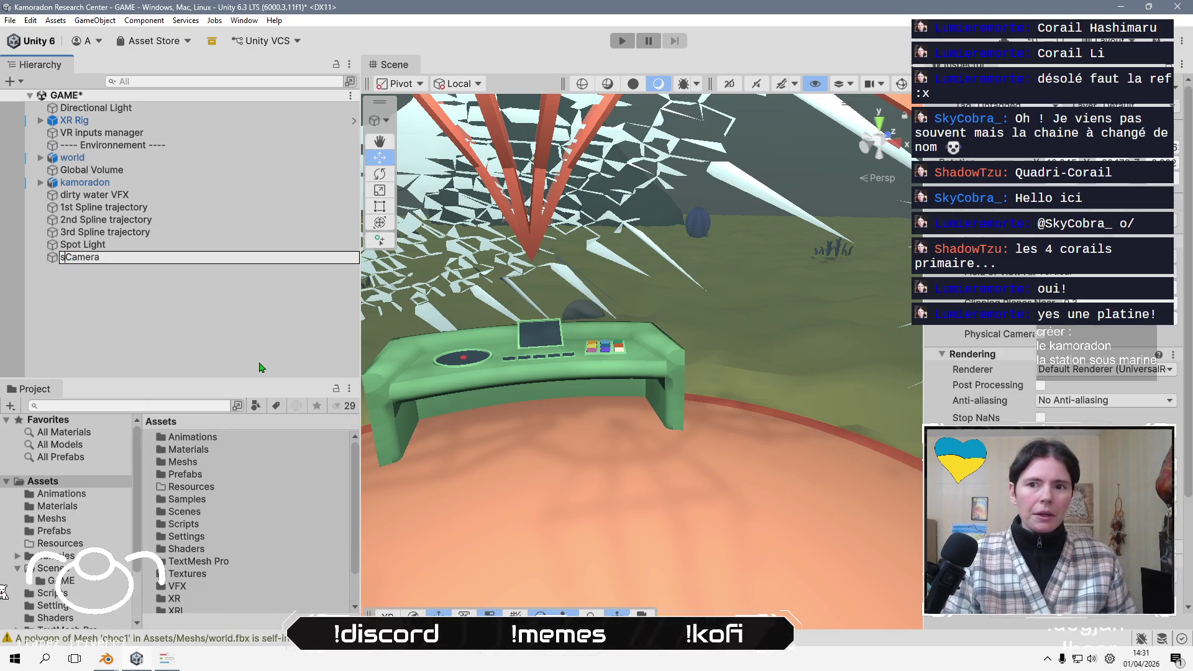
type("nshot")
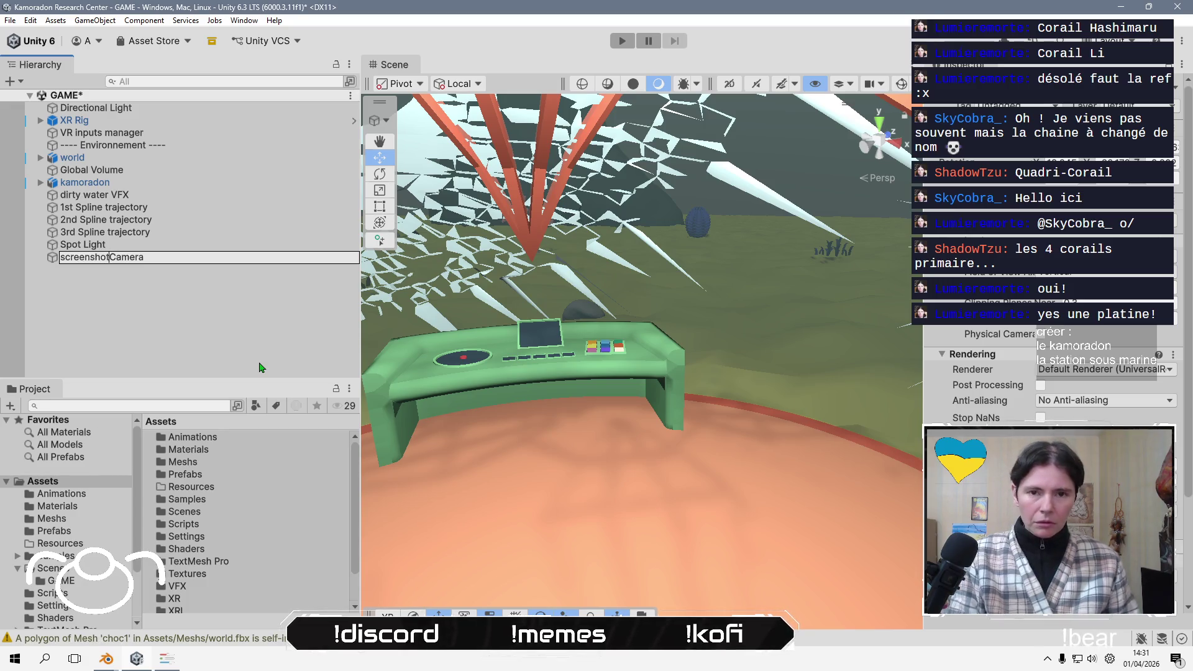
key("Return")
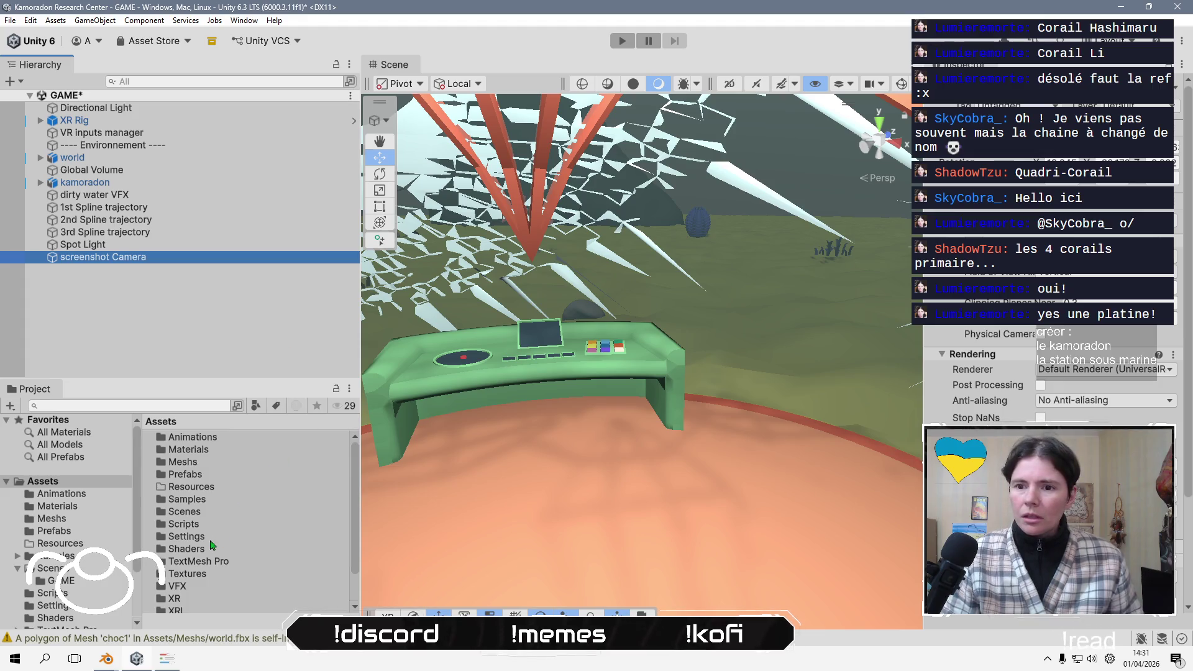
double_click(193, 576)
- Open the Create menu in the Textures folder and browse the asset types with the arrow keys
right_click(216, 508)
key("Down")
key("Right")
key("Down")
key("Down")
key("Down")
key("Down")
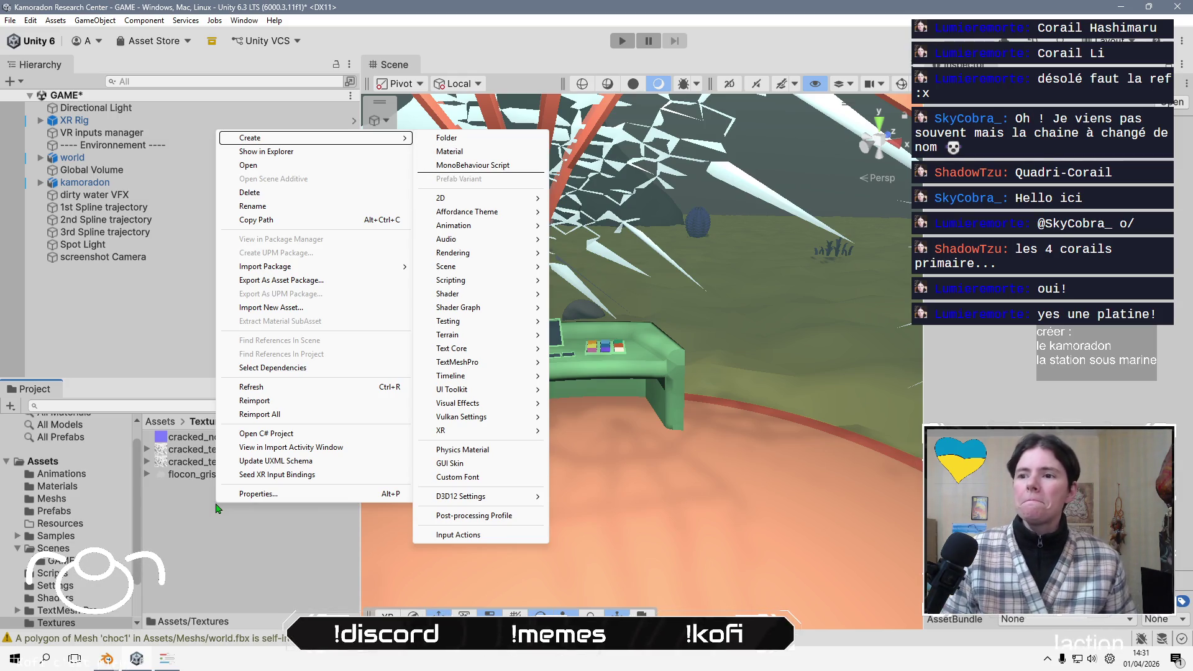
key("Up")
key("Up")
key("Up")
key("Up")
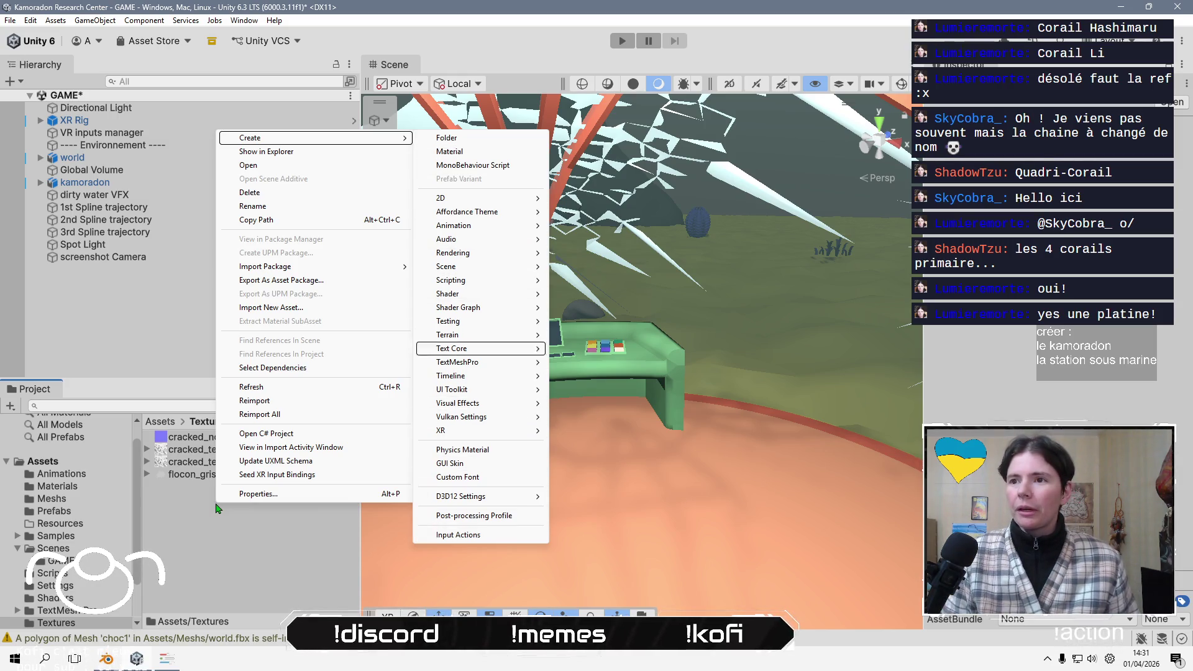
key("Down")
key("Down")
key("Right")
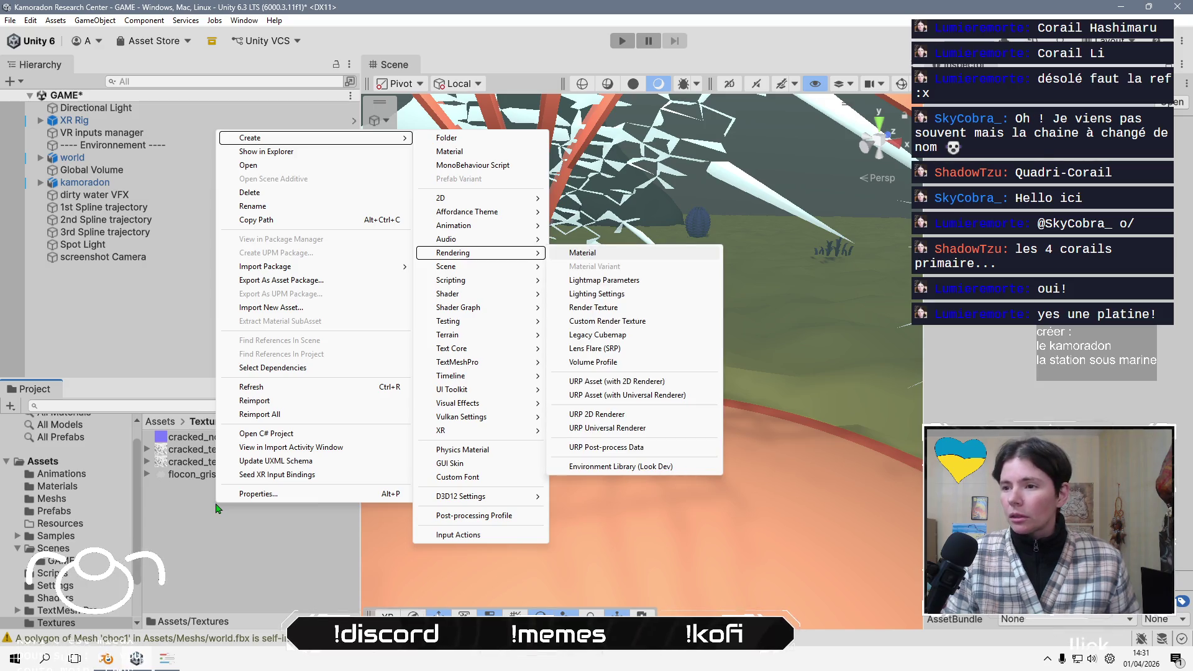
key("Left")
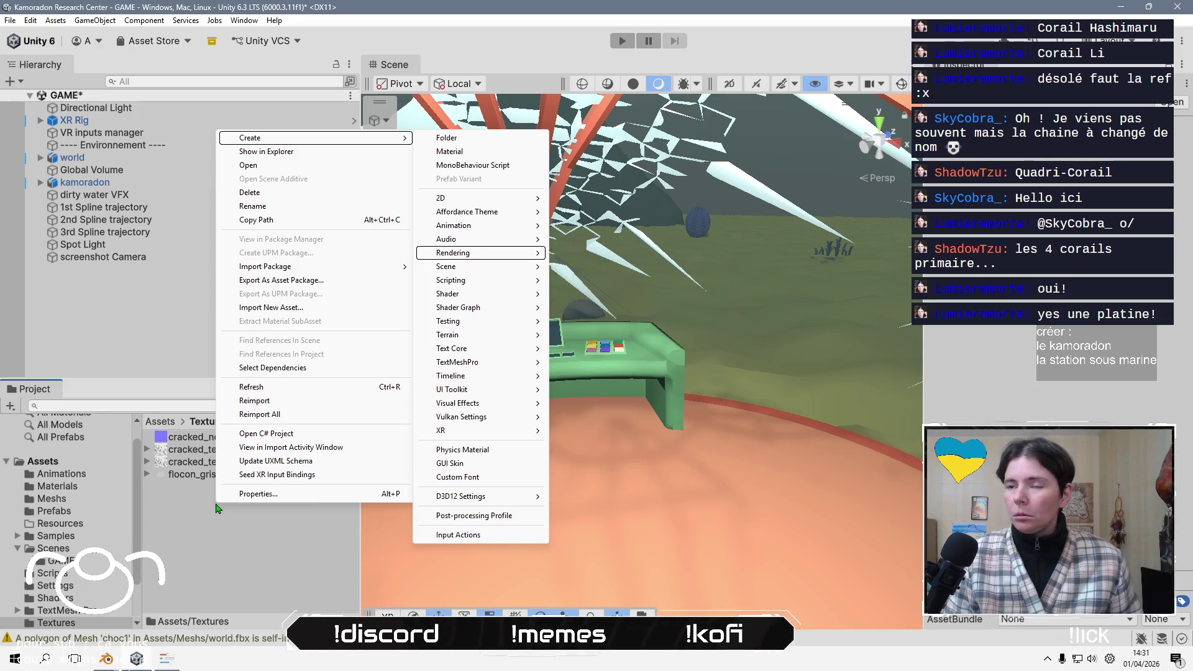
key("Down")
key("Down")
key("Down")
key("Up")
key("Up")
key("Up")
key("Up")
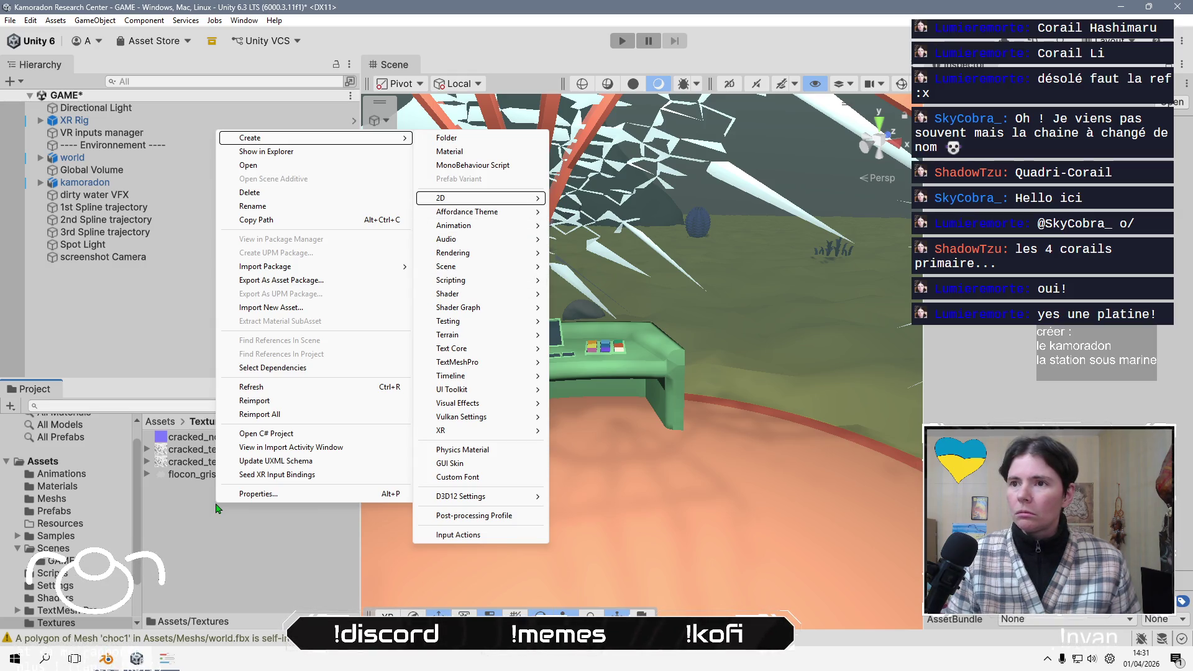
key("Right")
key("Right")
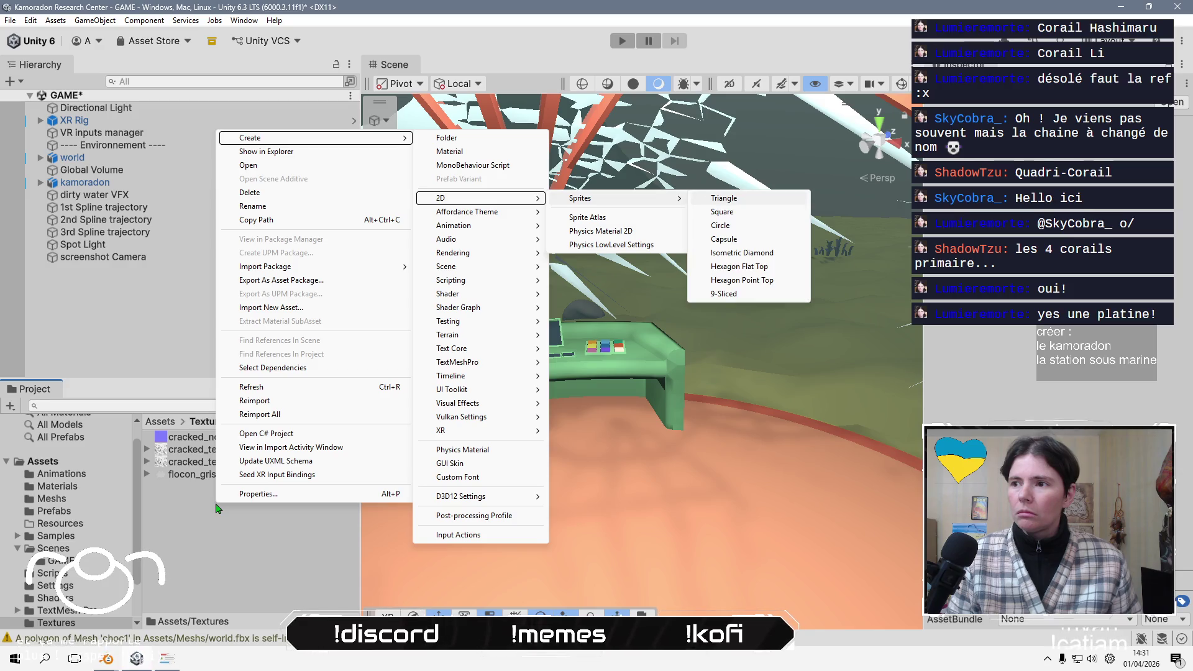
key("Left")
key("Left")
key("Down")
key("Down")
key("Down")
key("Down")
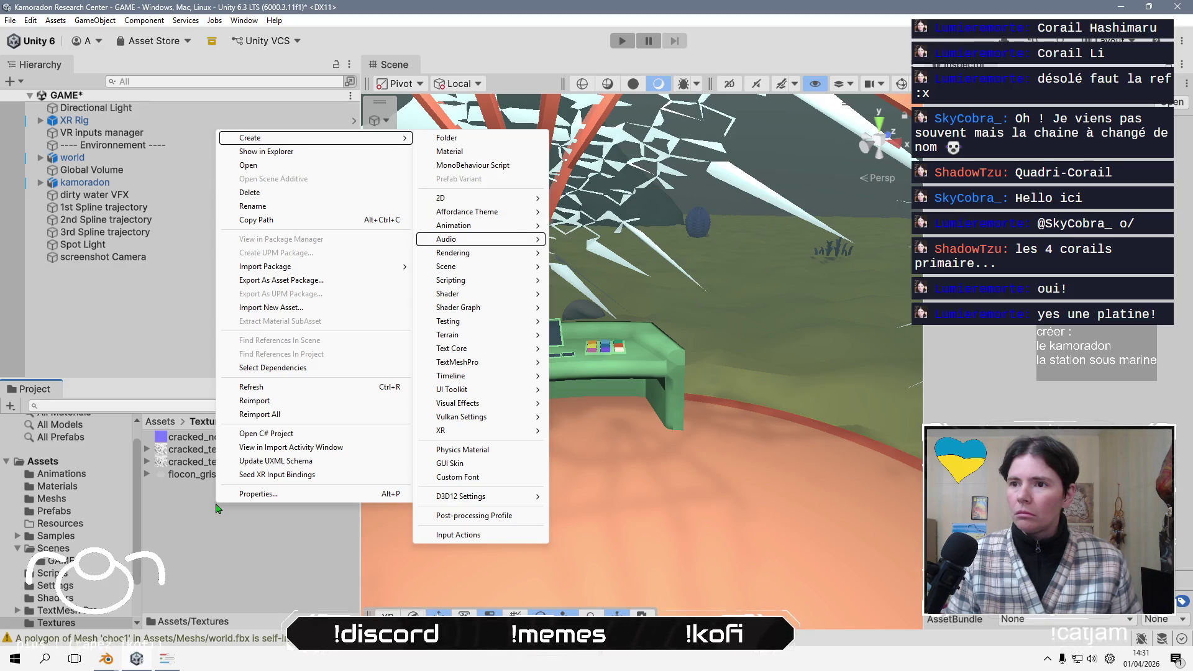
key("Down")
key("Down")
key("Down")
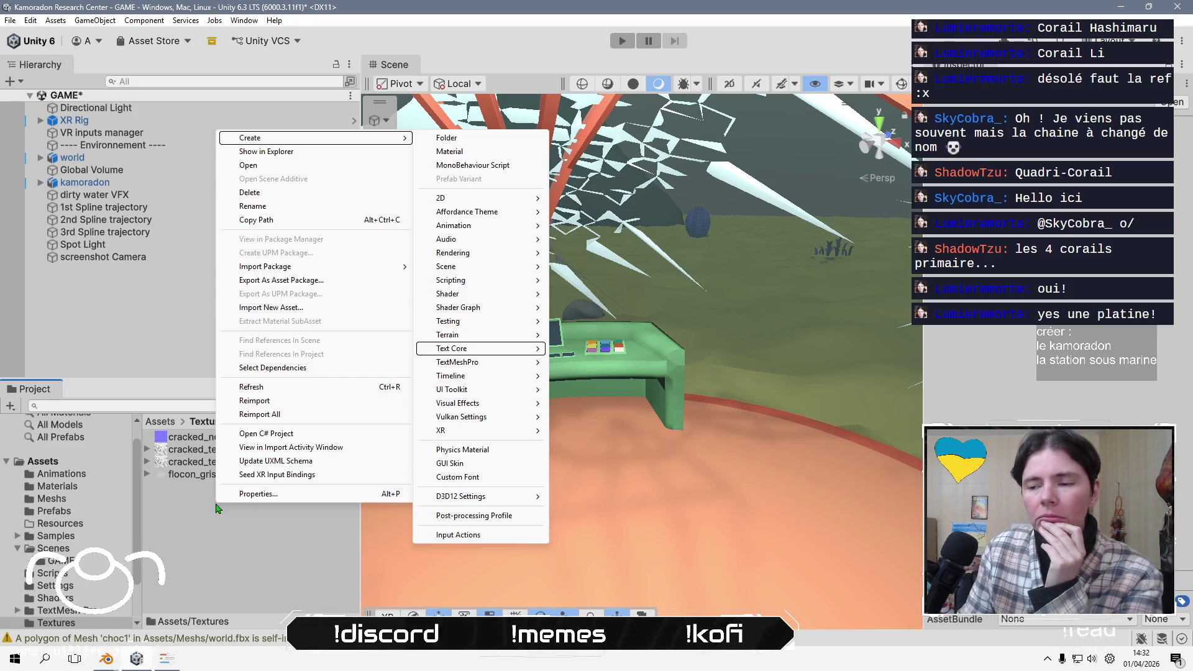
- Create a Custom Render Texture from the Shader asset types
key("Down")
key("Down")
key("Up")
key("Up")
key("Up")
key("Up")
key("Right")
key("Left")
key("Right")
key("Down")
key("Down")
key("Down")
key("Down")
key("Return")
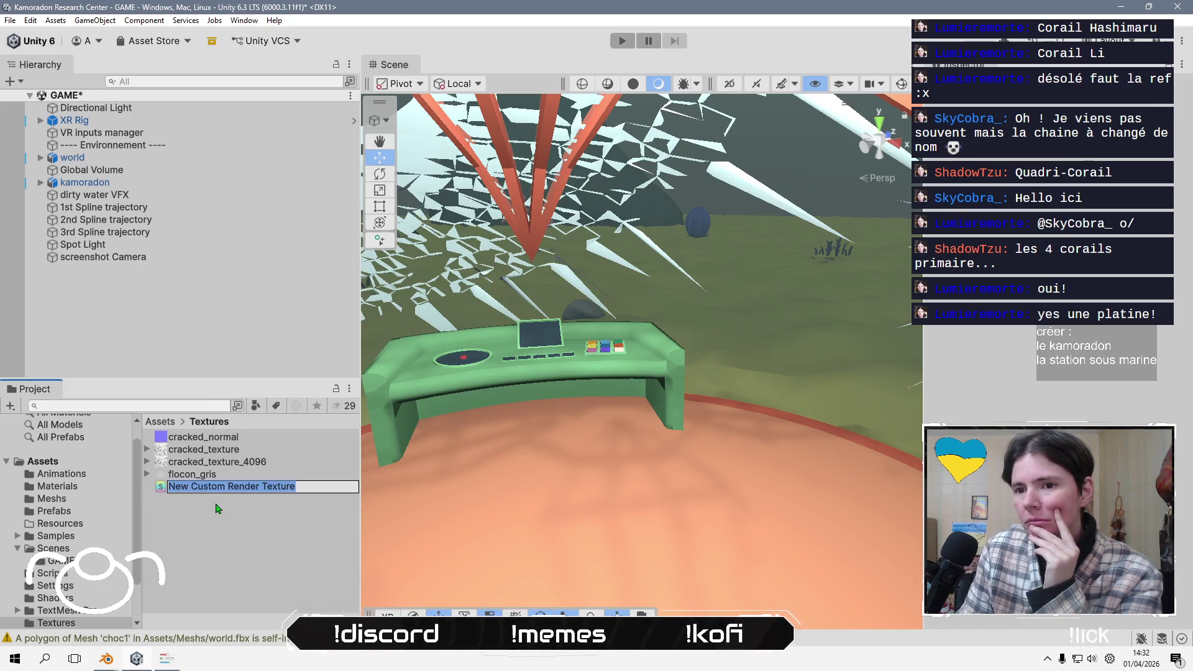
- Rename the new asset to 'icon Render Texture'
key("End")
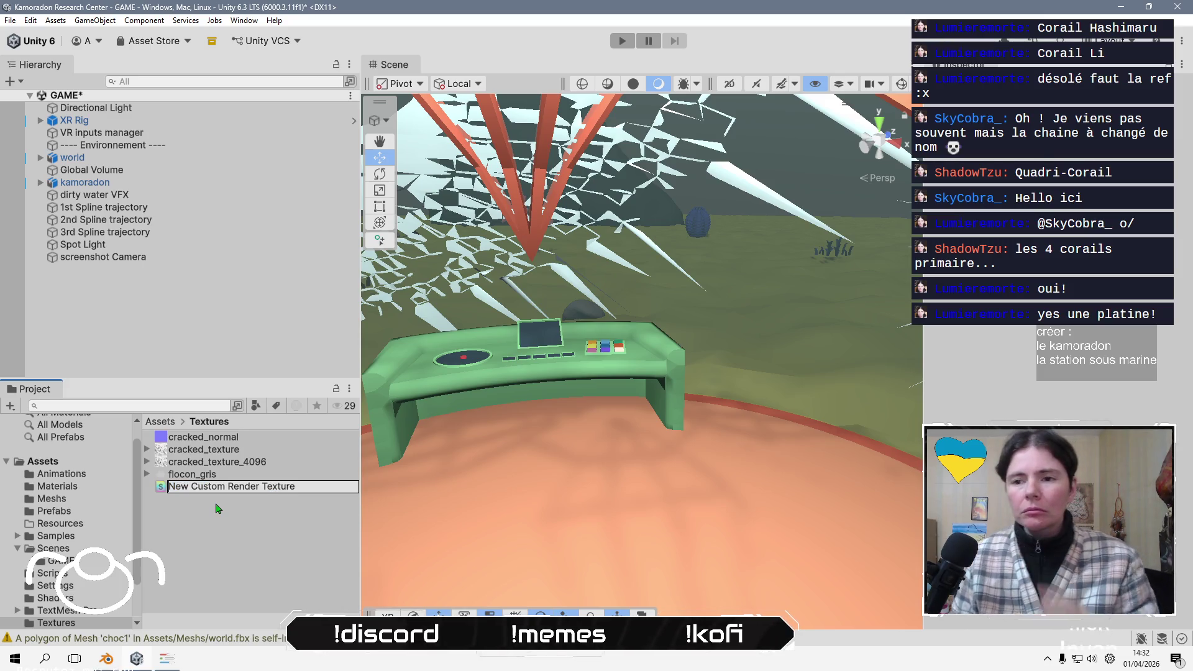
key("shift+Right")
key("shift+Right")
key("shift+Right")
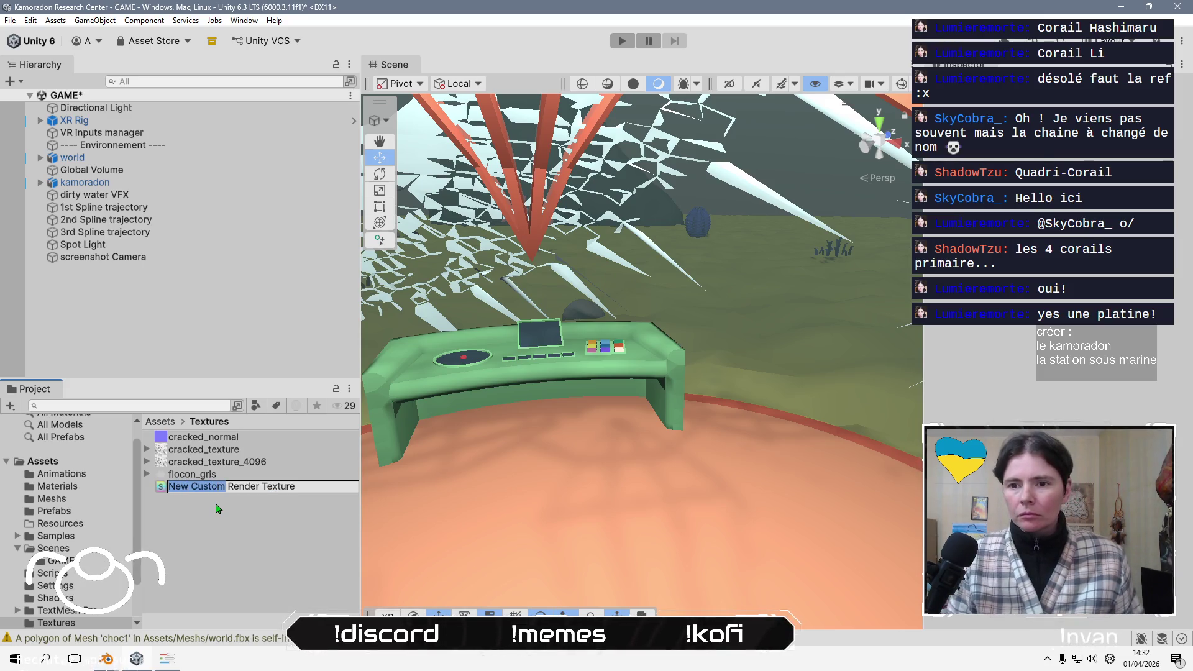
type("icon")
key("Return")
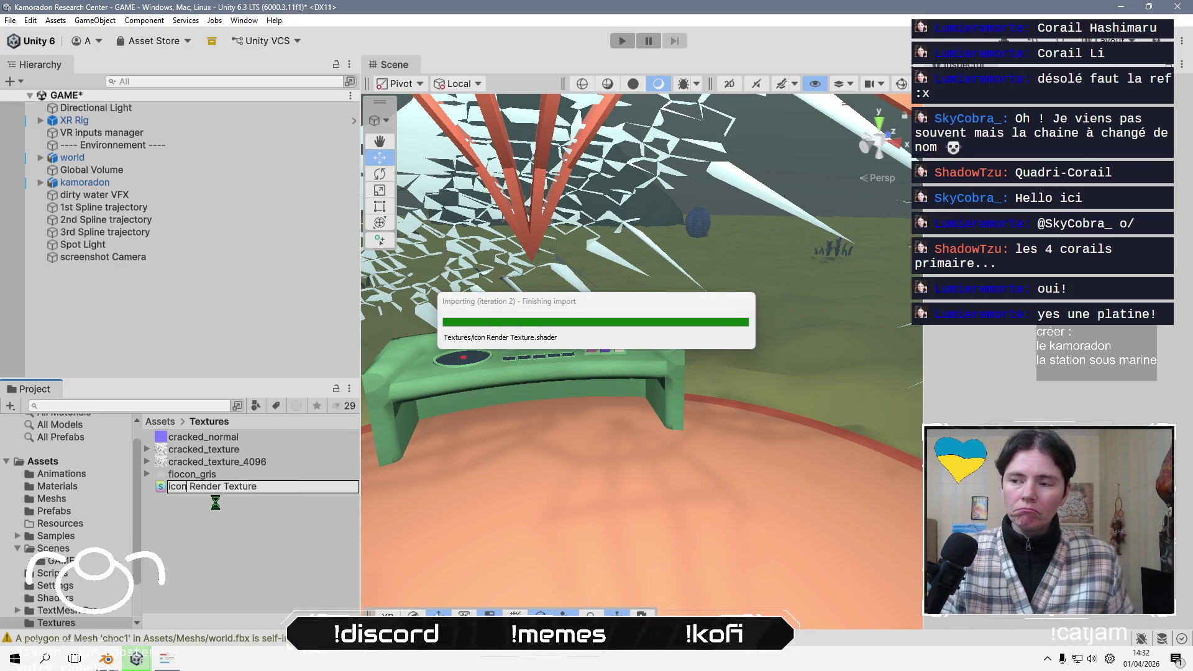
- Review the screenshot Camera's settings, then delete the icon Render Texture asset
left_click(185, 260)
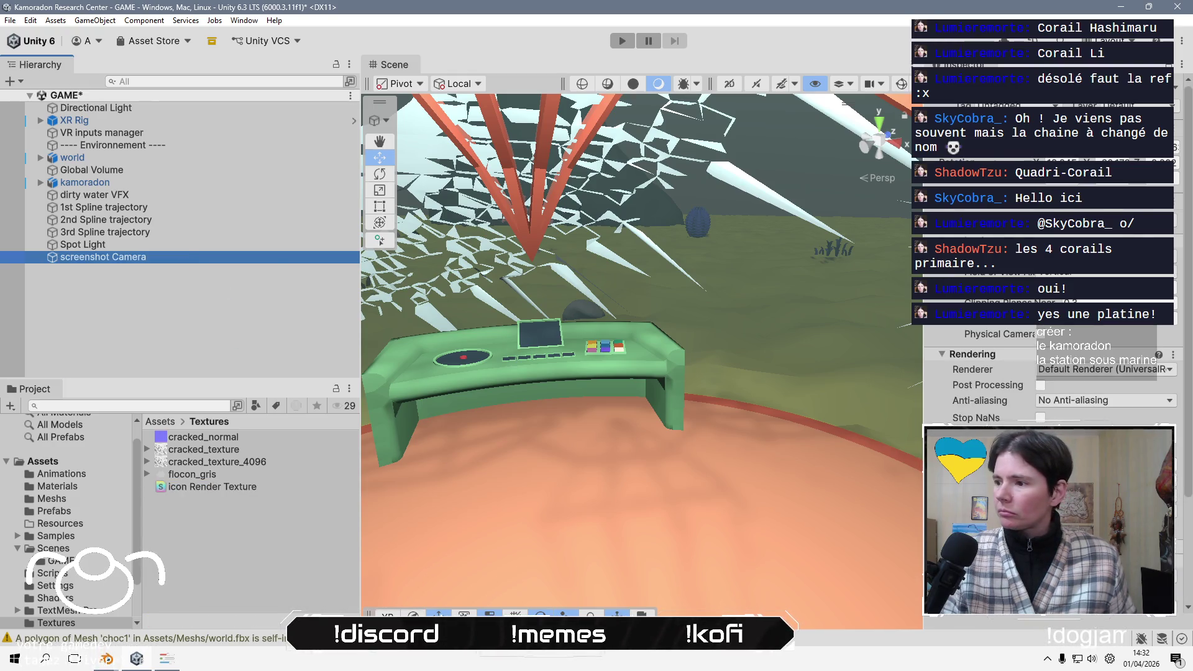
scroll(1056, 372, "down", 3)
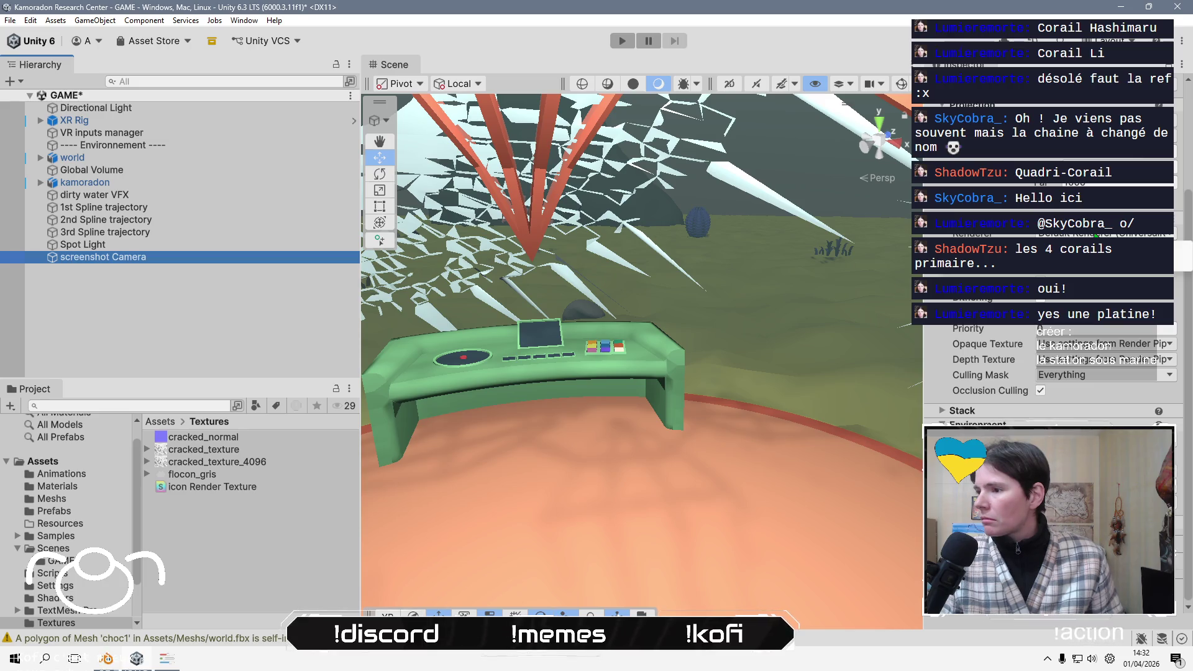
scroll(1056, 360, "down", 5)
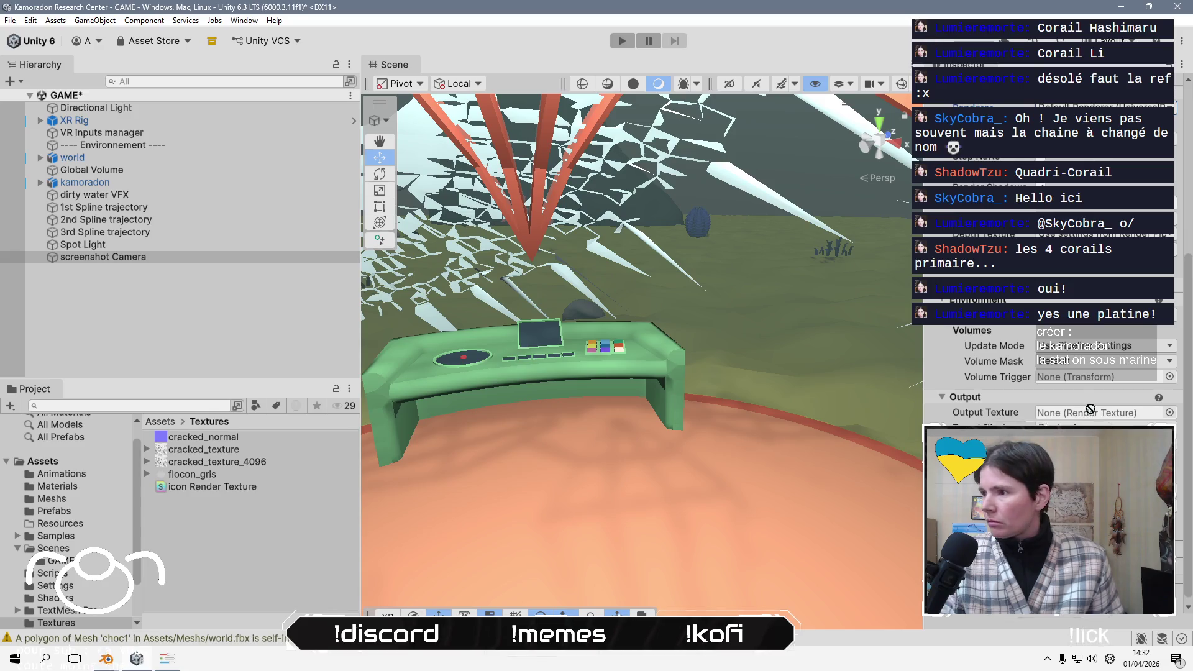
left_click(197, 488)
key("Delete")
key("Return")
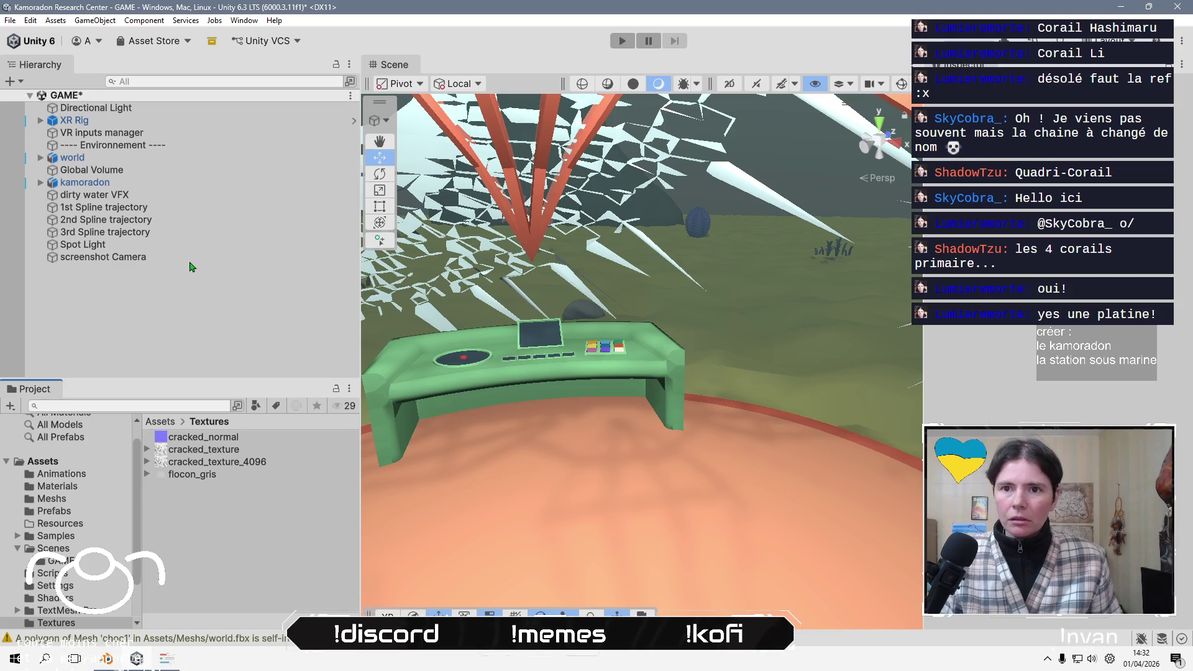
- Open the screenshot Camera's Output Texture picker and close it without choosing a texture
left_click(200, 260)
scroll(1180, 559, "down", 5)
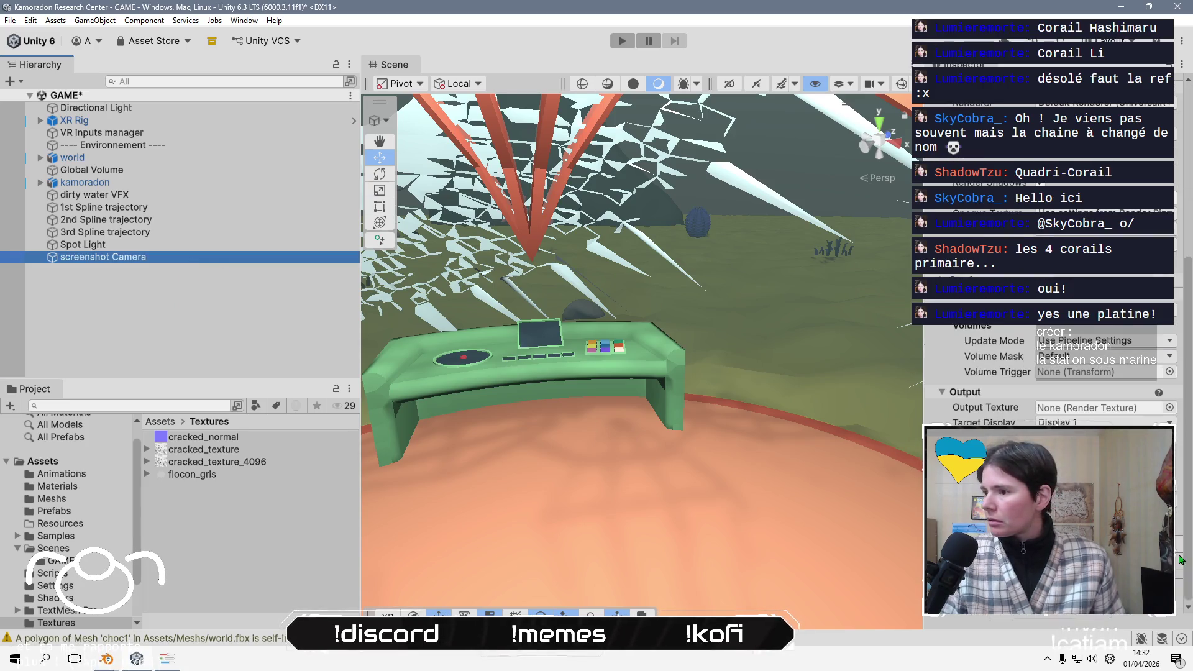
left_click(1169, 407)
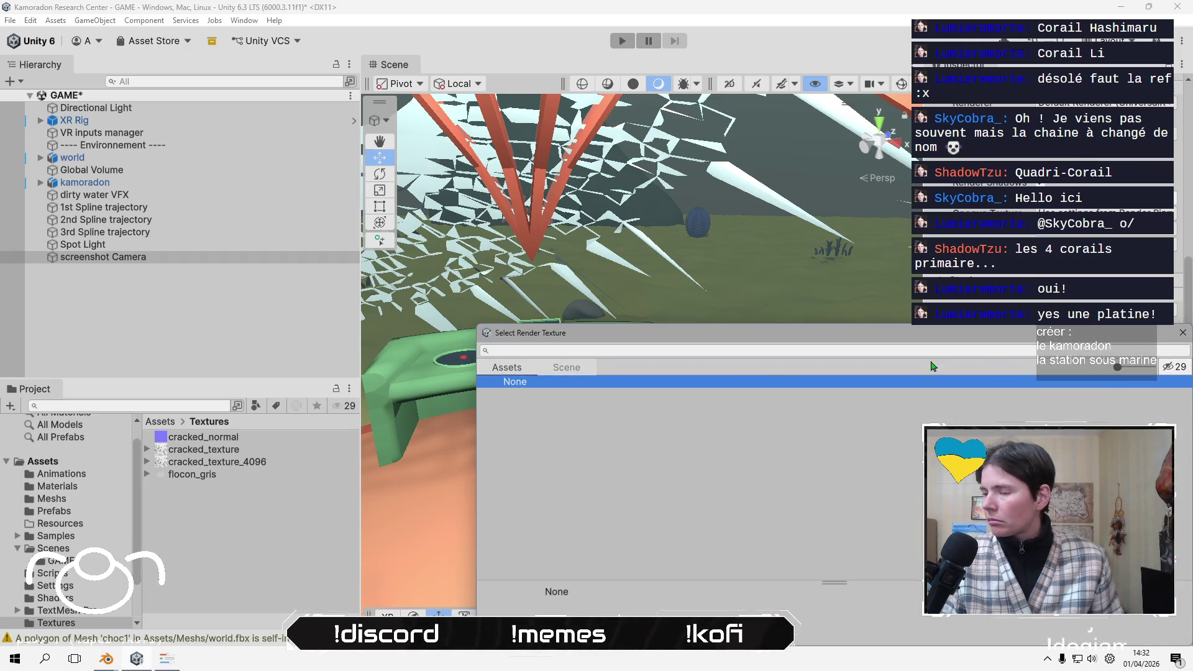
key("Escape")
right_click(1100, 410)
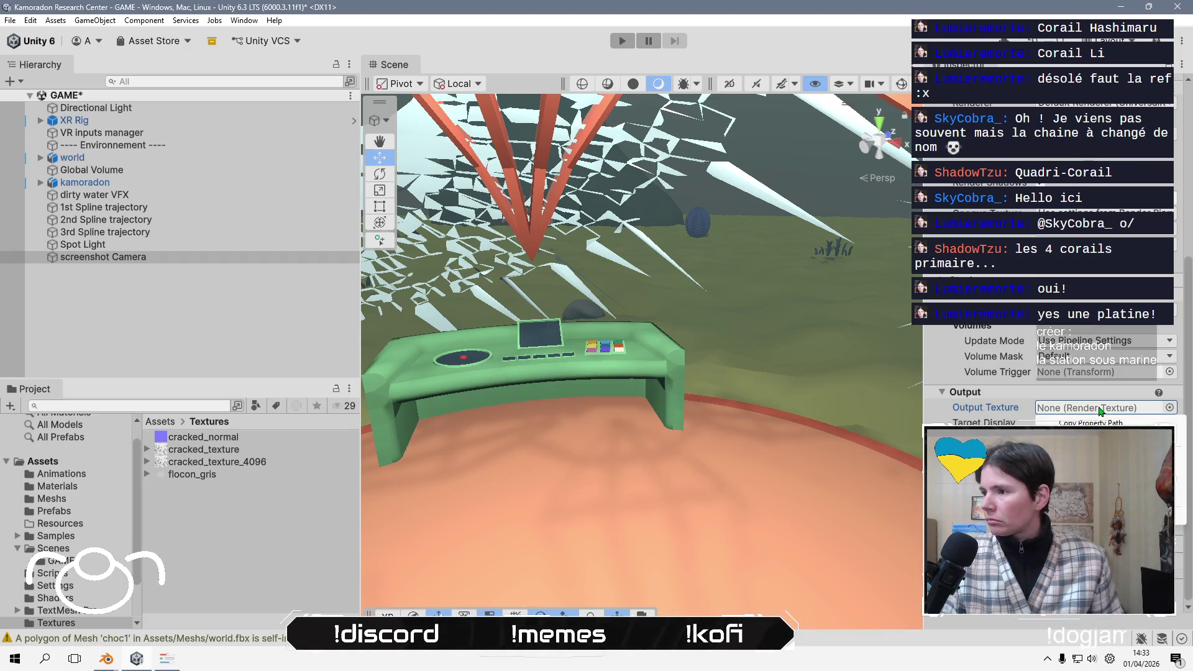
key("Escape")
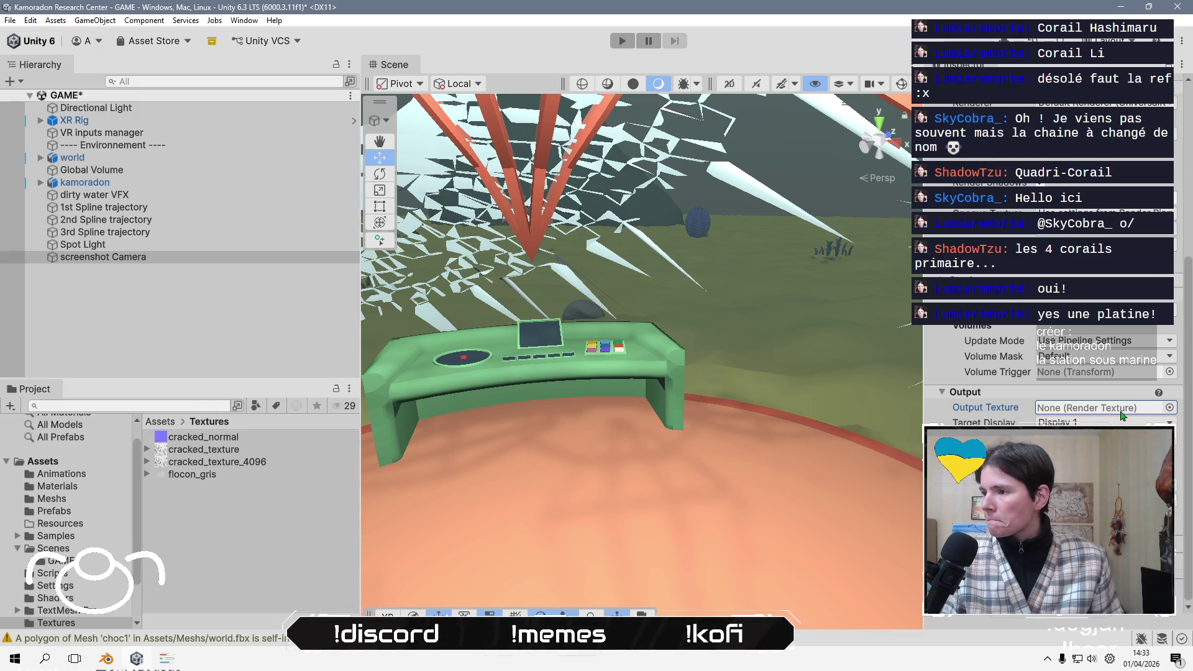
left_click(241, 533)
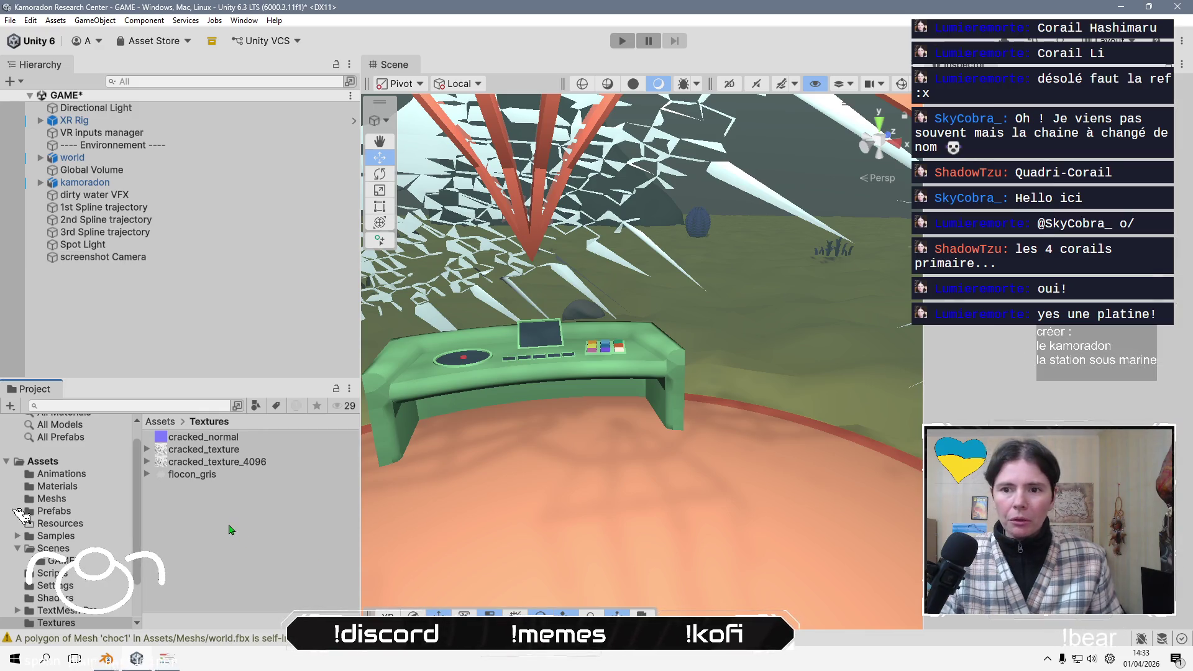
right_click(229, 529)
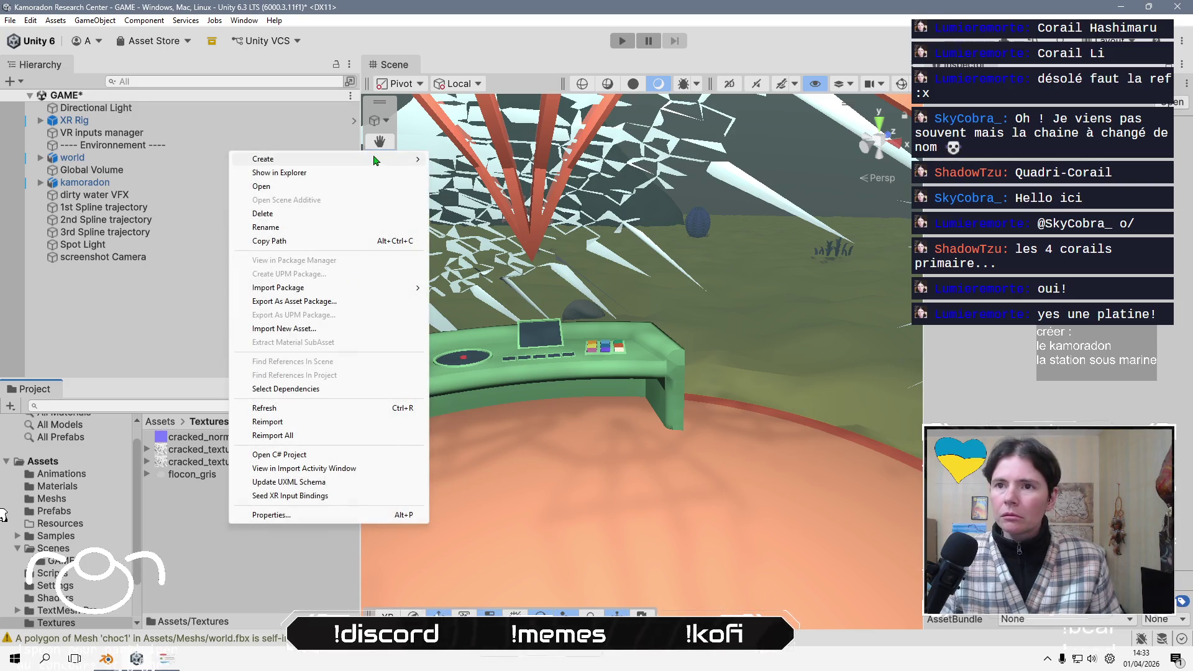
mouse_move(373, 160)
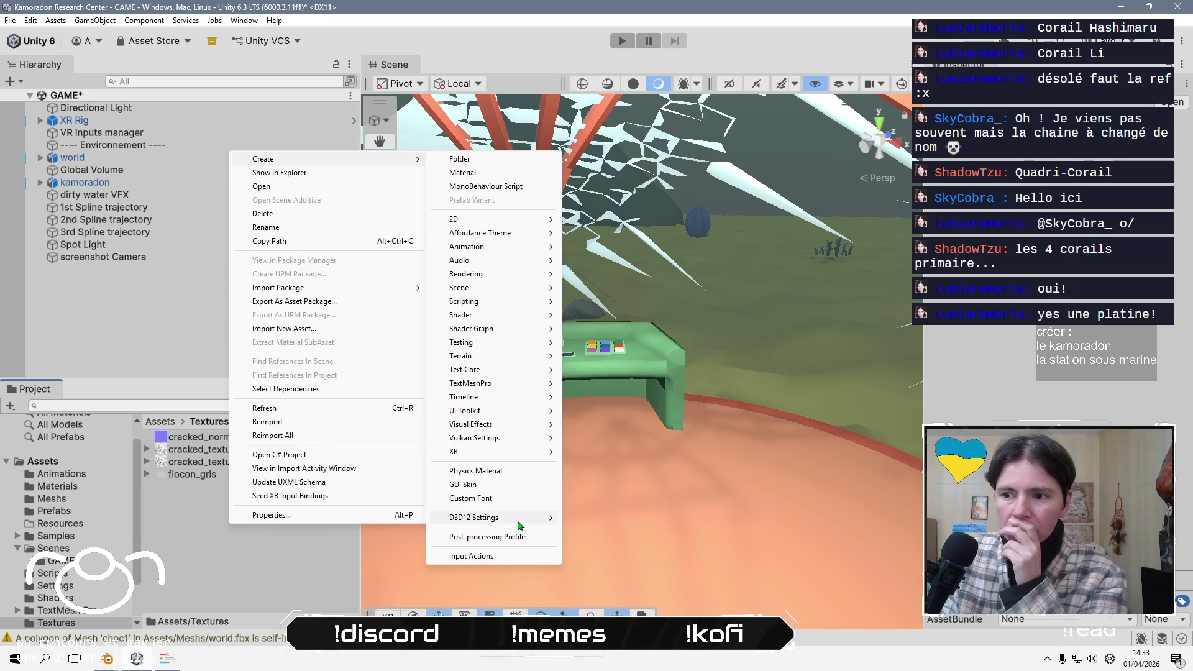
mouse_move(519, 522)
mouse_move(505, 452)
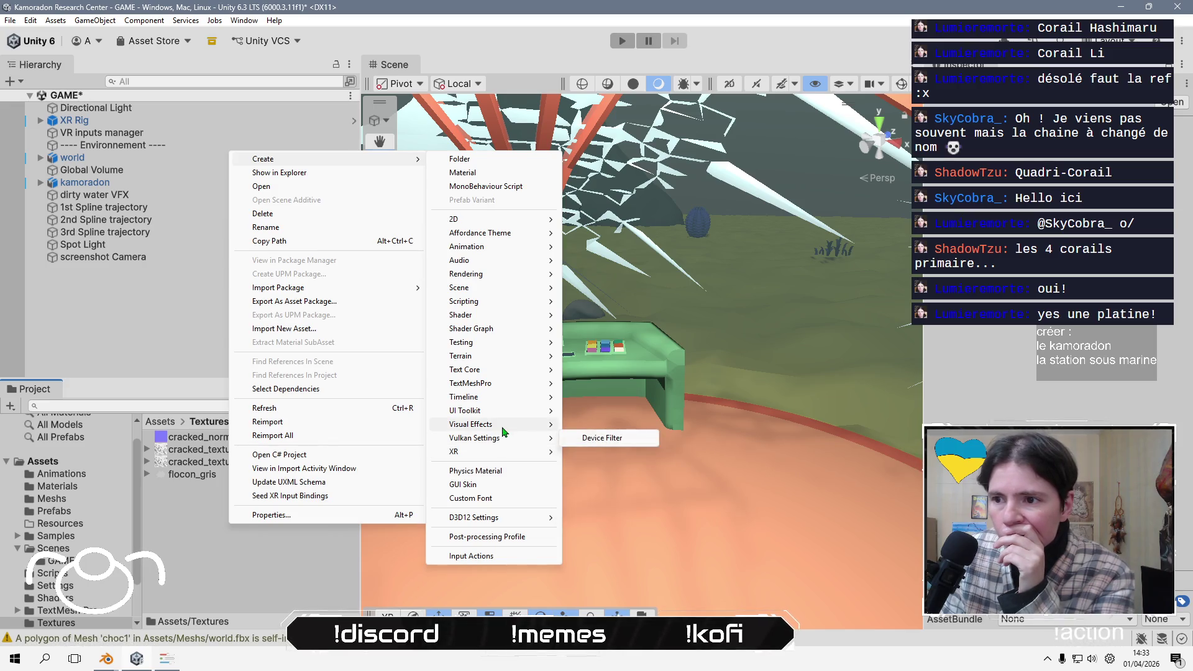
mouse_move(502, 429)
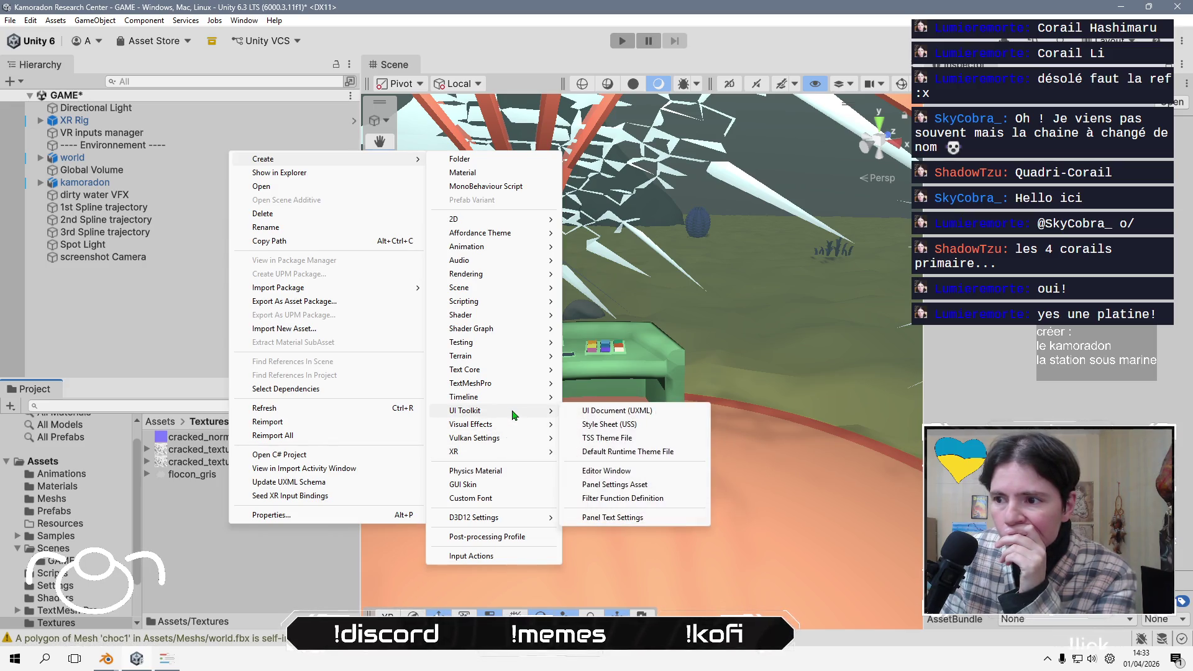
mouse_move(513, 401)
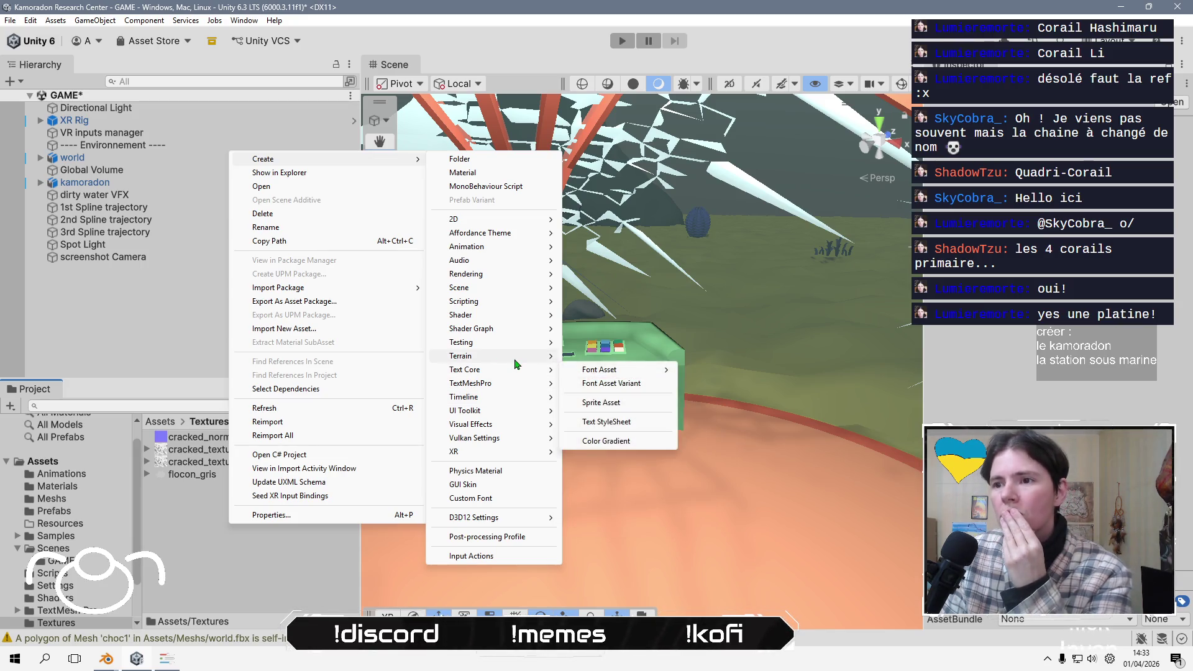
mouse_move(513, 359)
mouse_move(514, 331)
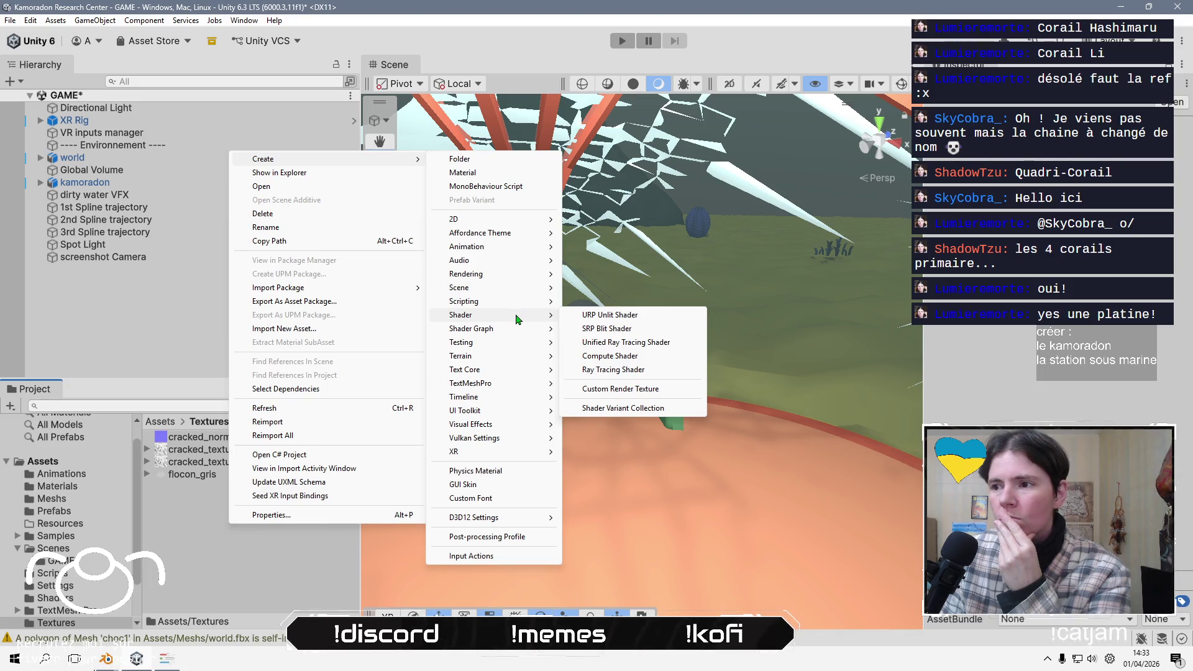
left_click(644, 388)
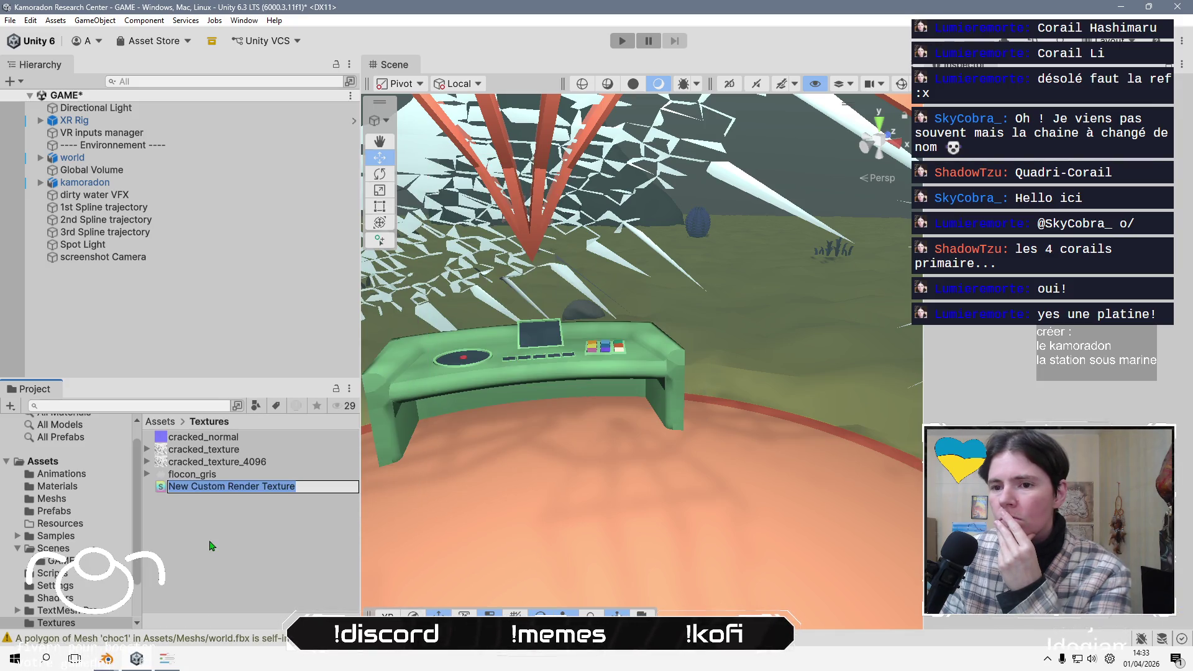
key("Return")
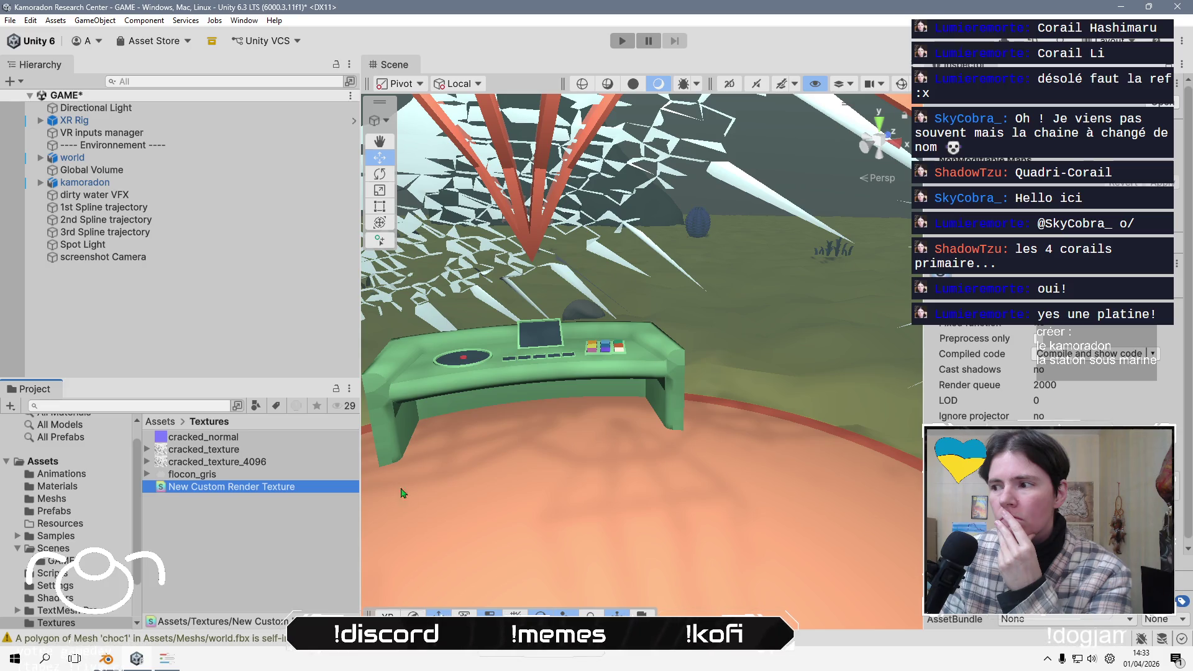
left_click(211, 257)
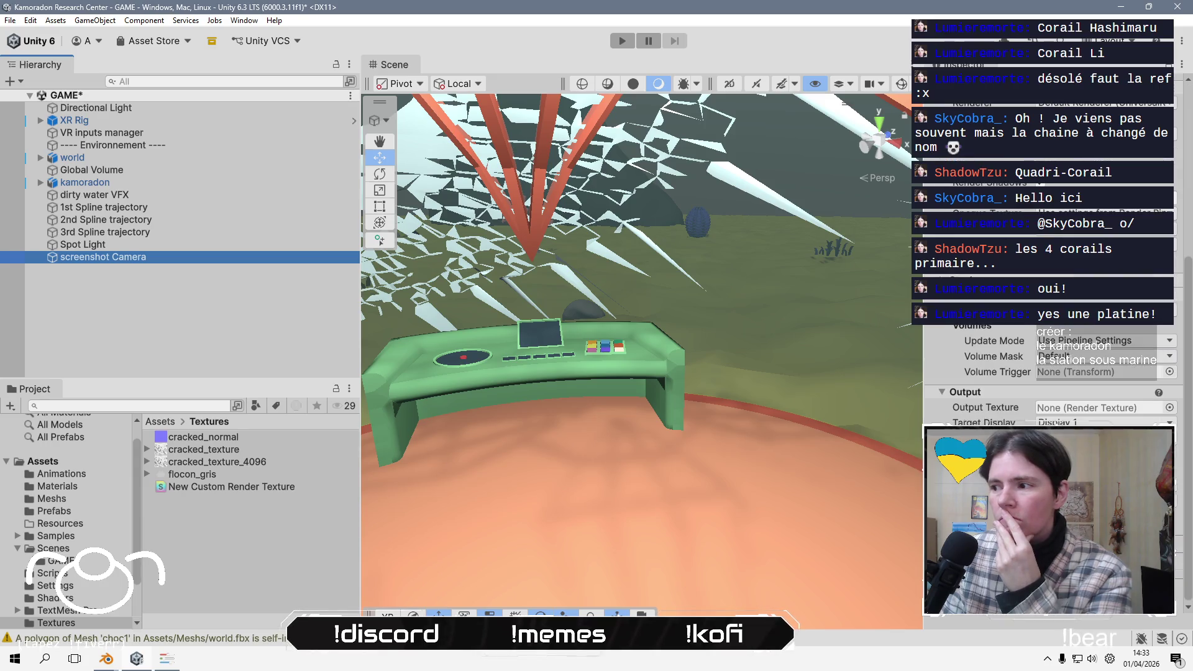
left_click(262, 497)
key("ctrl+z")
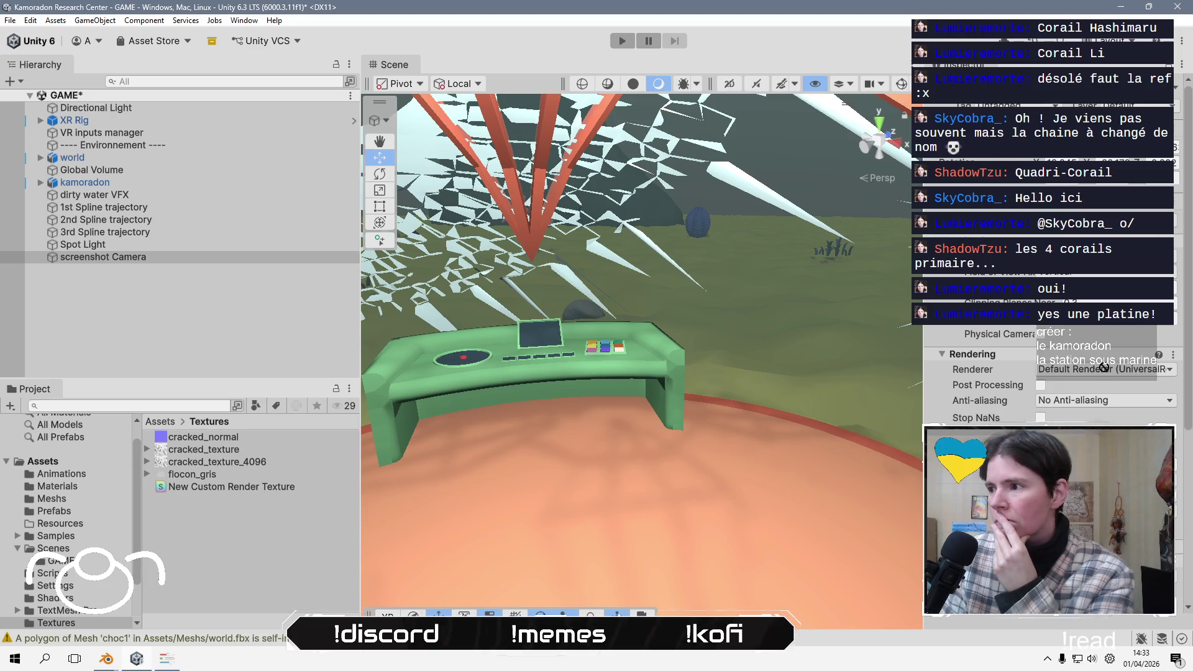
scroll(1049, 249, "down", 8)
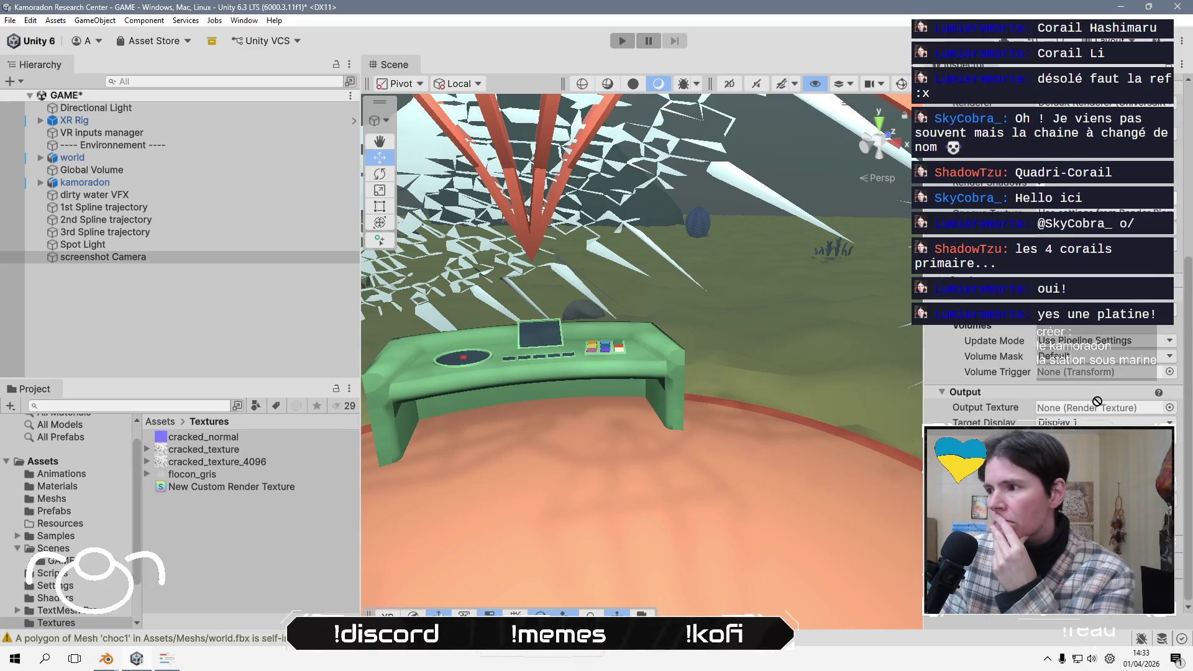
left_click(252, 486)
key("Delete")
key("Return")
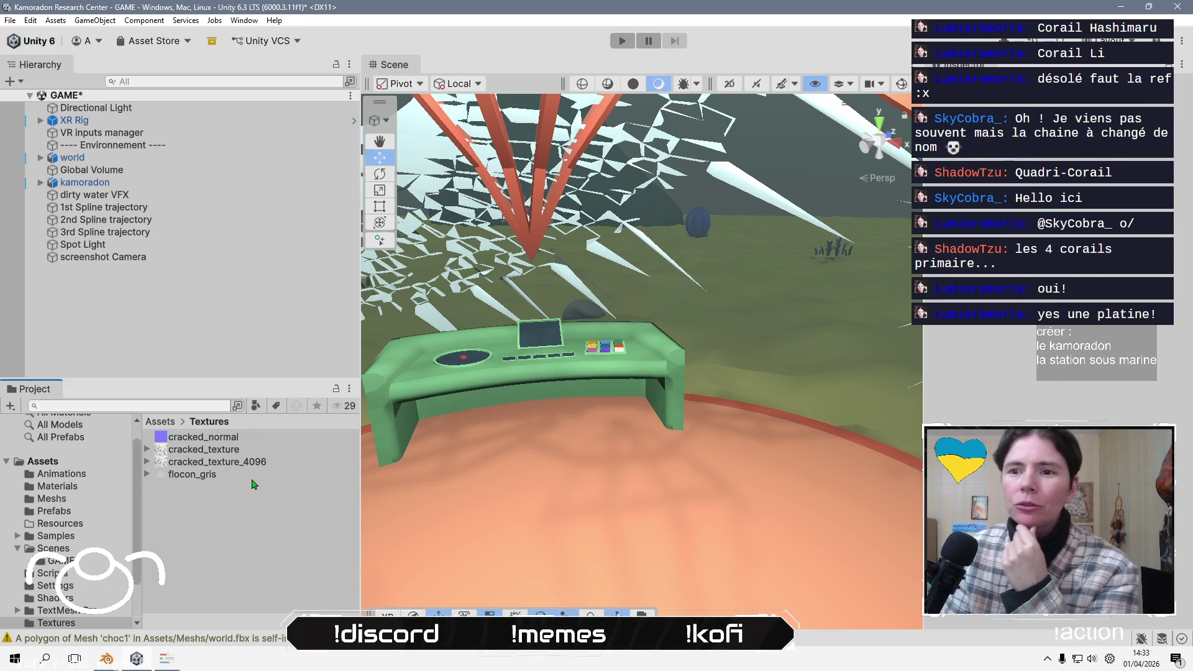
- Create a new Render Texture asset via Create > Rendering in the Textures folder
right_click(248, 520)
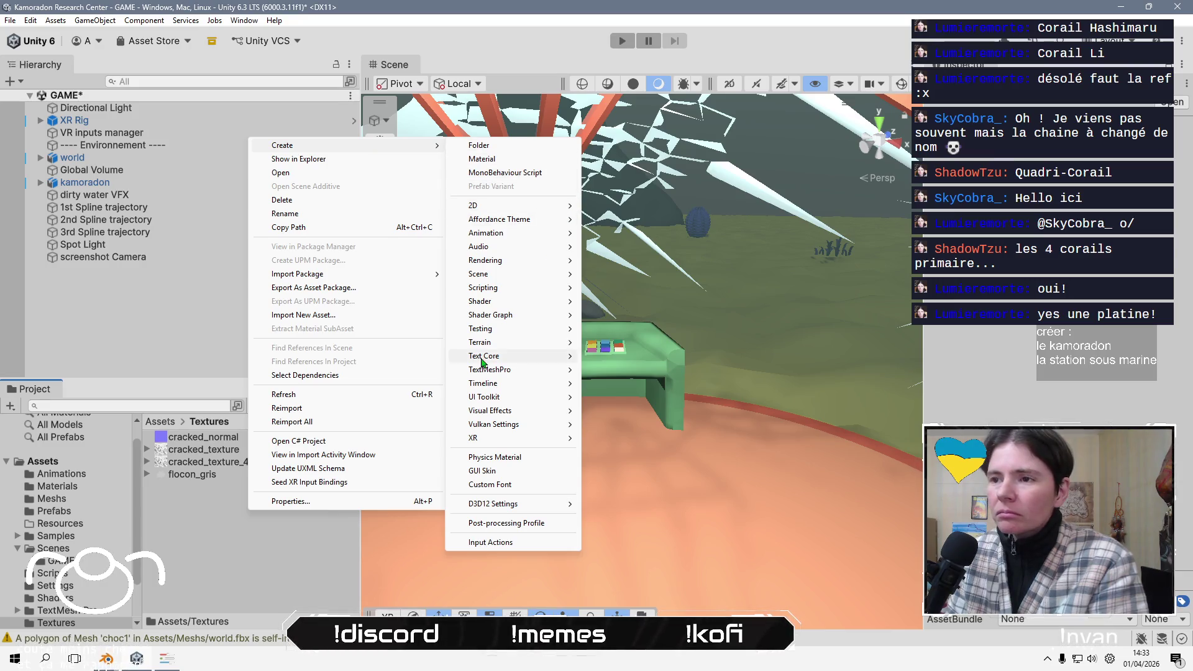
mouse_move(517, 294)
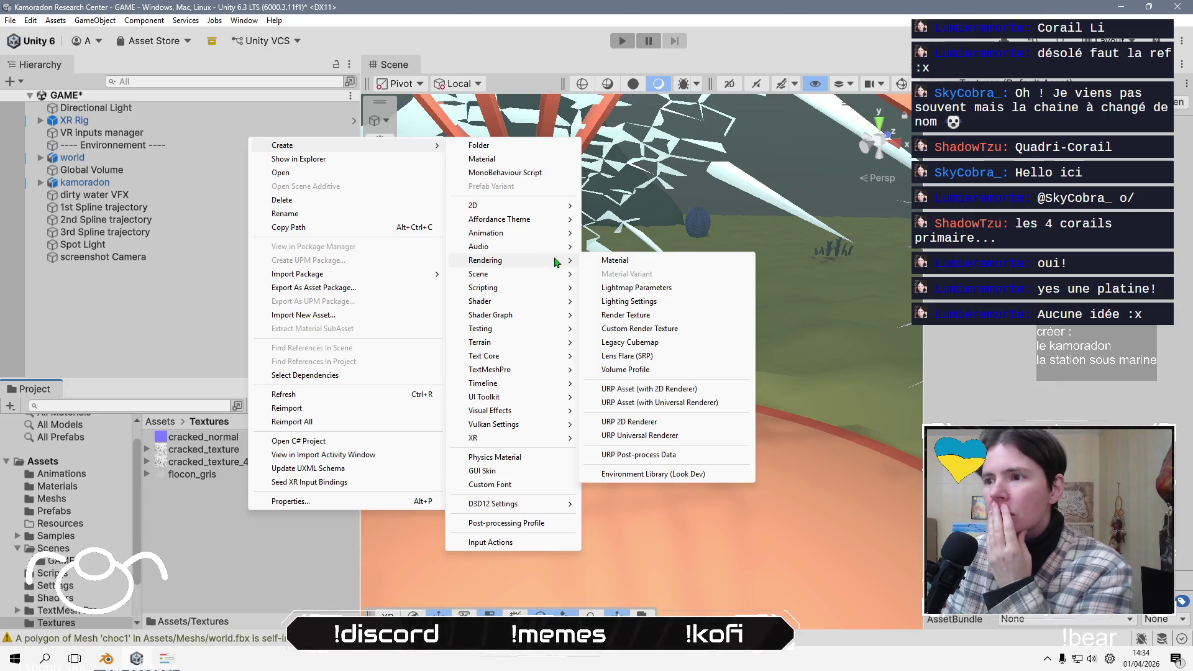
left_click(667, 315)
key("Return")
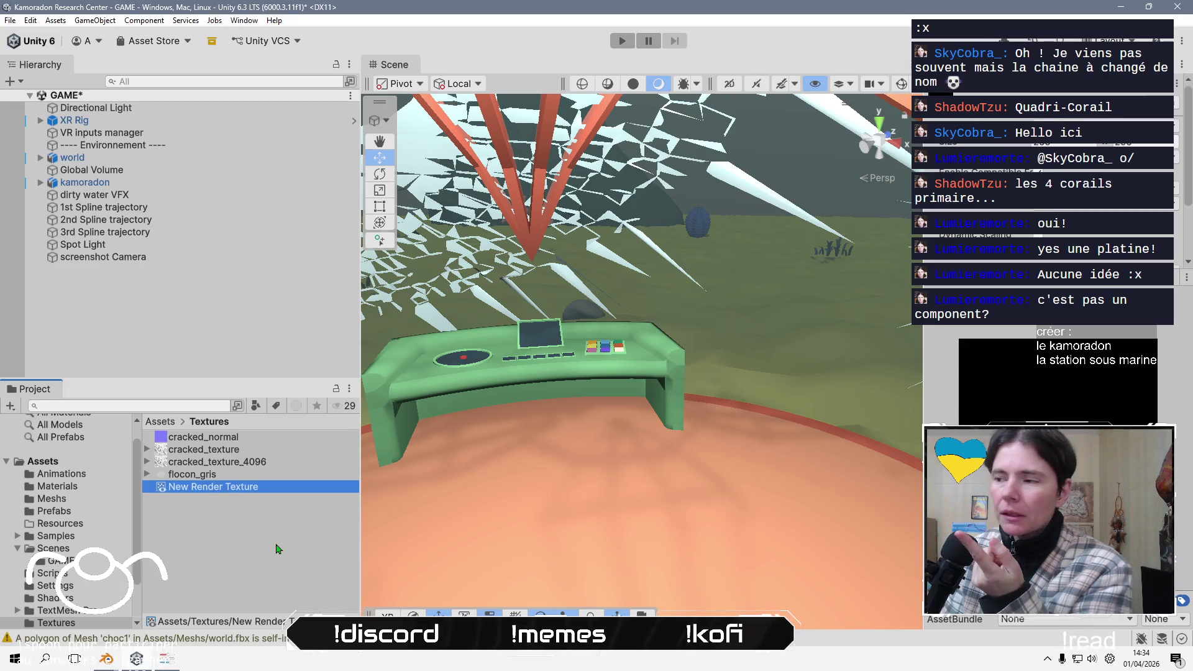
- Rename the render texture to 'Icon Render Texture' and select the screenshot Camera
key("F2")
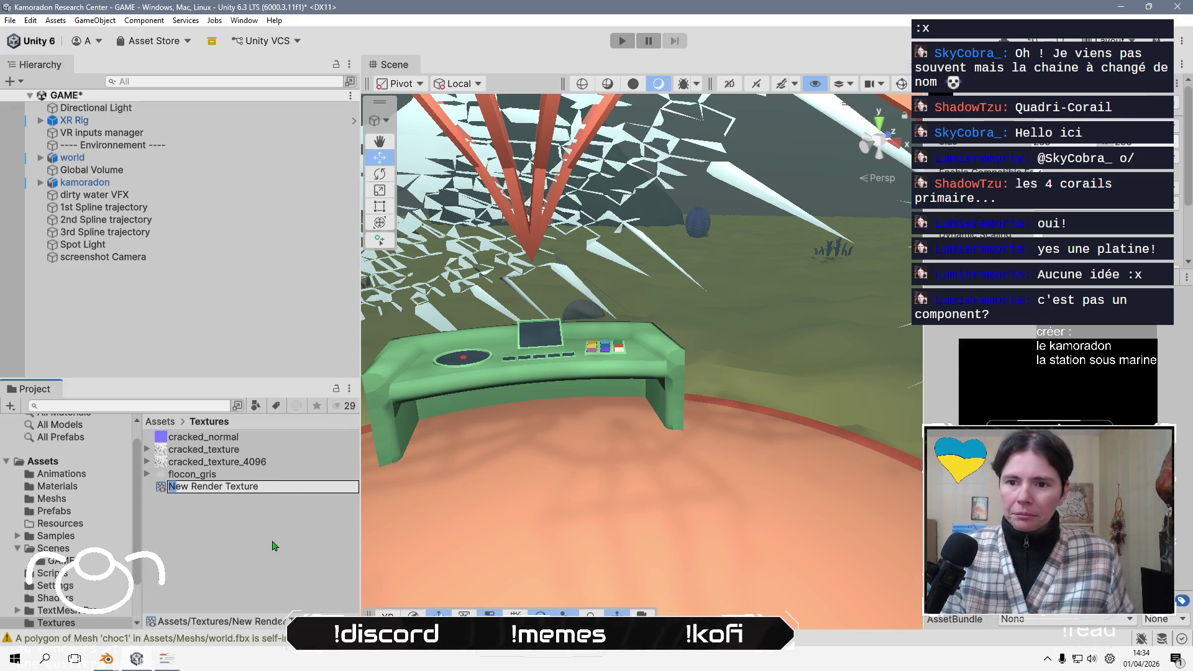
key("BackSpace")
type("Icon")
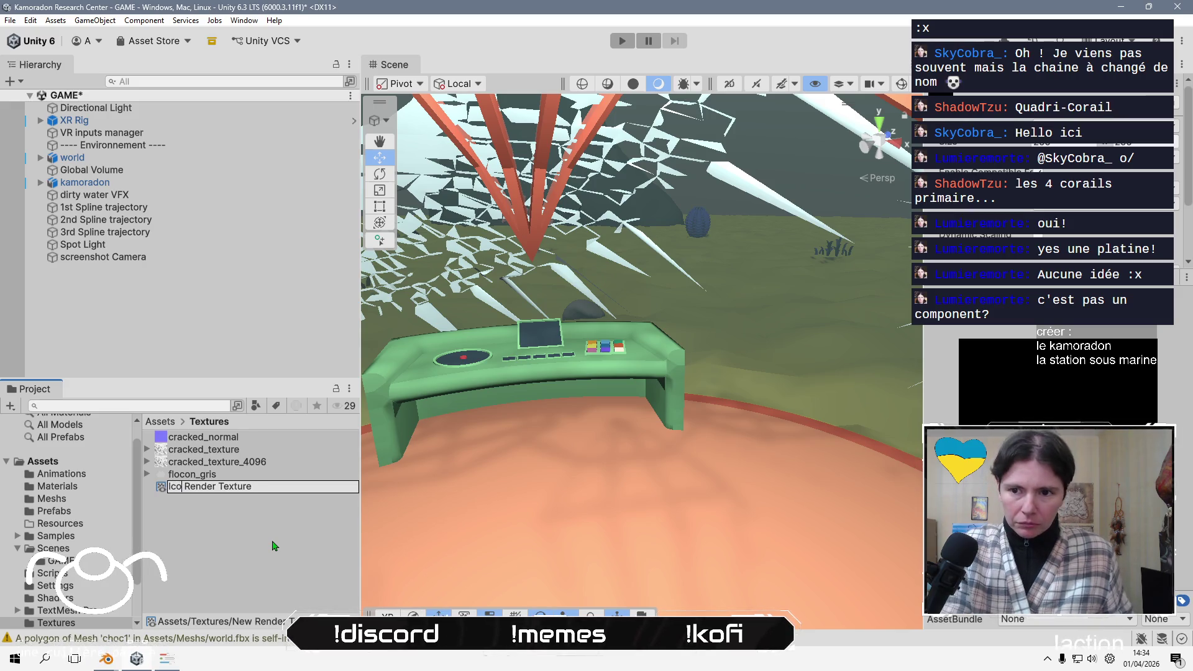
key("Return")
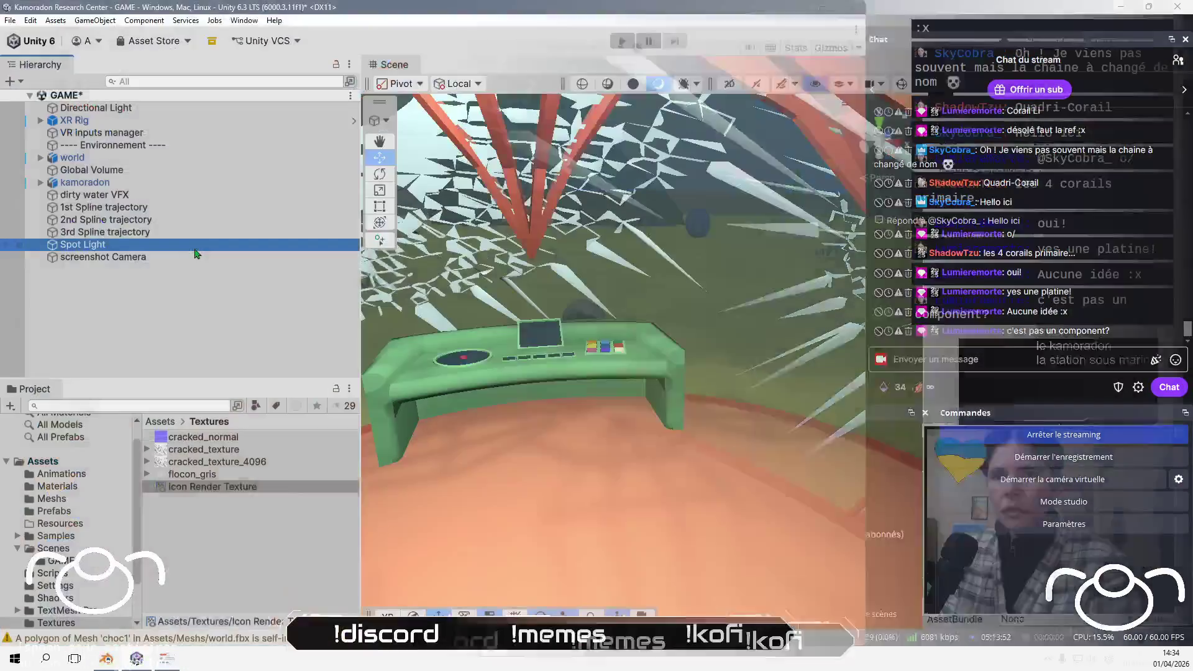
left_click(103, 257)
scroll(1049, 373, "down", 5)
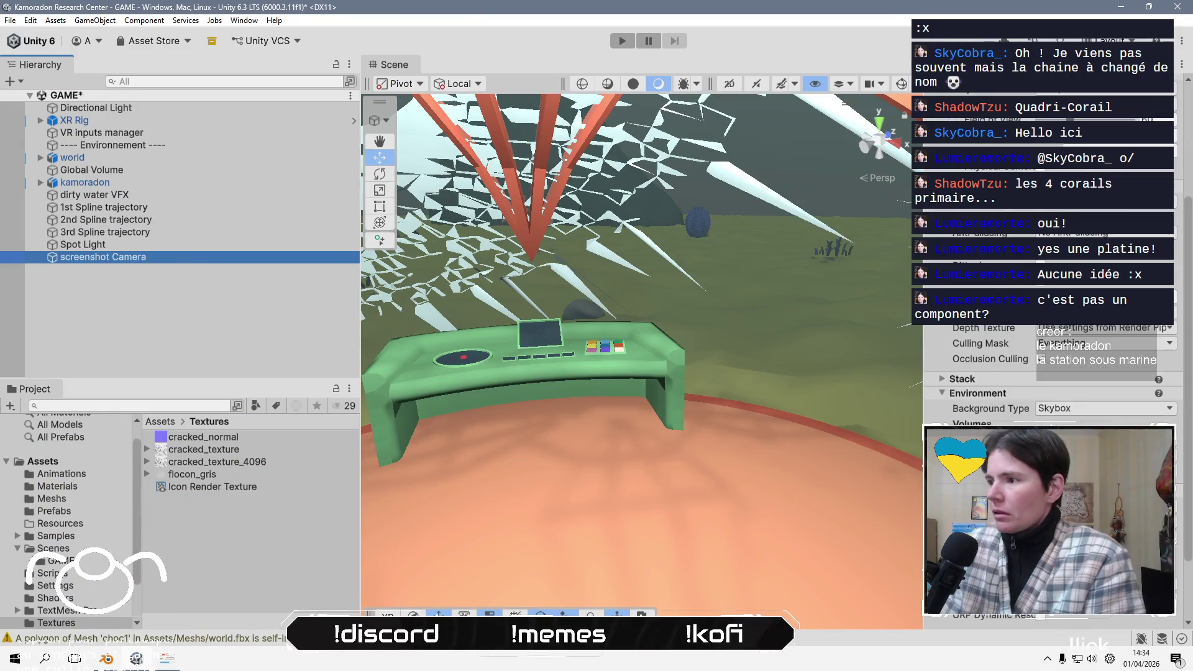
- Drag the Icon Render Texture asset into the screenshot Camera's Inspector, then reselect the camera
left_click(276, 493)
mouse_move(276, 493)
left_mouse_down()
mouse_move(876, 496)
mouse_move(1056, 348)
left_mouse_up()
scroll(1056, 348, "up", 1)
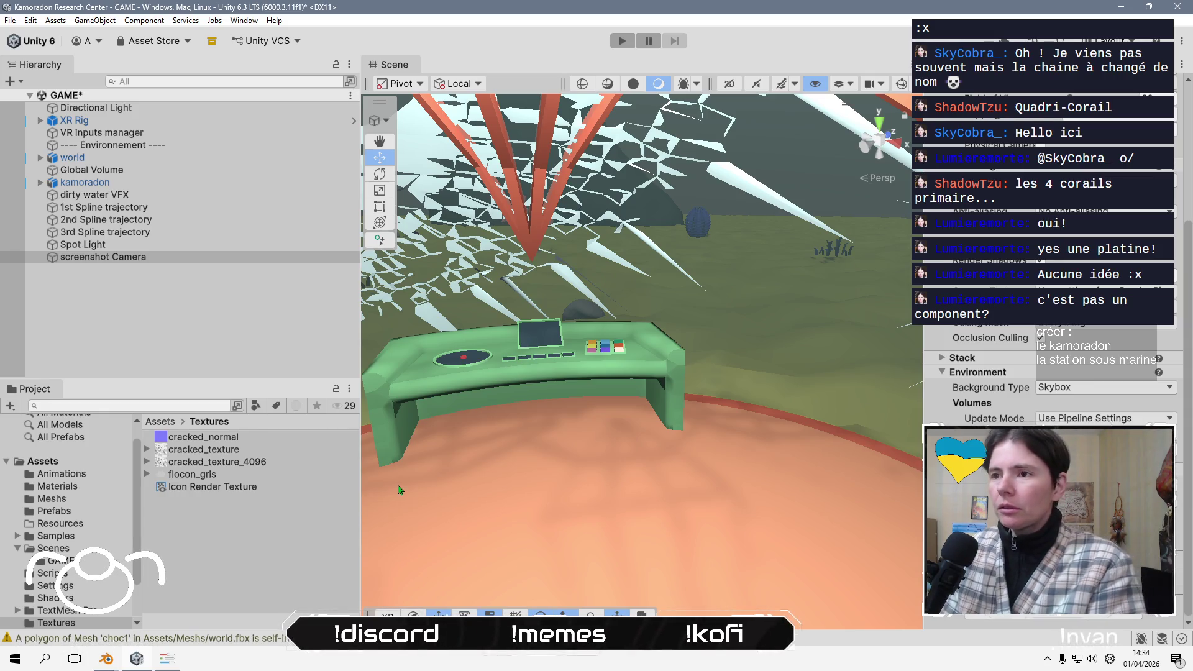
left_click(211, 517)
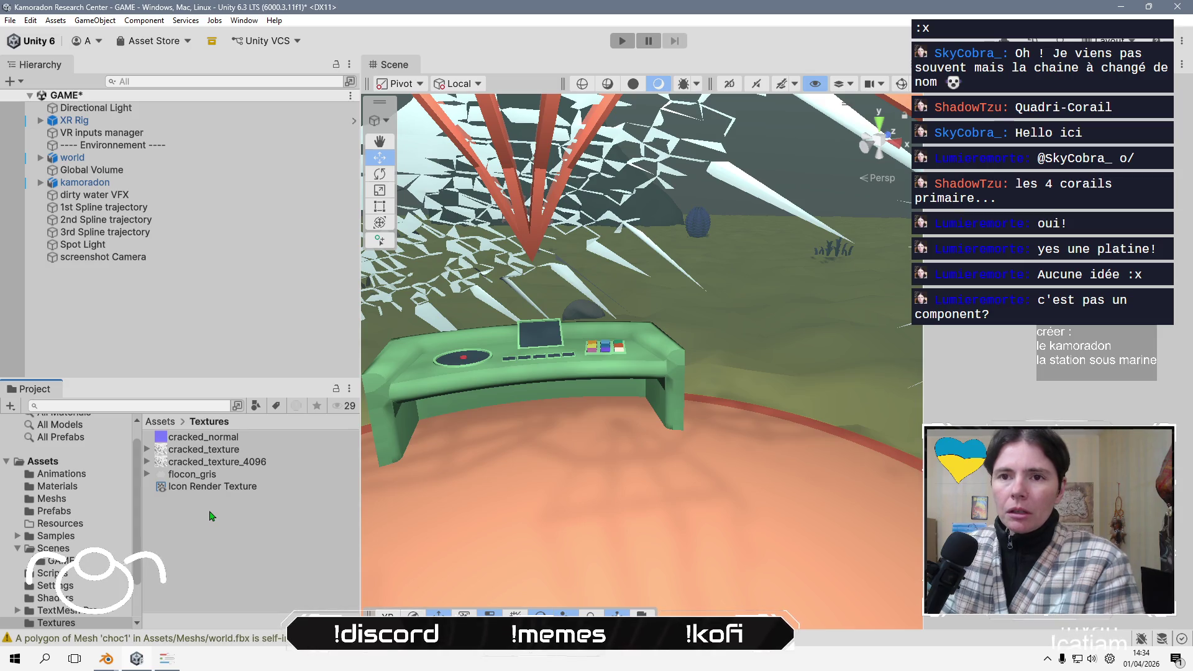
left_click(209, 260)
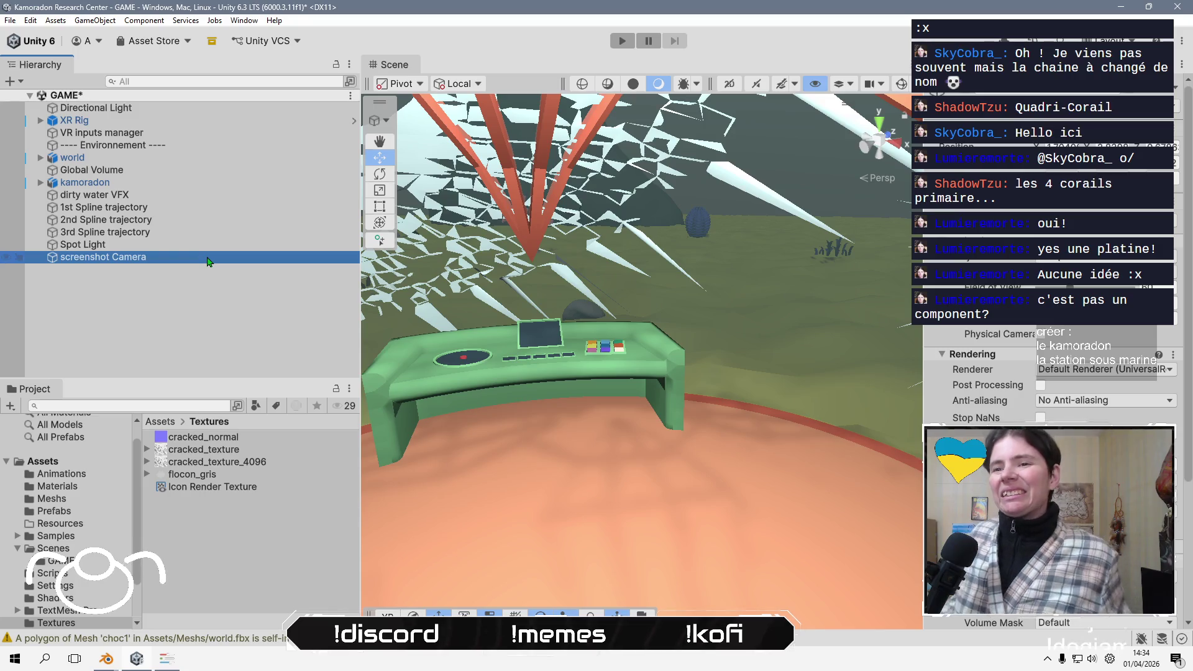
- Open the Assets/Scripts folder and choose Import New Asset from its context menu
left_click(159, 422)
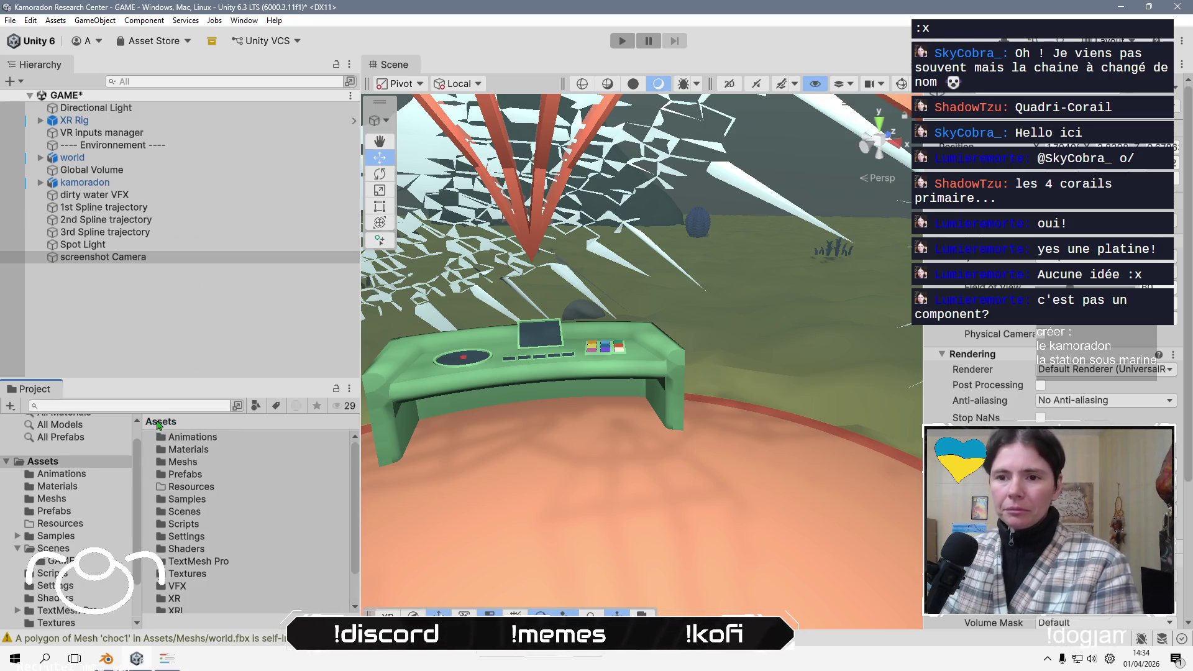
double_click(193, 528)
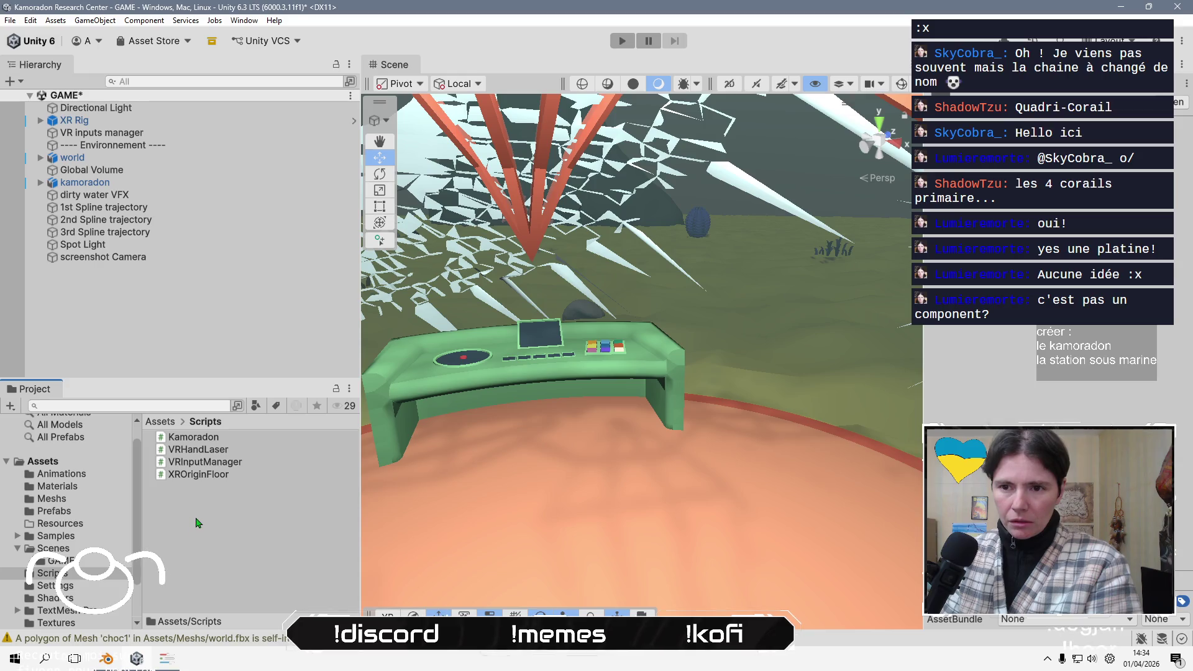
right_click(224, 523)
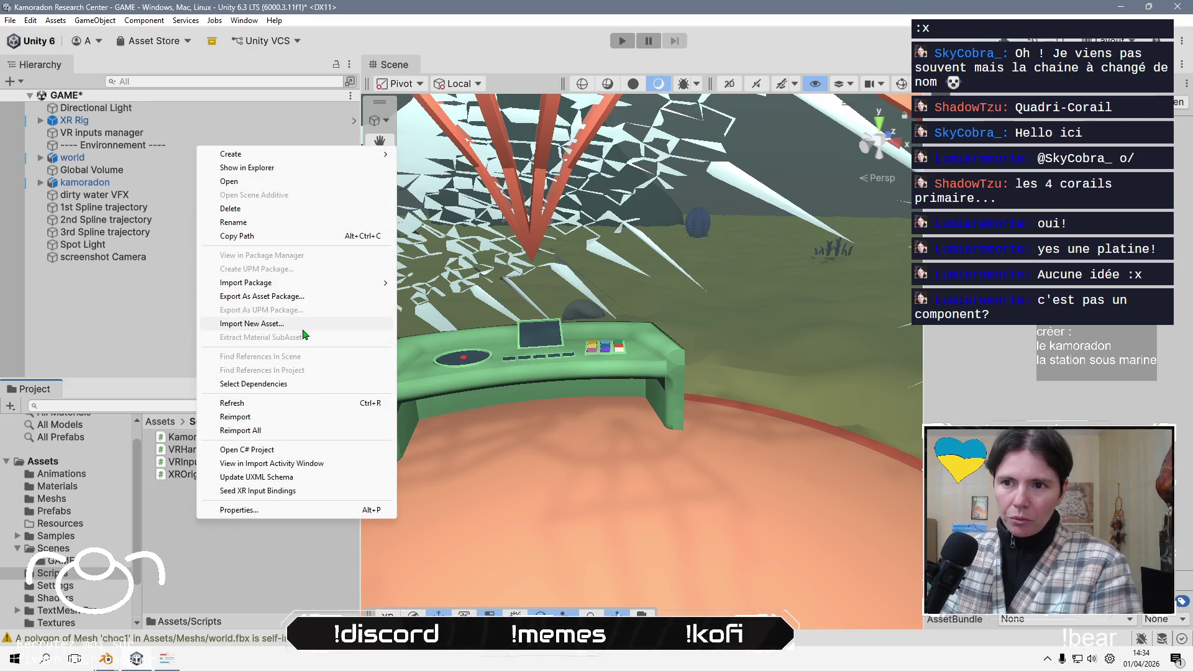
left_click(302, 324)
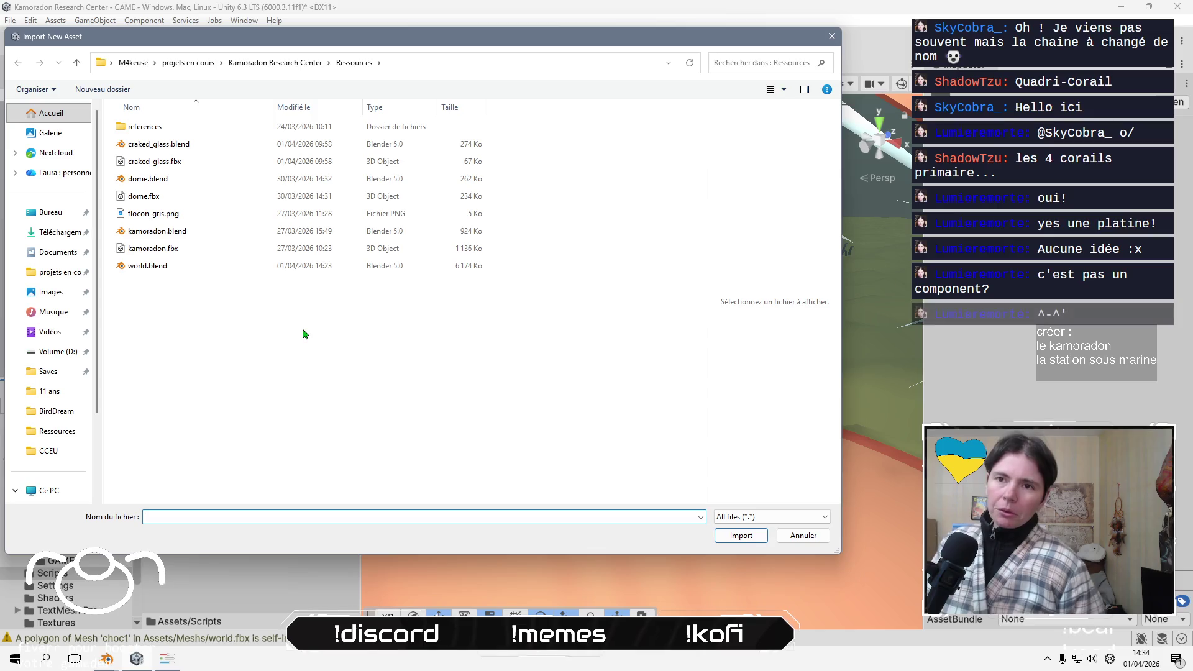
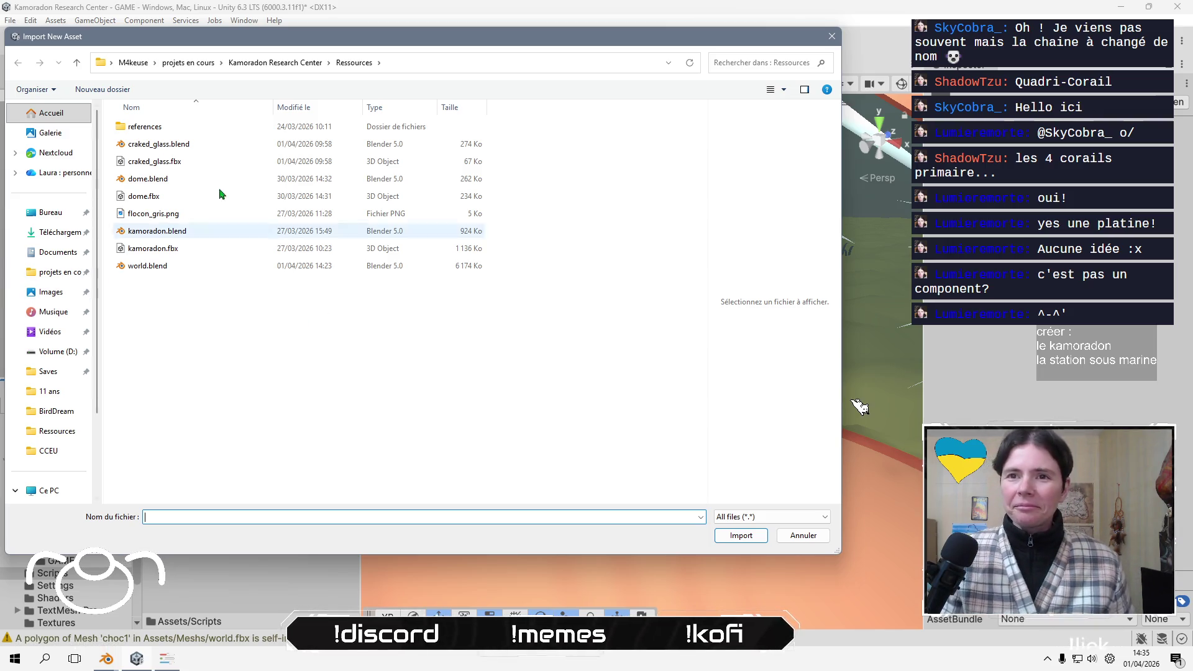
- Browse to Banana Person Shooter/banana man 2021/Assets/Scripts/Cameras in the import dialog
left_click(188, 62)
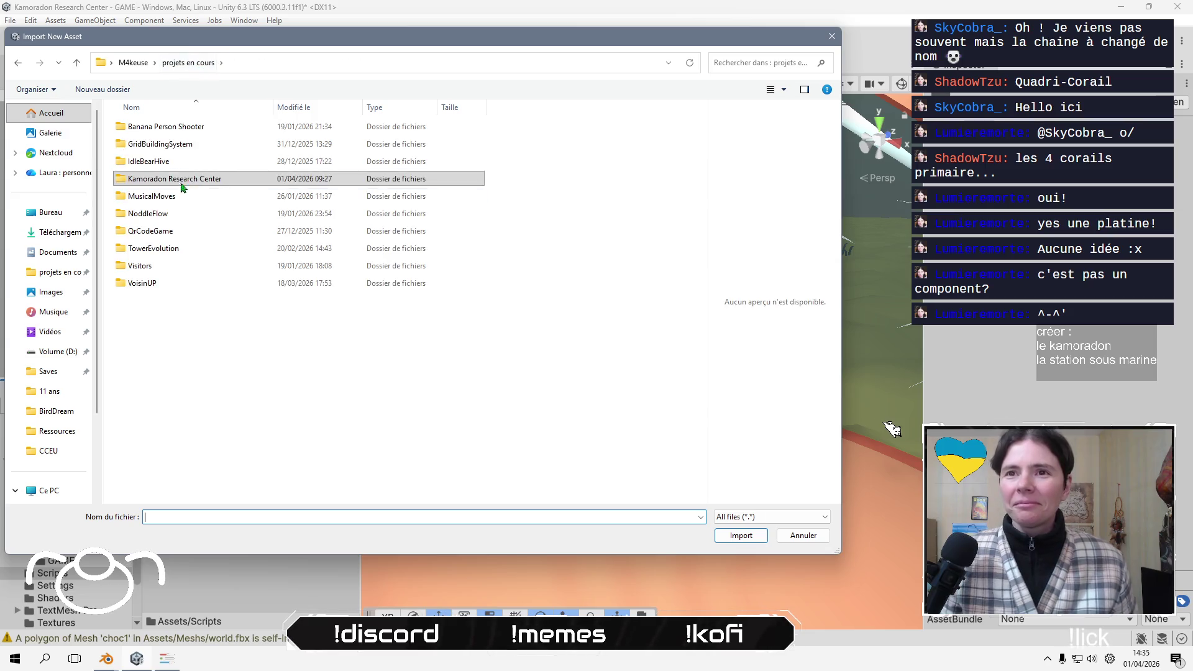
double_click(186, 127)
double_click(190, 131)
left_click(189, 151)
double_click(189, 148)
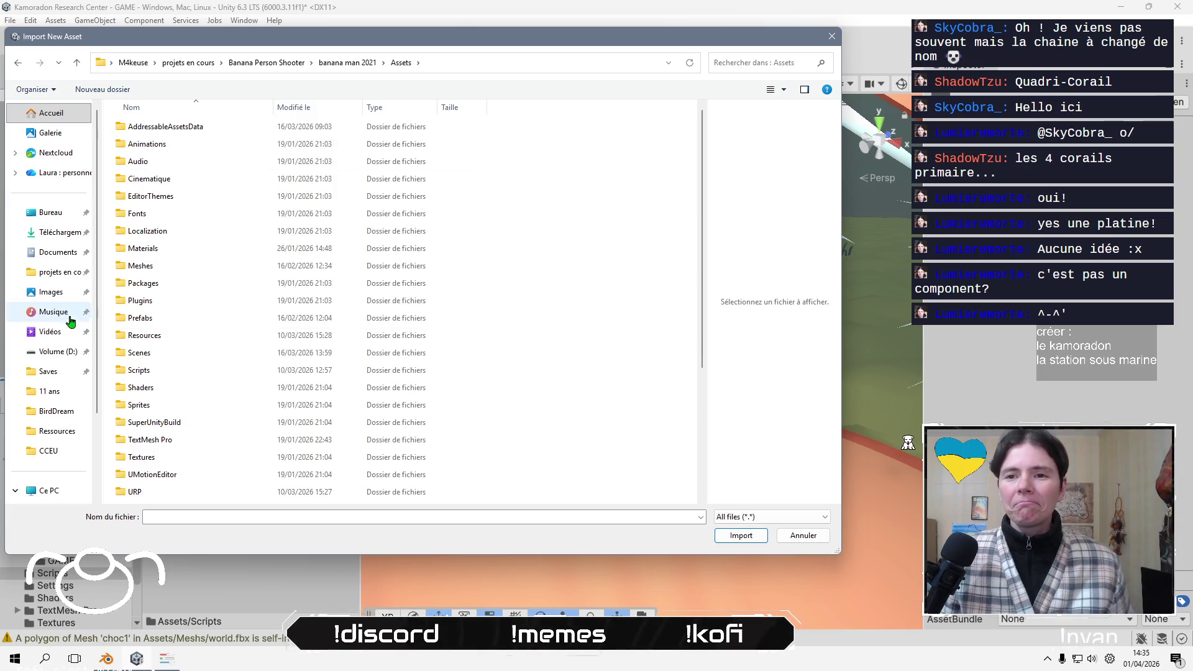
double_click(198, 378)
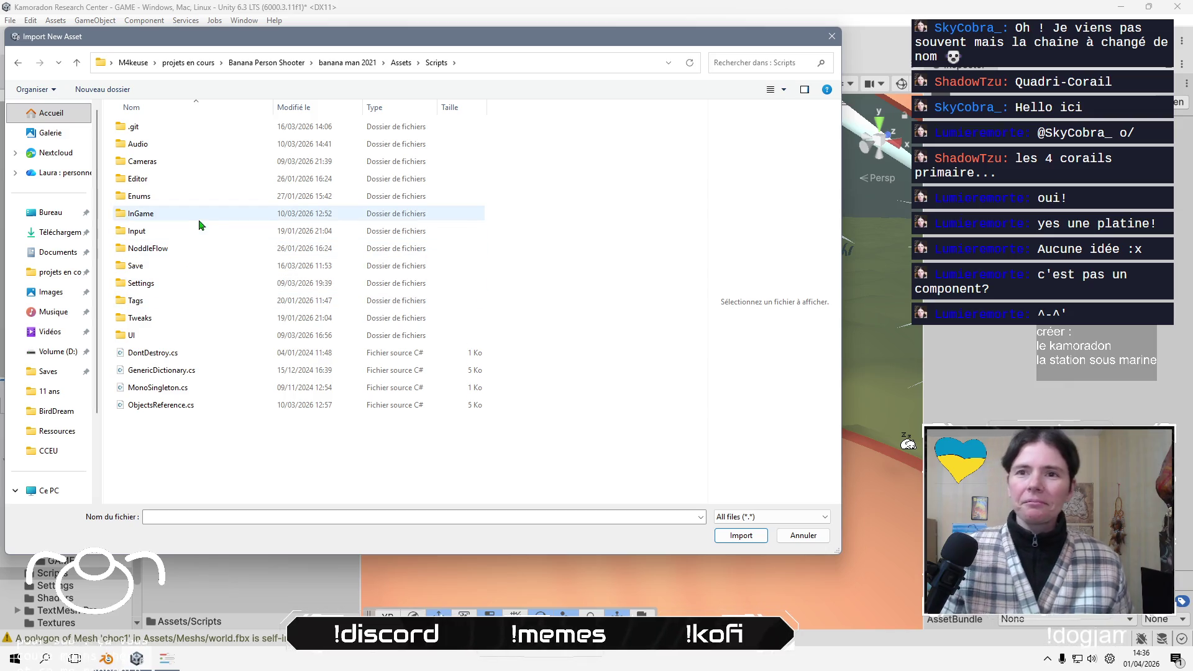
double_click(195, 169)
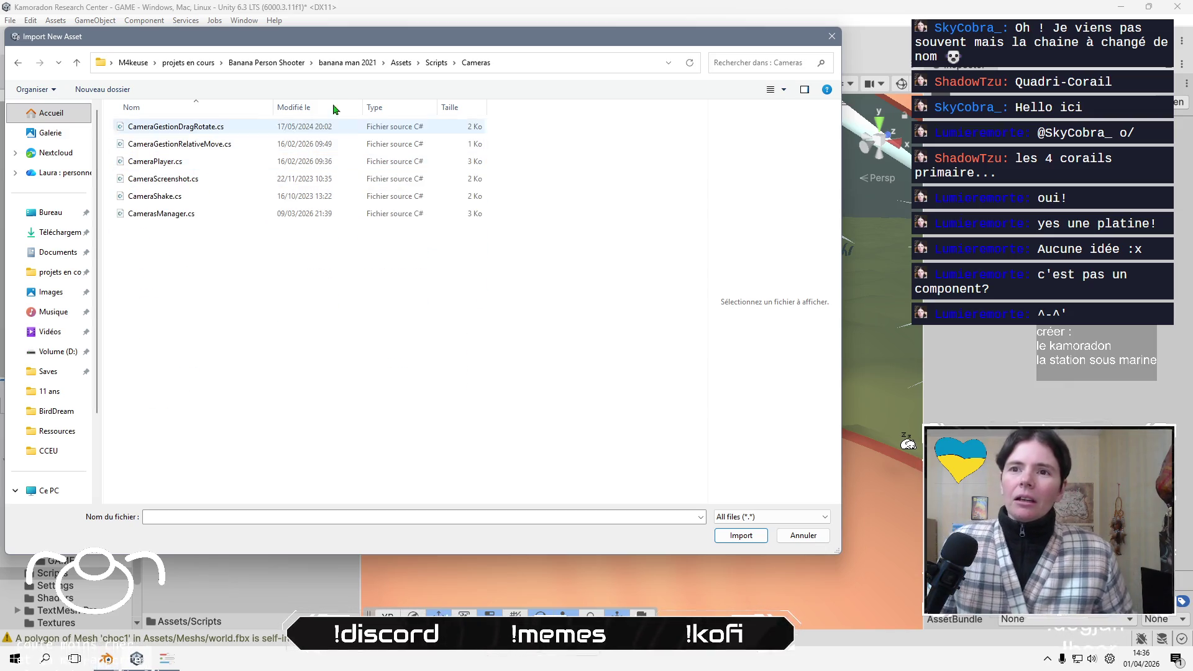
- Choose CameraScreenshot.cs, widen its code preview, and import it
left_click(227, 180)
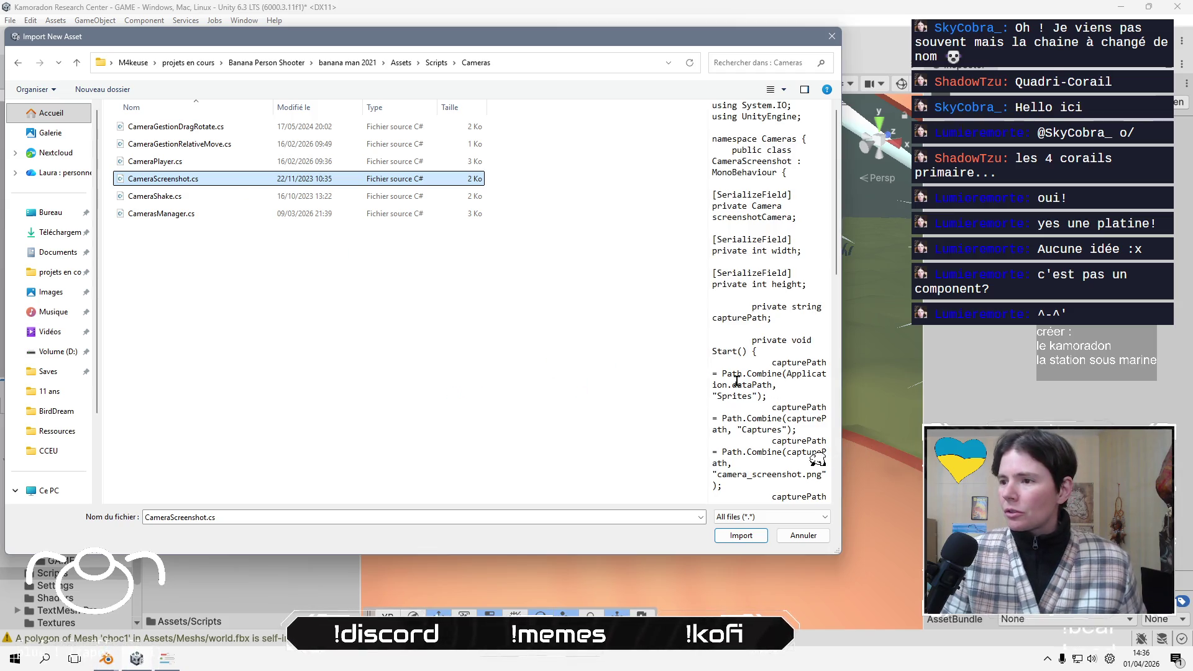
left_click_drag(708, 378, 575, 390)
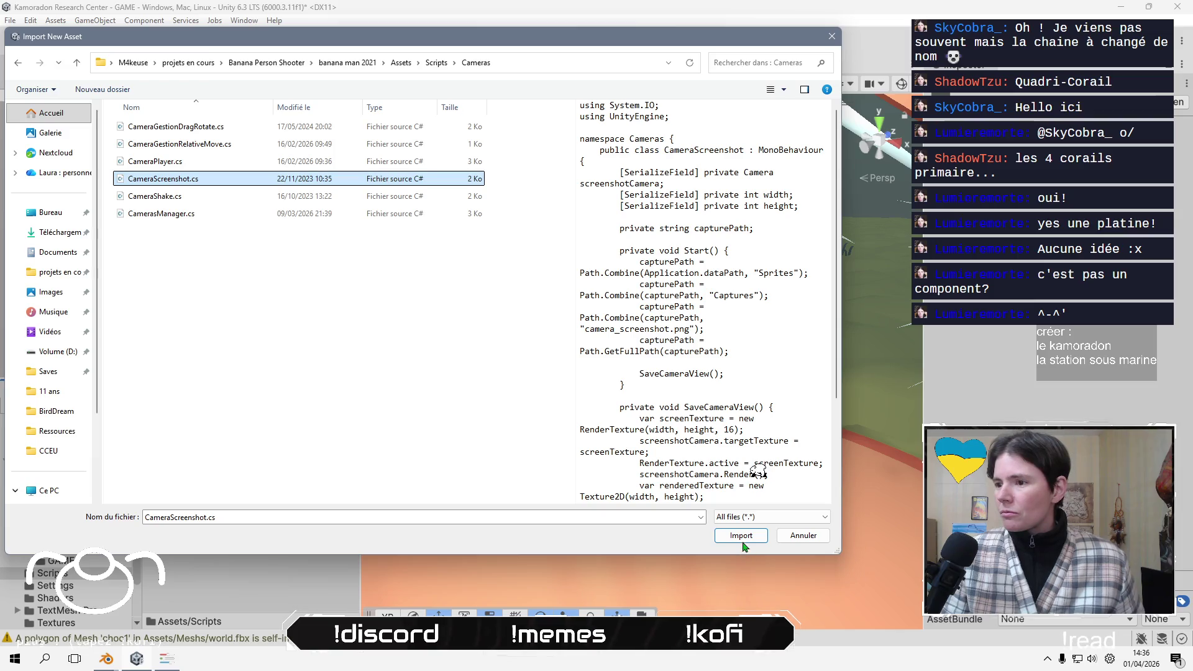
left_click(740, 535)
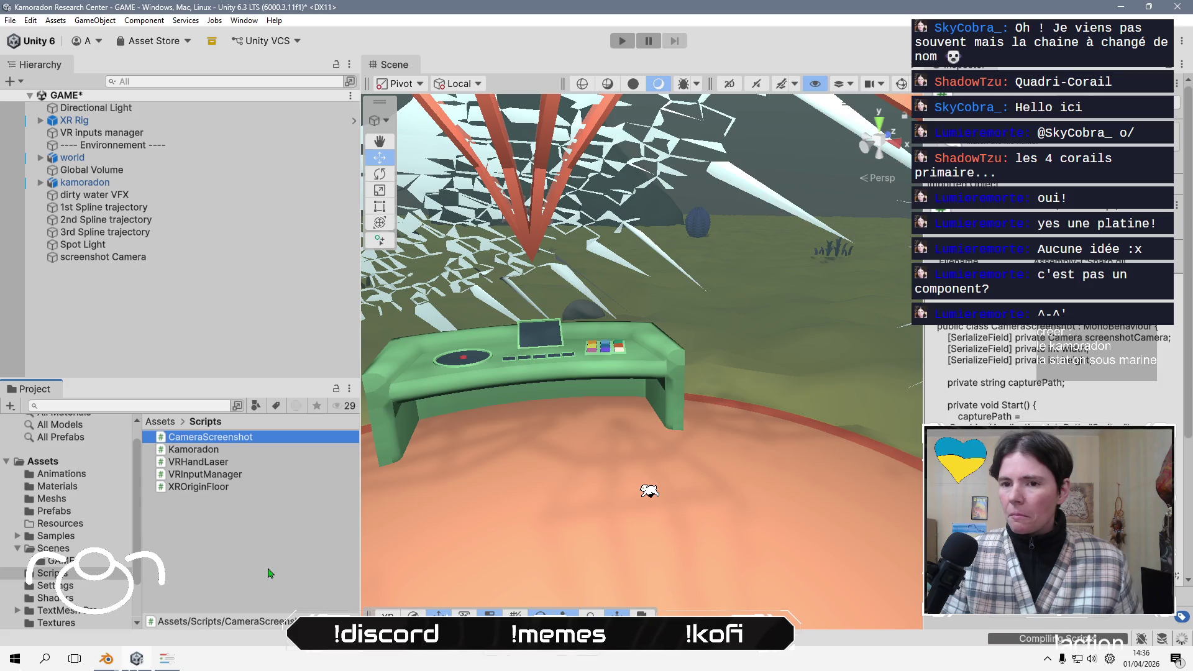
- Drag CameraScreenshot onto the screenshot Camera, dismiss the can't-add-script error, and show Background Tasks compilation progress
scroll(1050, 372, "down", 6)
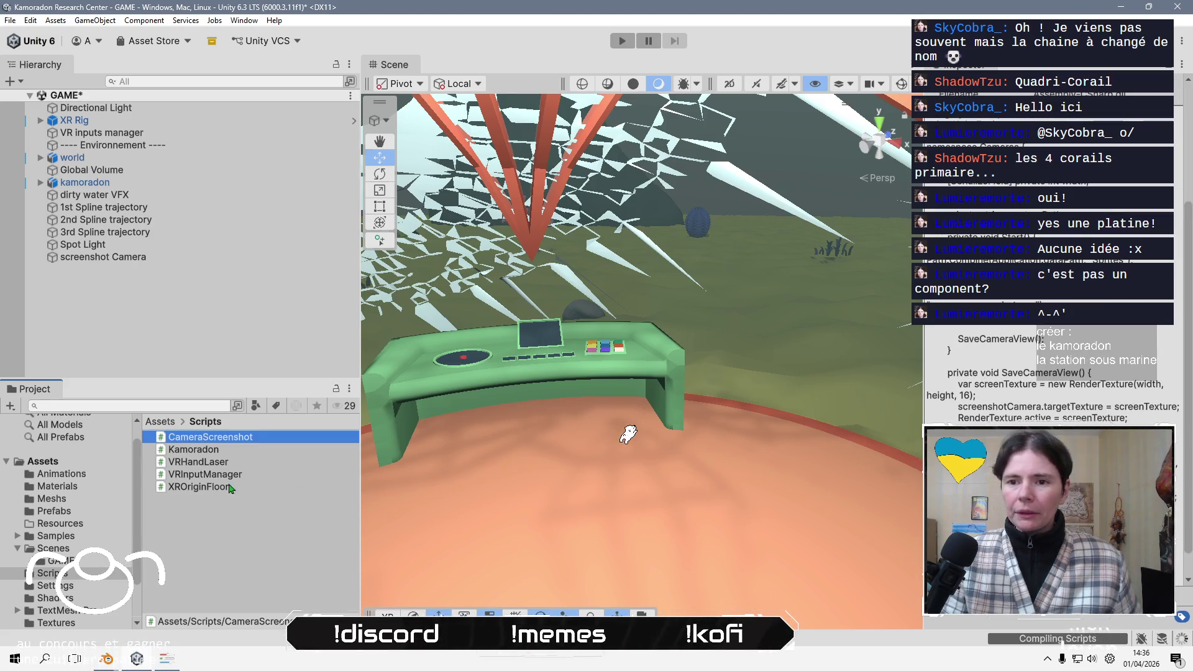
left_click(131, 260)
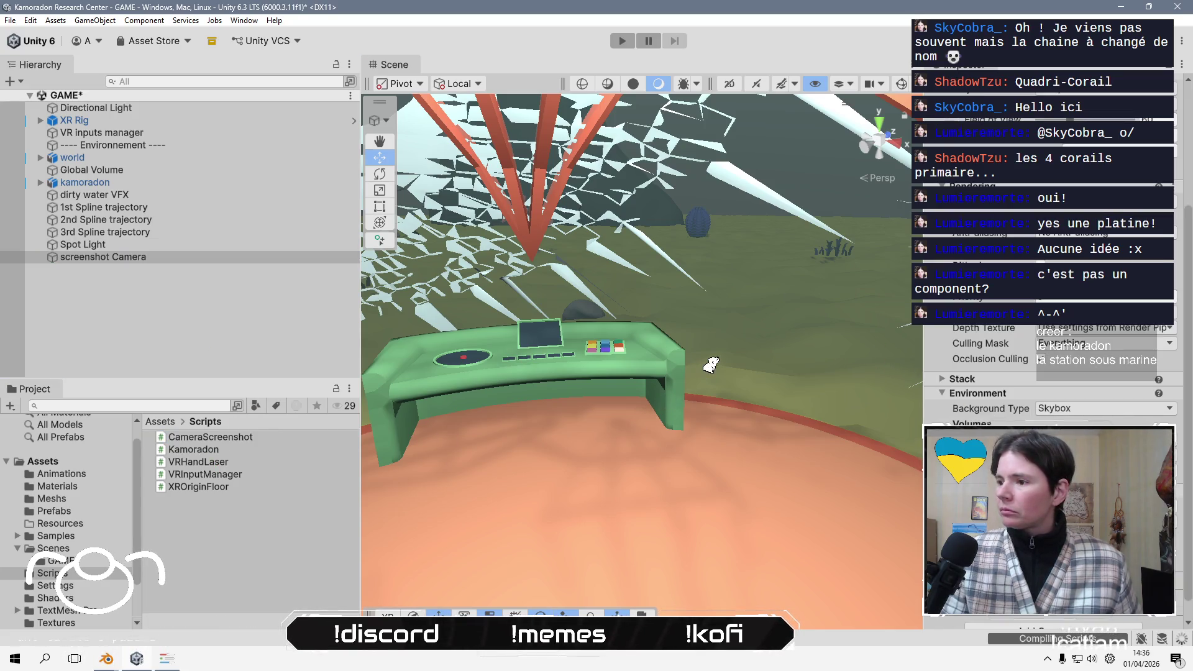
scroll(981, 234, "up", 5)
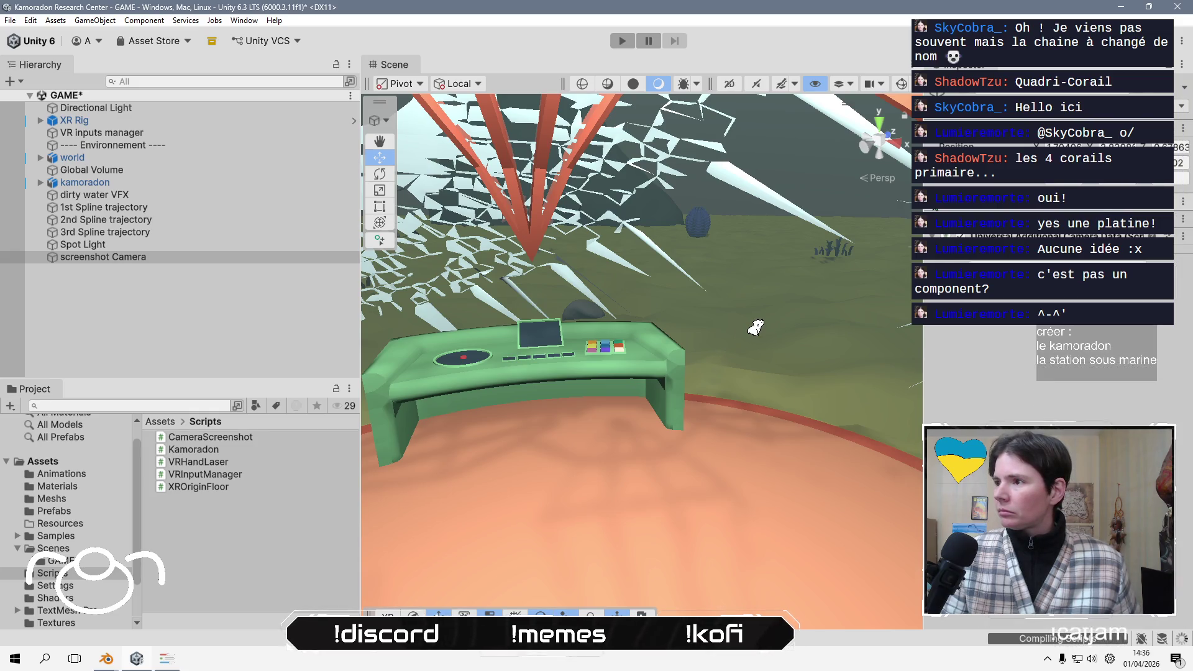
mouse_move(230, 440)
left_mouse_down()
mouse_move(621, 403)
mouse_move(759, 418)
left_mouse_up()
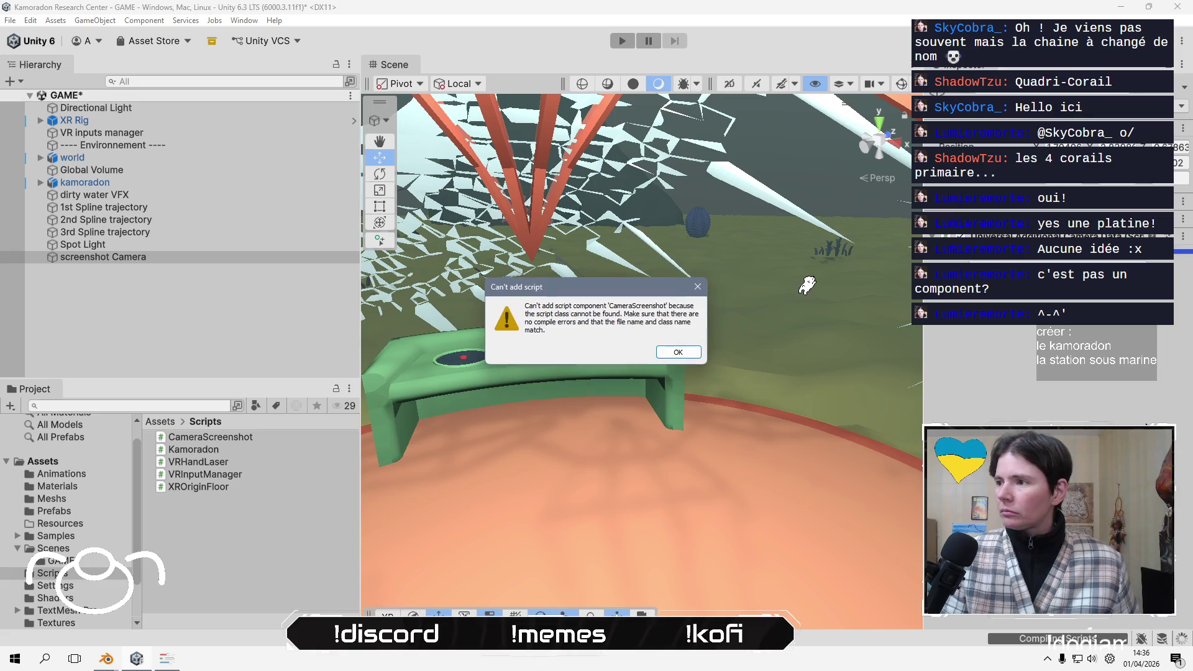
left_click(679, 353)
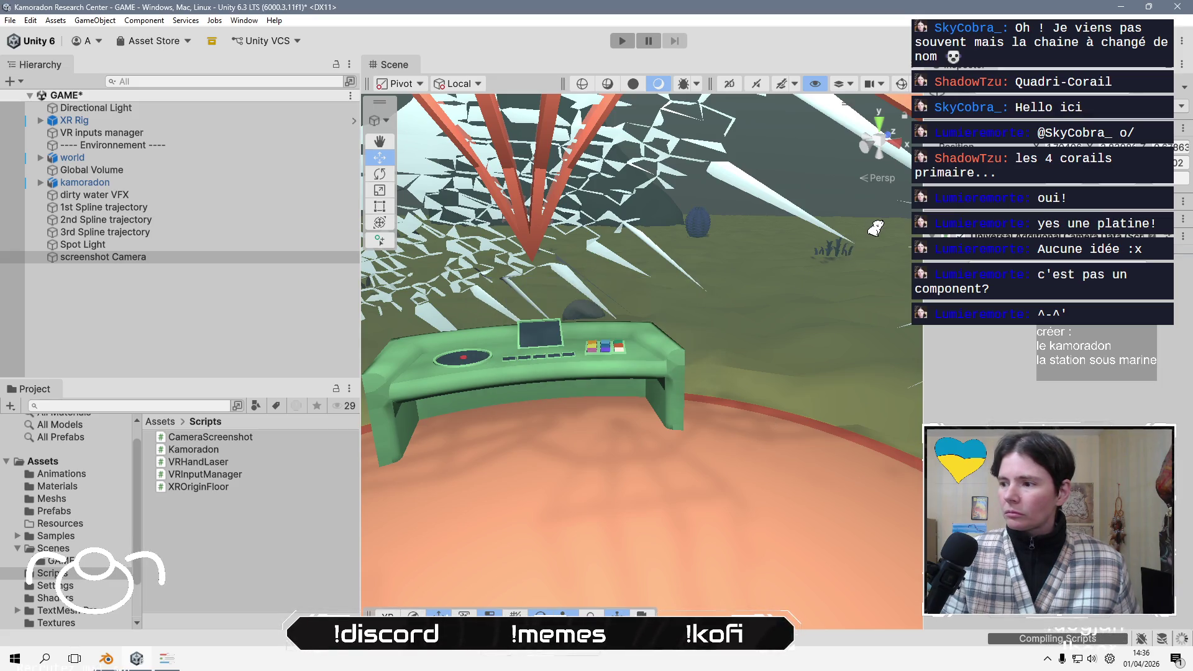
left_click(1028, 640)
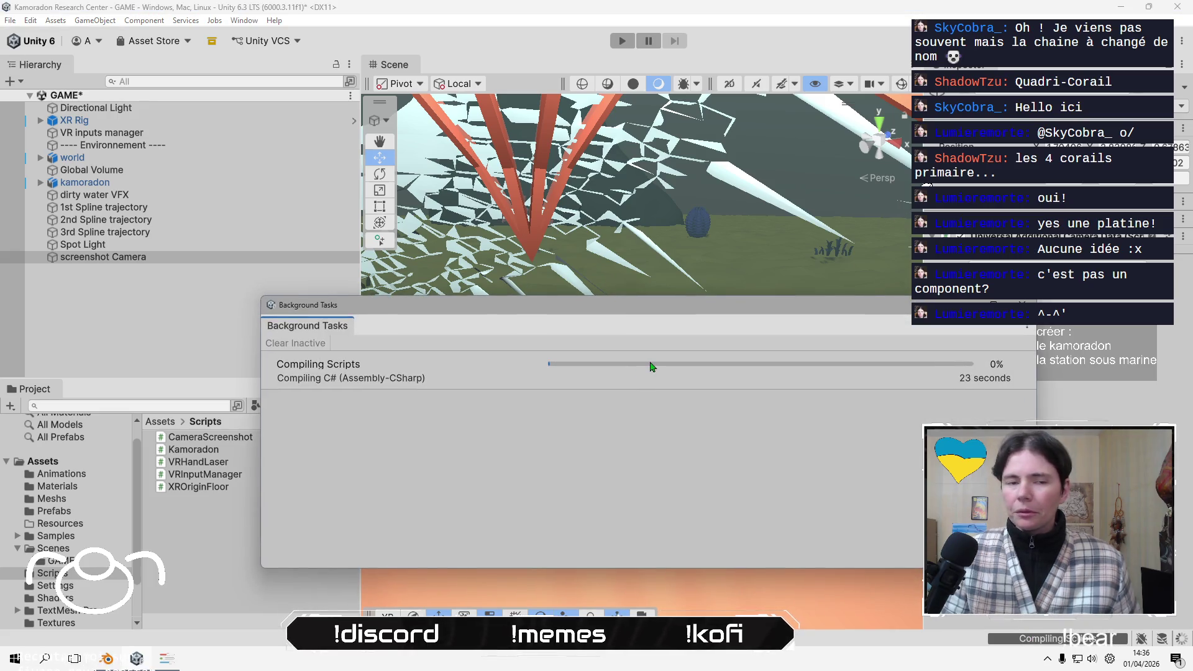